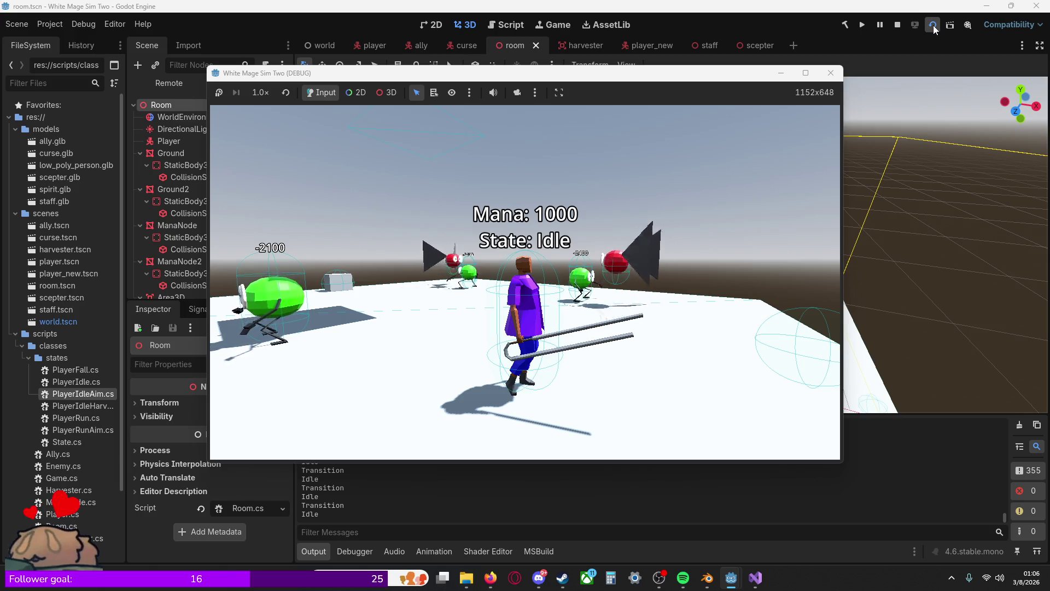
- Stop the debug game and bring Visual Studio forward with PlayerIdle.cs
click(897, 27)
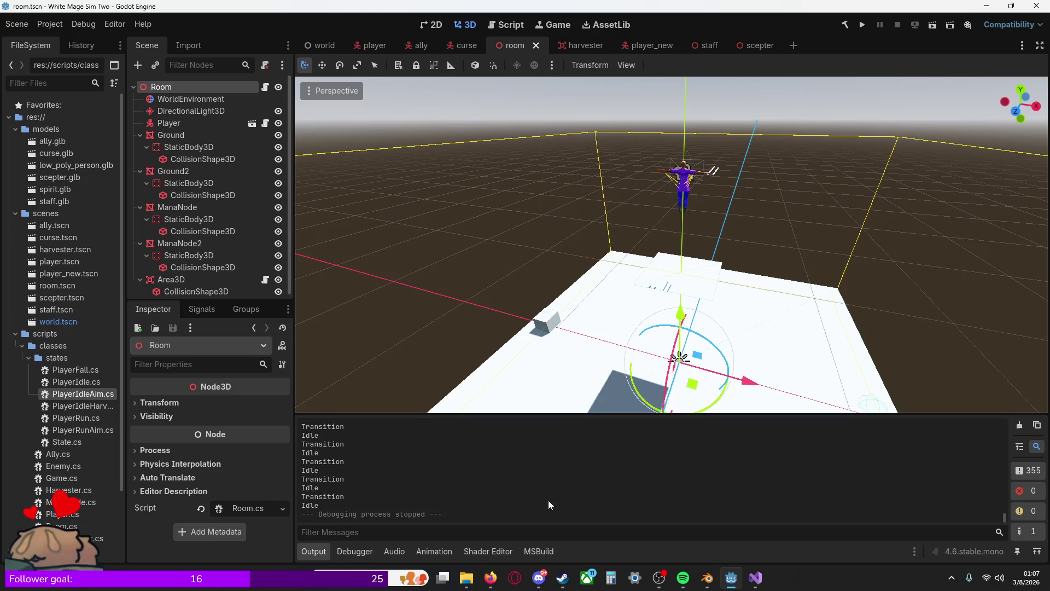
click(756, 577)
- Review PlayerIdle.cs, Room.cs, PlayerIdleHarvest.cs, PlayerRunAim.cs and PlayerFall.cs via the Tabs list
click(354, 320)
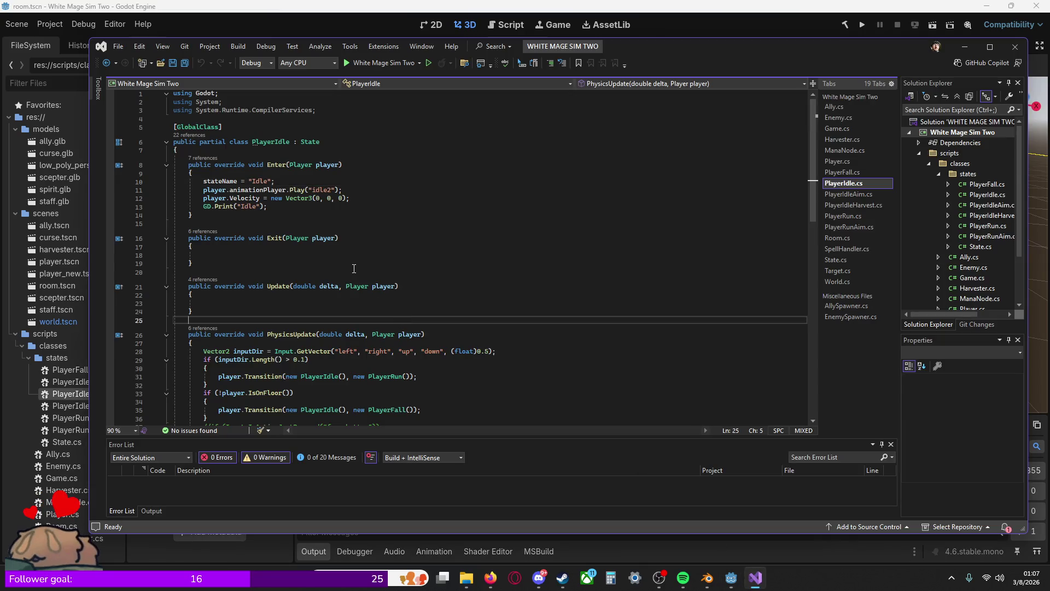
key(Up)
key(Up)
key(Up)
scroll(355, 276, down, 6)
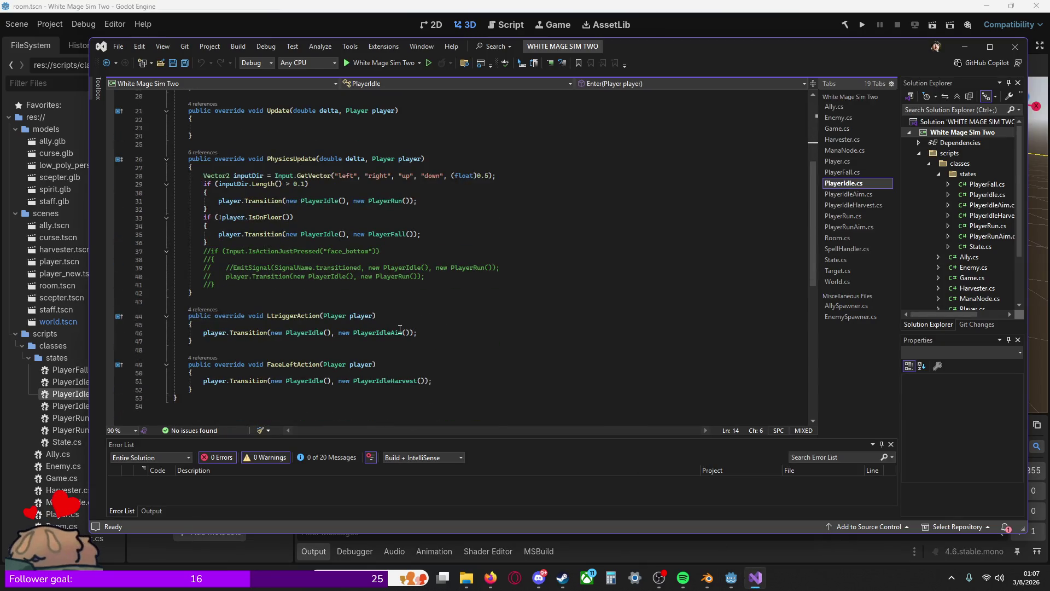
click(438, 219)
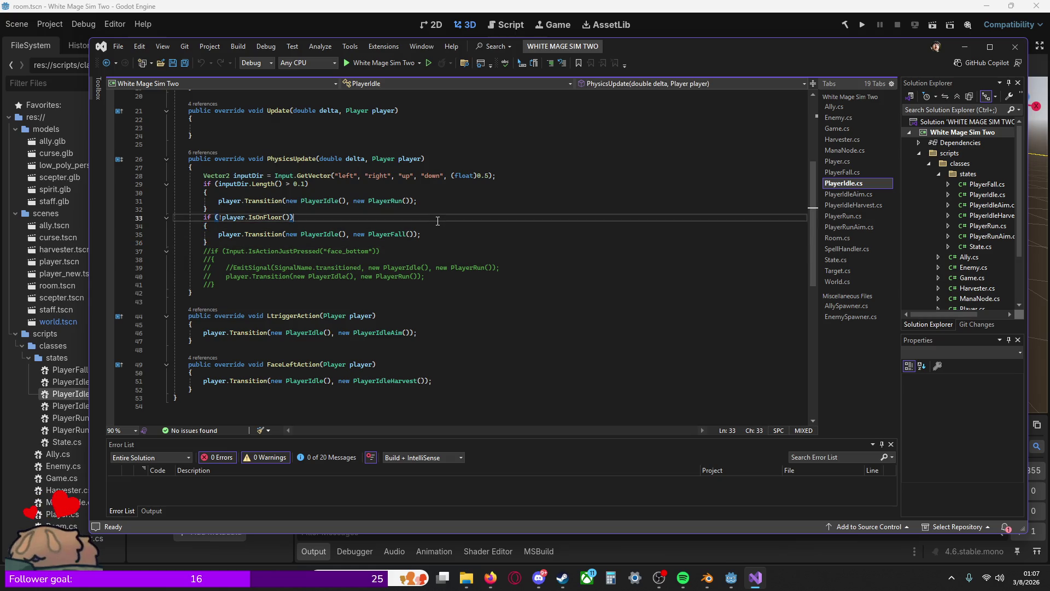
click(848, 238)
click(849, 206)
click(850, 227)
click(850, 206)
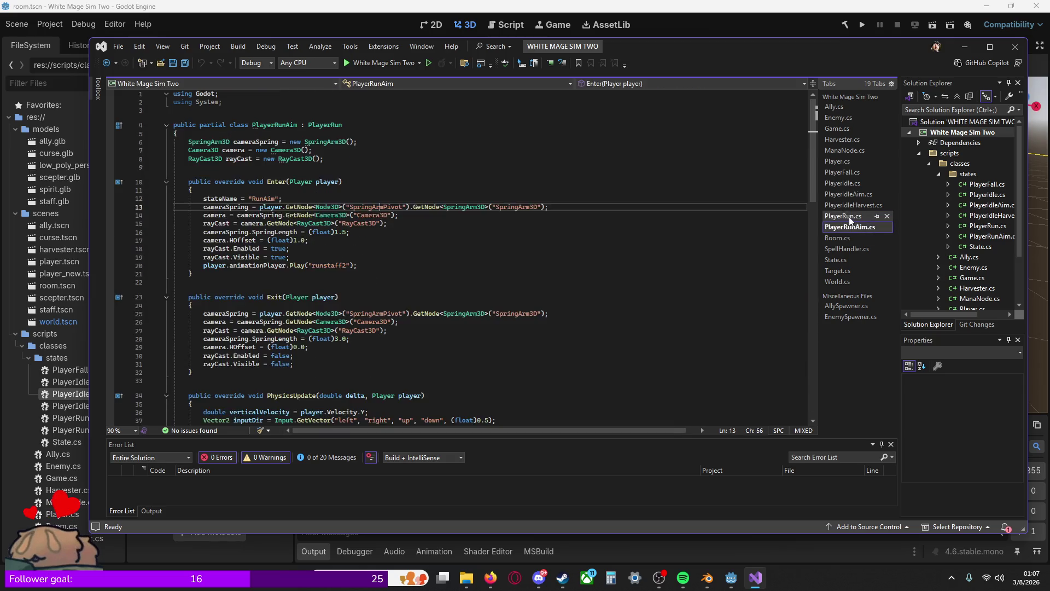
click(846, 181)
click(846, 172)
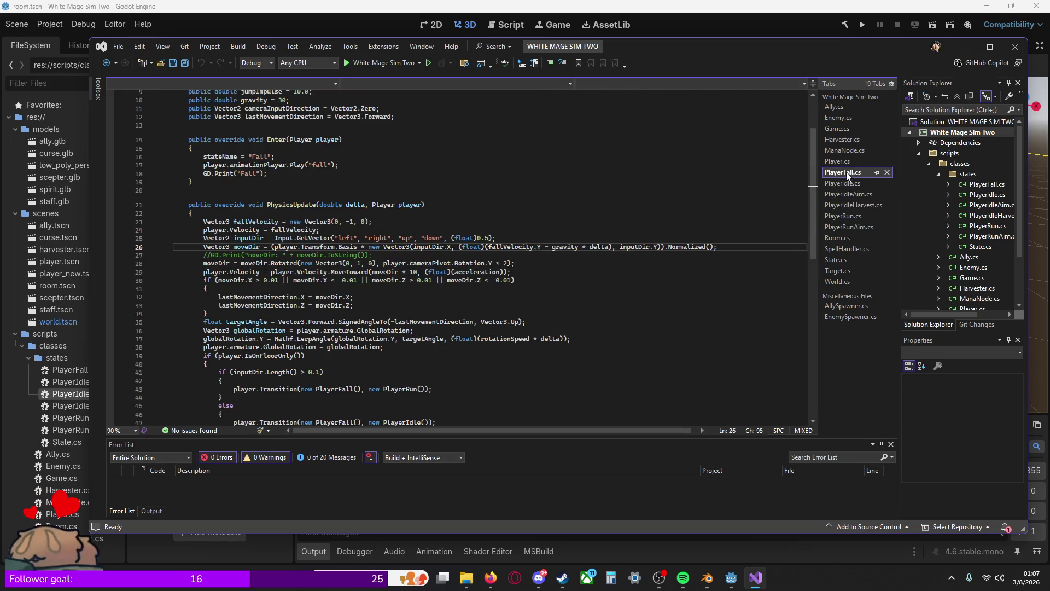
click(849, 204)
click(470, 314)
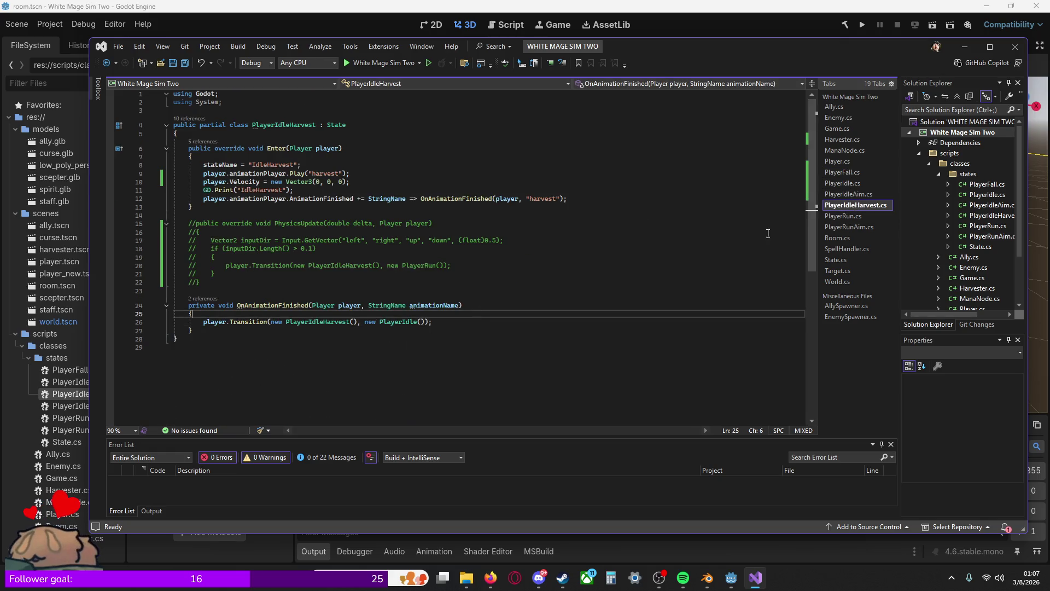
- In Player.cs, add GD.Print("Square"); after the FaceLeftAction call and save the file
click(843, 162)
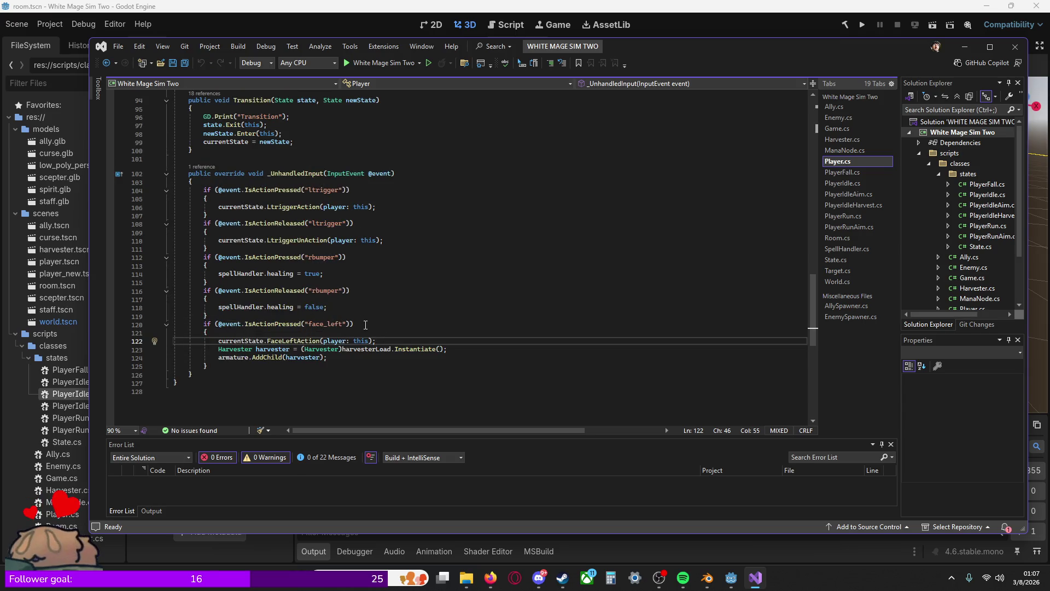
click(365, 325)
scroll(364, 339, up, 3)
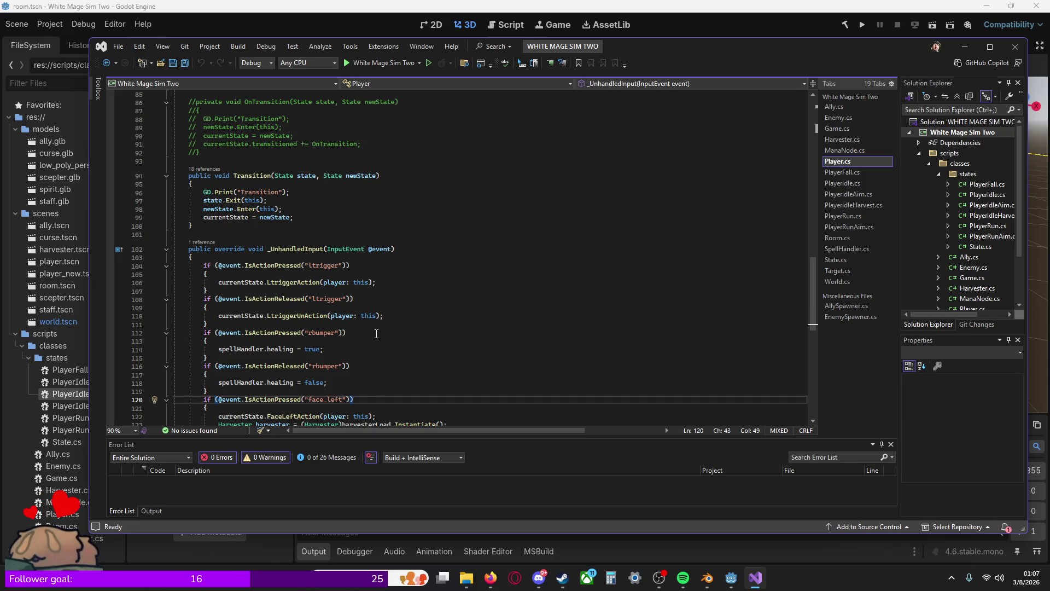
scroll(370, 331, down, 3)
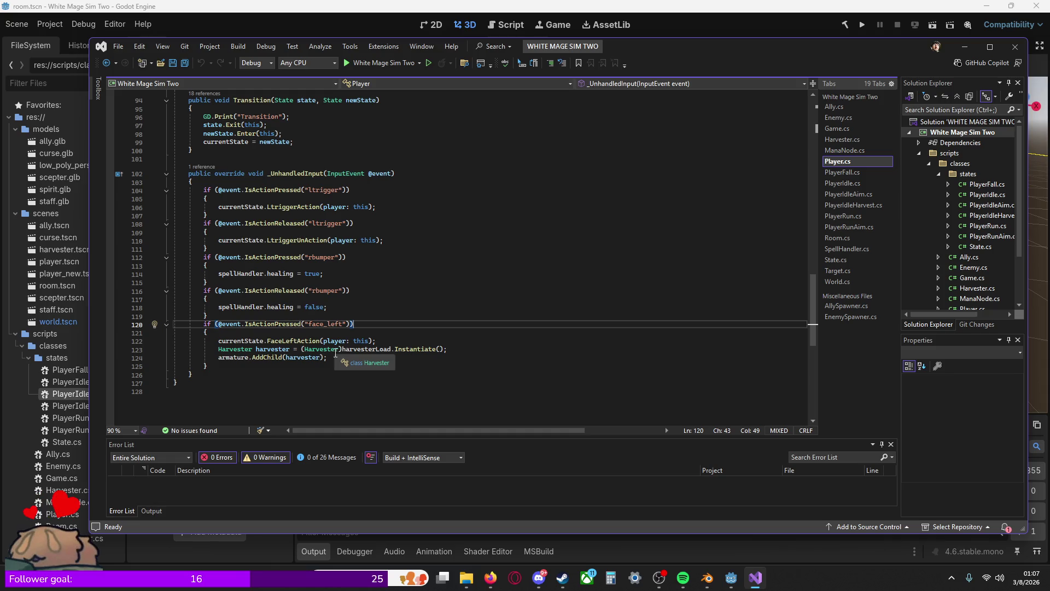
click(385, 340)
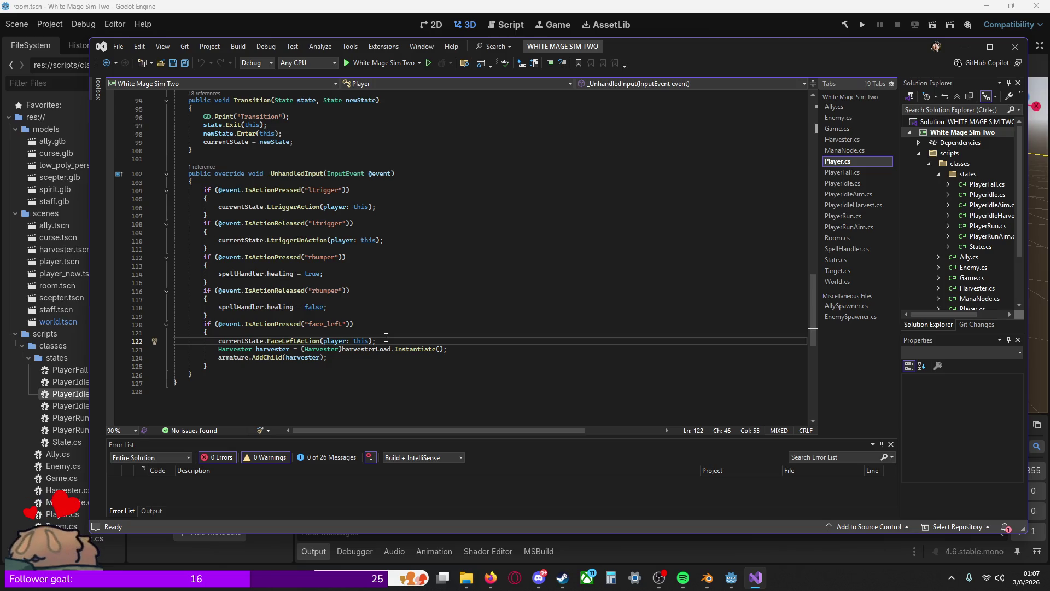
key(Return)
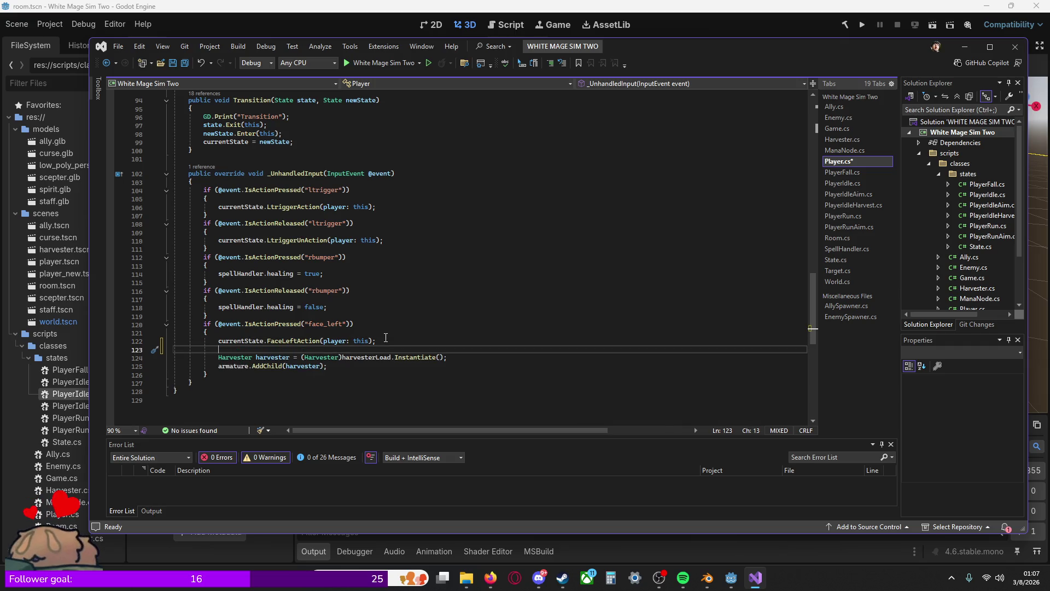
text(GD.Print()
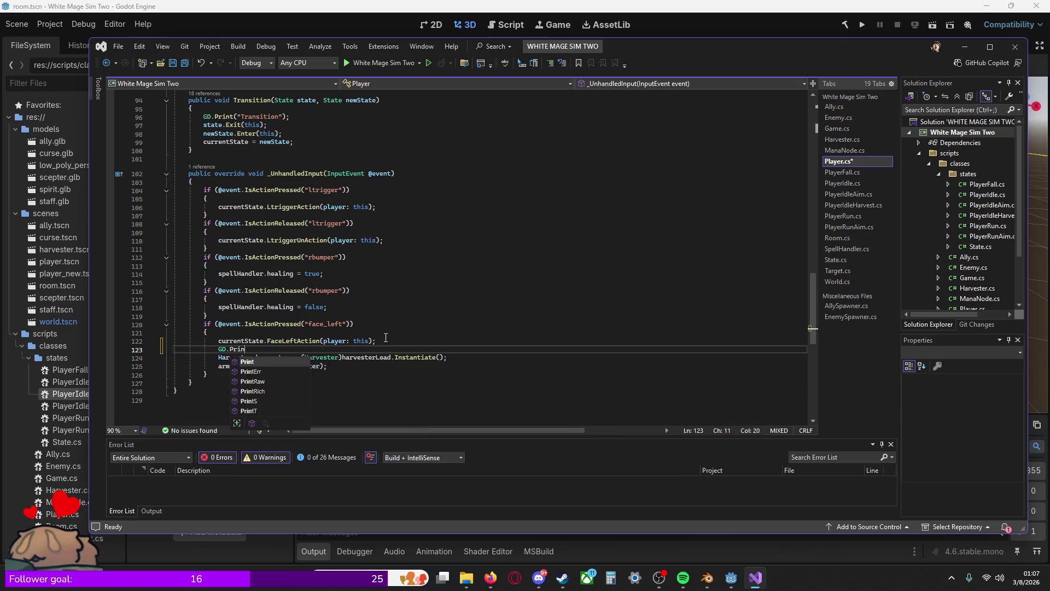
text("Swa)
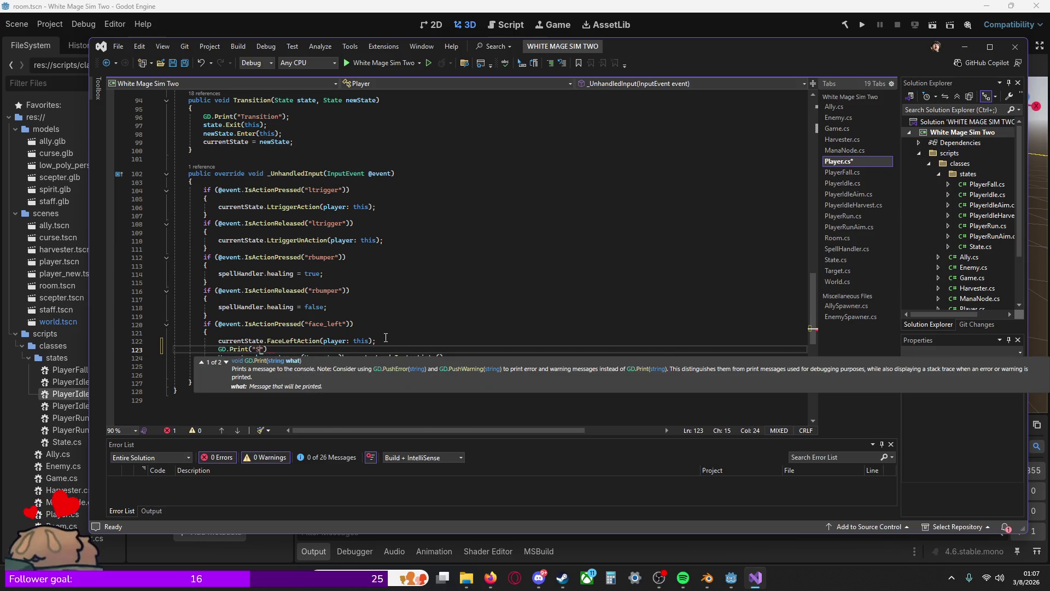
key(BackSpace)
key(BackSpace)
text(quare"))
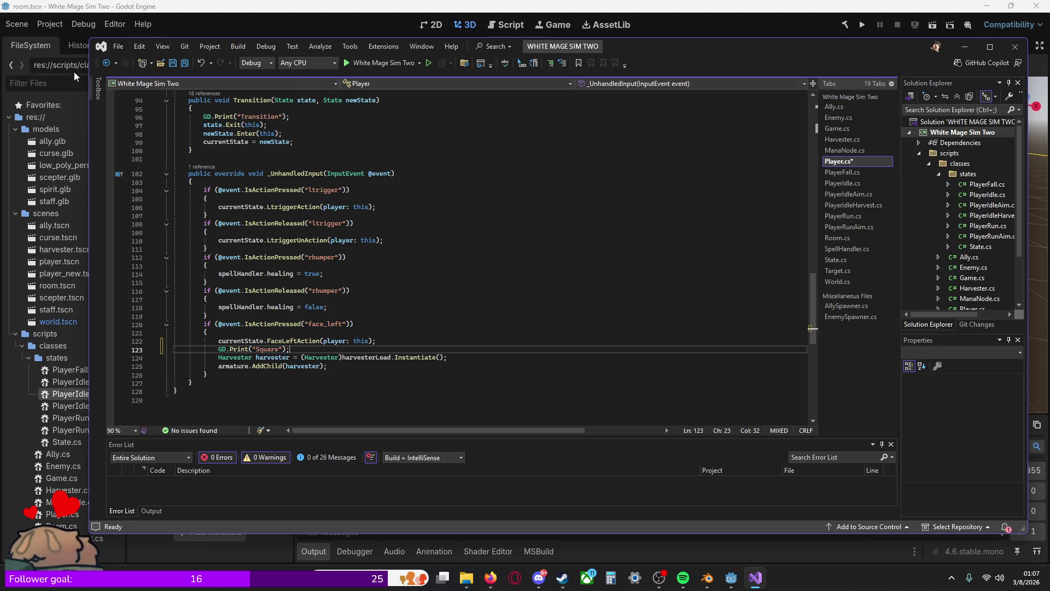
click(185, 63)
click(771, 11)
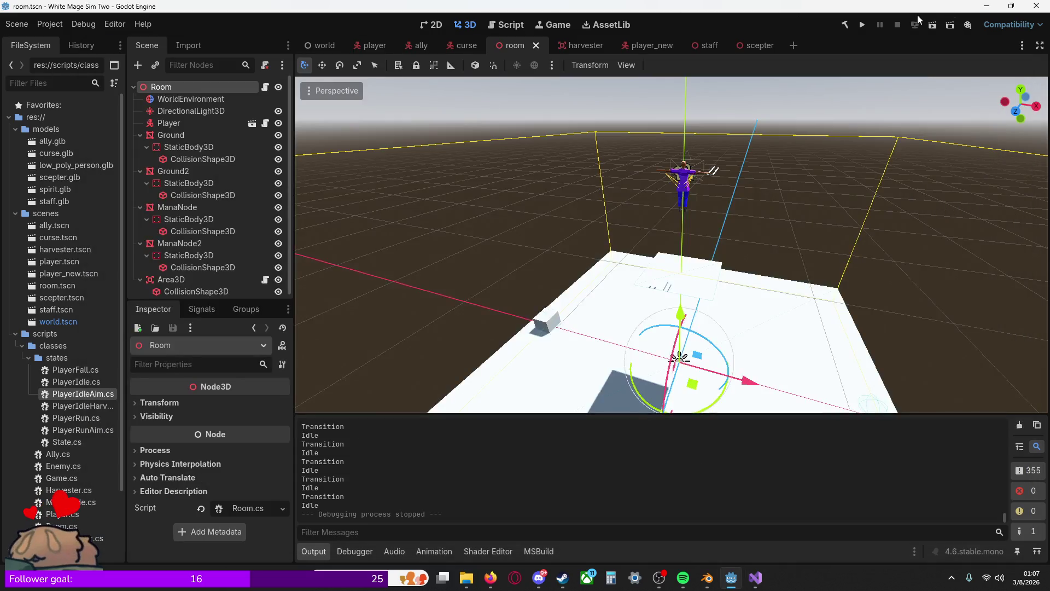
- Run the game, harvest with E, close it, and check Output lists IdleHarvest and Square
click(932, 26)
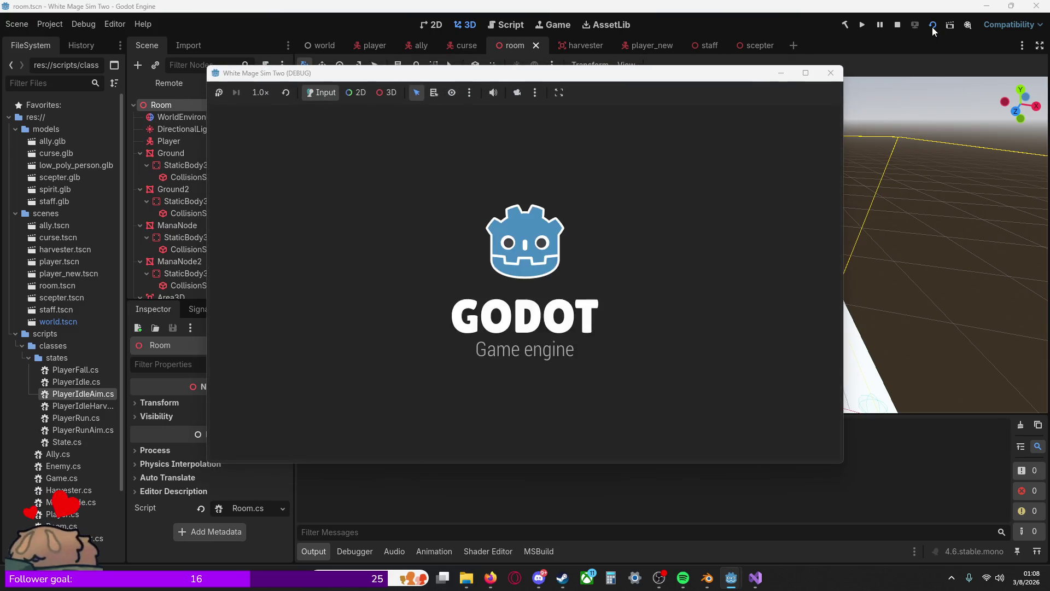
key(e)
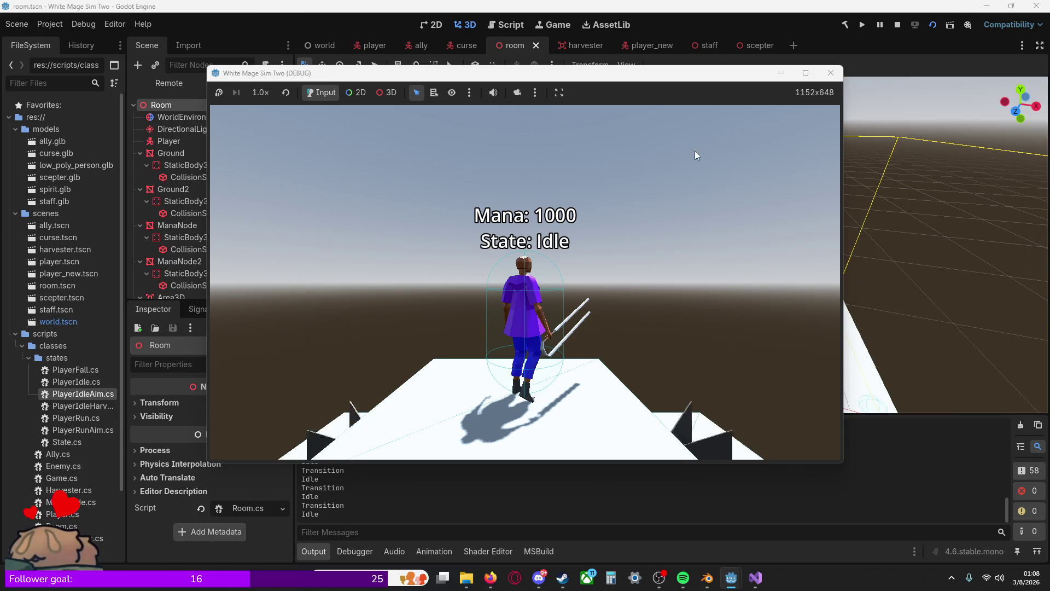
click(806, 73)
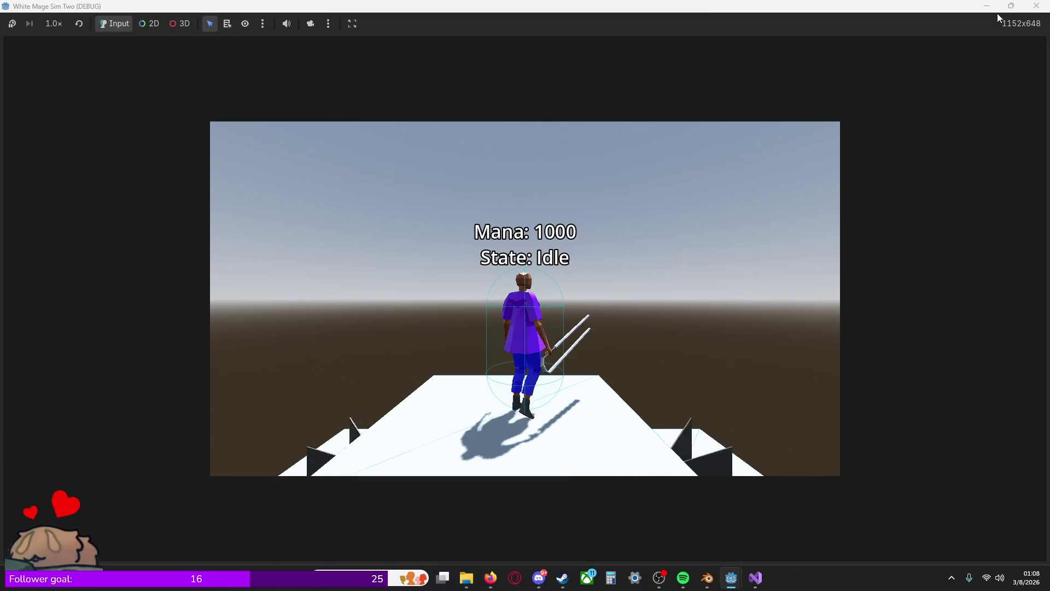
click(1001, 12)
click(831, 73)
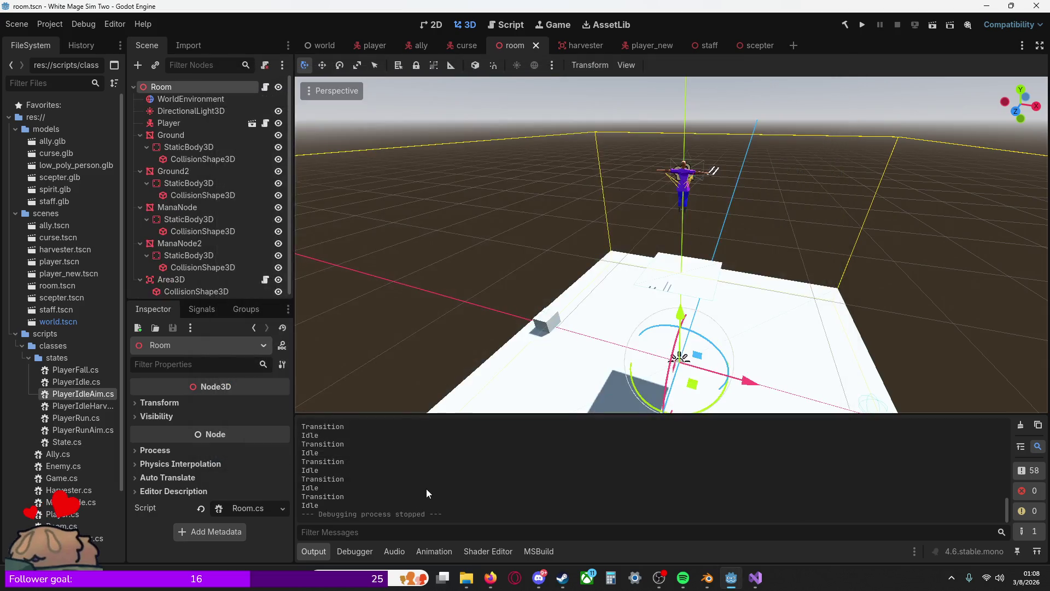
scroll(425, 484, up, 1)
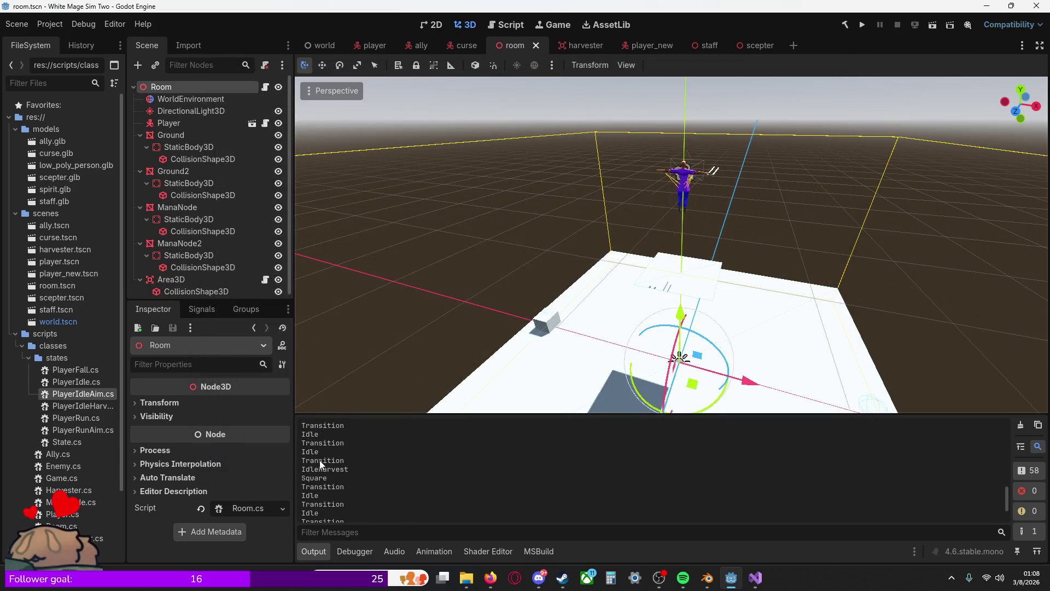
scroll(326, 490, down, 2)
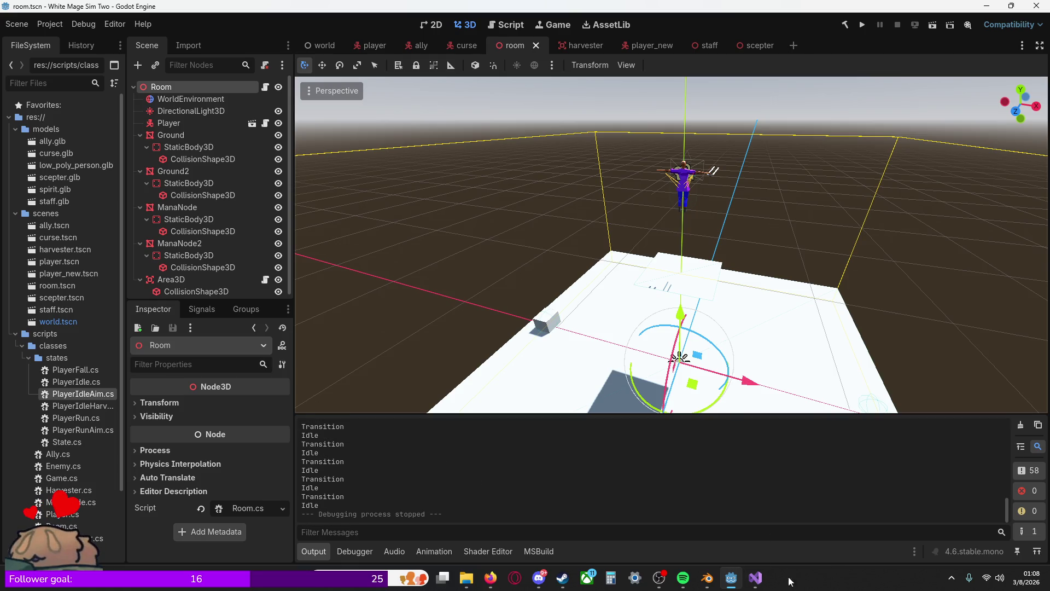
- Delete the GD.Print("Square") debug line from Player.cs
click(756, 577)
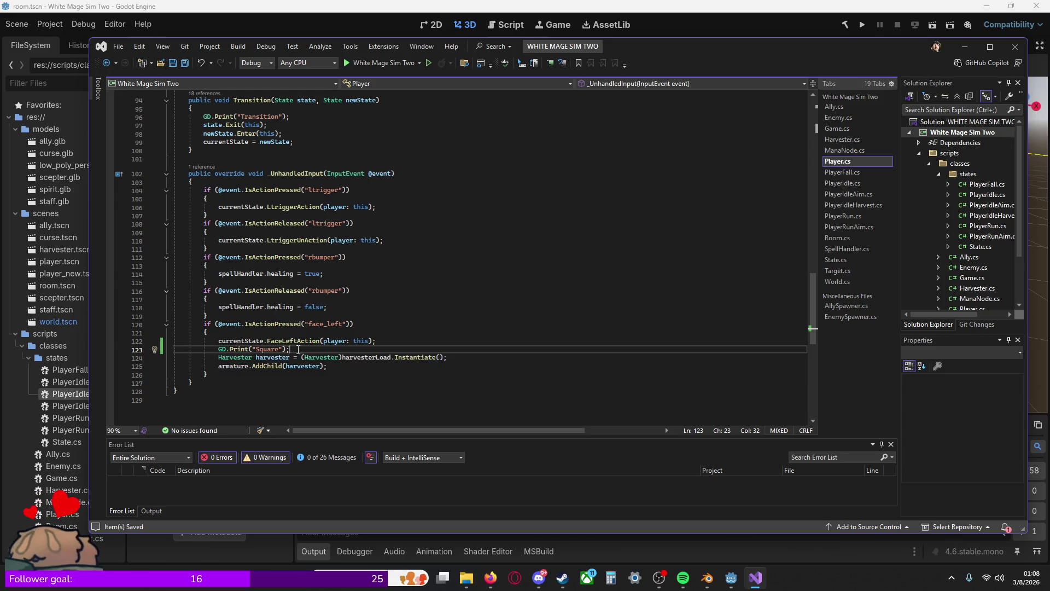
key(shift+Home)
key(BackSpace)
key(BackSpace)
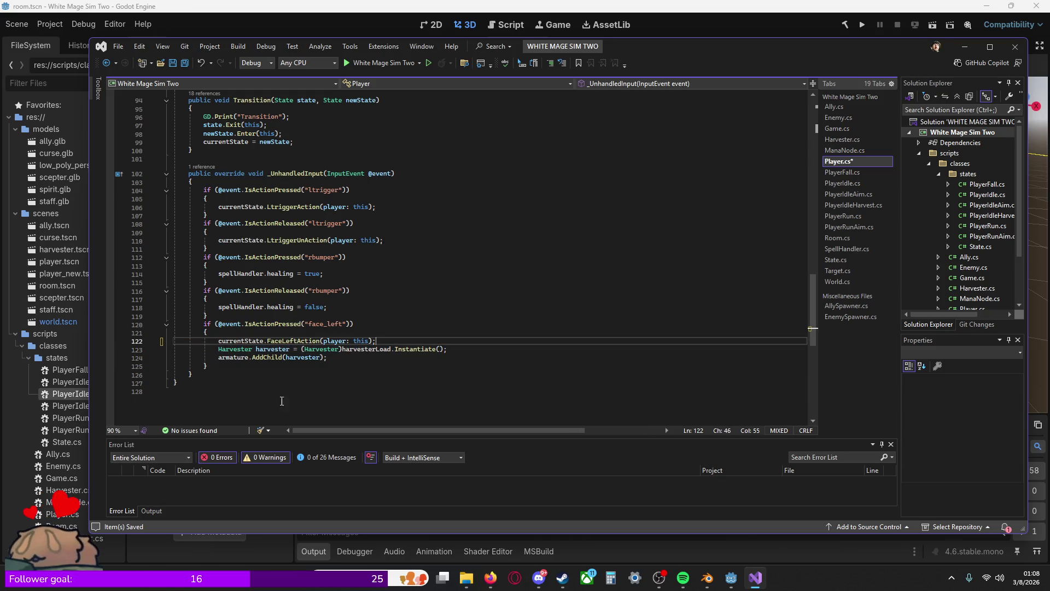
click(327, 307)
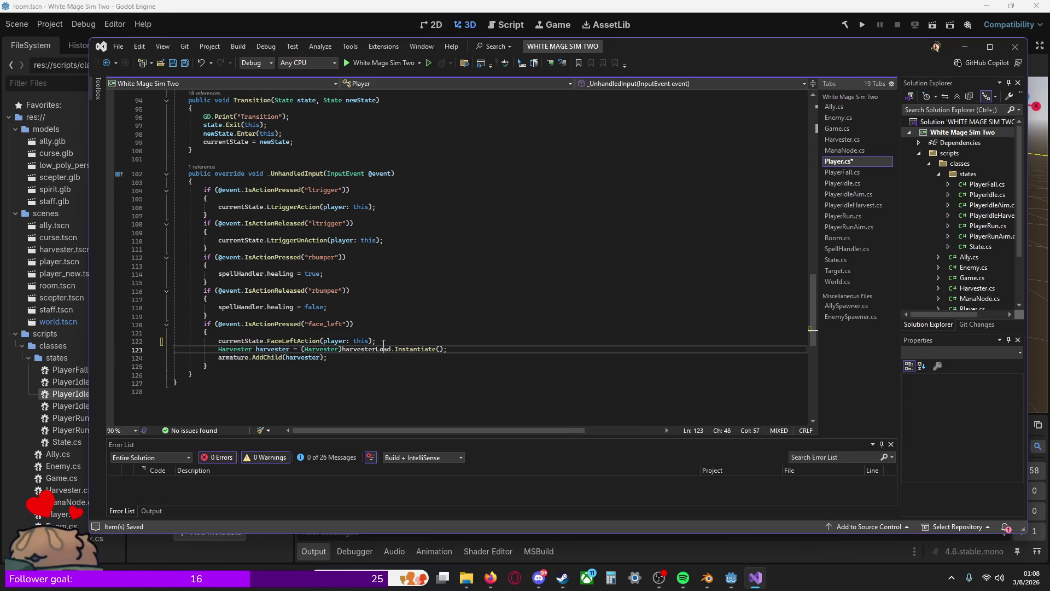
- Look through PlayerIdle.cs, then inspect OnAnimationFinished's transition to idle in PlayerIdleHarvest.cs
click(841, 182)
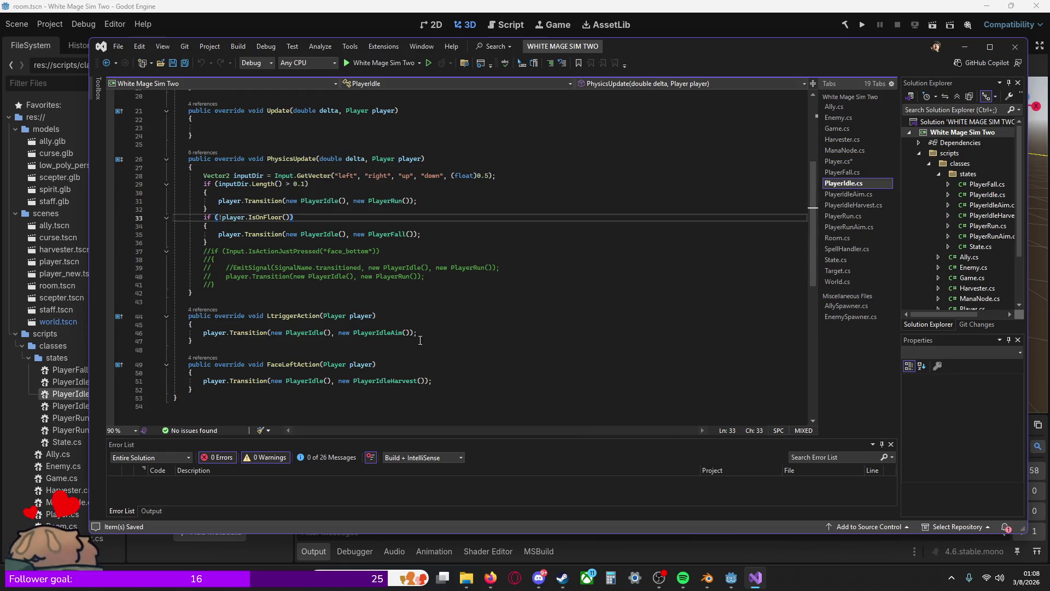
click(420, 340)
key(Down)
key(Down)
key(Down)
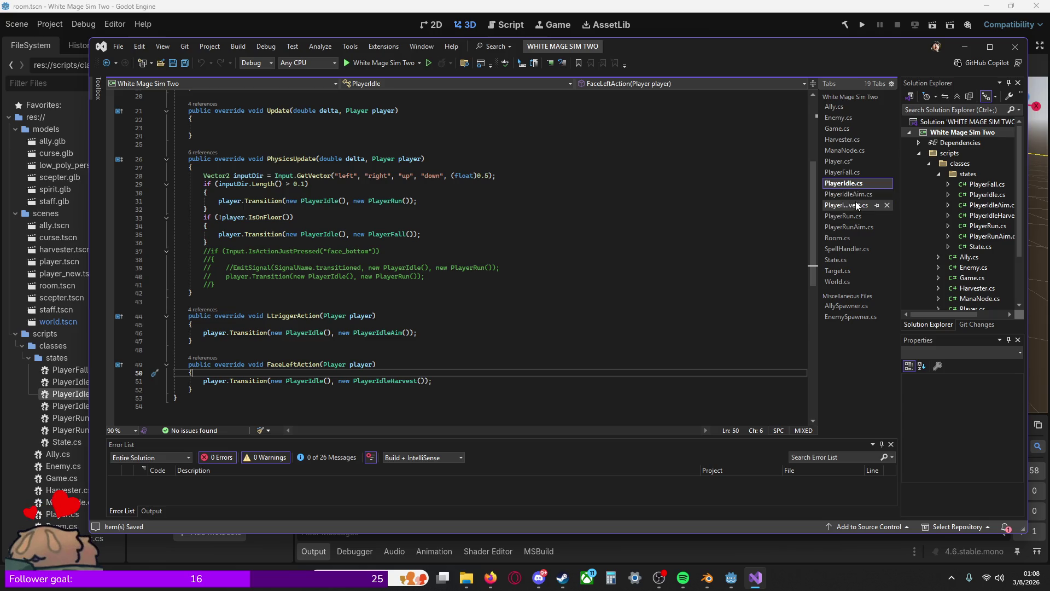
click(847, 206)
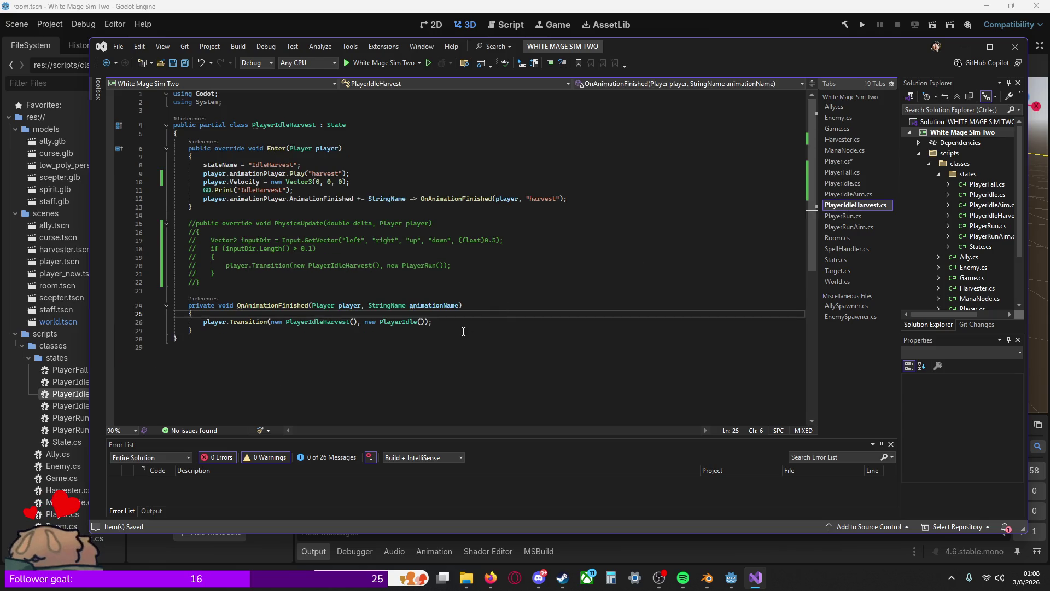
click(491, 306)
mouse_move(291, 299)
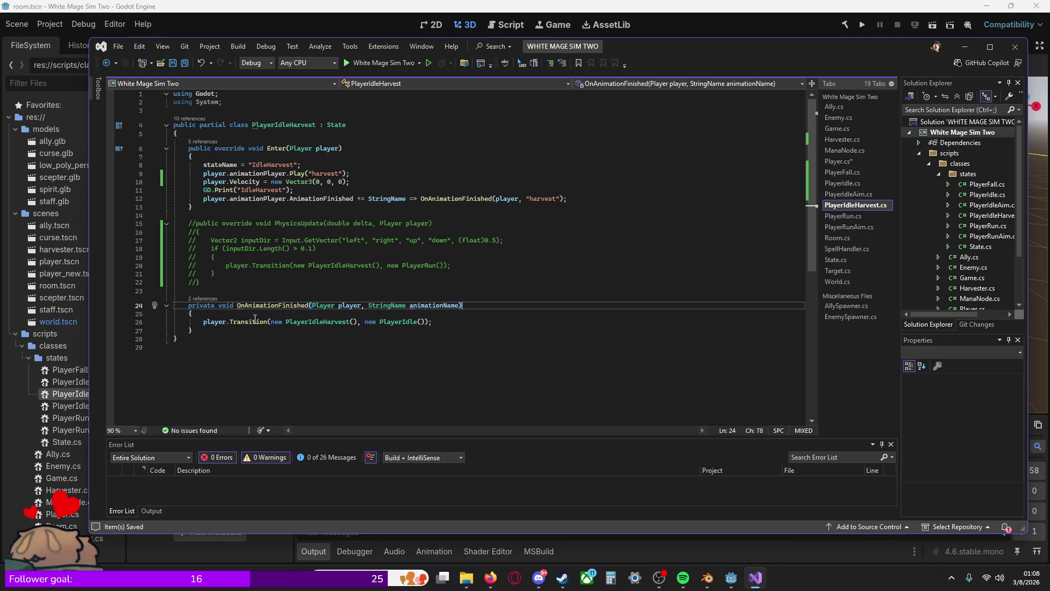
click(446, 323)
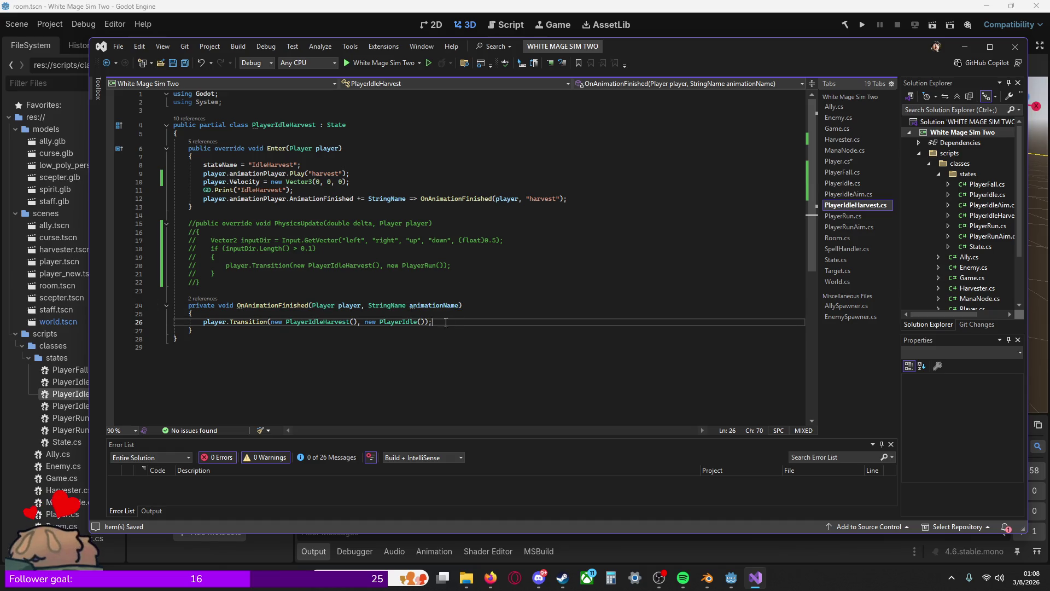
click(203, 323)
click(462, 321)
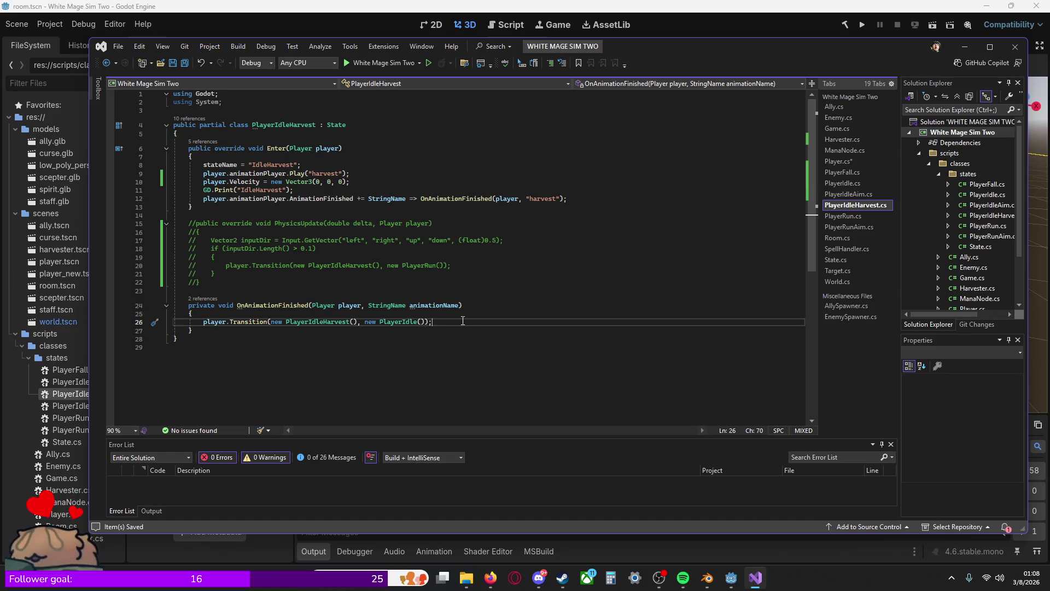
click(204, 324)
key(Down)
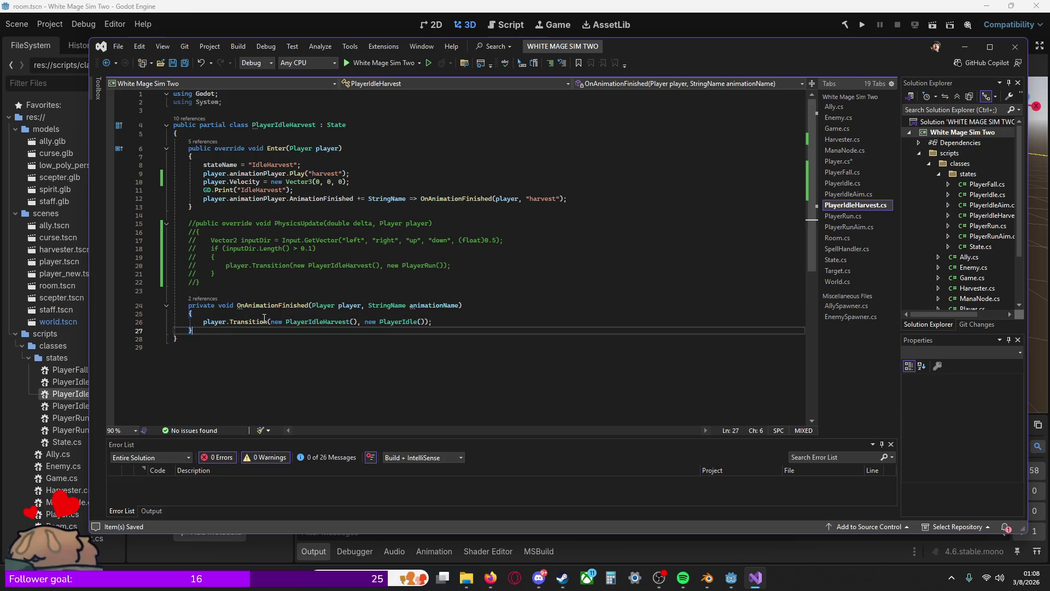
- Insert GD.Print("Animation Finished"); above player.Transition in OnAnimationFinished, then run the current scene
key(Up)
key(Return)
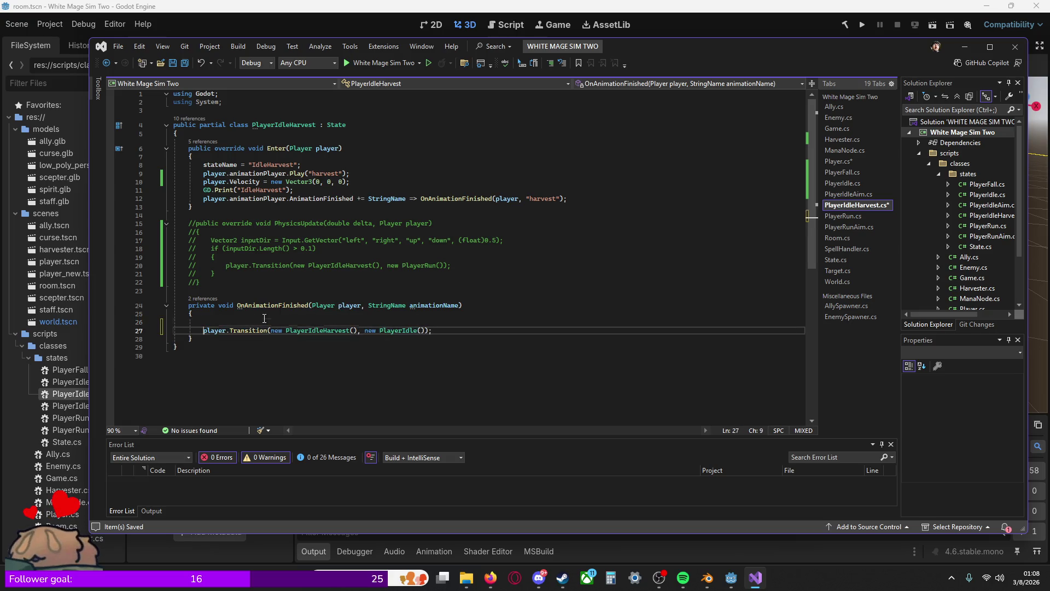
key(Up)
key(Up)
key(Down)
text(GD.PR)
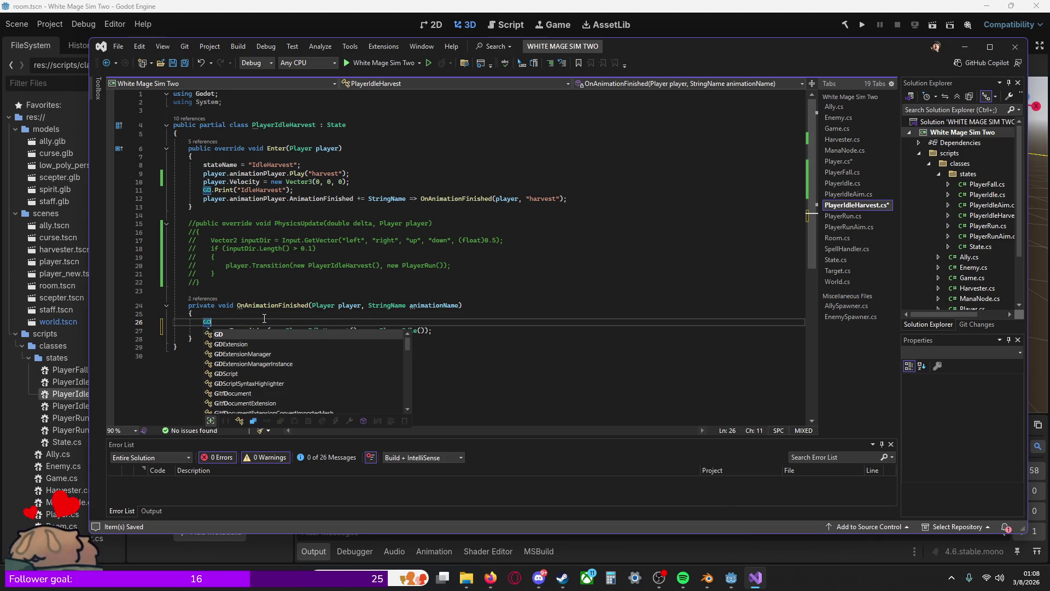
text(int()
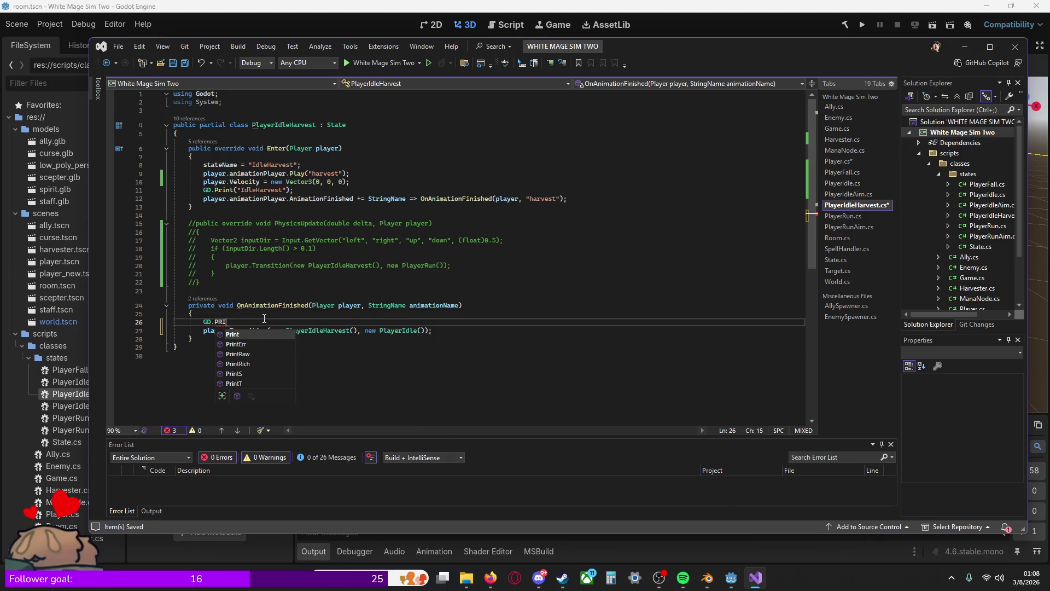
text(")
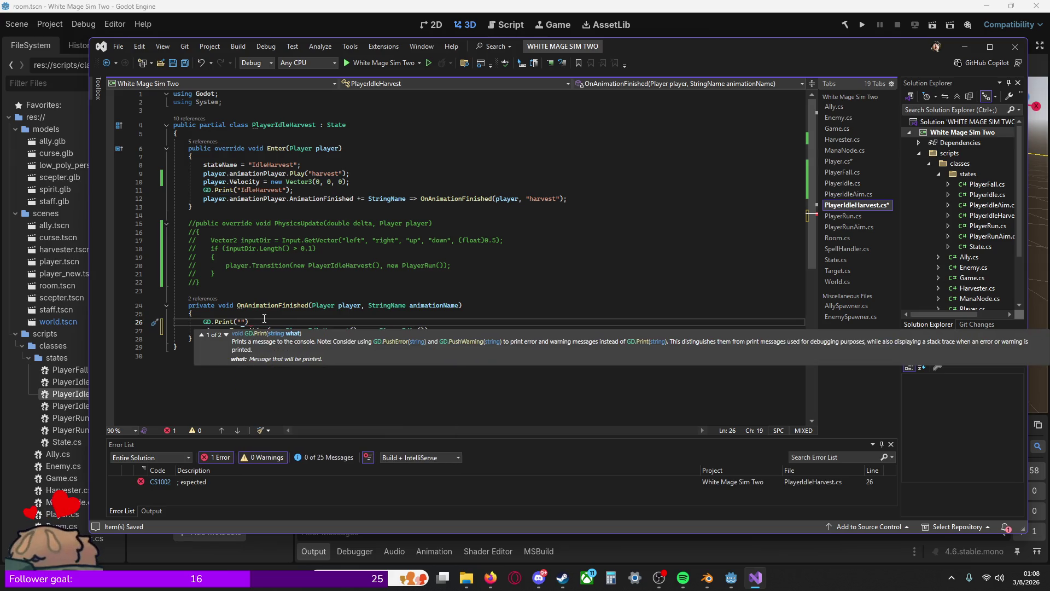
text(Animation fin)
key(BackSpace)
key(BackSpace)
key(BackSpace)
text(F)
text(inished)
key(Escape)
key(Up)
key(Up)
key(Up)
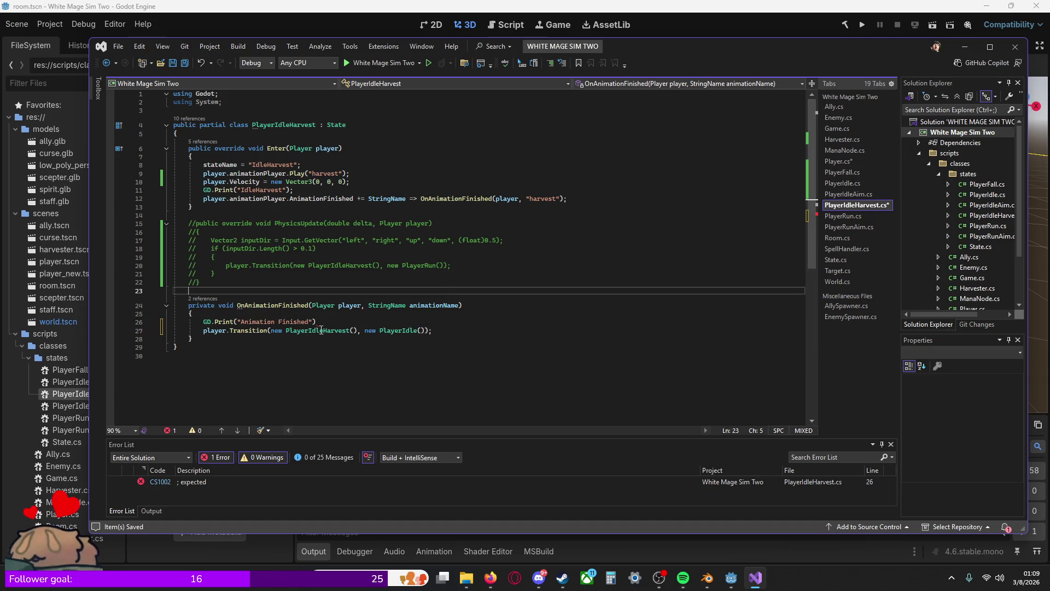
click(330, 320)
text(;)
key(Up)
key(Up)
key(Up)
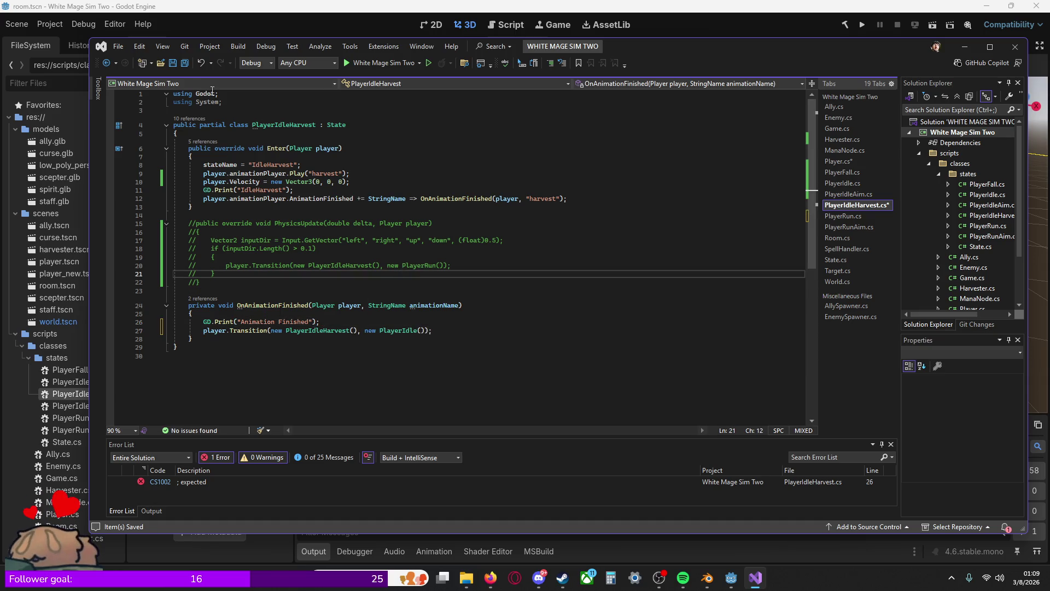
click(933, 29)
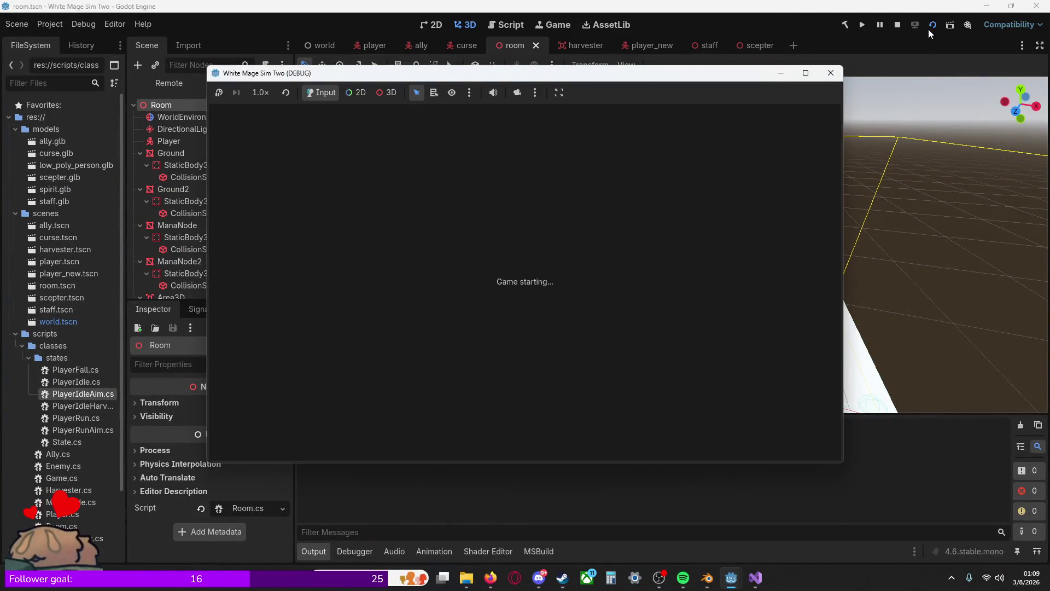
- Harvest five times with E, stop the game, and check Output shows repeated Animation Finished logs
key(e)
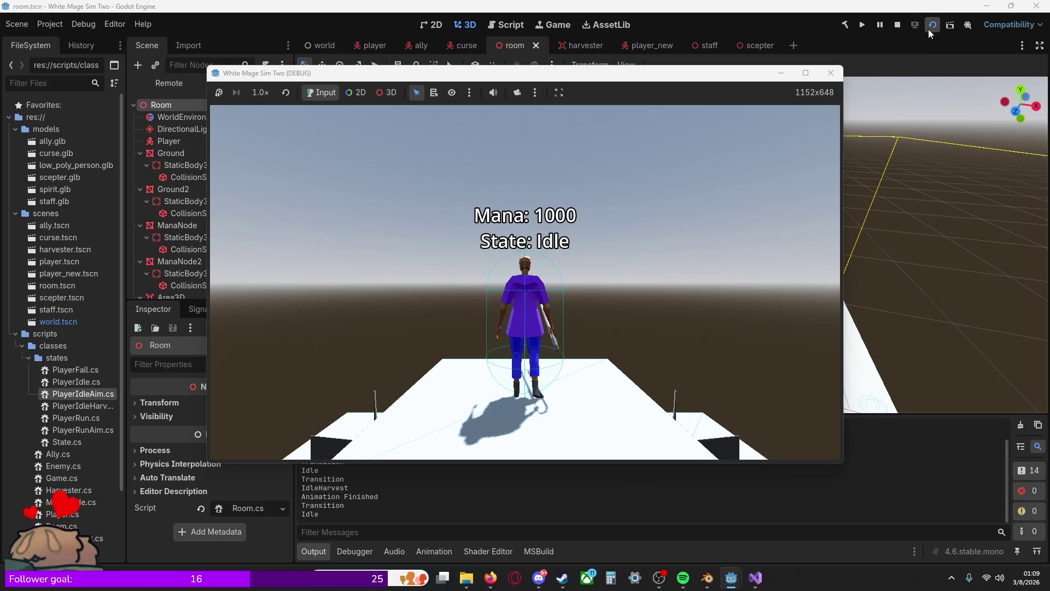
key(e)
key(e)
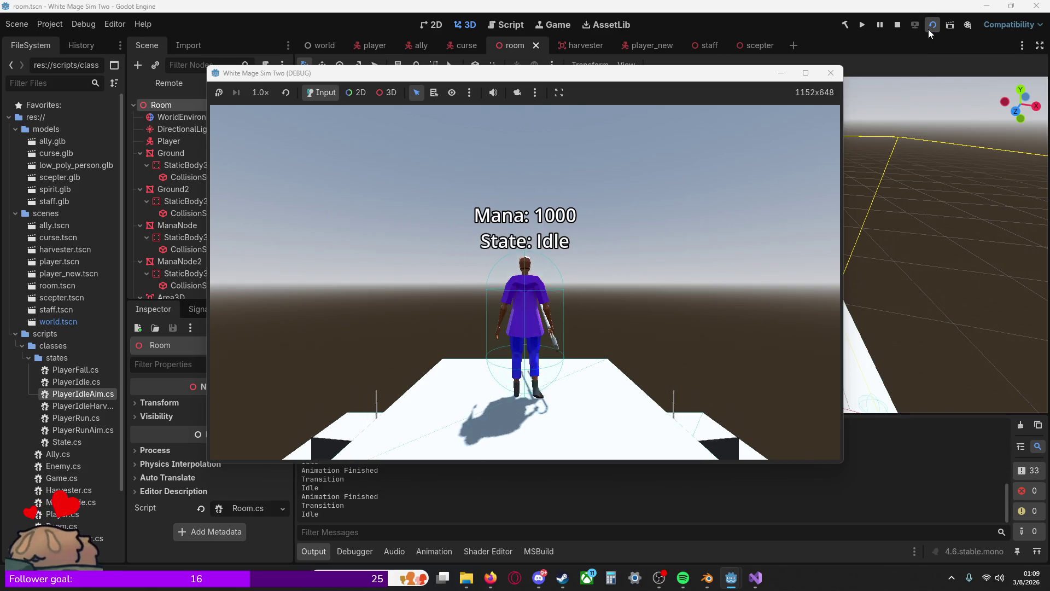
key(e)
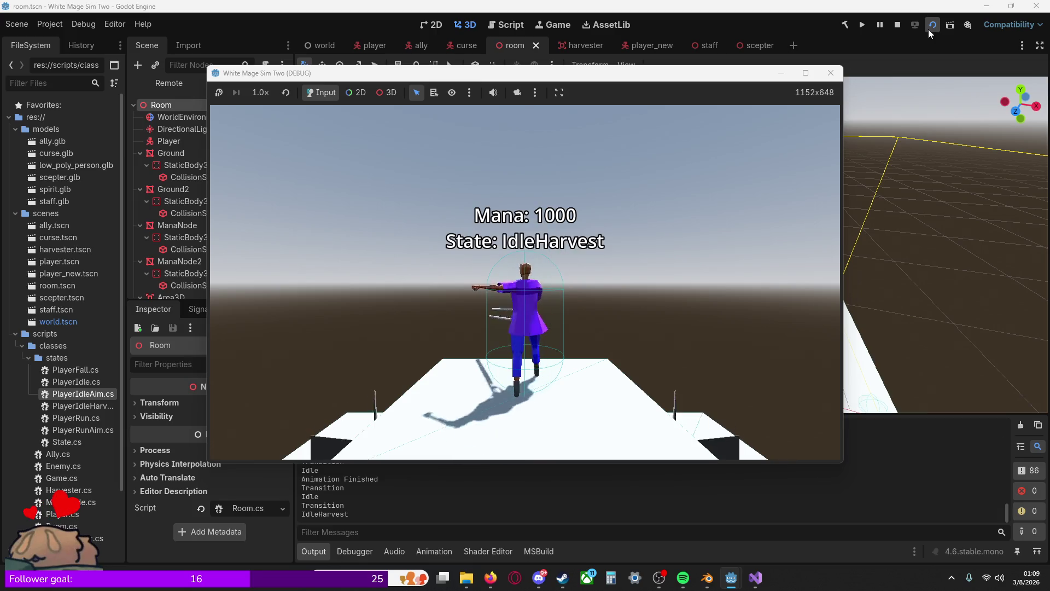
key(e)
key(e)
key(e)
key(e)
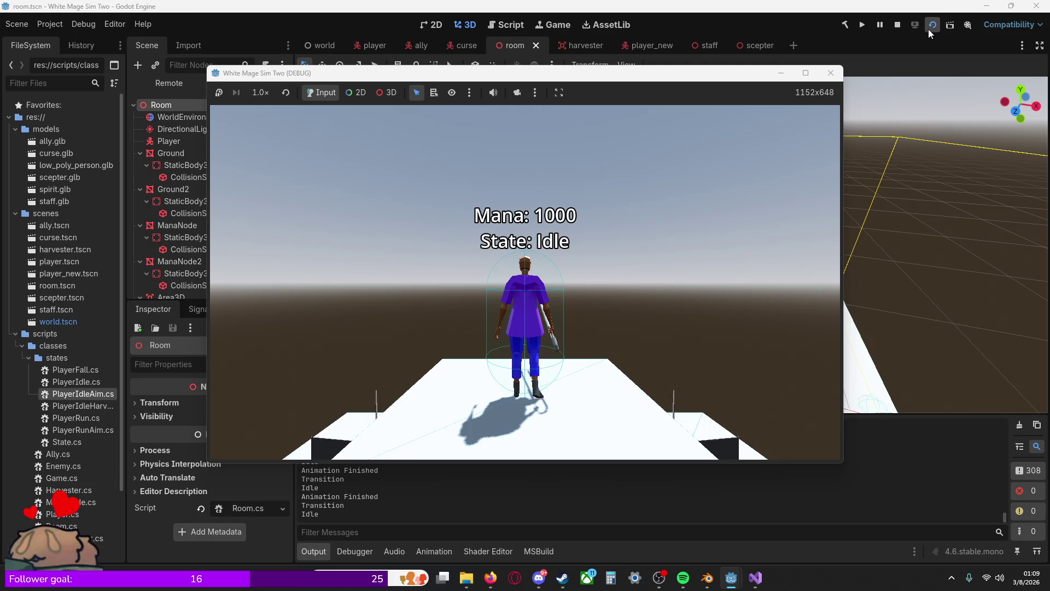
key(e)
click(896, 26)
scroll(428, 466, up, 1)
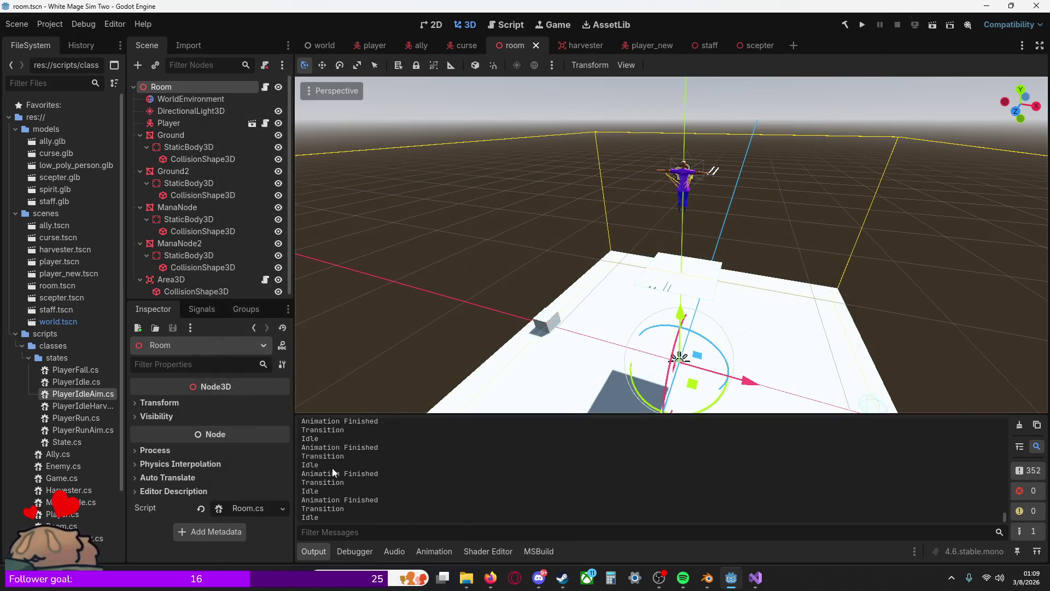
scroll(350, 481, down, 3)
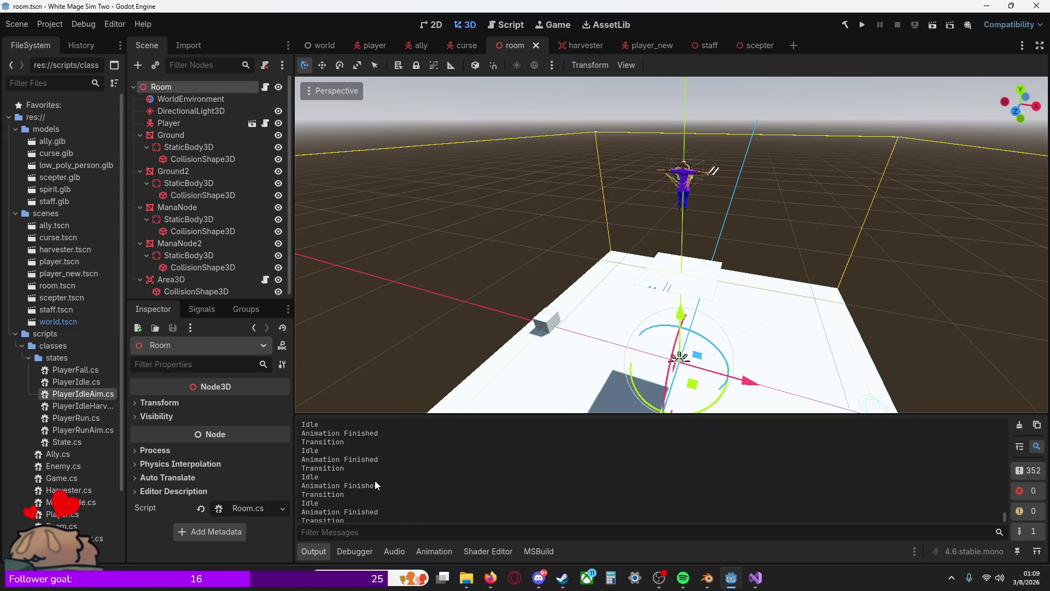
scroll(375, 480, down, 2)
click(755, 577)
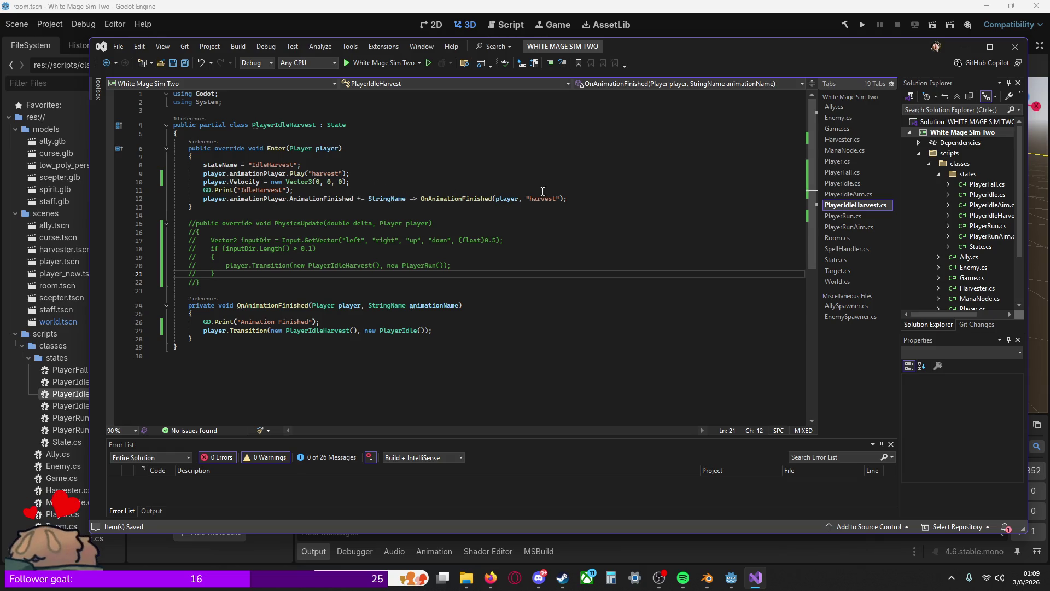
- Review the animation lines in PlayerIdleHarvest.cs's Enter method, then minimize and restore Visual Studio
mouse_move(567, 198)
mouse_down()
mouse_move(205, 192)
mouse_move(295, 198)
mouse_up()
click(300, 190)
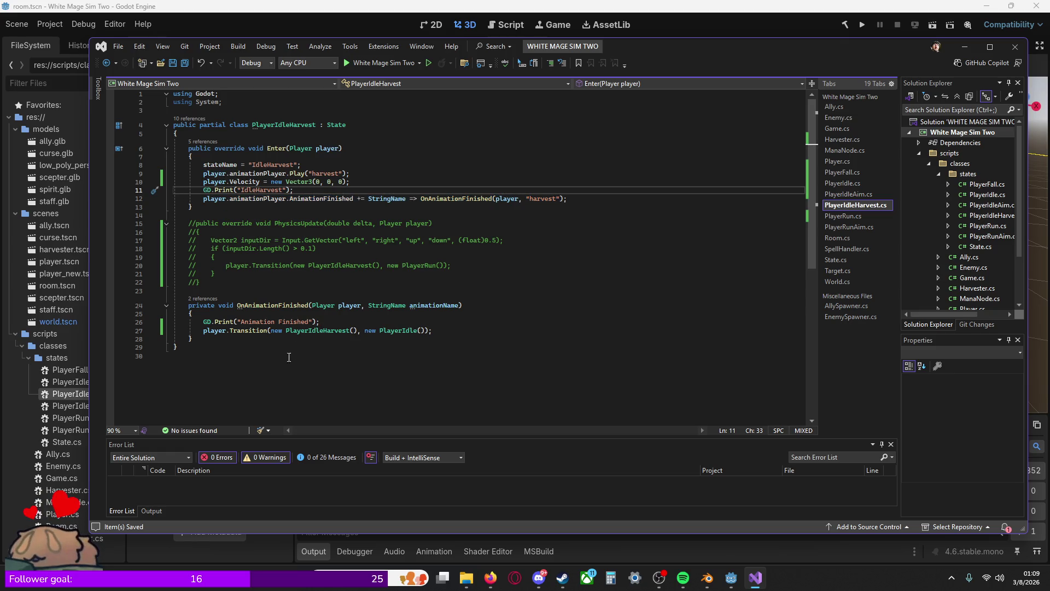
mouse_move(306, 195)
click(267, 190)
click(989, 48)
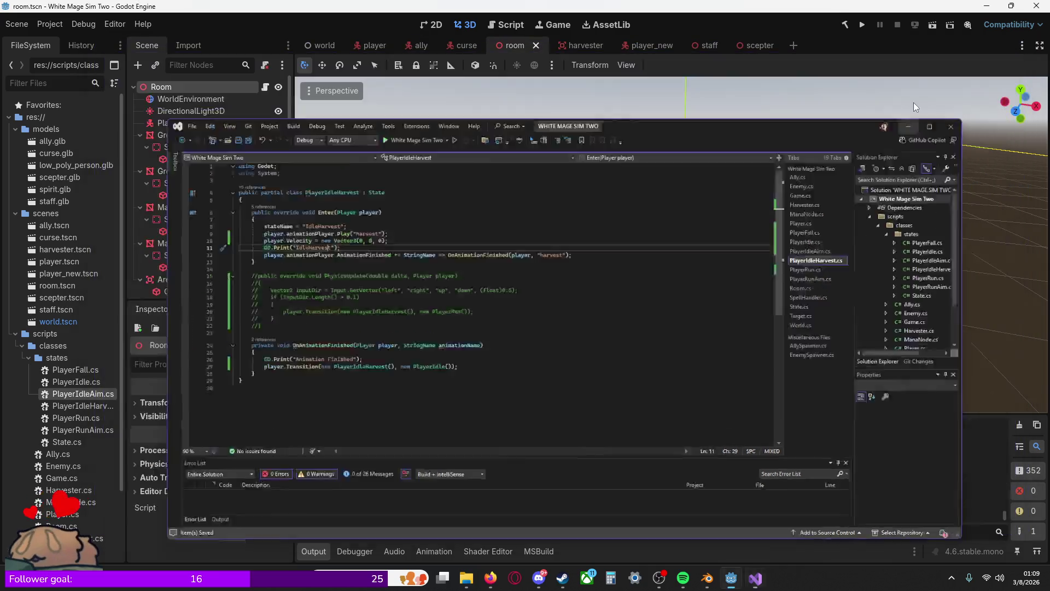
click(914, 102)
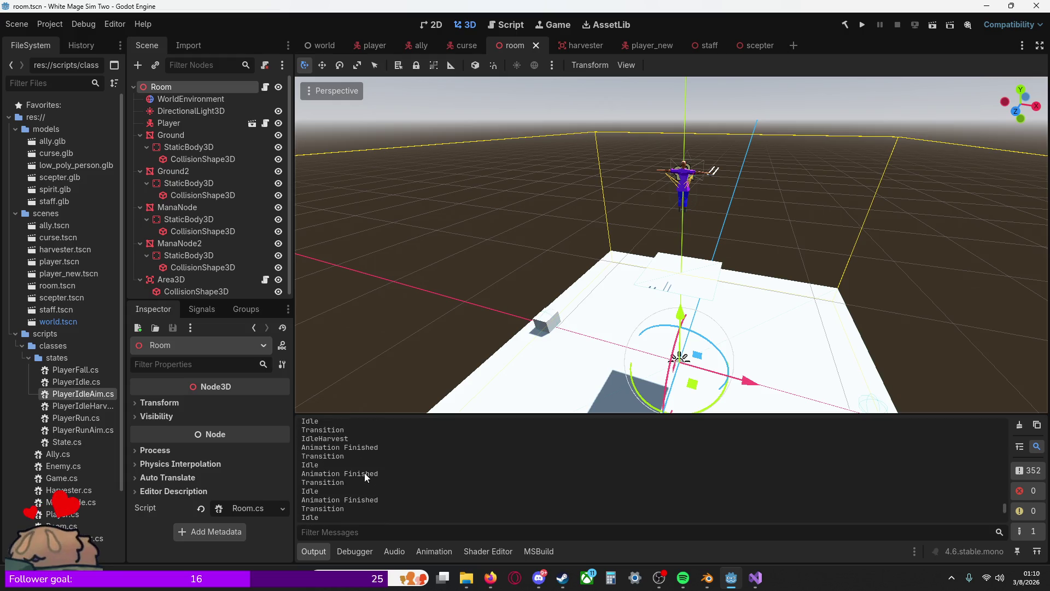
click(755, 577)
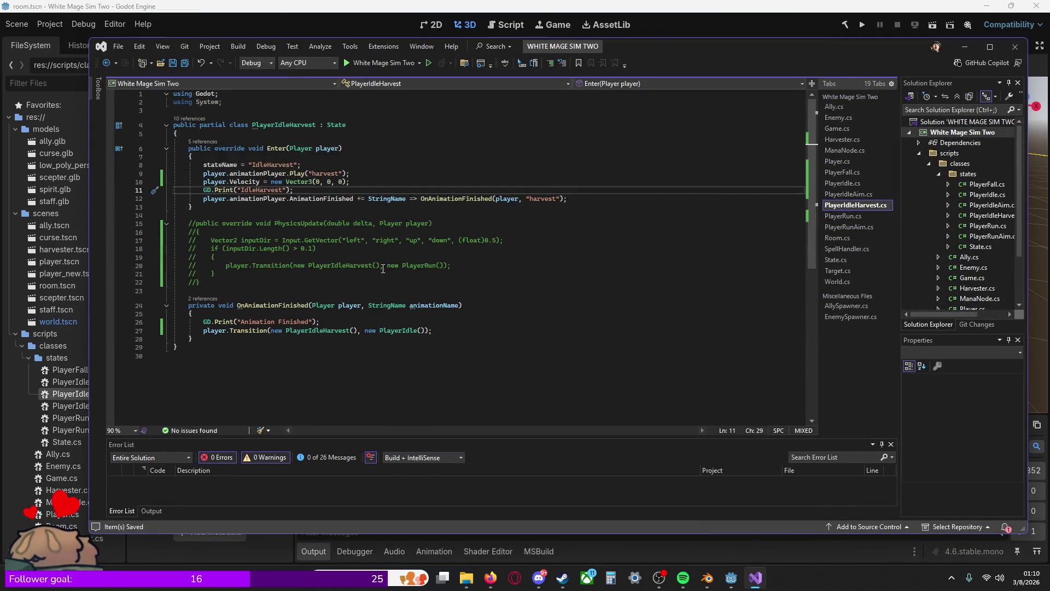
- Delete the GD.Print("Animation Finished"); line from OnAnimationFinished in PlayerIdleHarvest.cs
click(564, 260)
key(Up)
key(Up)
key(Up)
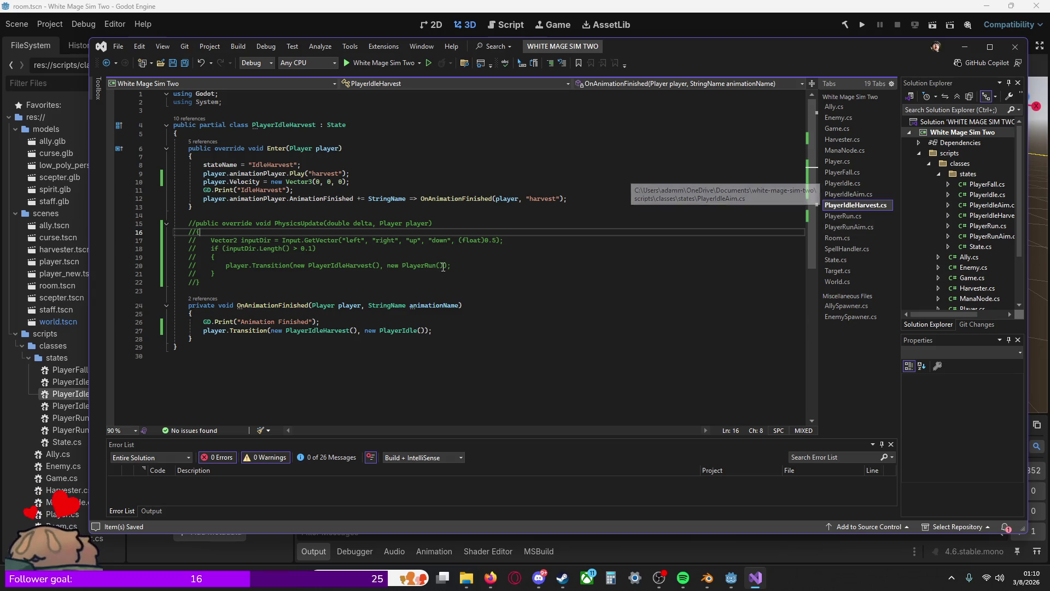
drag(324, 321, 171, 323)
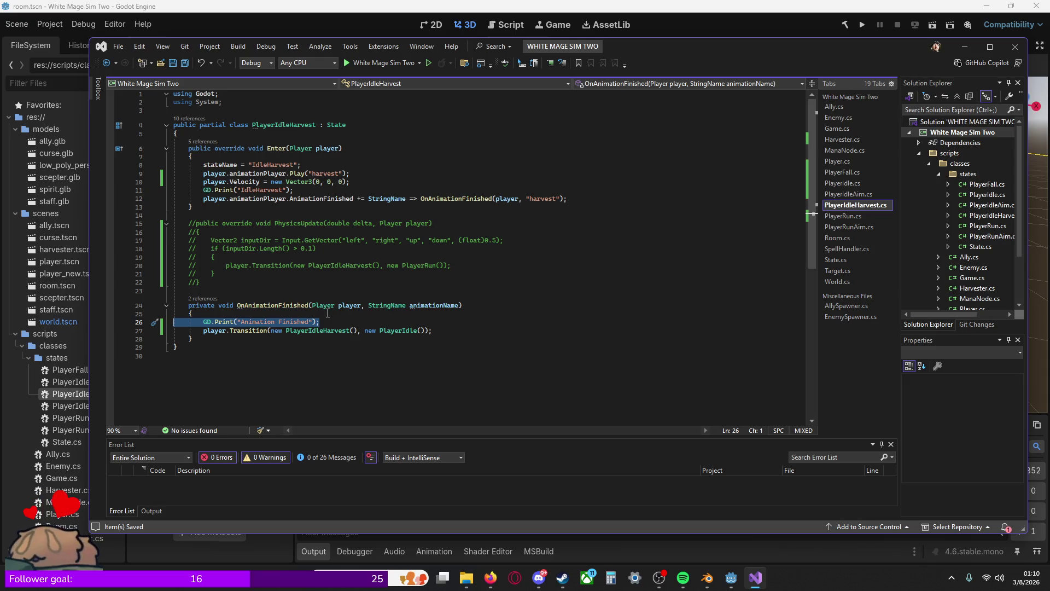
key(BackSpace)
key(BackSpace)
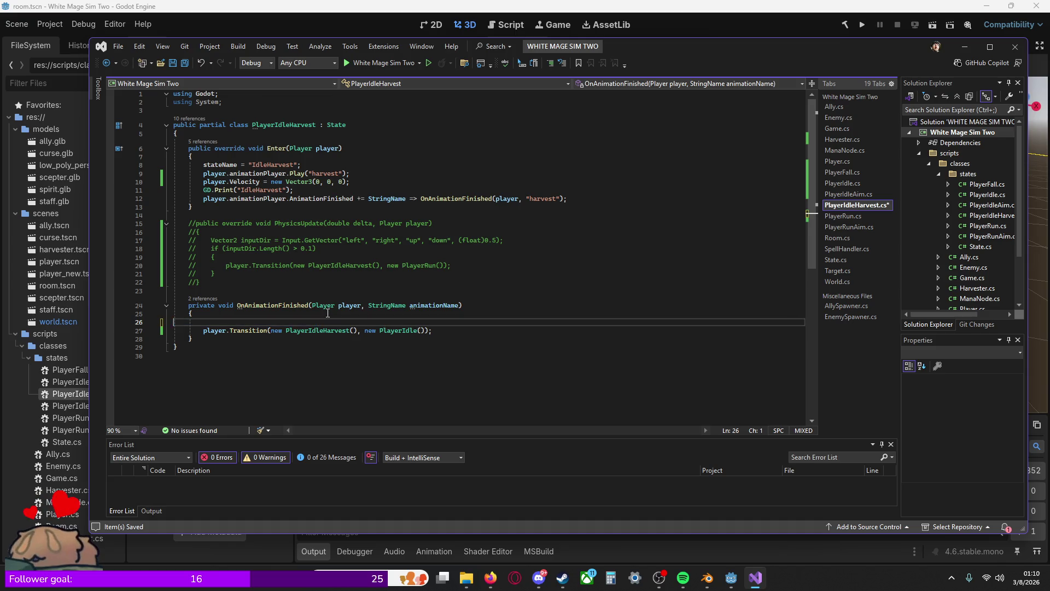
click(353, 224)
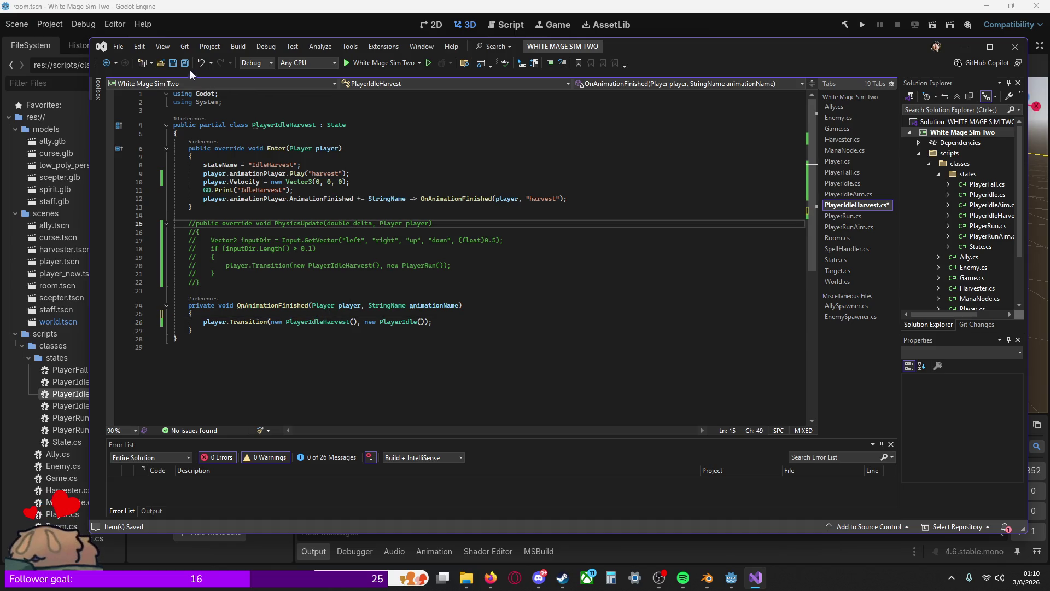
- Run the current scene, move the player with A, D and W, then stop and return to Visual Studio
click(716, 27)
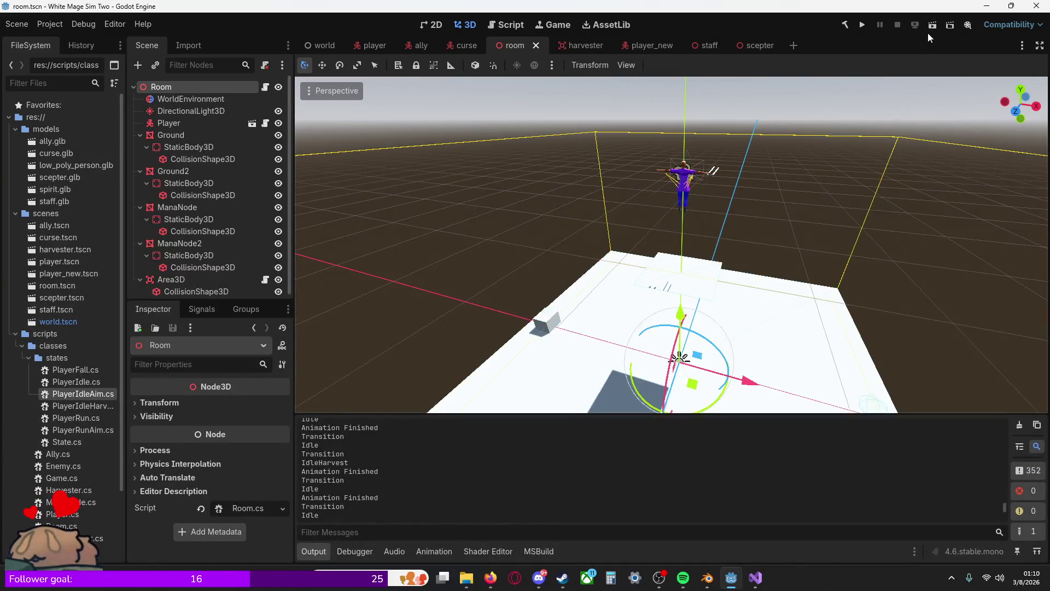
click(930, 28)
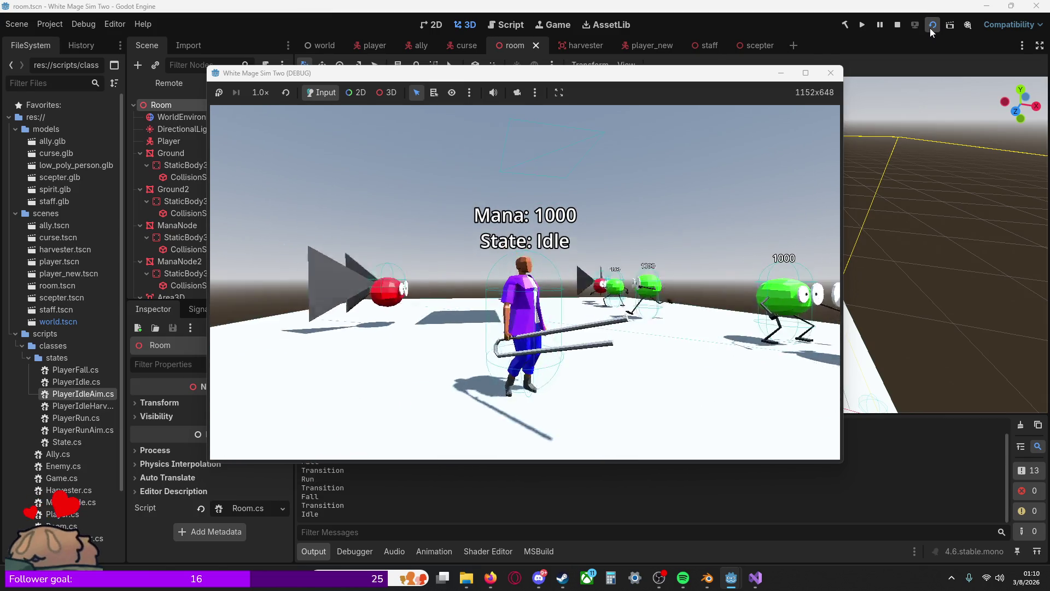
key(a)
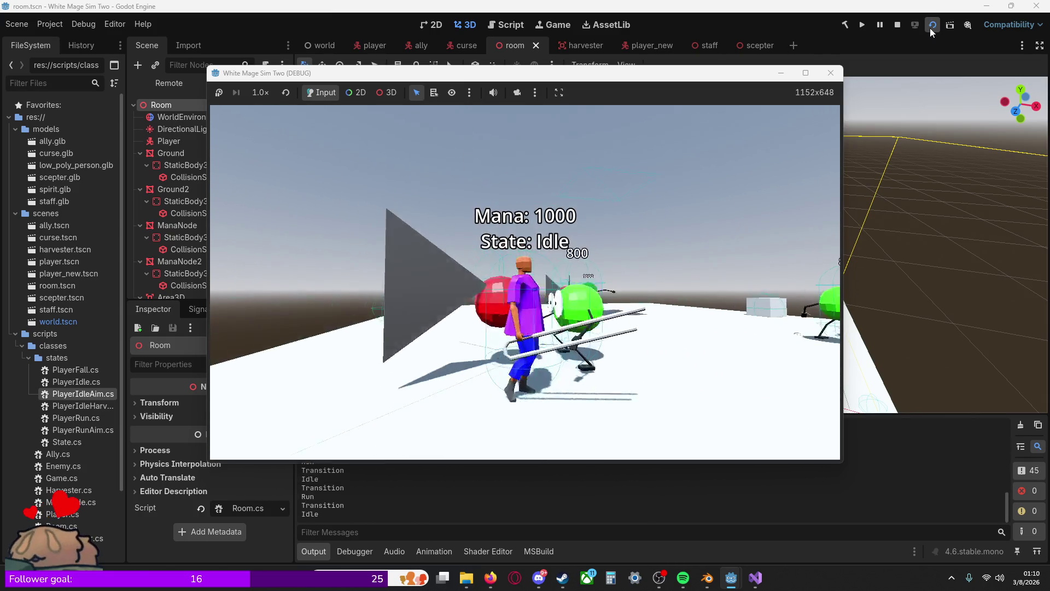
key(a)
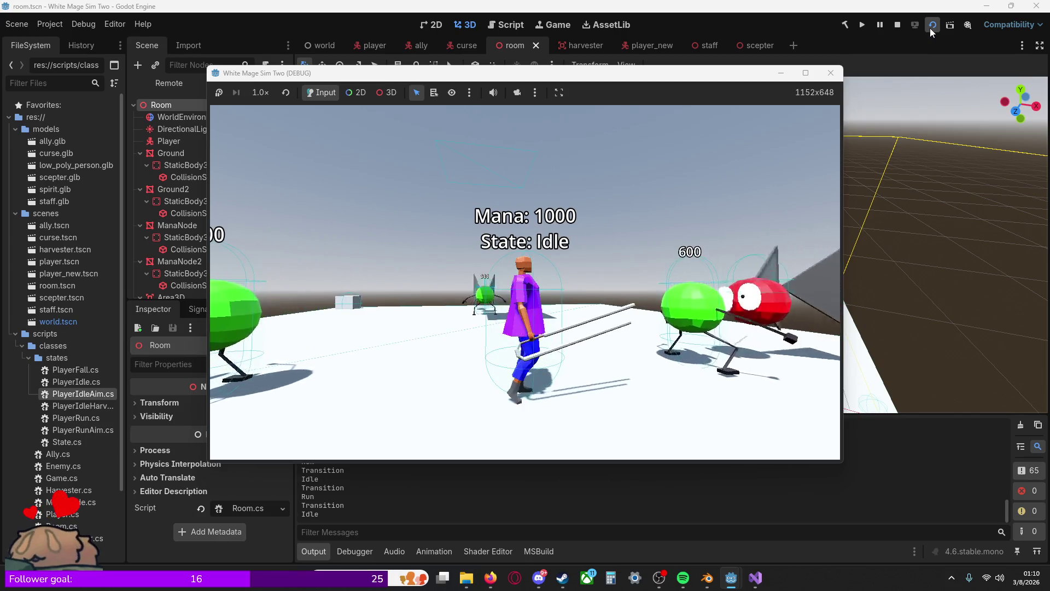
key(a)
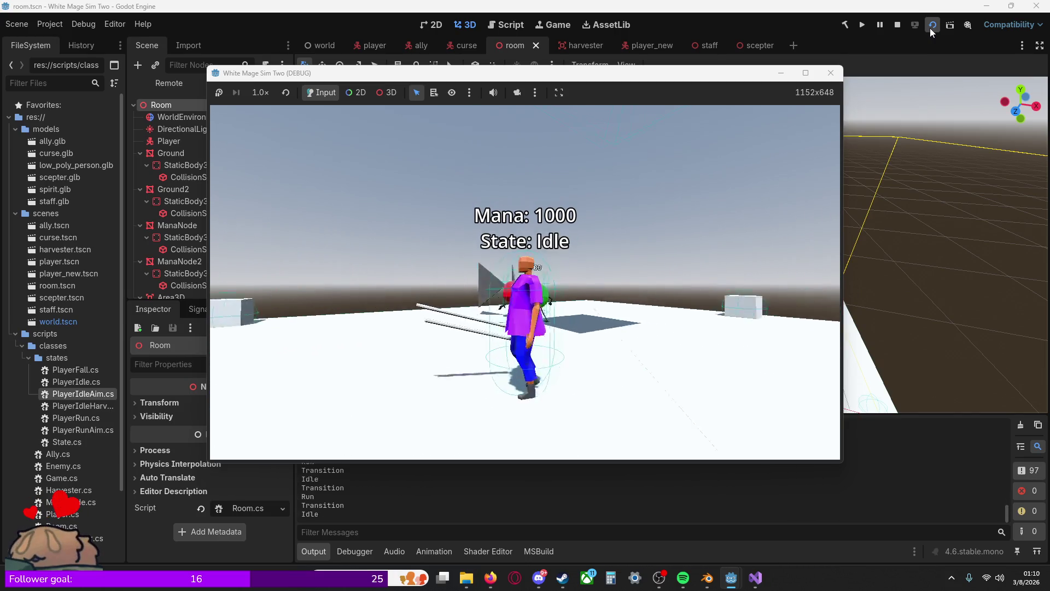
key(d)
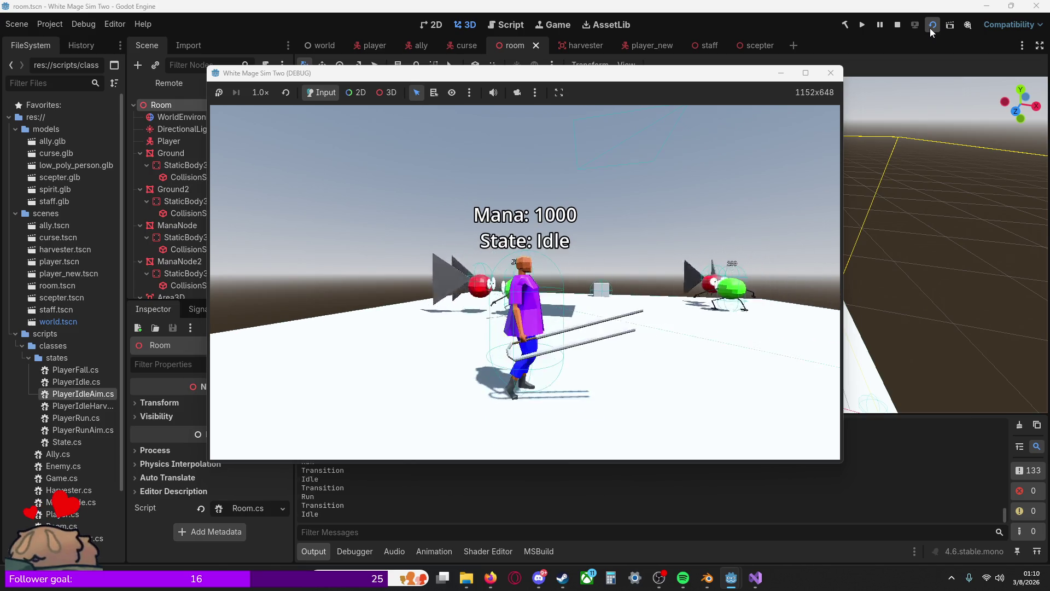
key(a)
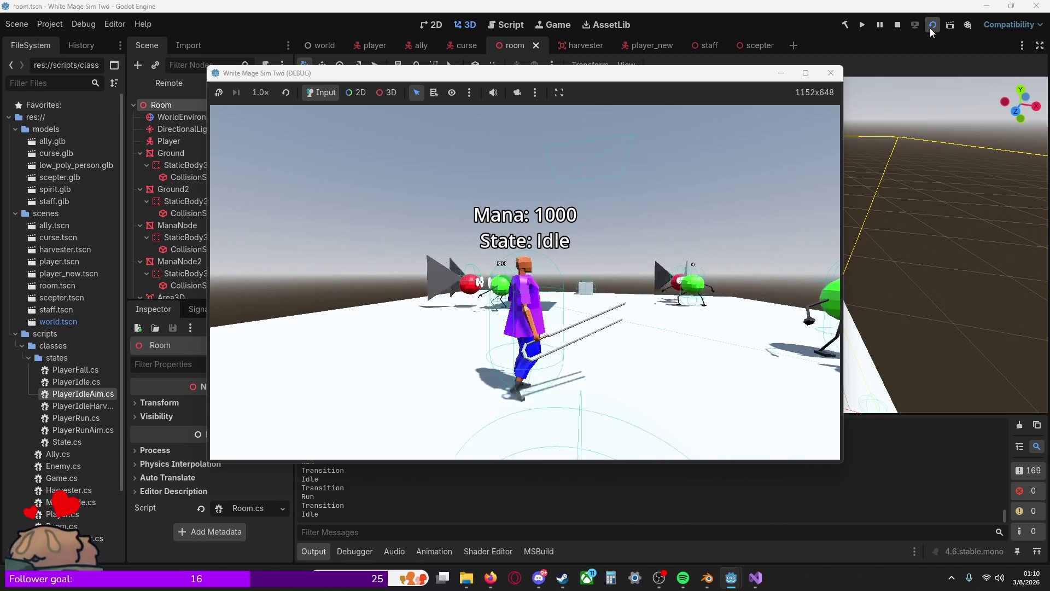
key(d)
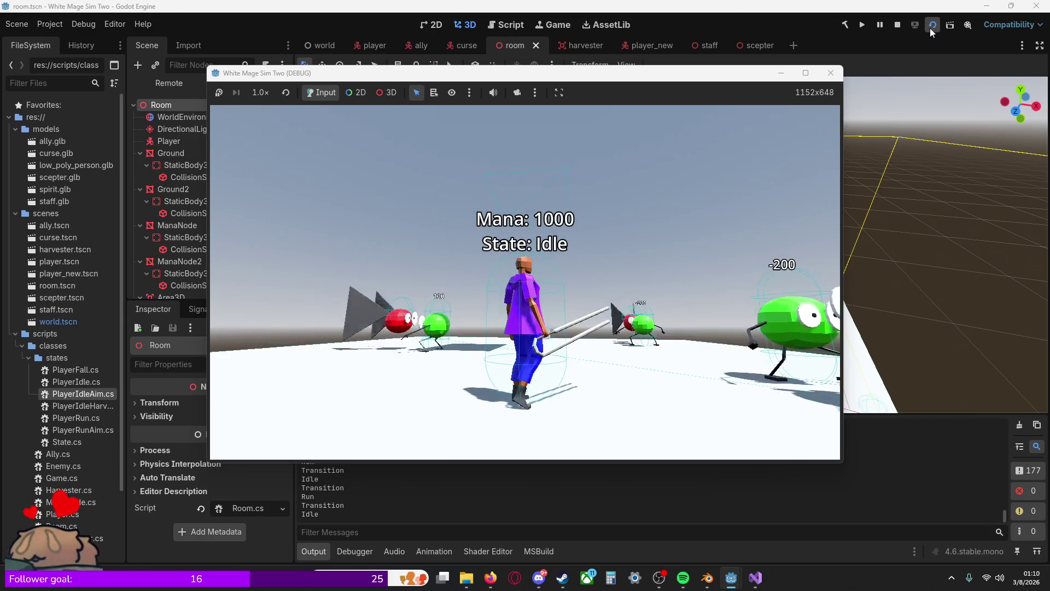
key(w)
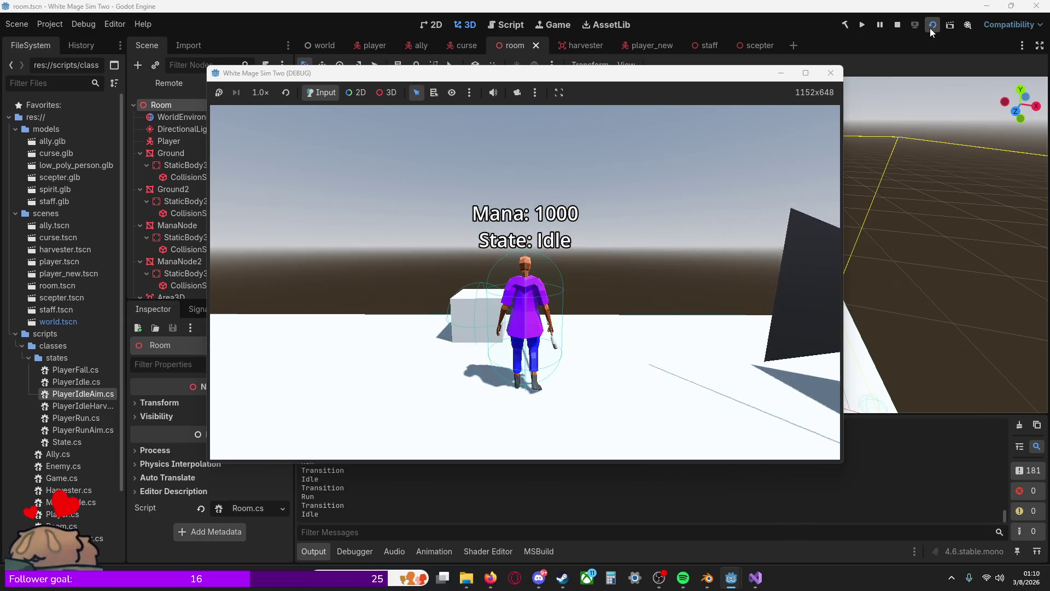
click(898, 25)
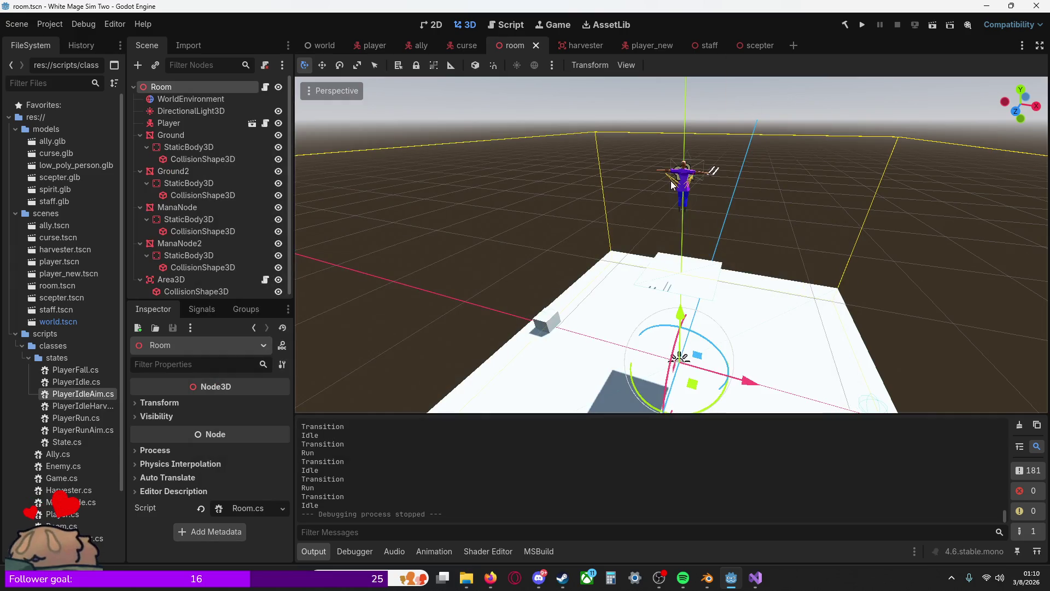
click(757, 579)
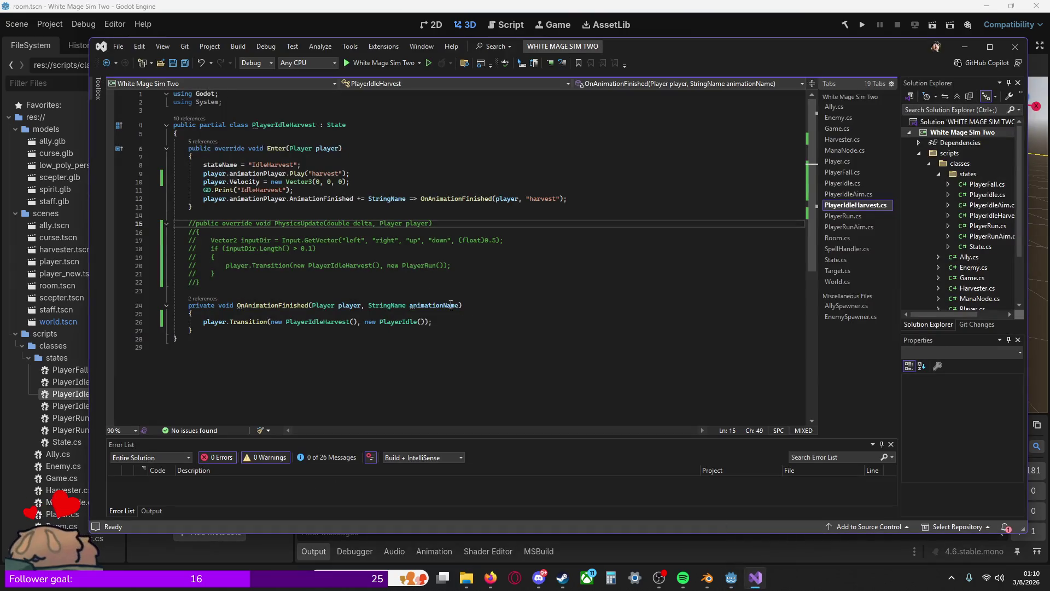
- Click into line 18 of PlayerIdleHarvest.cs and minimize Visual Studio to reveal Godot
click(429, 250)
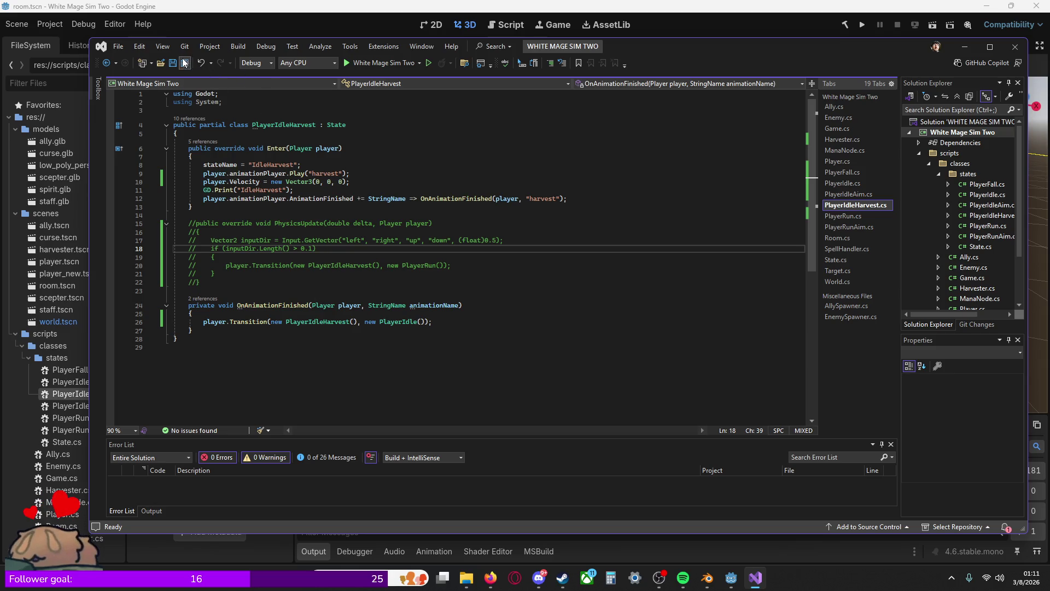
click(965, 48)
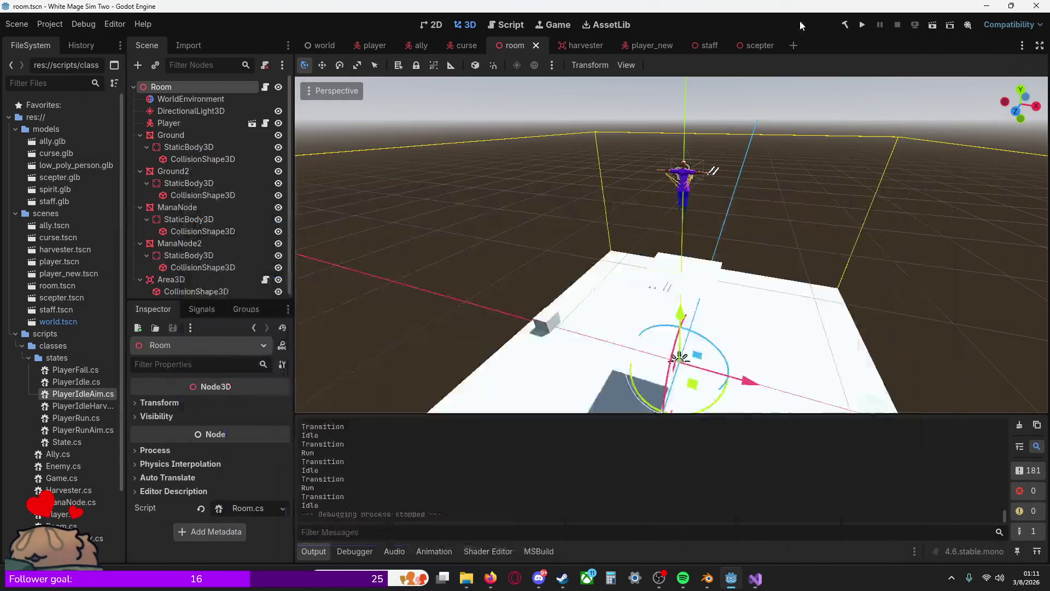
- Play-test the room scene, stop it, and scroll back through the Output log
click(934, 28)
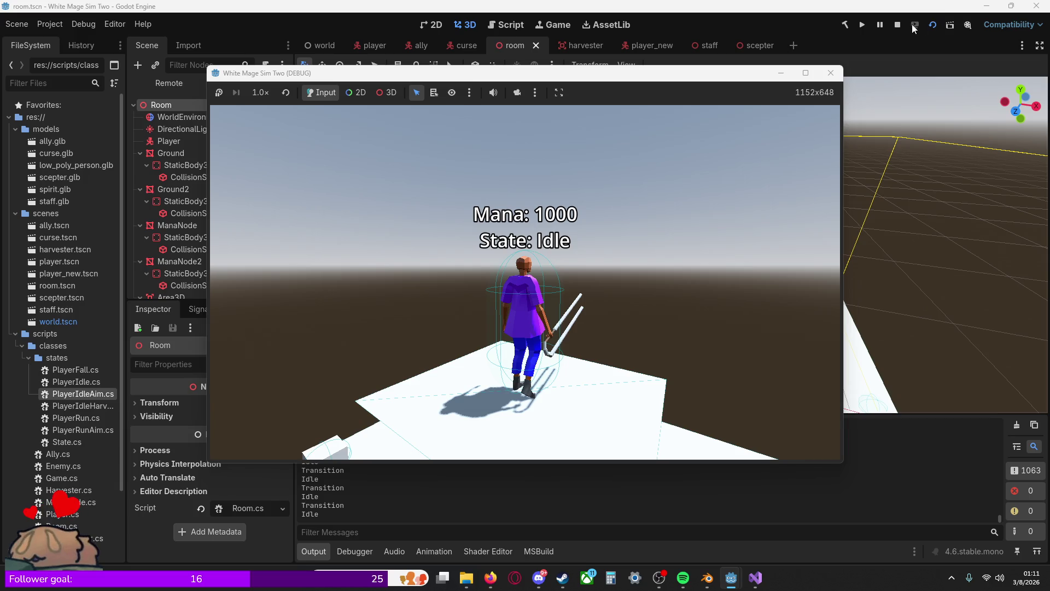
click(898, 25)
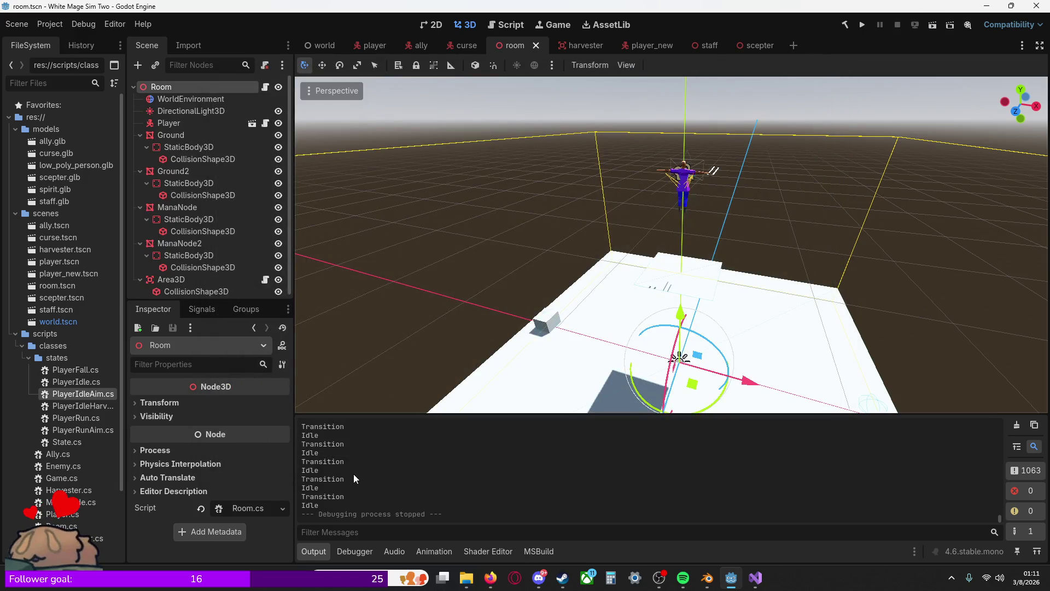
scroll(350, 484, up, 3)
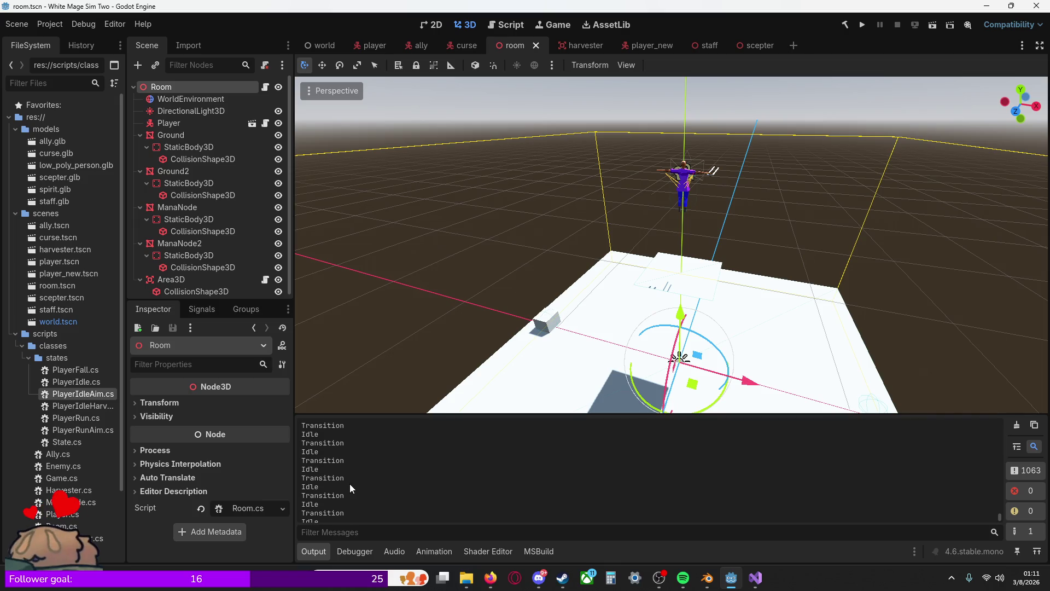
scroll(350, 478, up, 5)
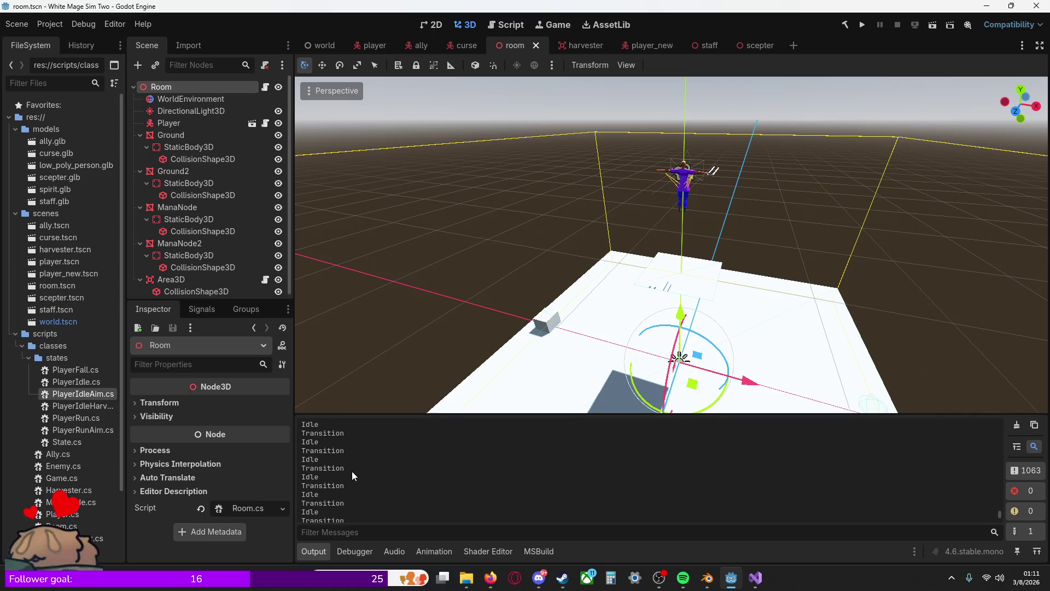
scroll(352, 470, up, 5)
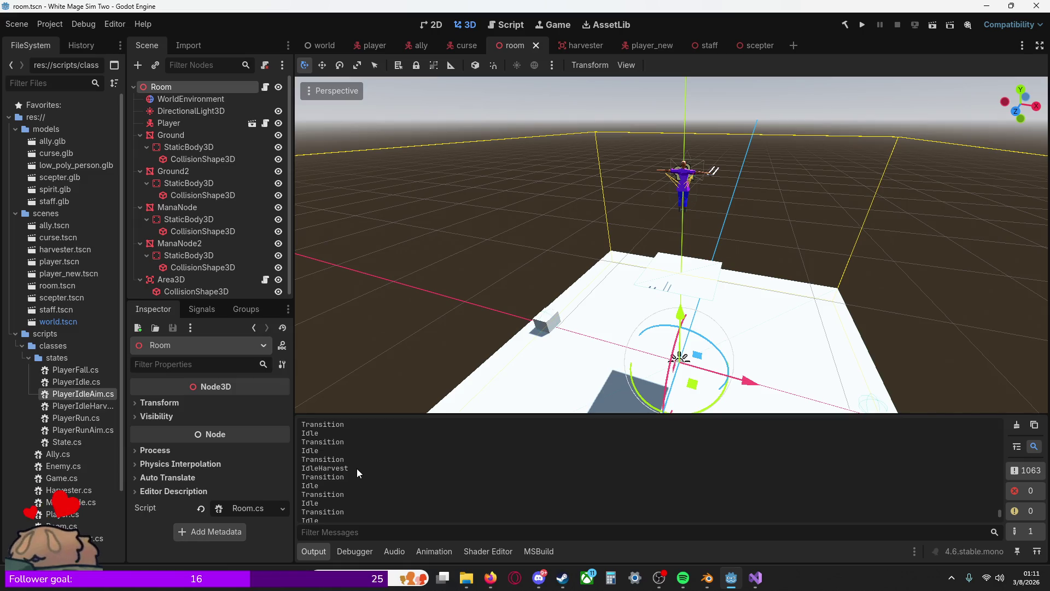
- Confirm the IdleHarvest transition in the log, then return to PlayerIdleHarvest.cs at line 19
scroll(358, 475, down, 3)
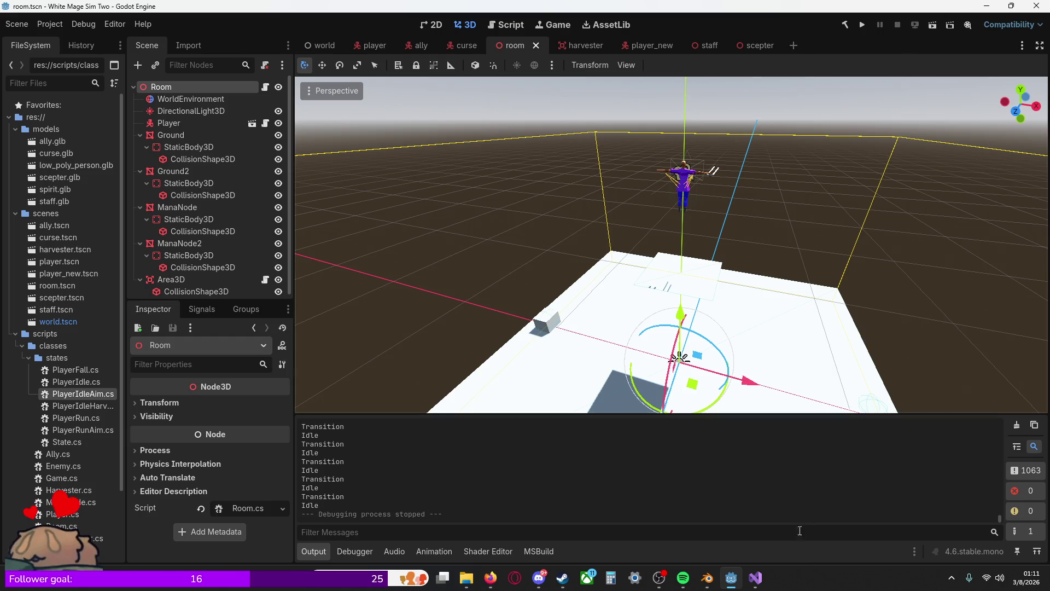
click(756, 578)
click(440, 258)
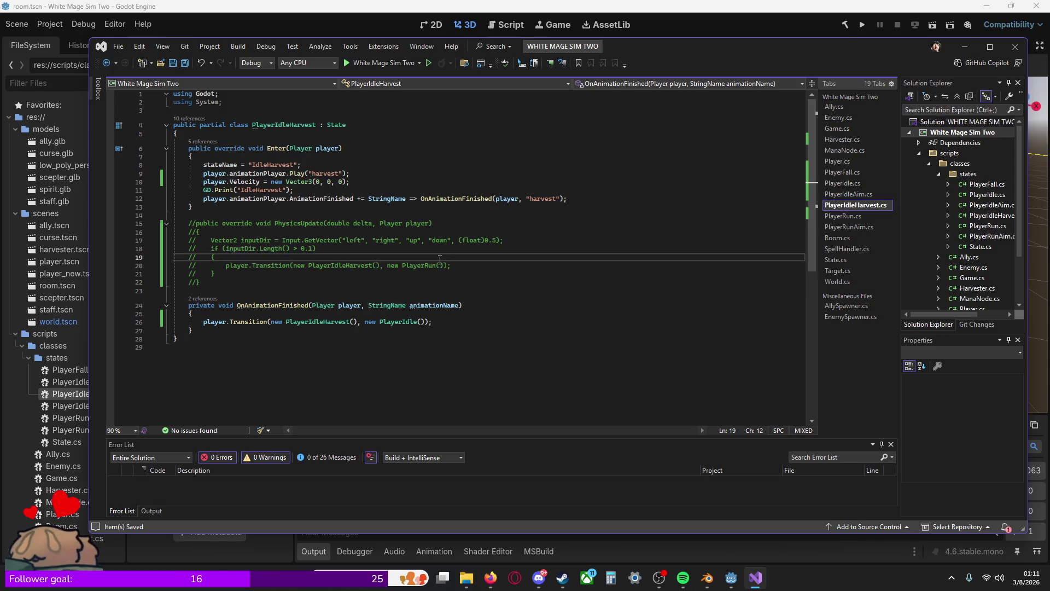
- Check line 12 of Enter in PlayerIdleHarvest.cs, then view Player.cs's input handling code
click(468, 222)
click(572, 199)
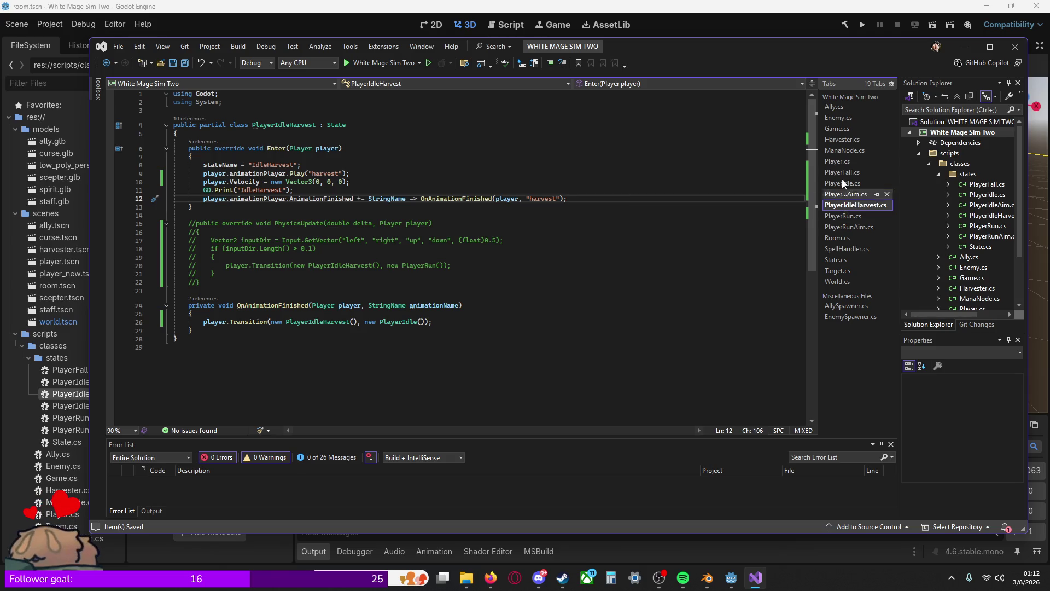
click(843, 159)
scroll(404, 320, up, 1)
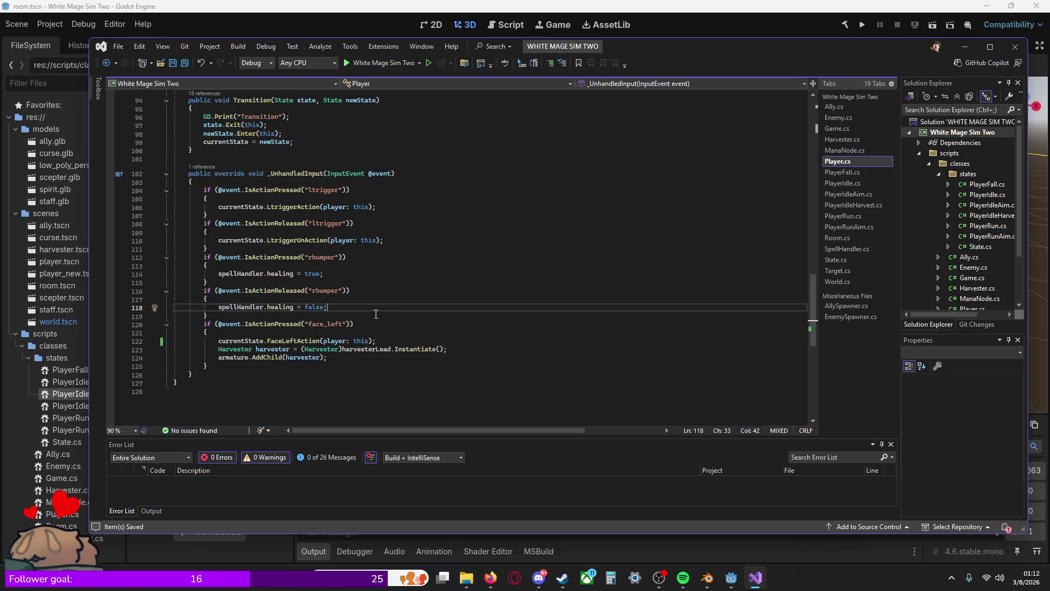
- Inspect Player.cs's face_left and rbumper checks on lines 116-122, then open State.cs
click(378, 323)
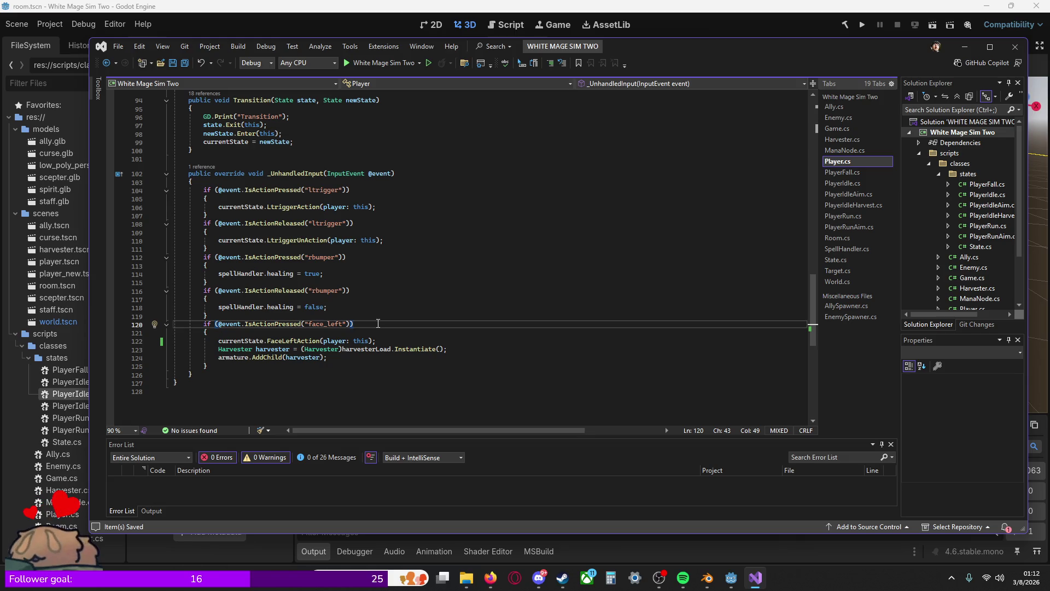
click(384, 340)
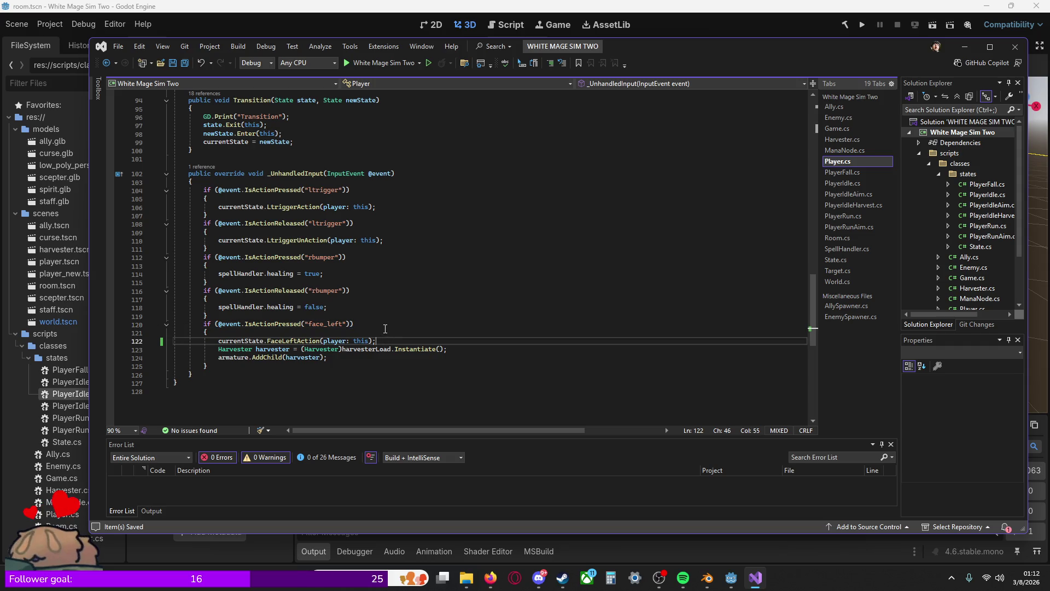
click(383, 324)
click(378, 292)
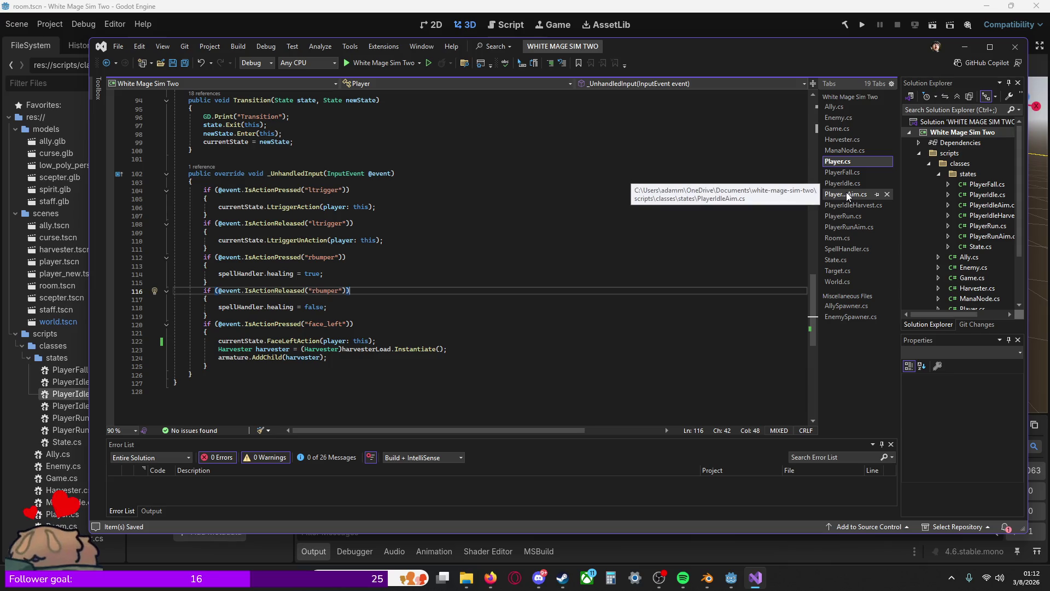
click(837, 259)
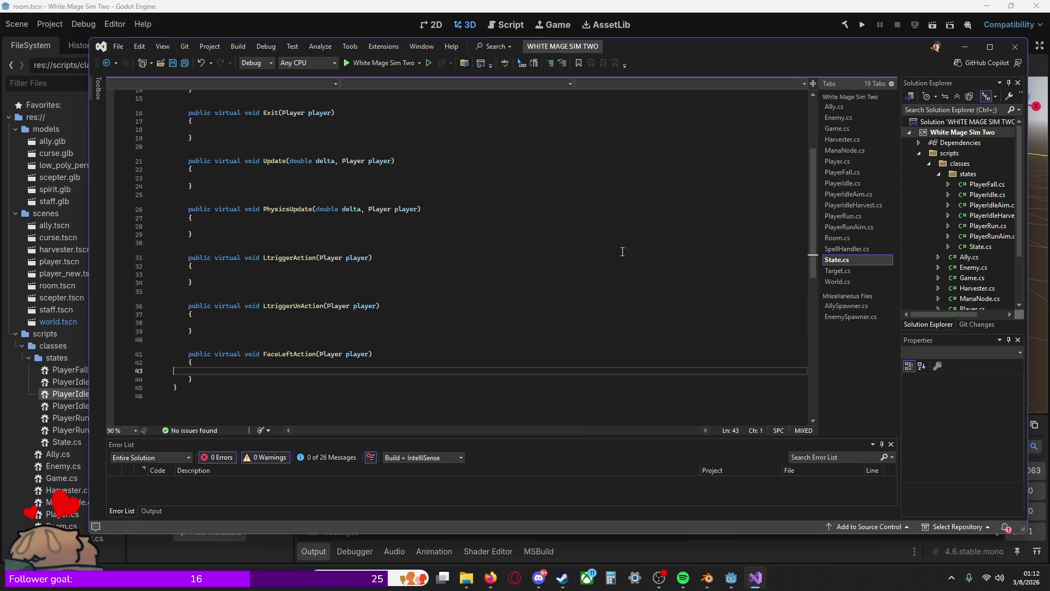
- Review State.cs's virtual methods, then look at PlayerRun.cs and PlayerIdleHarvest.cs
scroll(449, 285, down, 1)
scroll(385, 302, up, 1)
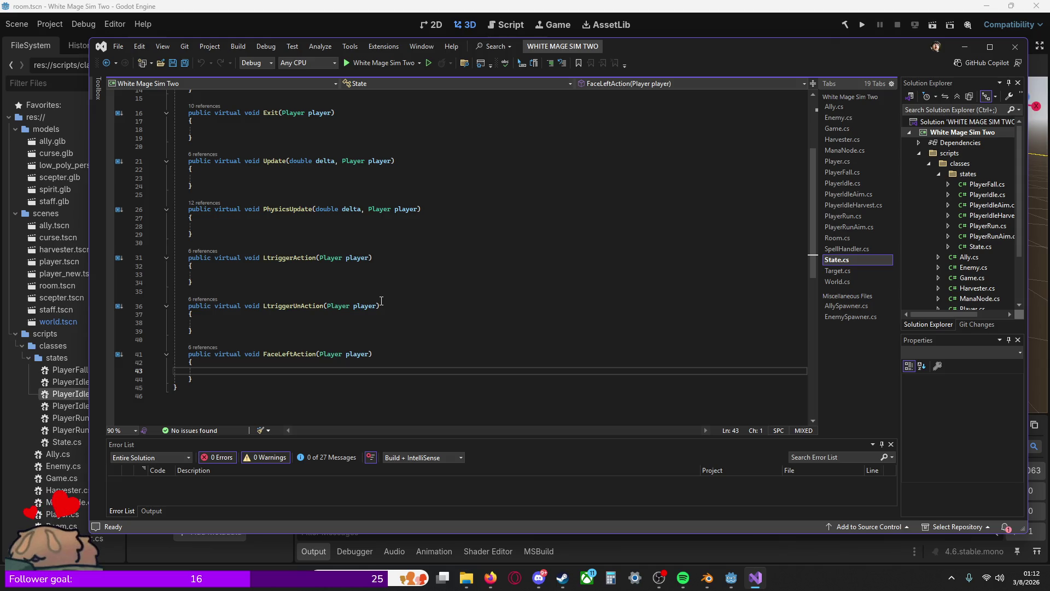
scroll(382, 301, up, 2)
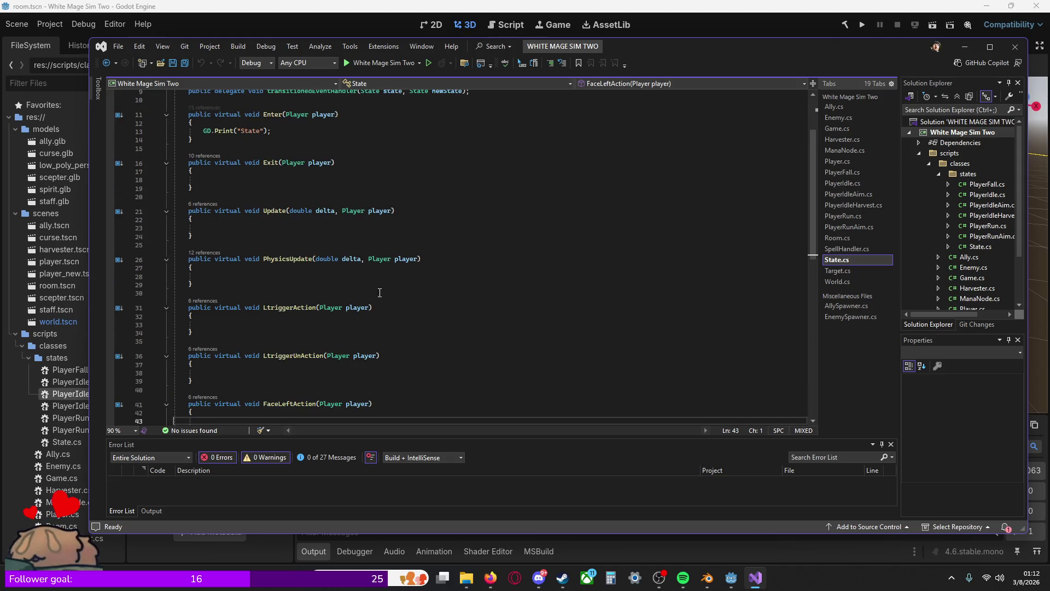
scroll(383, 299, down, 3)
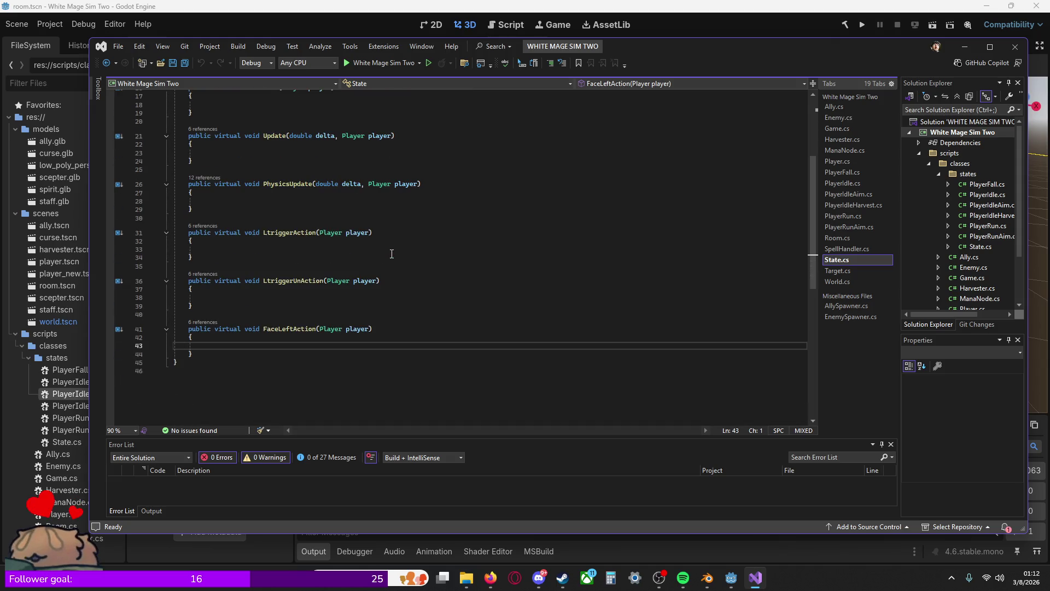
click(853, 215)
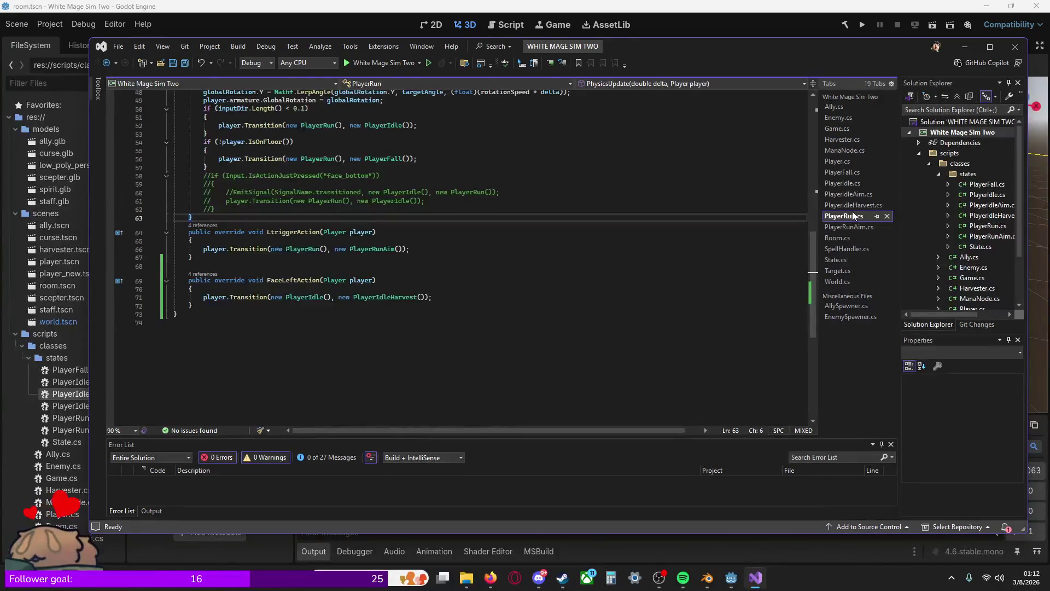
click(852, 205)
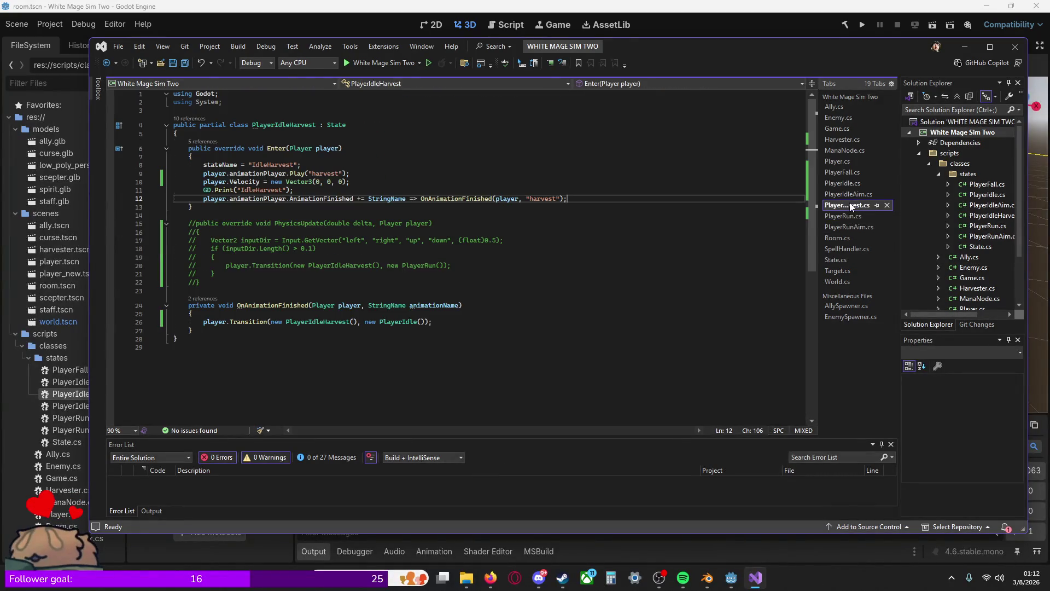
- Check the Transition line in OnAnimationFinished, then view PlayerIdleAim.cs's LtriggerUnAction code
click(451, 323)
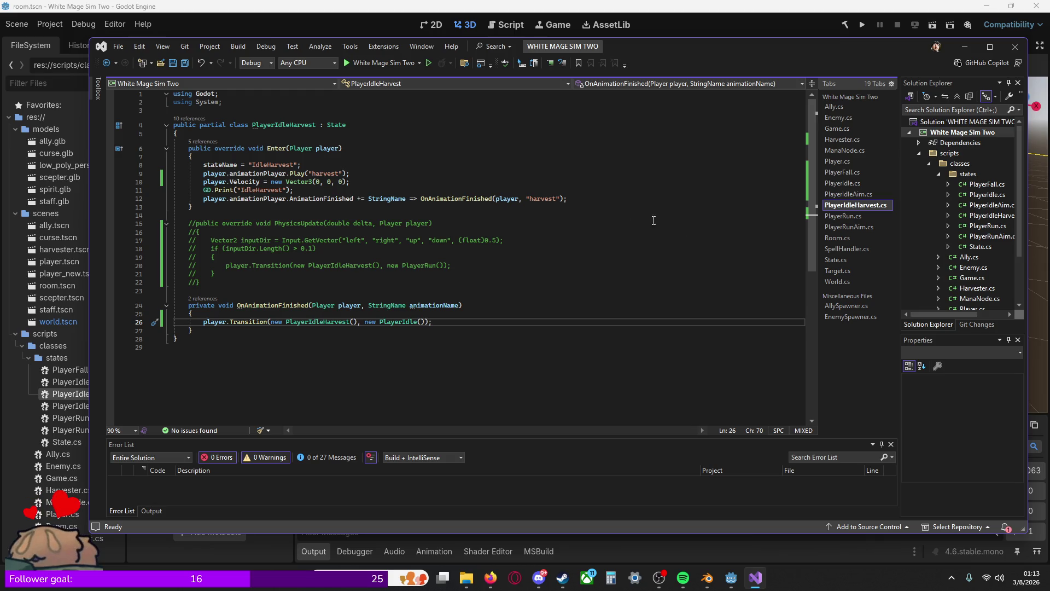
click(842, 193)
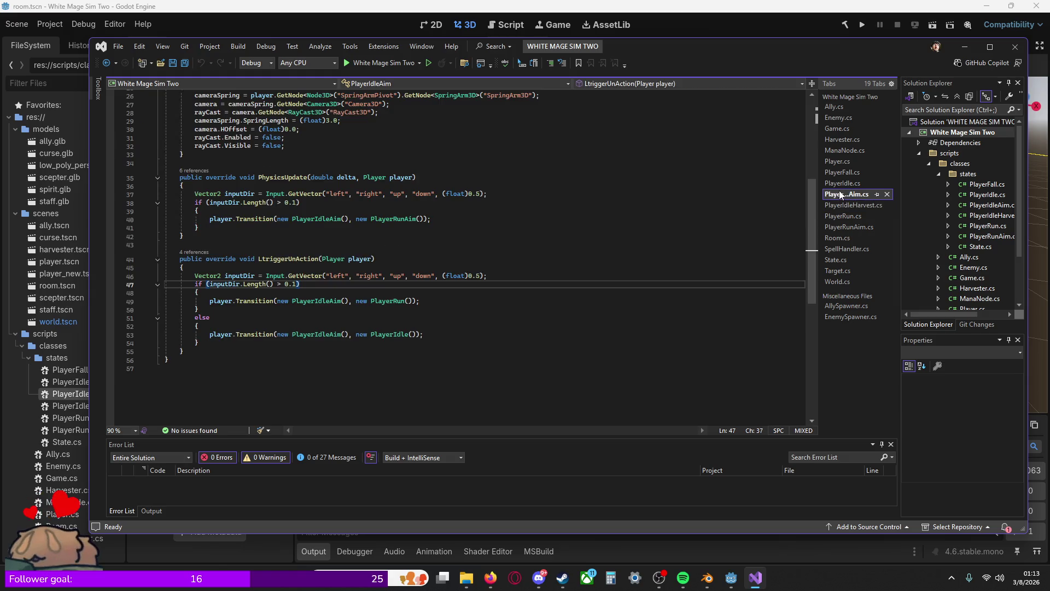
- Verify PlayerIdle.cs line 51 transitions into PlayerIdleHarvest, then go back to PlayerIdleHarvest.cs
click(837, 183)
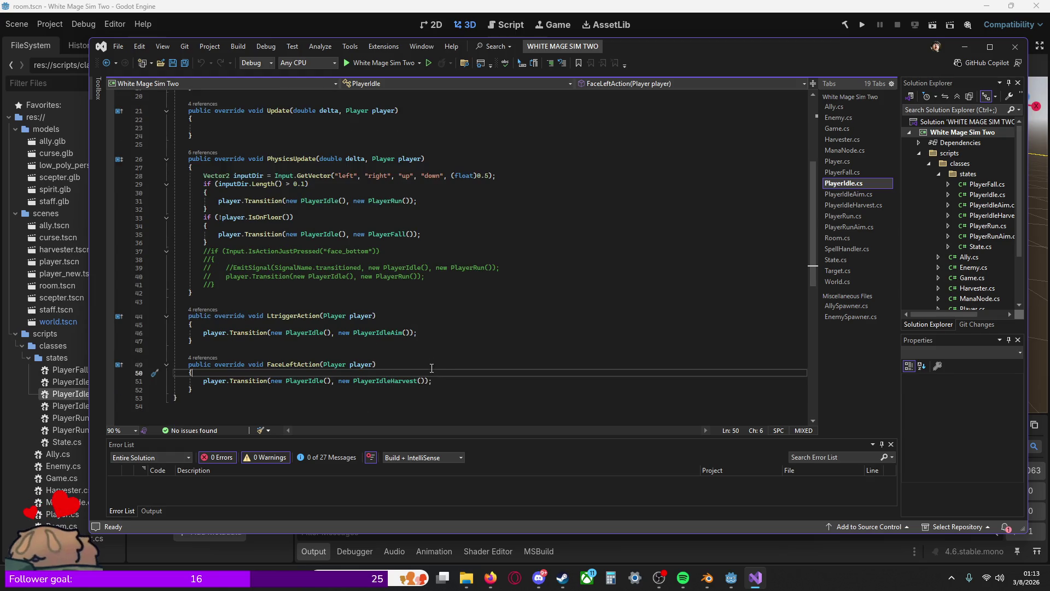
click(466, 381)
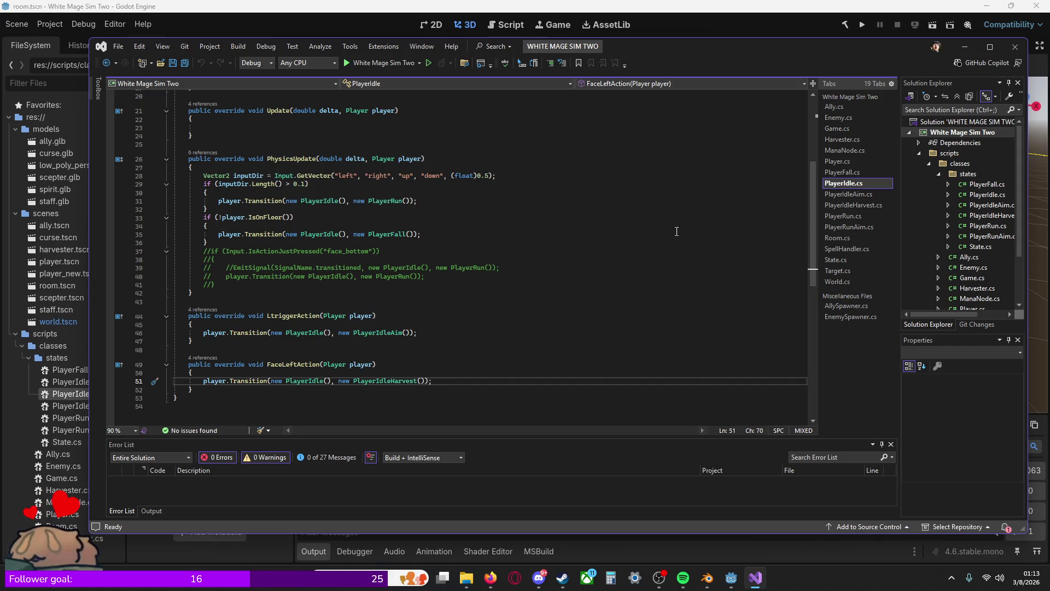
click(853, 204)
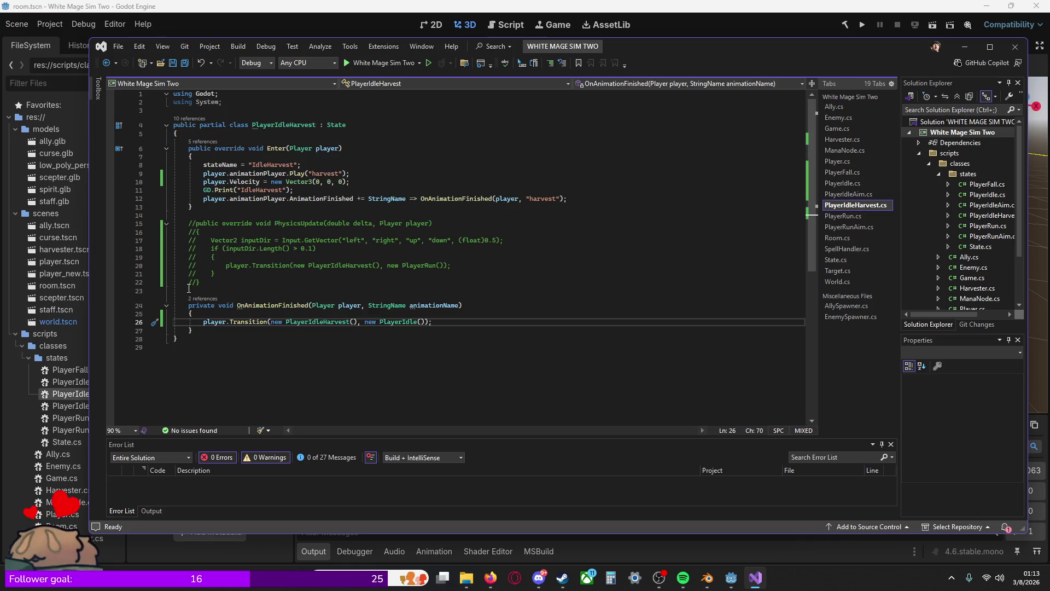
click(233, 257)
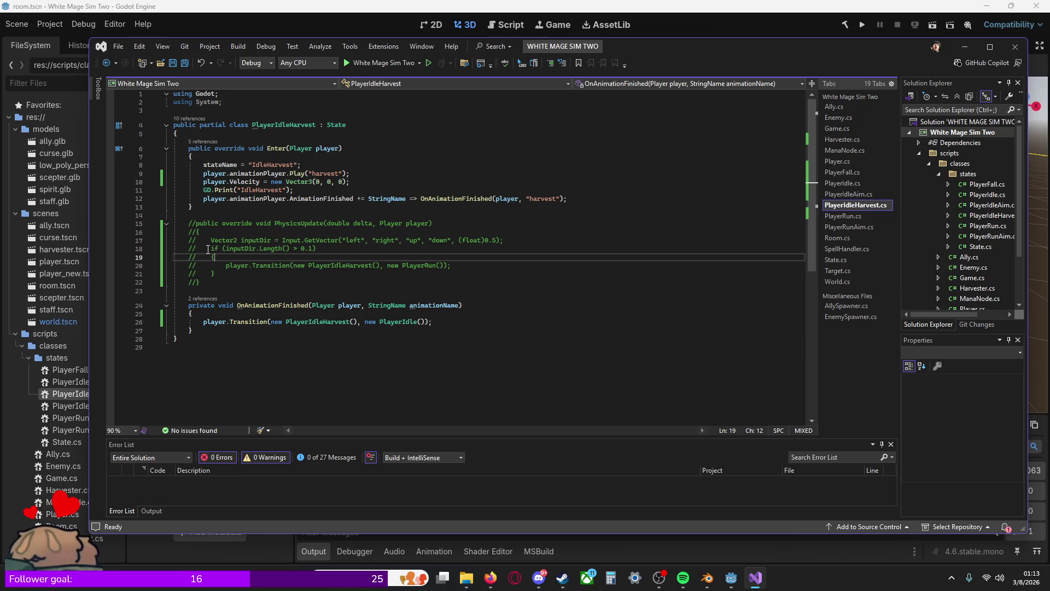
click(201, 331)
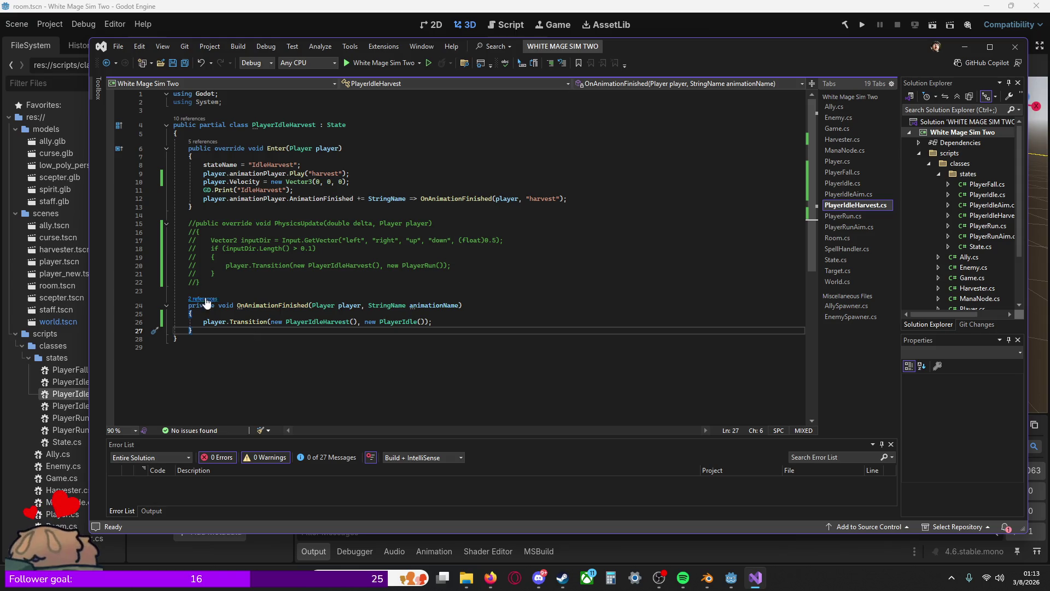
click(189, 224)
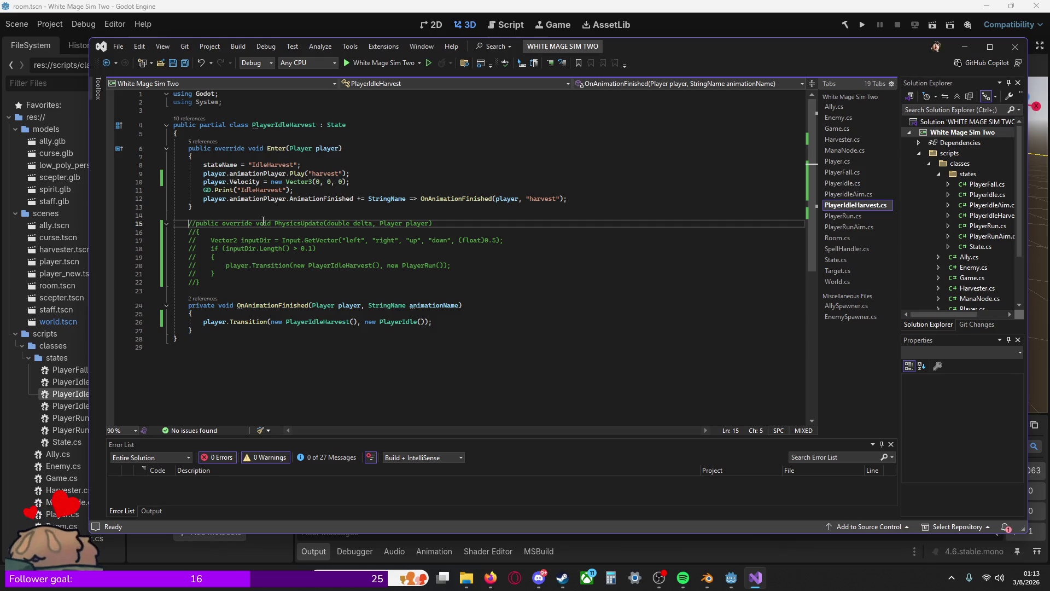
- Add a 'public override void _Process' stub above the commented-out PhysicsUpdate block
key(Return)
key(Return)
key(Up)
key(Up)
text(public ov)
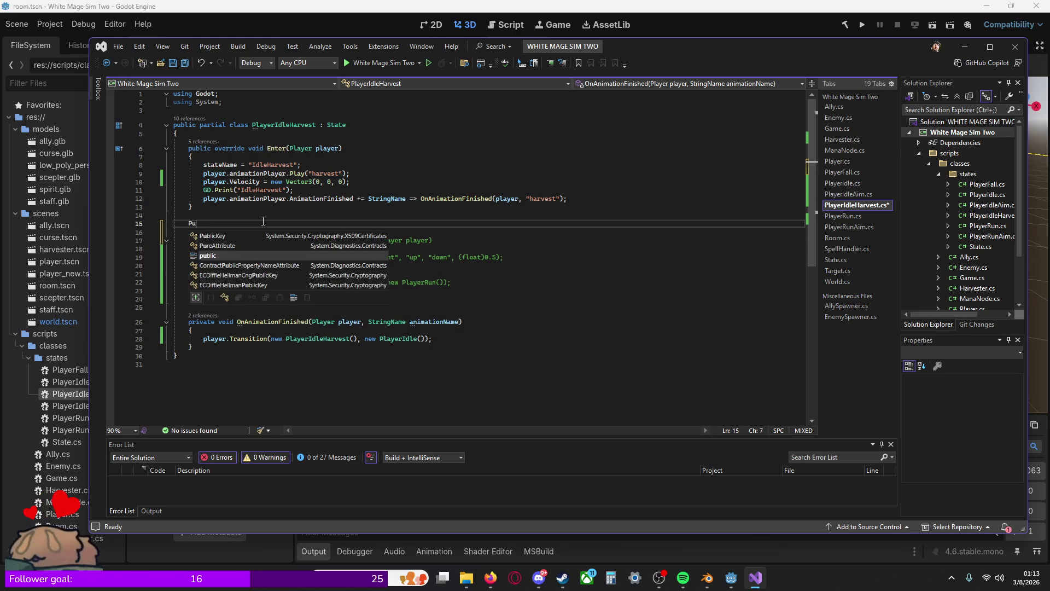
key(space)
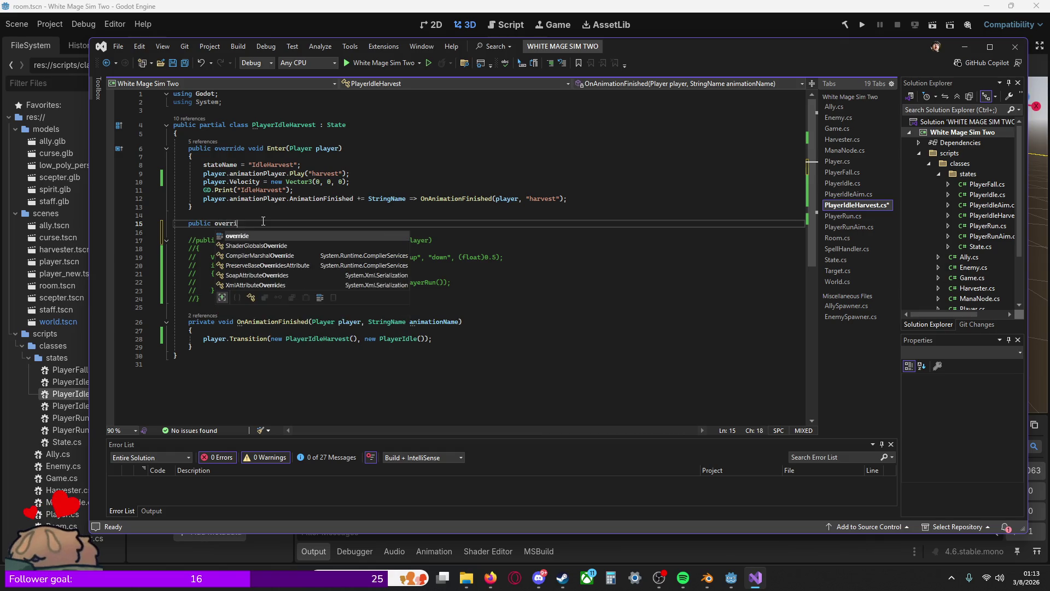
text(void _p)
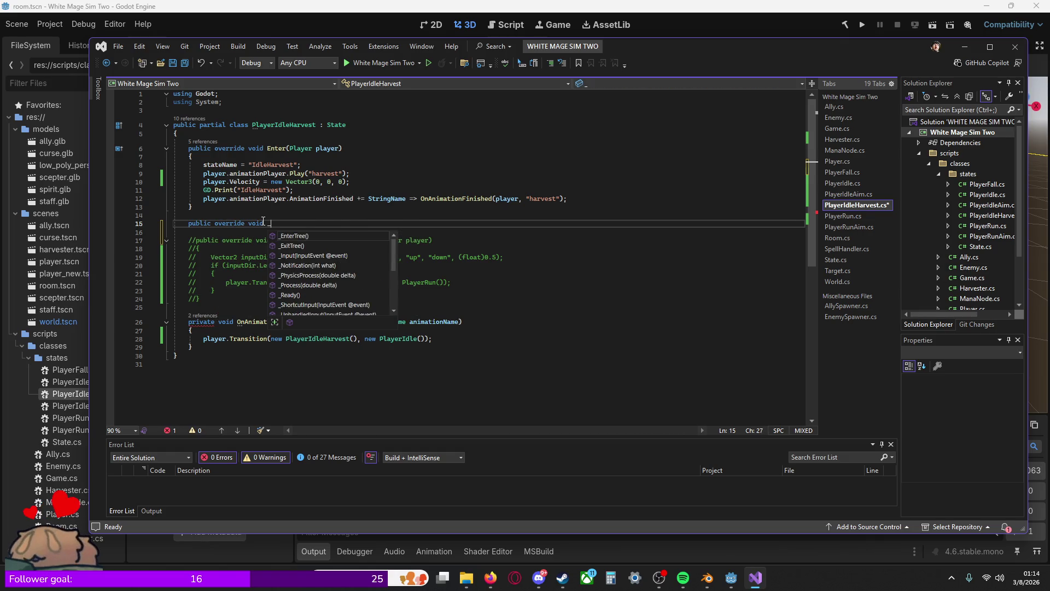
text(r)
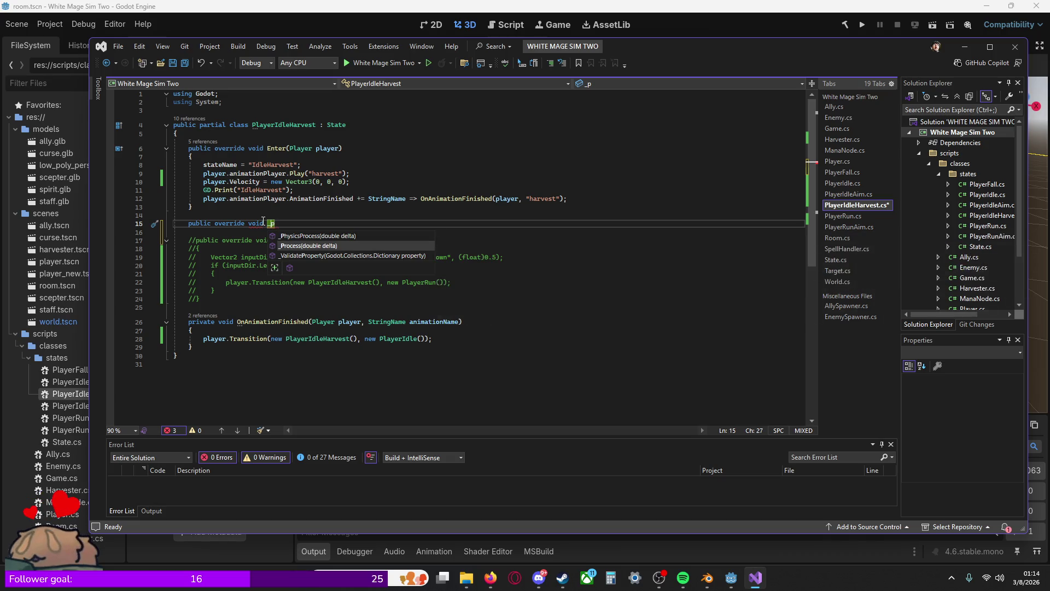
key(Tab)
- Declare 'int harvestCounter = 0;' at the top of the class, above Enter
click(346, 191)
click(328, 165)
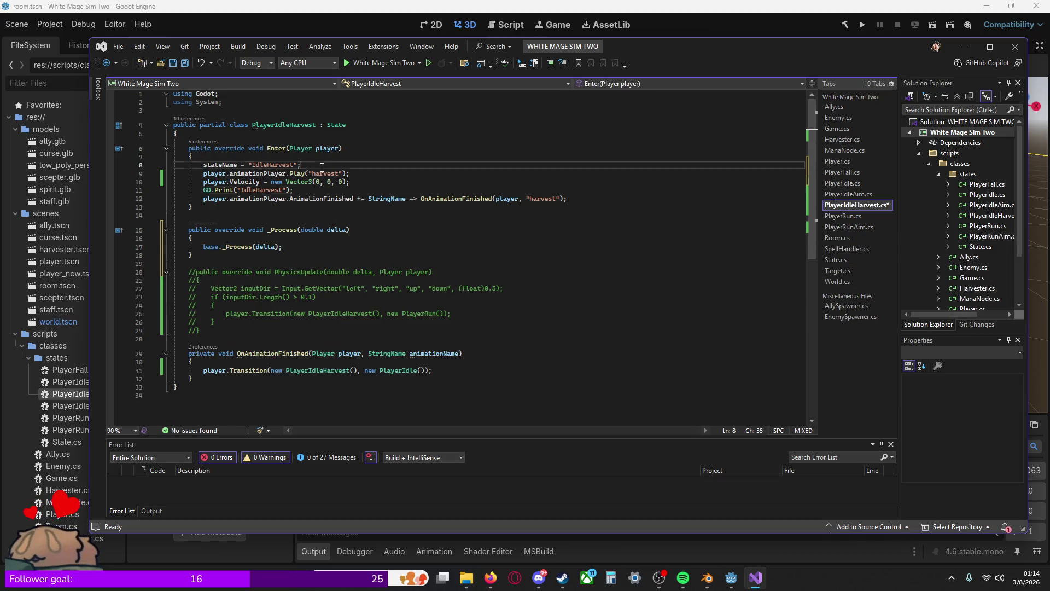
click(186, 148)
key(Return)
key(Return)
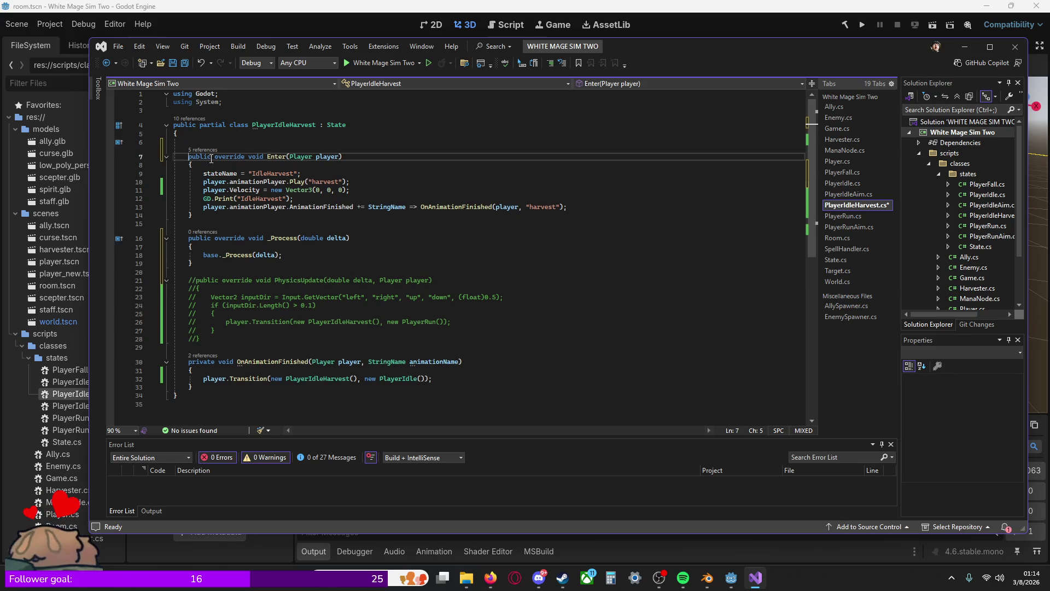
key(Up)
key(Up)
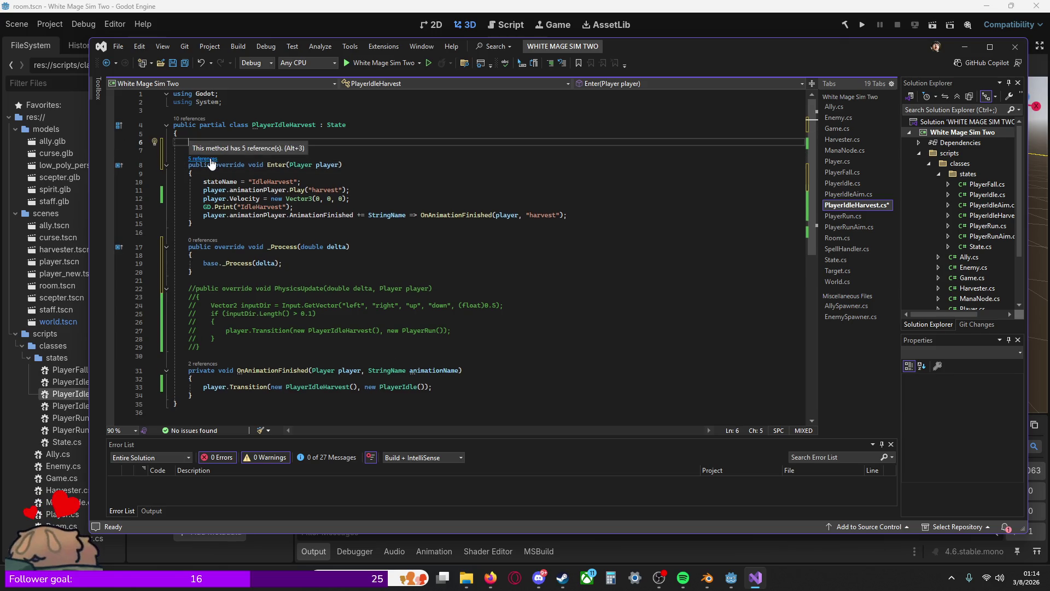
text(Harve)
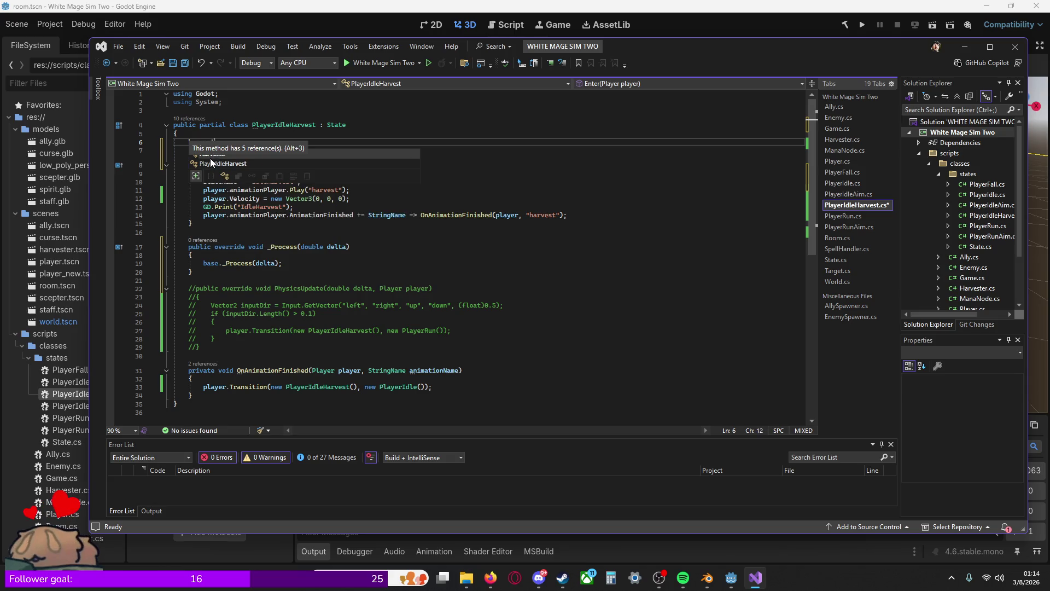
key(BackSpace)
key(BackSpace)
key(BackSpace)
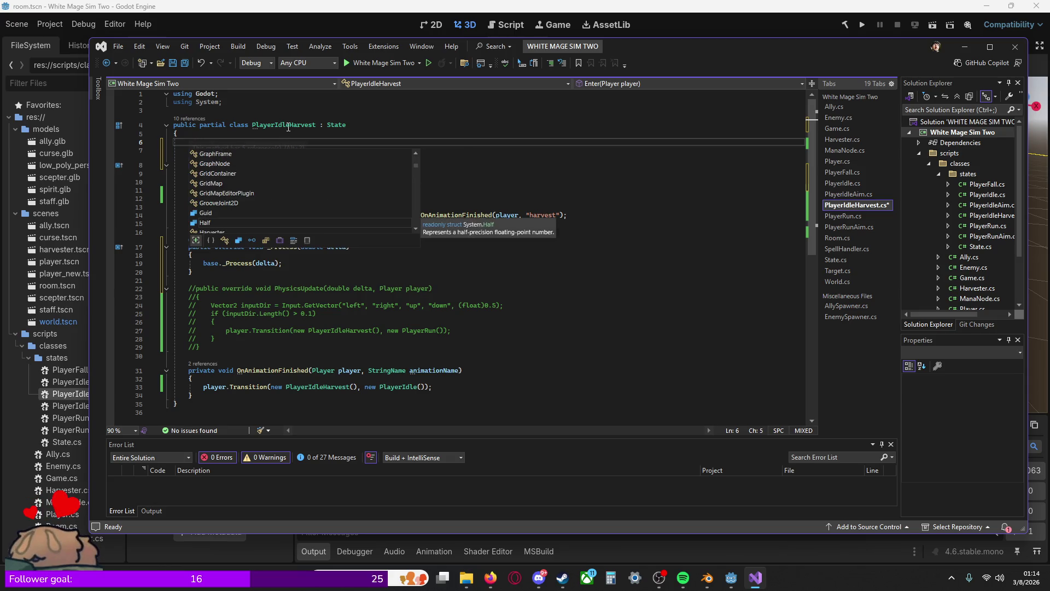
key(Escape)
text(int harvestCo)
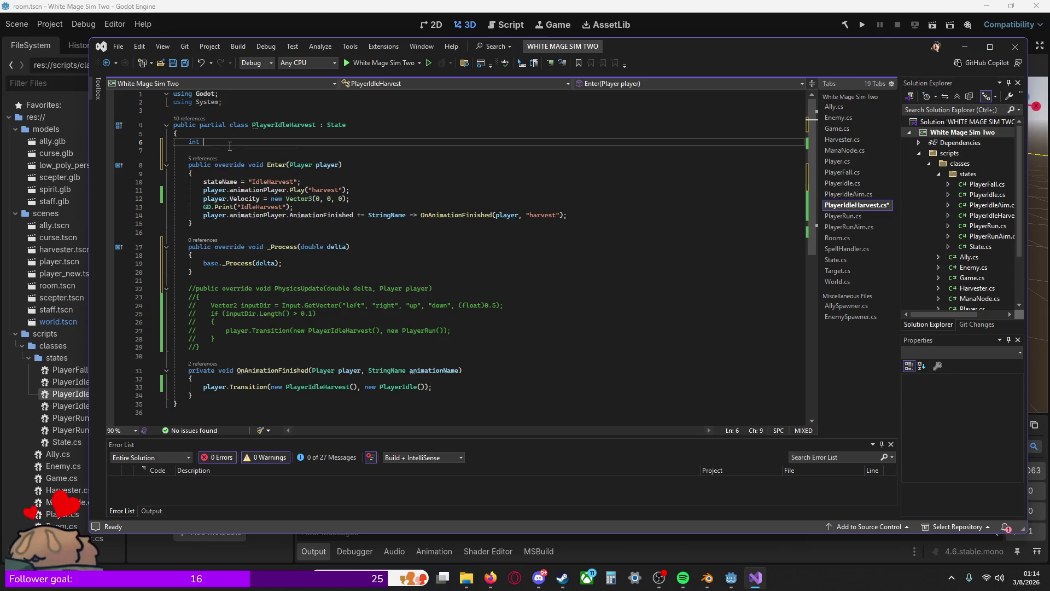
text(unter)
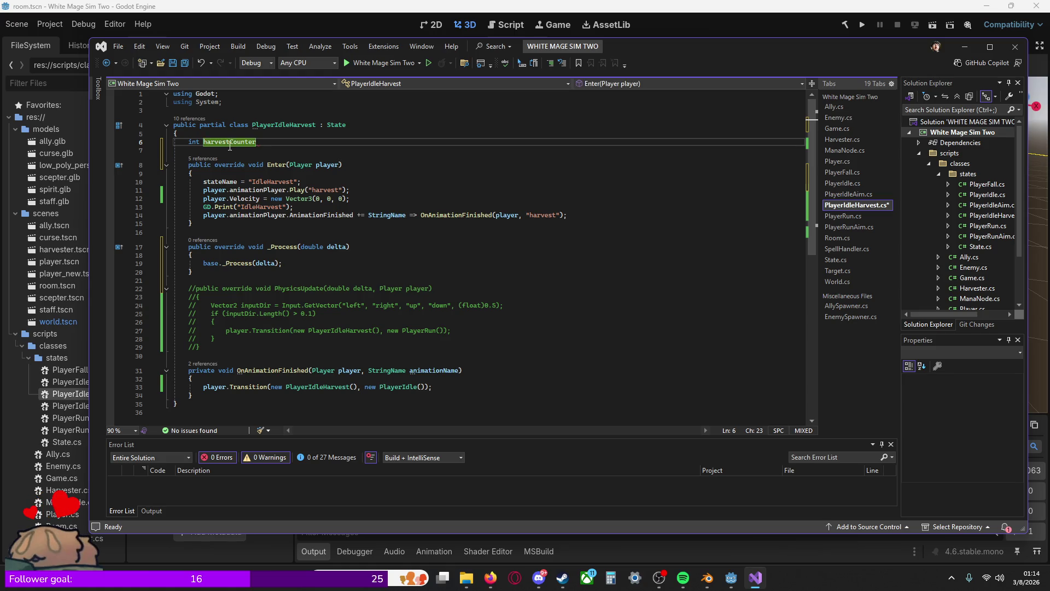
text( =)
key(BackSpace)
key(BackSpace)
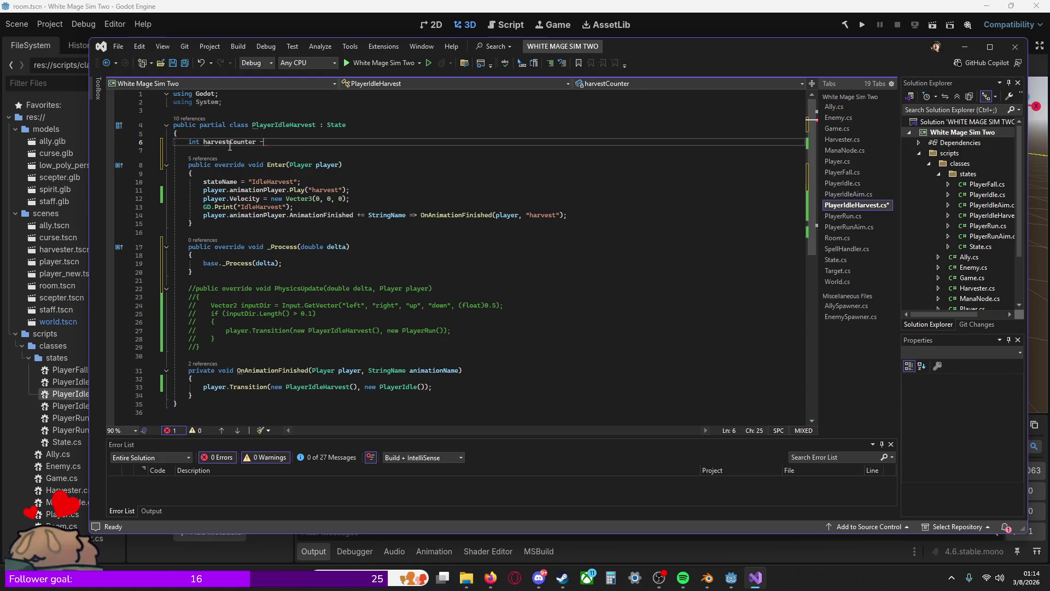
text(=)
key(Tab)
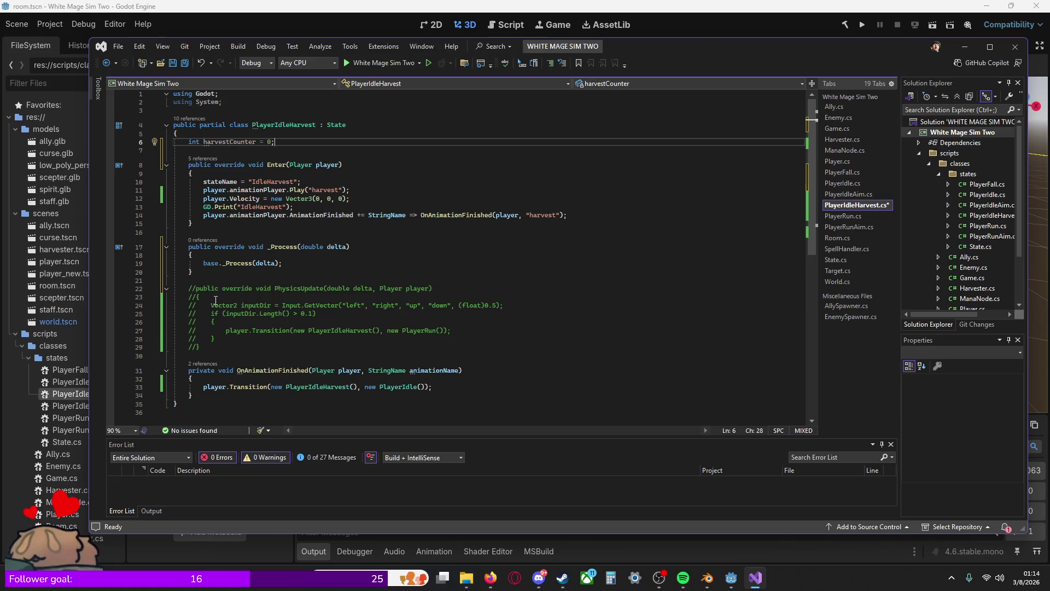
drag(282, 263, 203, 263)
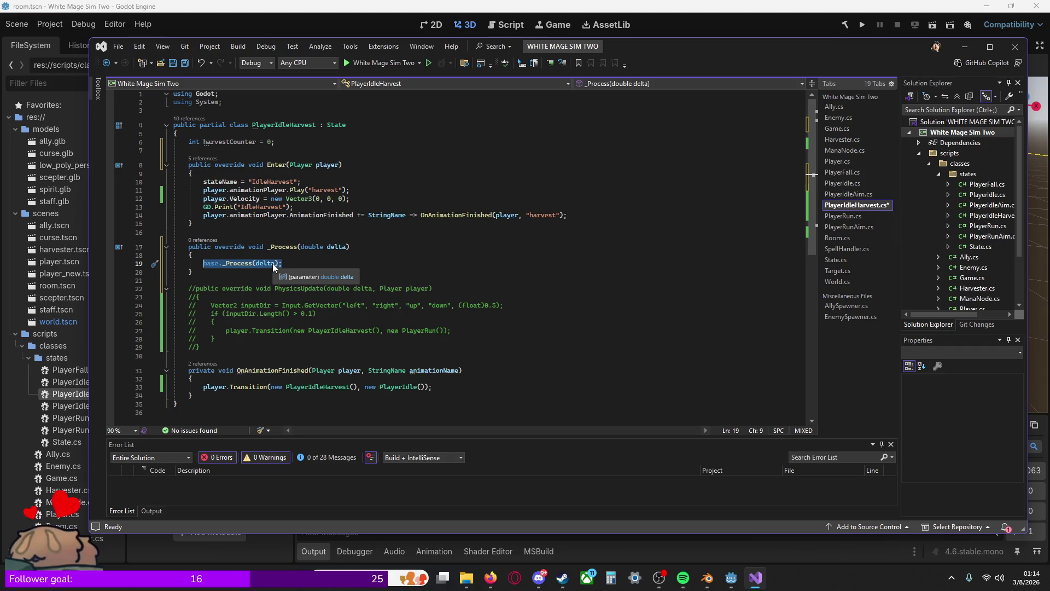
- Replace the base call with 'harvestCounter++;' and add an empty 'if (harvestCounter > 12)' block
text(h)
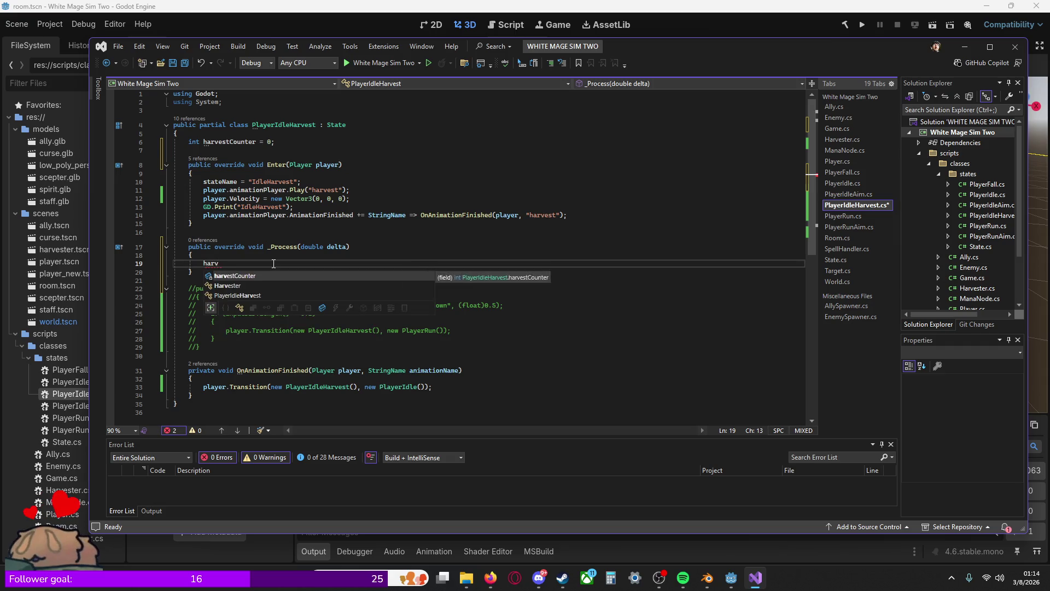
key(BackSpace)
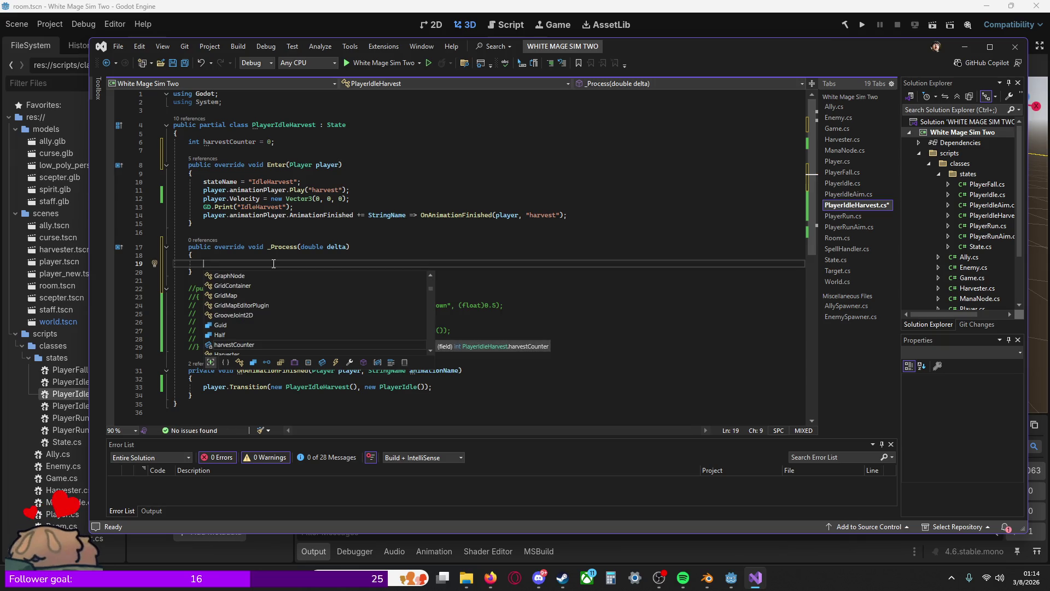
text(harvest)
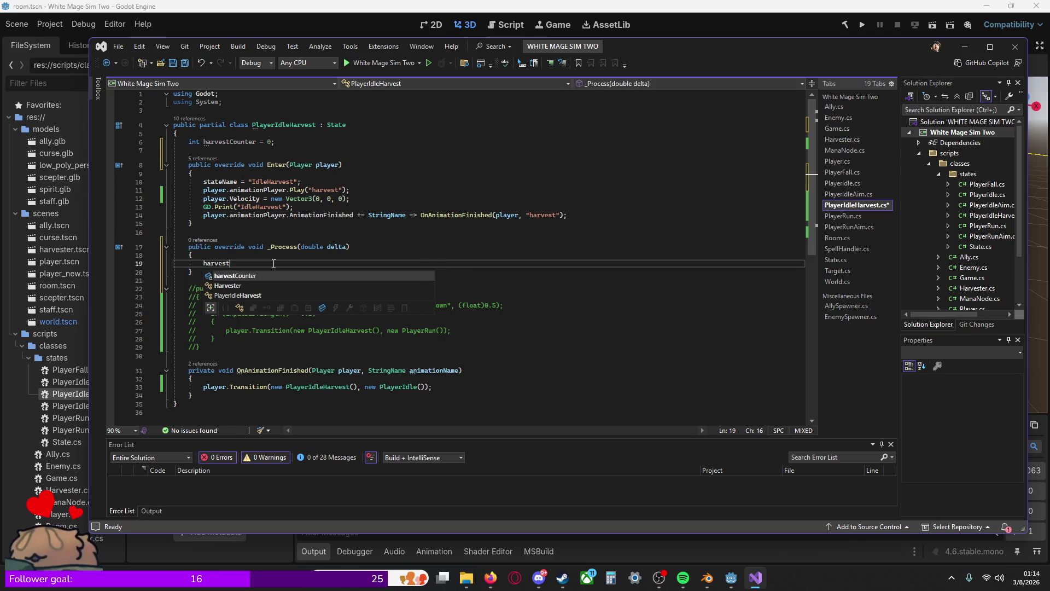
key(Tab)
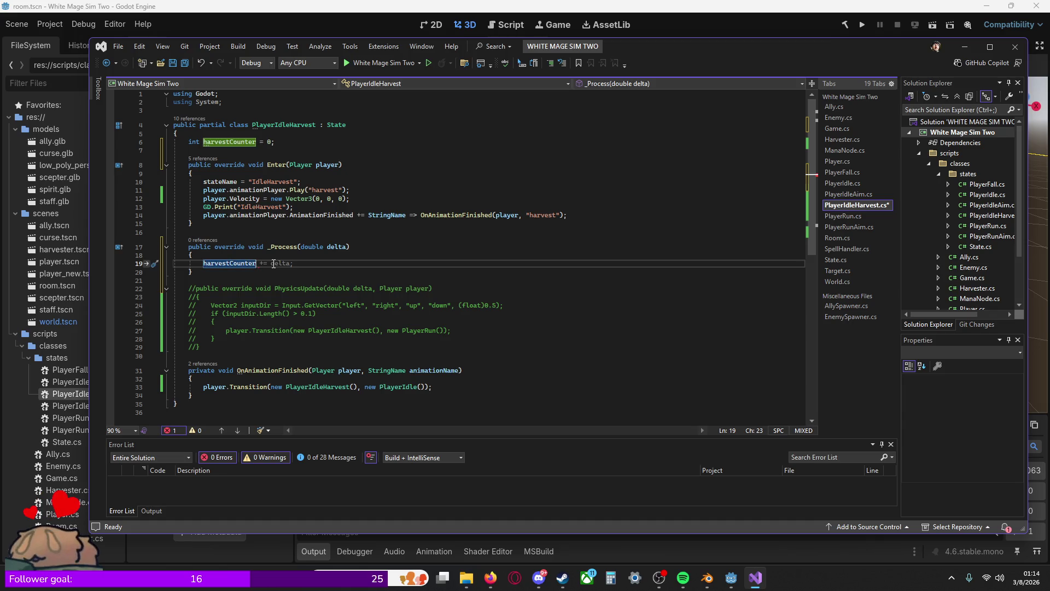
text(++;)
key(Return)
text(if)
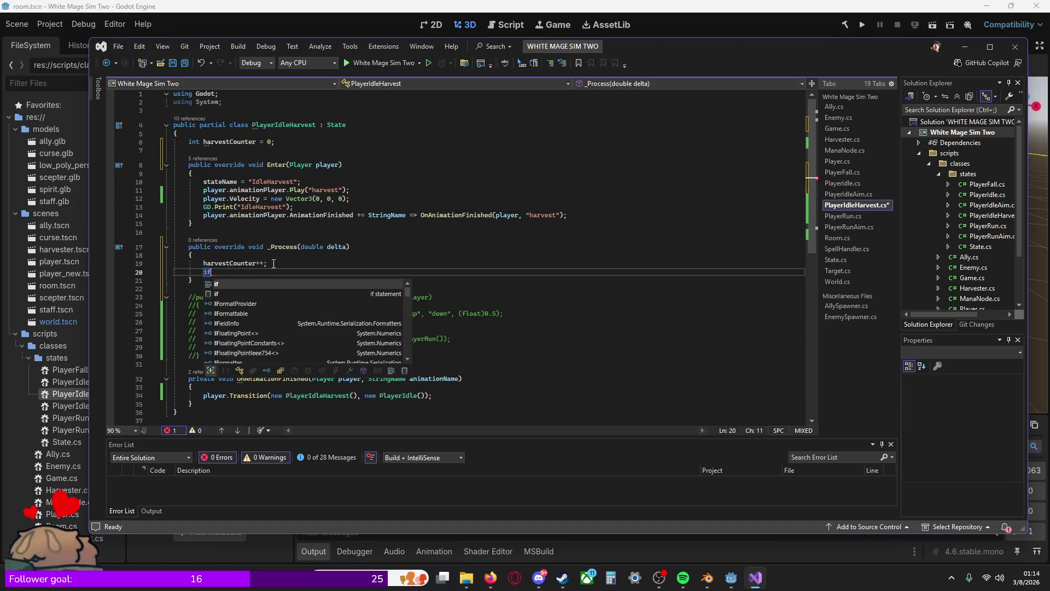
text( (harvestCounter > 100) {)
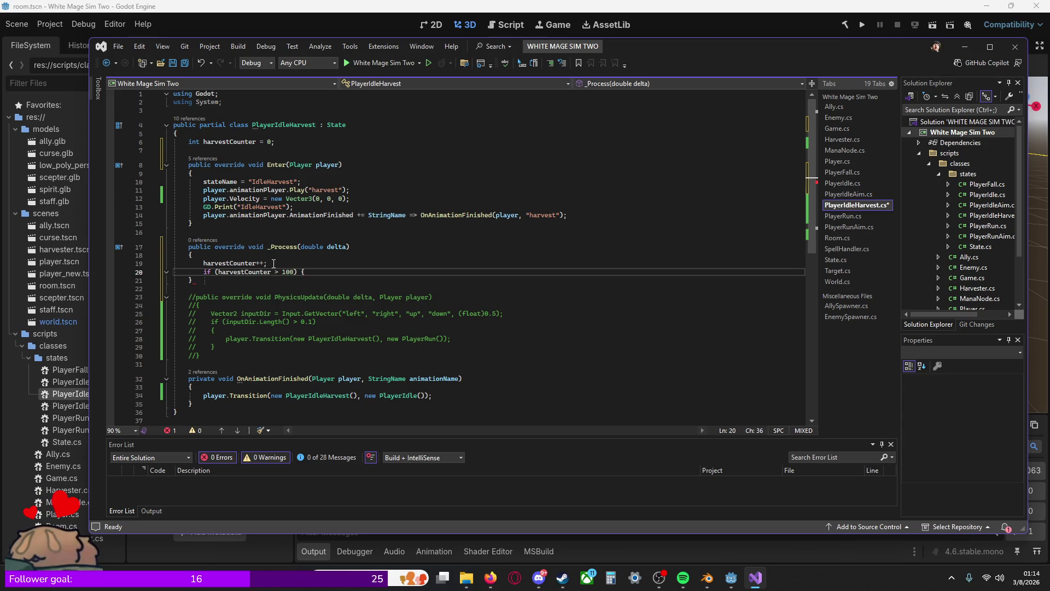
key(BackSpace)
key(BackSpace)
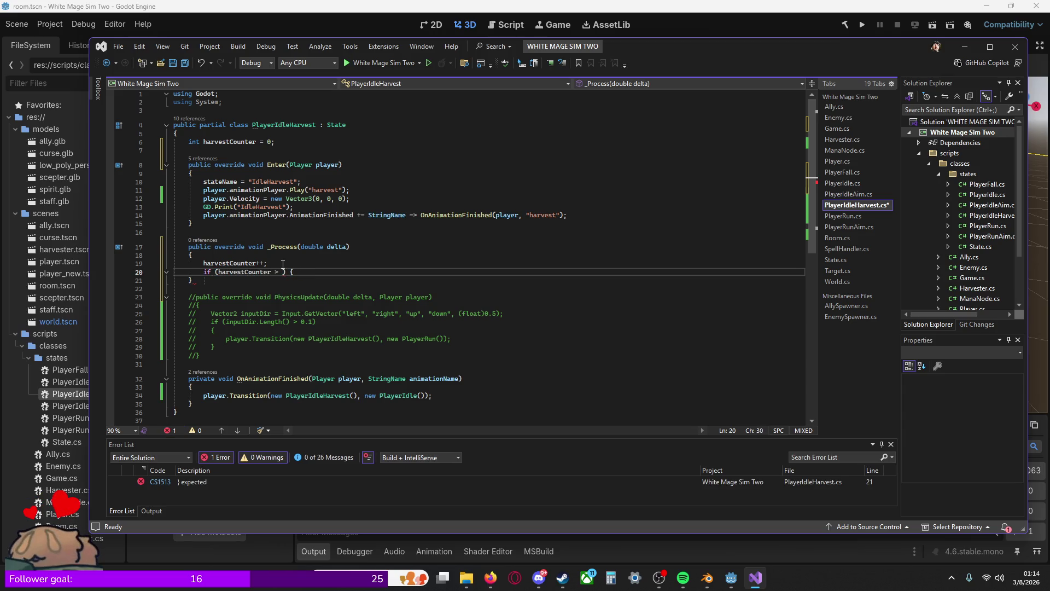
text(2)
key(End)
text({)
key(Return)
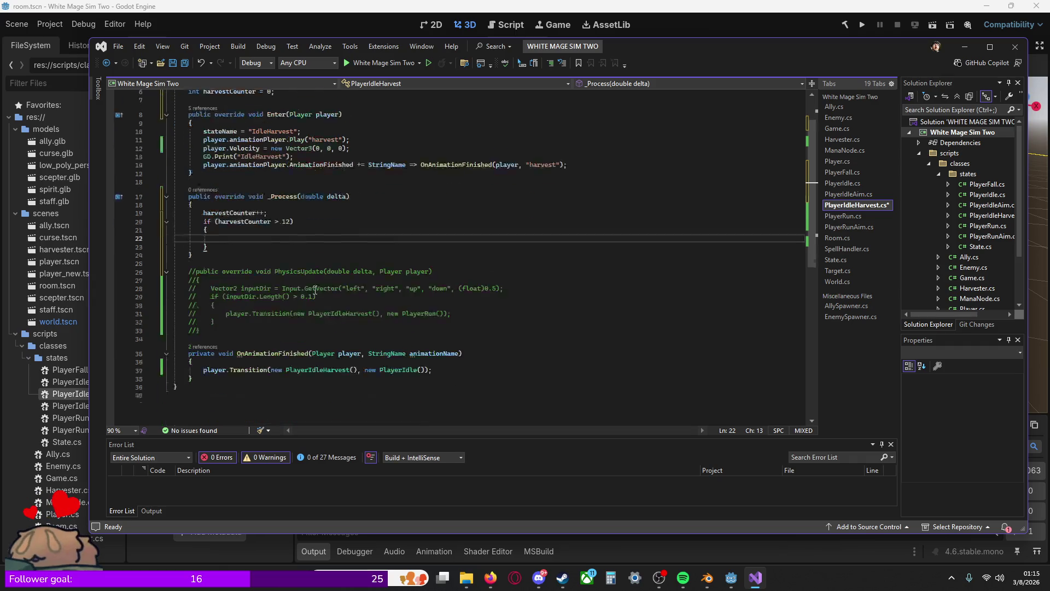
- Copy the player.Transition to PlayerIdle line into the harvestCounter if block
scroll(350, 300, down, 3)
click(430, 345)
drag(430, 345, 204, 348)
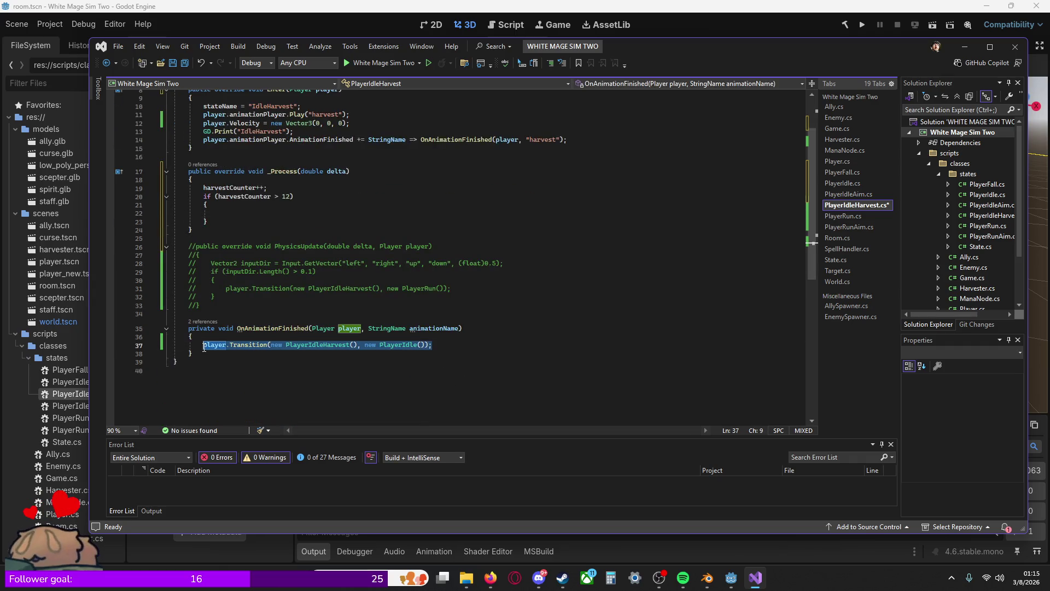
key(ctrl+c)
click(240, 213)
key(ctrl+v)
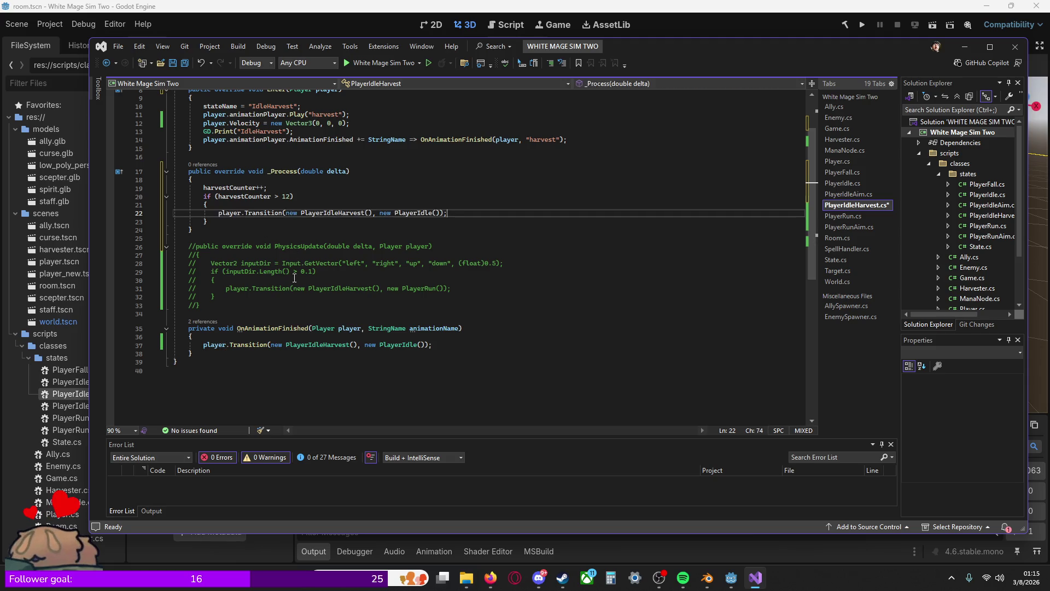
- Comment out the whole OnAnimationFinished method
click(365, 281)
drag(198, 354, 189, 330)
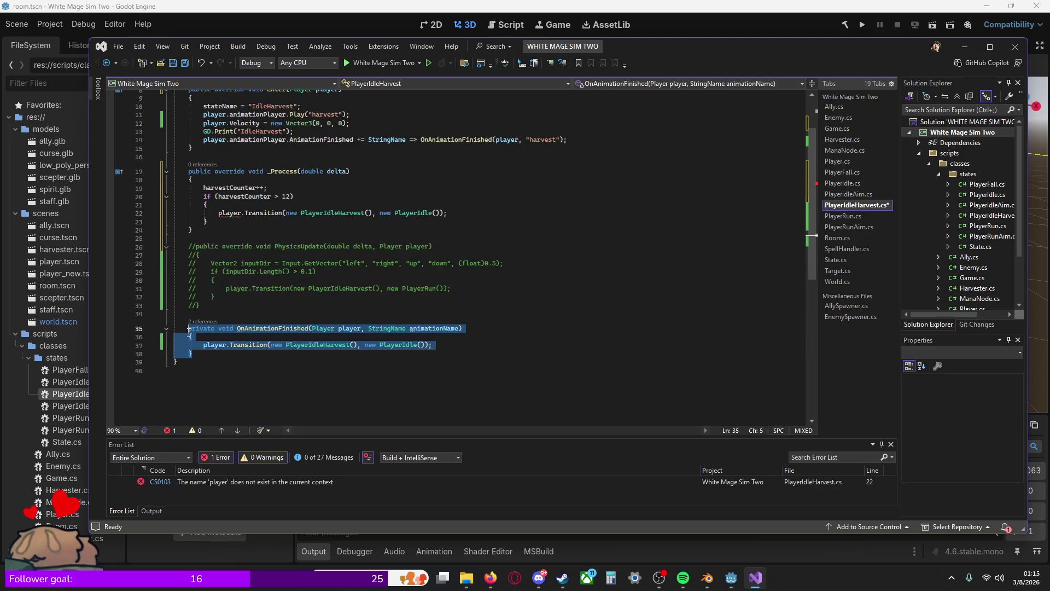
key(ctrl+x)
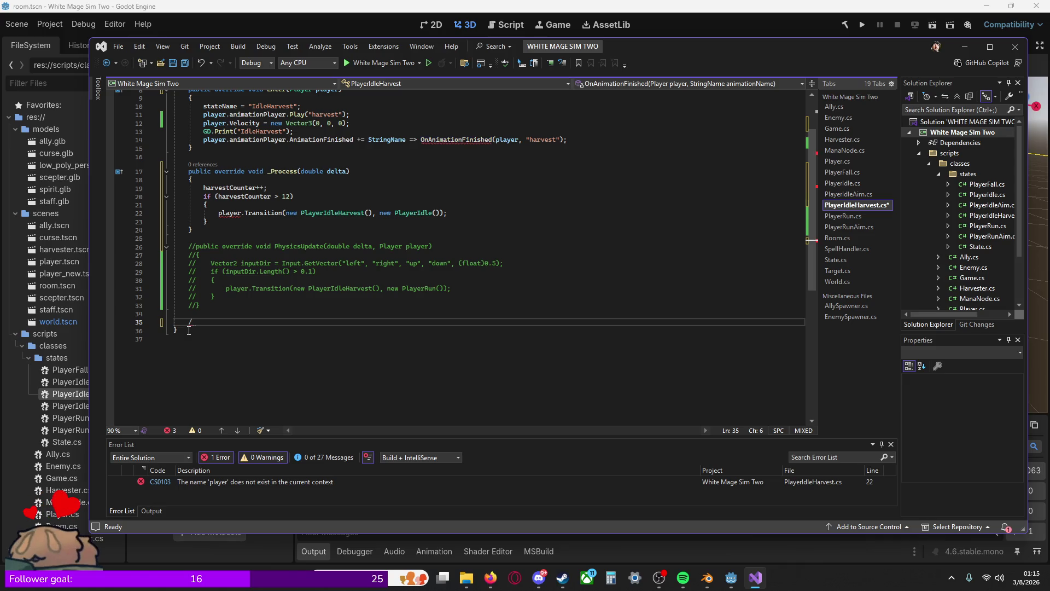
key(ctrl+z)
click(551, 63)
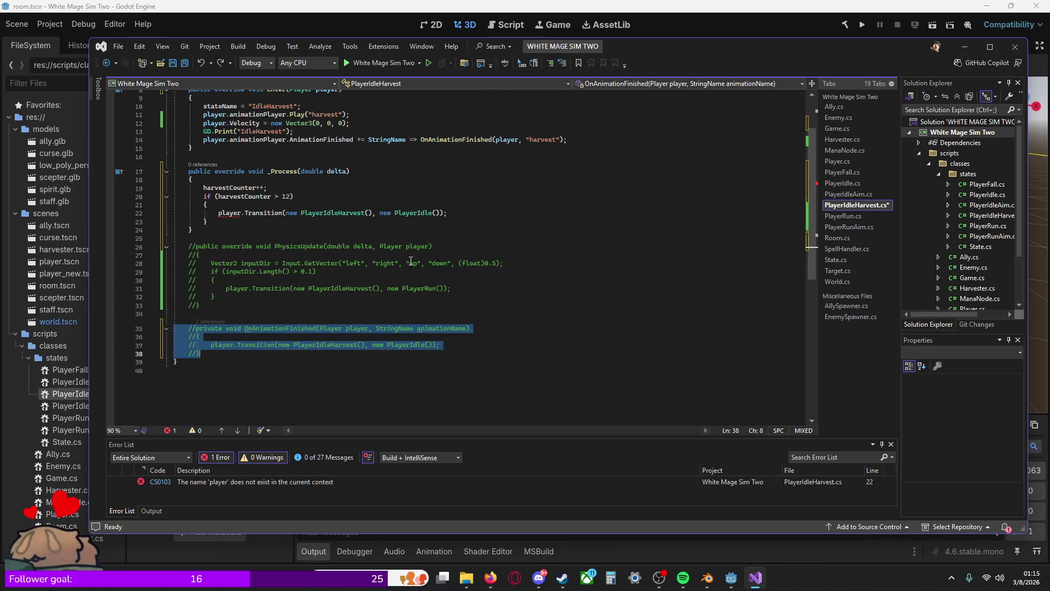
click(369, 213)
click(242, 213)
scroll(321, 250, up, 3)
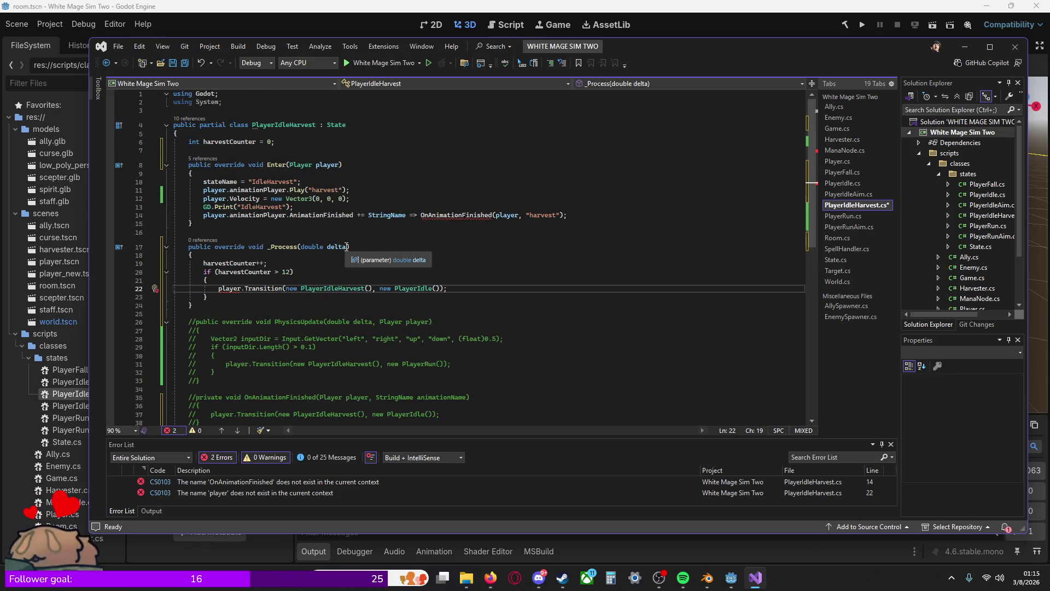
- Add a 'Player player' parameter to _Process and rename the method to Update
click(347, 247)
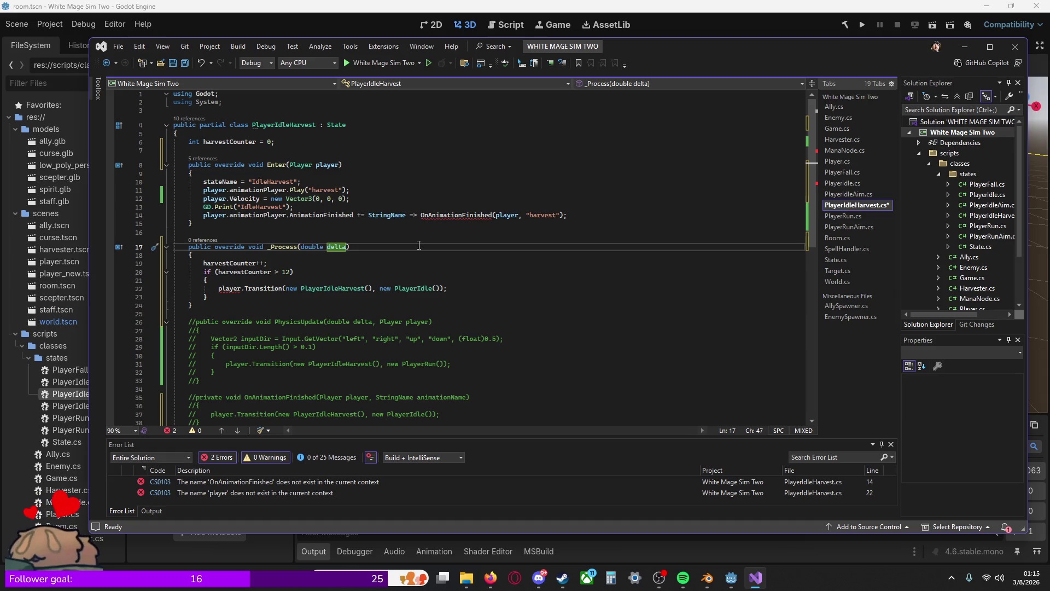
text(, Pla)
text(yer player)
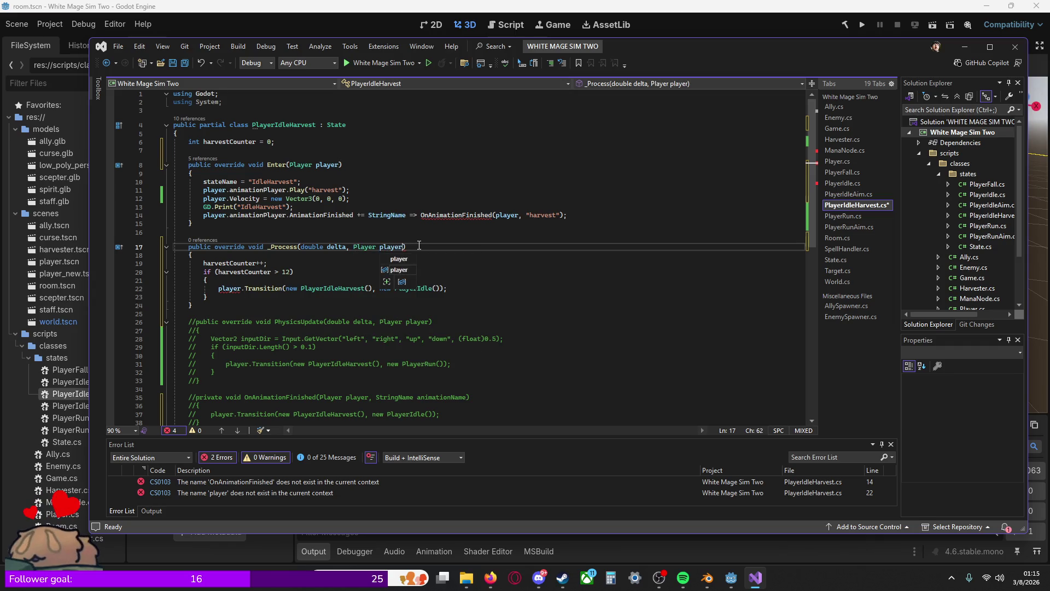
click(313, 289)
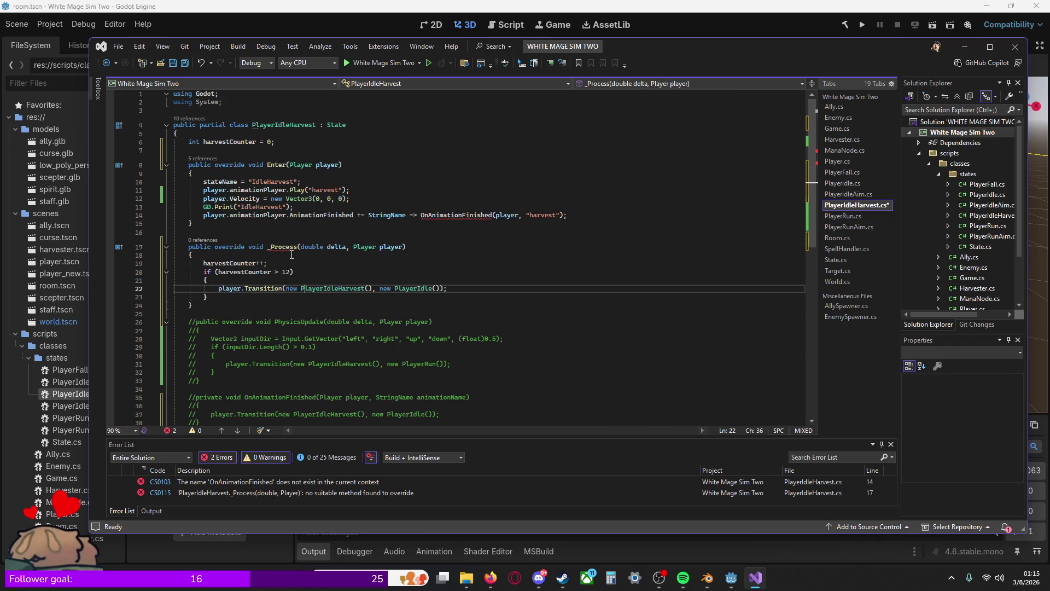
click(298, 248)
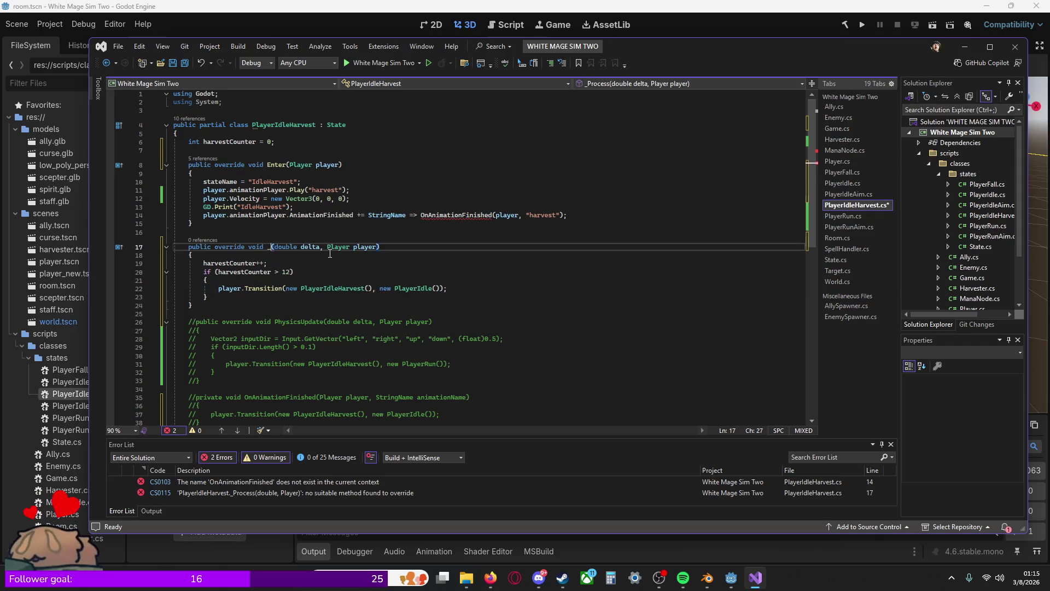
key(BackSpace)
key(BackSpace)
key(BackSpace)
text(Update)
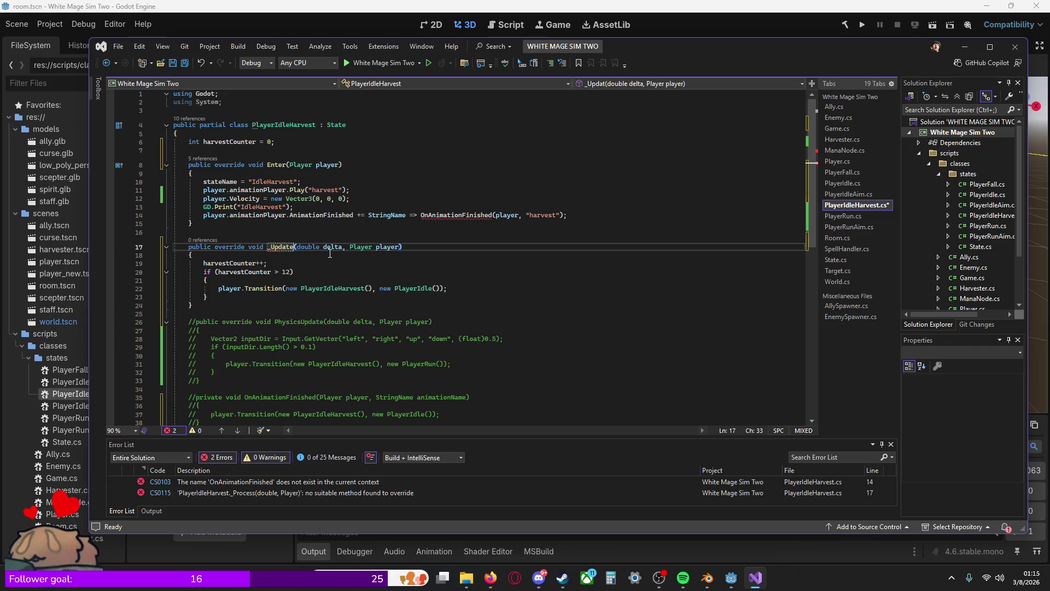
click(374, 321)
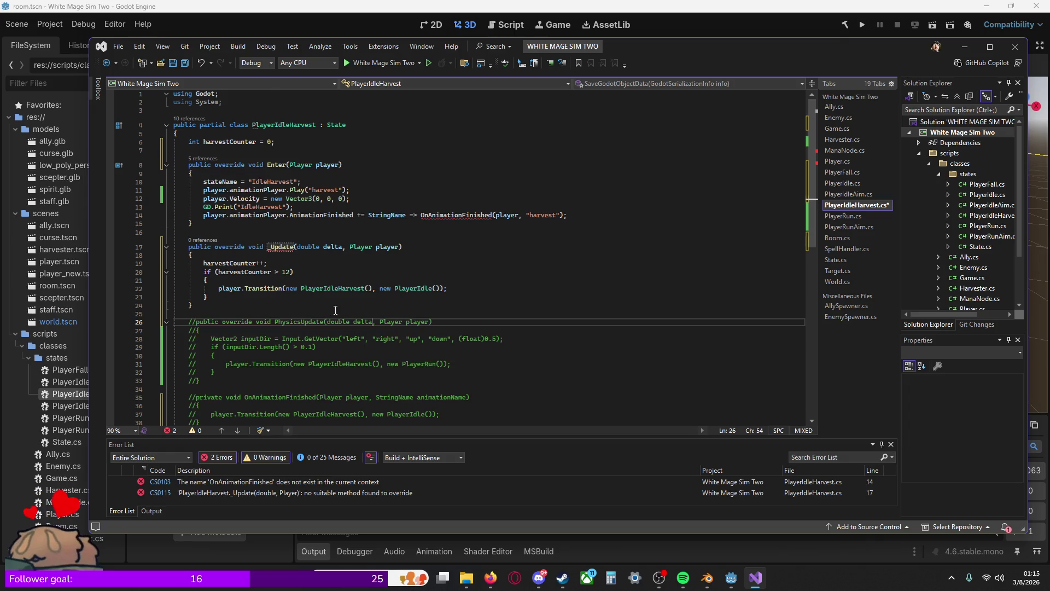
- Delete the leading underscore from _Update on line 17
scroll(335, 310, down, 2)
click(270, 196)
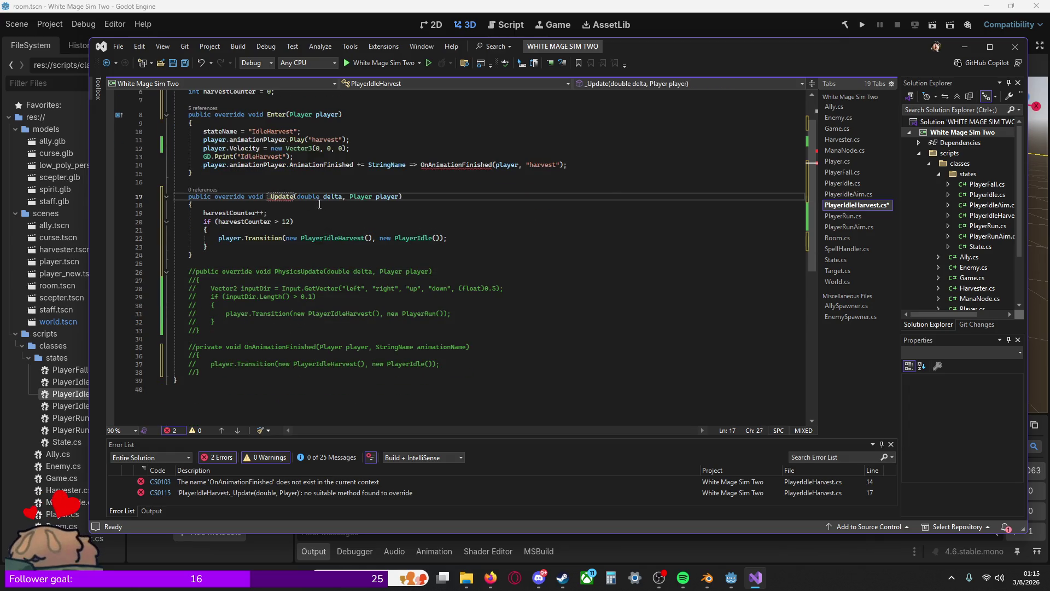
key(BackSpace)
click(381, 198)
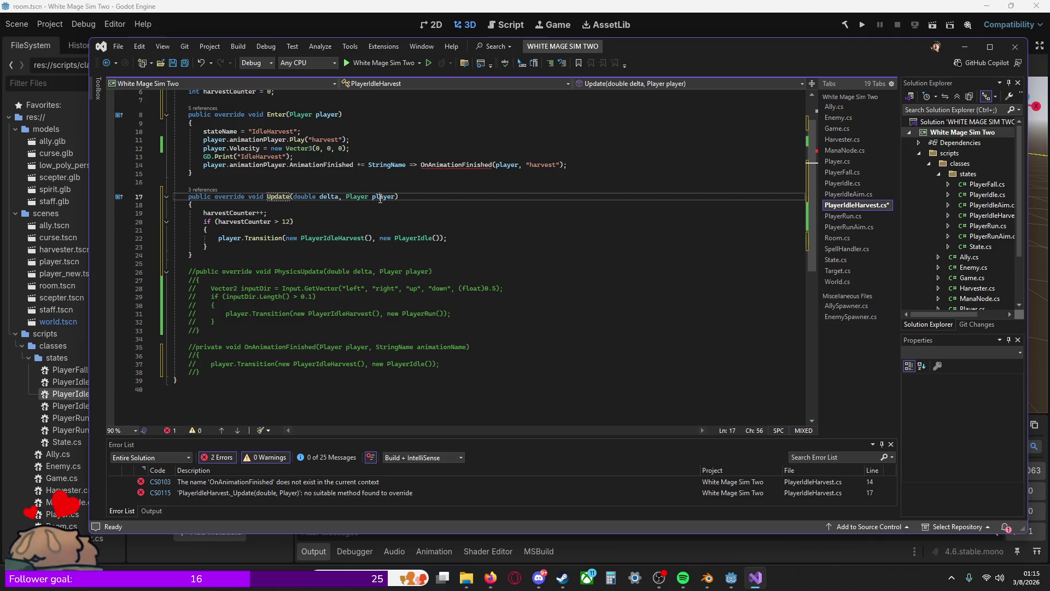
click(375, 295)
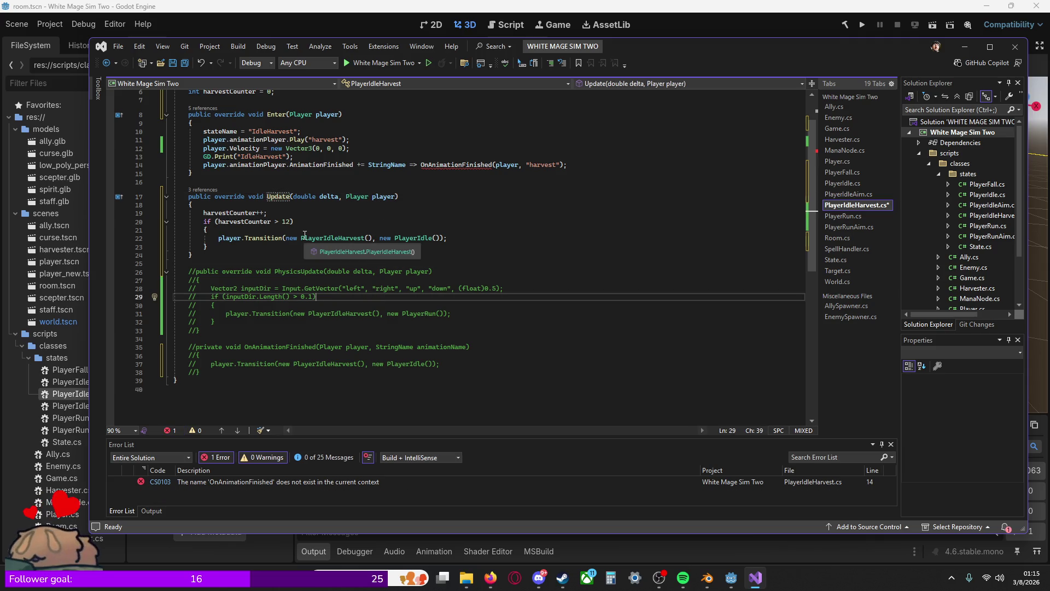
click(425, 262)
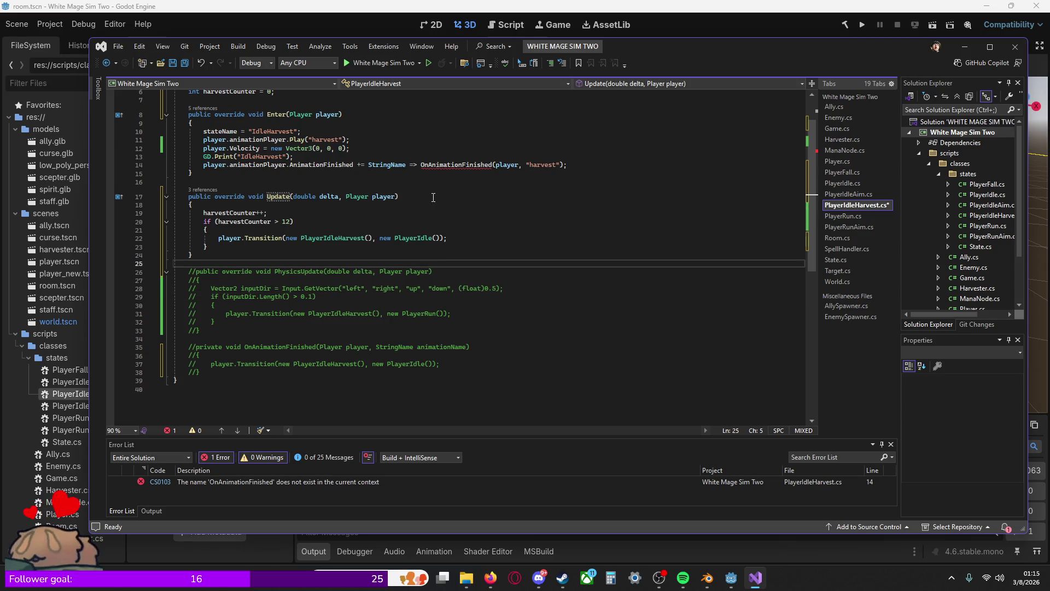
- Comment out the AnimationFinished subscription on line 14 and save the script
click(206, 167)
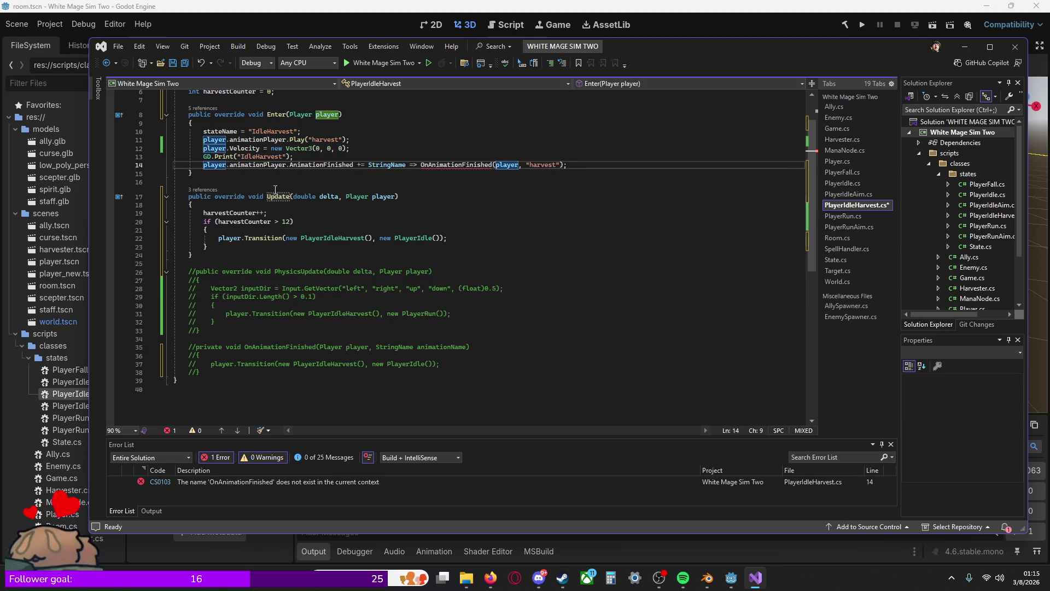
key(ctrl+k)
key(ctrl+c)
click(331, 289)
click(185, 63)
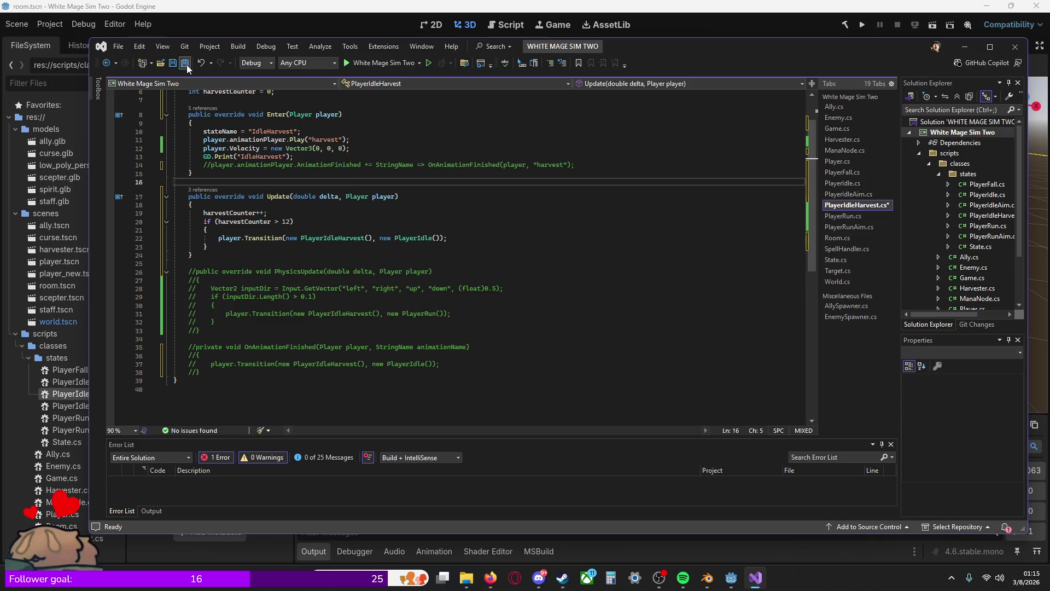
click(812, 25)
- Run the room scene, watch the log cycle Idle → IdleHarvest → Idle, then stop the game
click(932, 26)
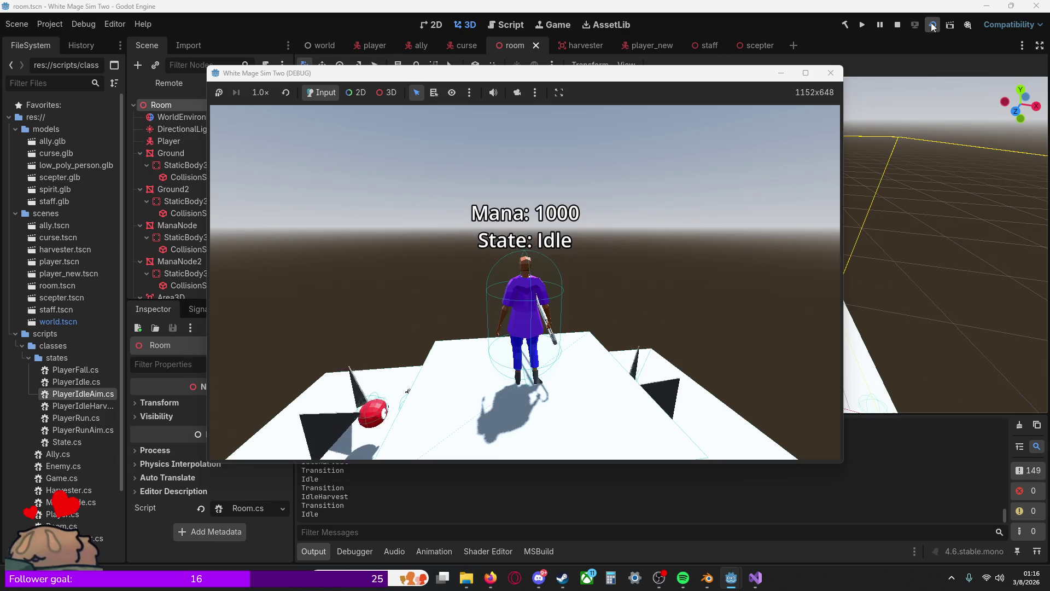
click(897, 24)
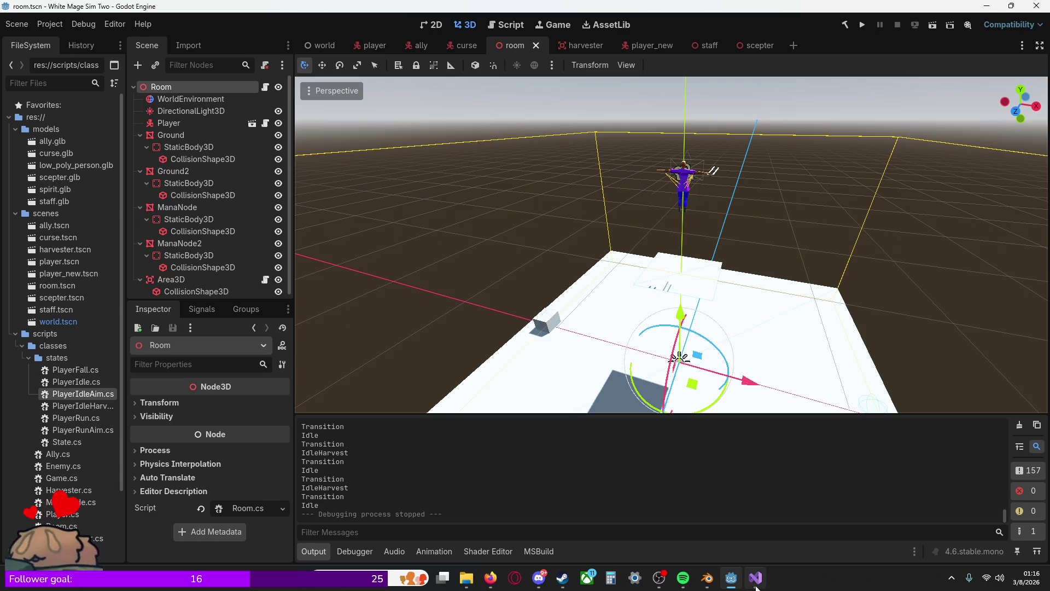
- Look through Game.cs, ManaNode.cs and Player.cs's Transition method, then return to PlayerIdleHarvest.cs
key(alt+Tab)
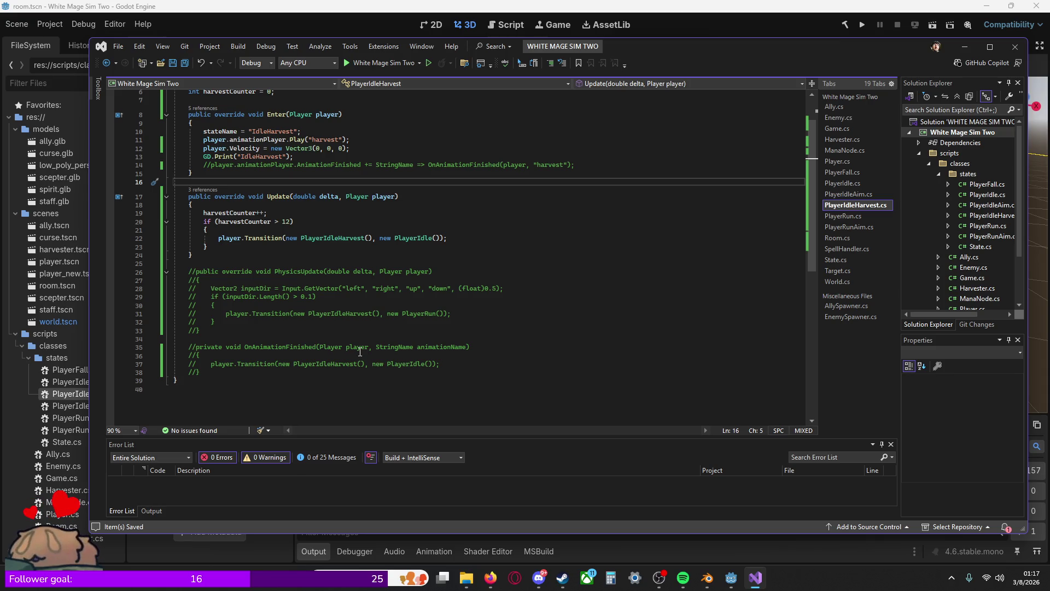
click(840, 162)
click(848, 194)
click(835, 150)
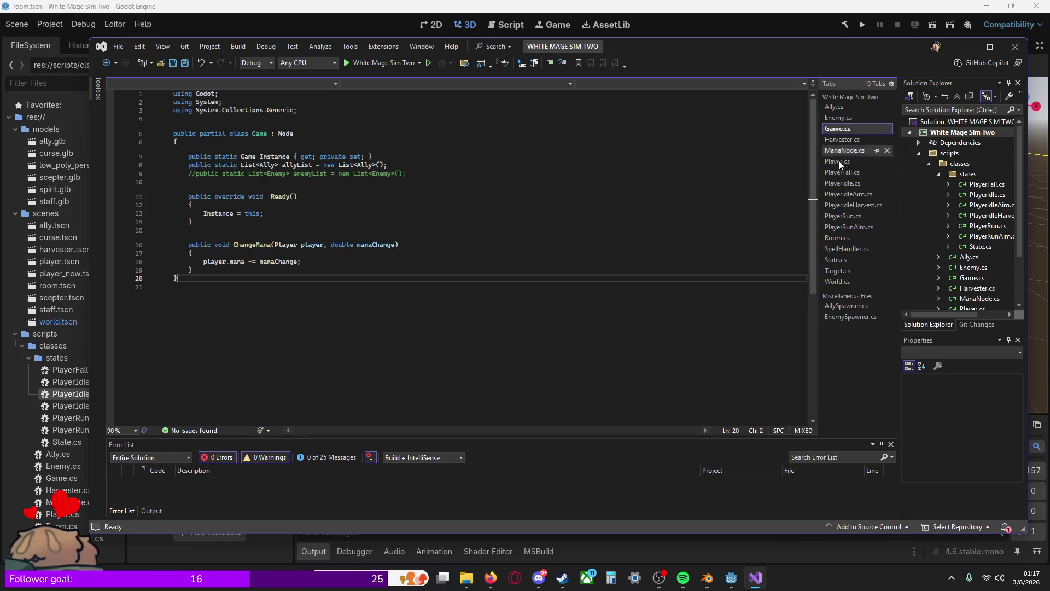
click(842, 161)
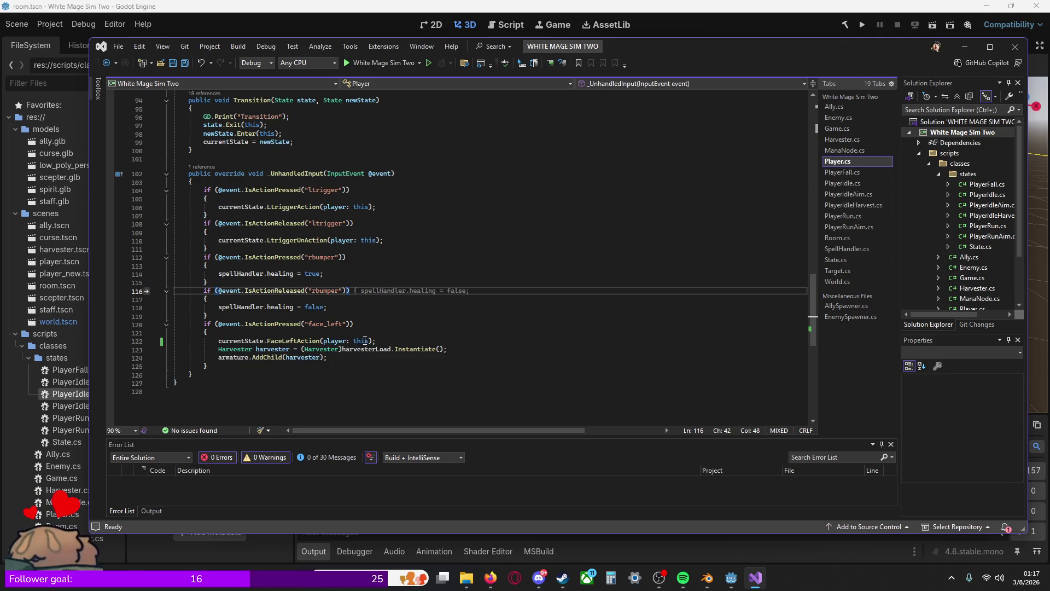
scroll(323, 266, up, 4)
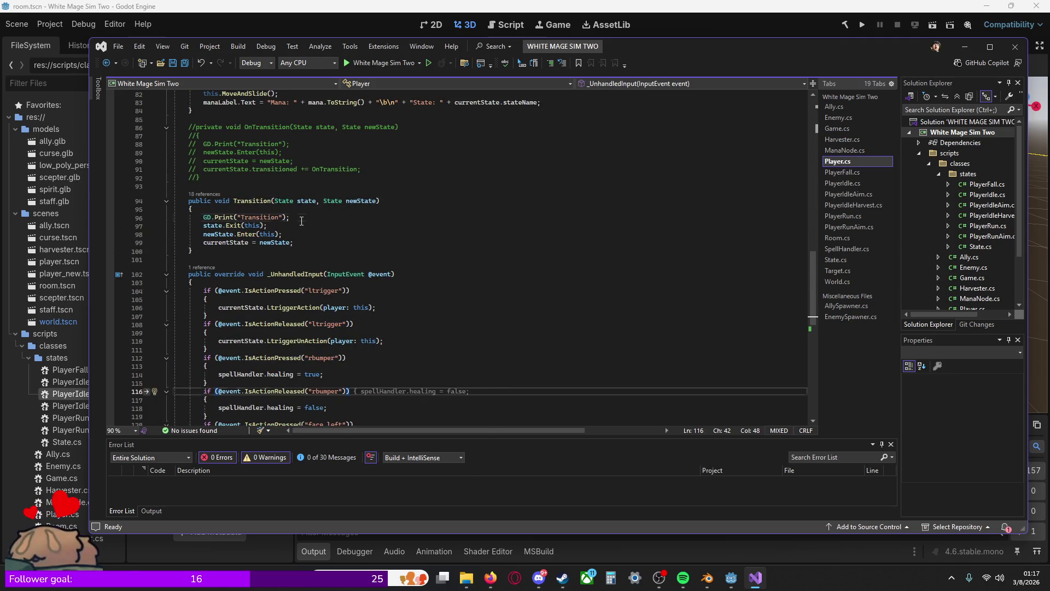
click(308, 243)
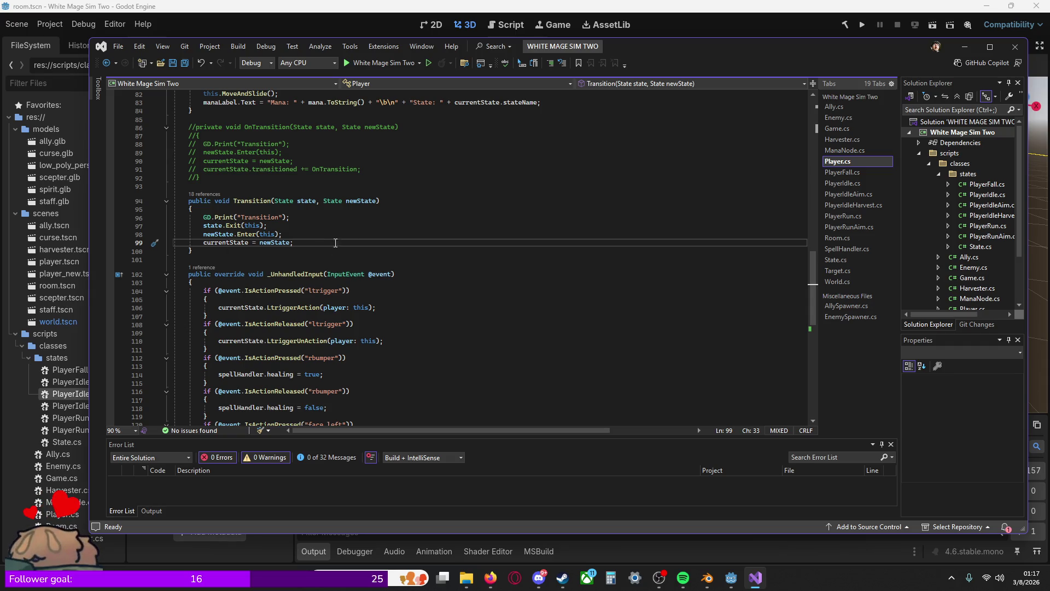
click(851, 205)
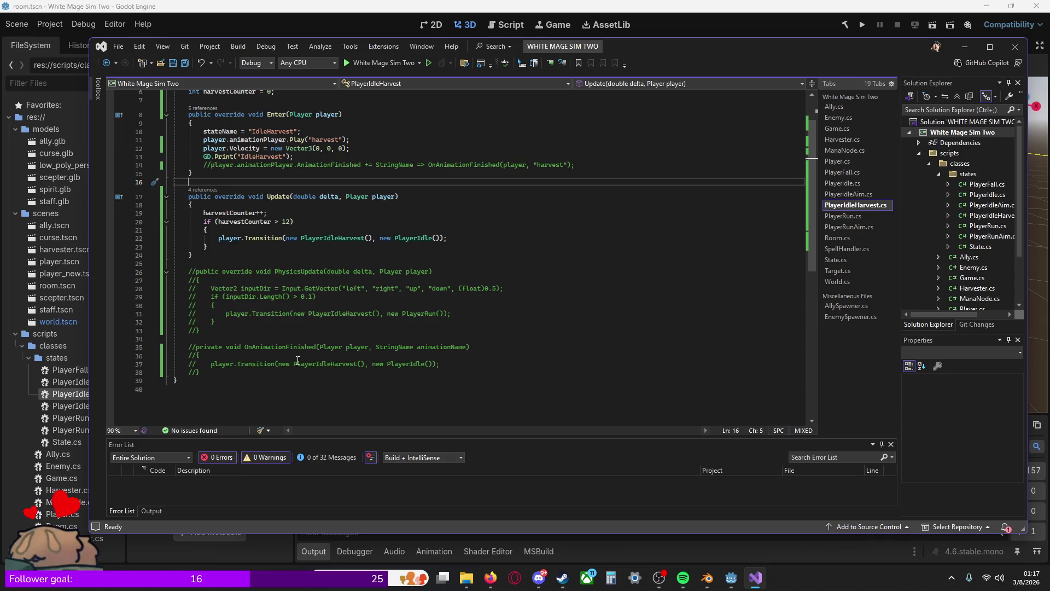
- In player_new, select AnimationPlayer and review its signals, including animation_finished, then return to Visual Studio
click(962, 47)
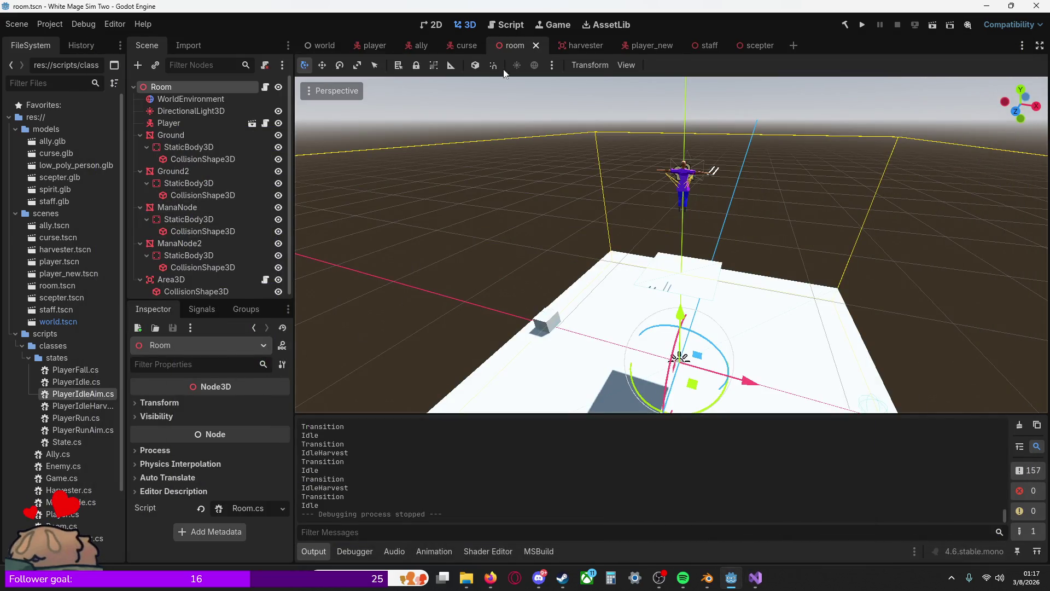
click(635, 45)
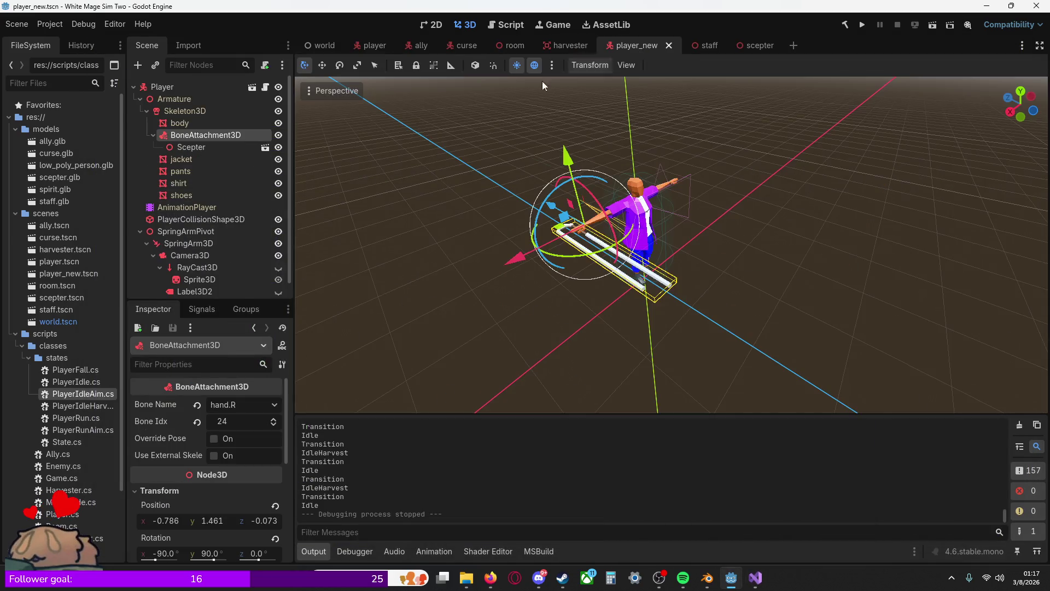
click(199, 184)
click(202, 210)
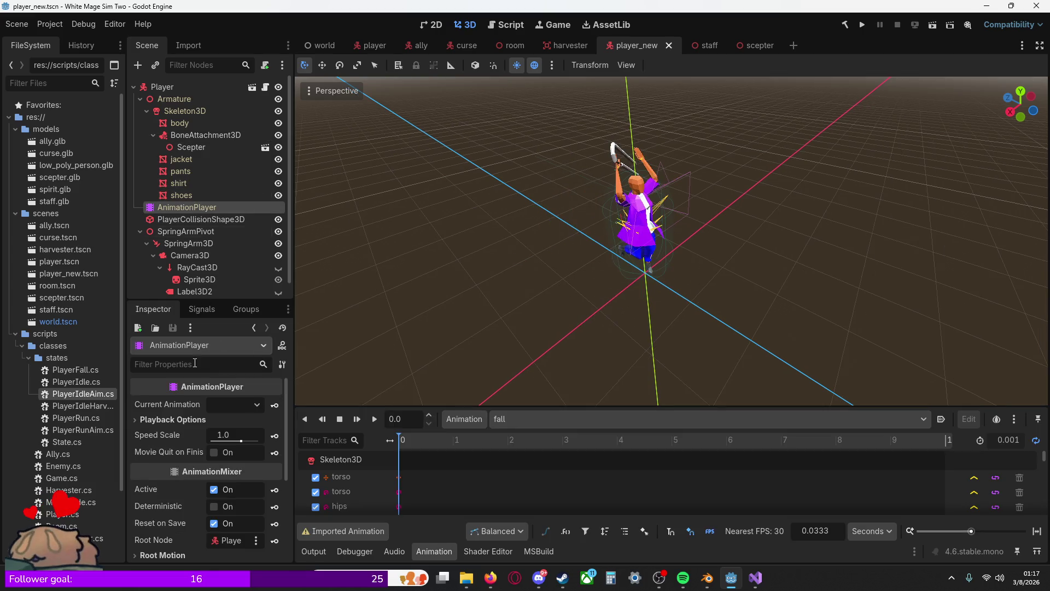
click(198, 310)
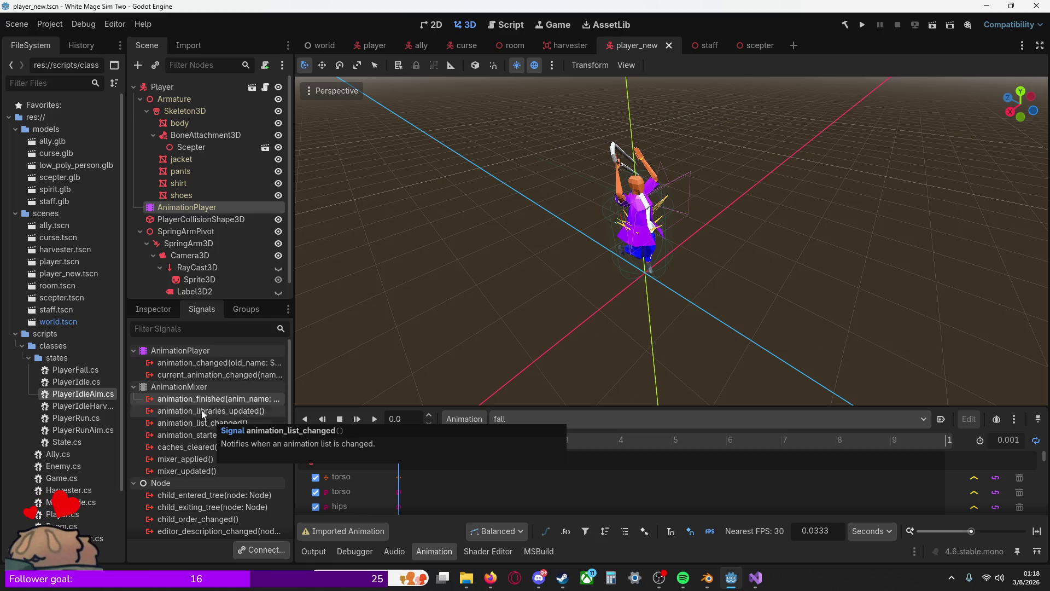
click(755, 579)
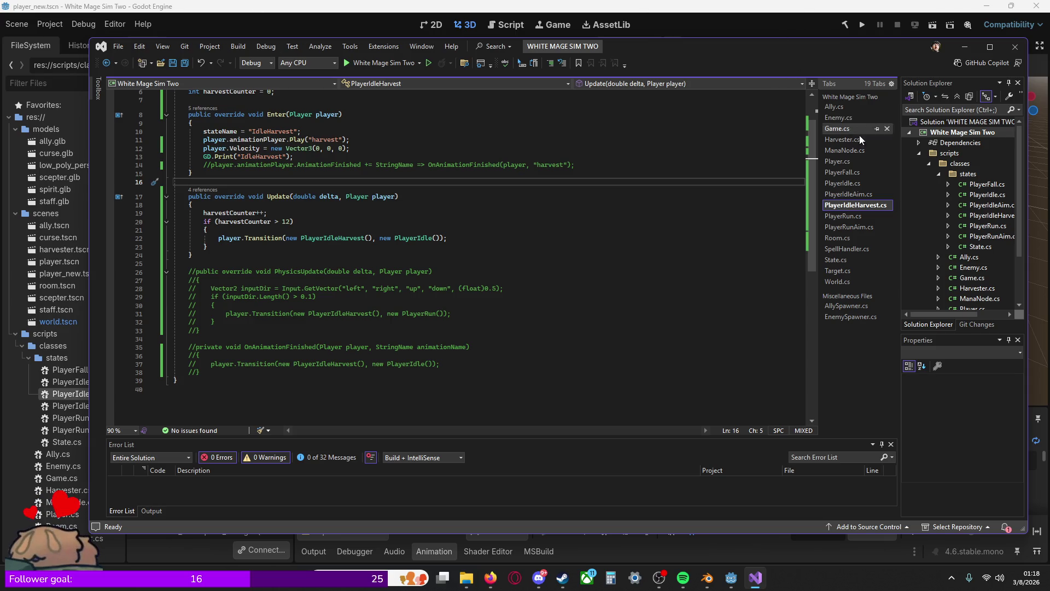
- Review the newState.Enter call in Player.cs's Transition and the PlayerIdle.cs script
click(845, 152)
click(849, 162)
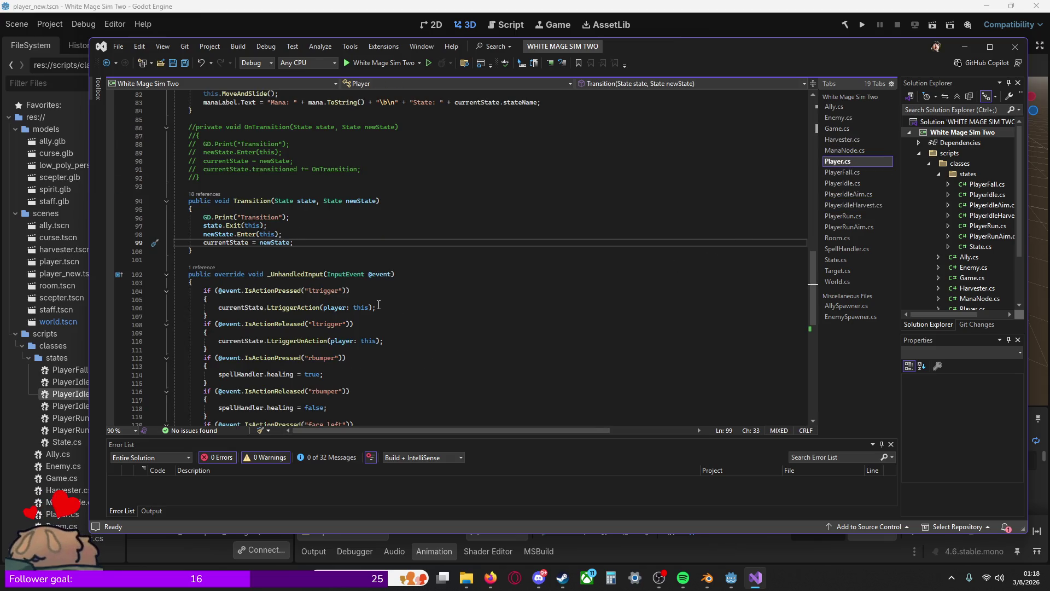
click(365, 234)
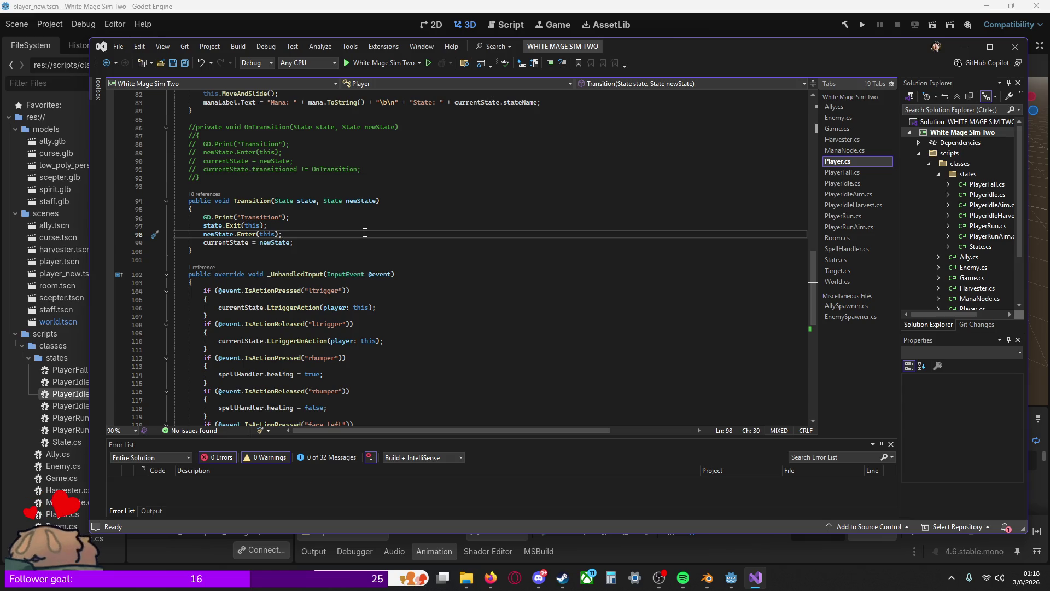
click(854, 182)
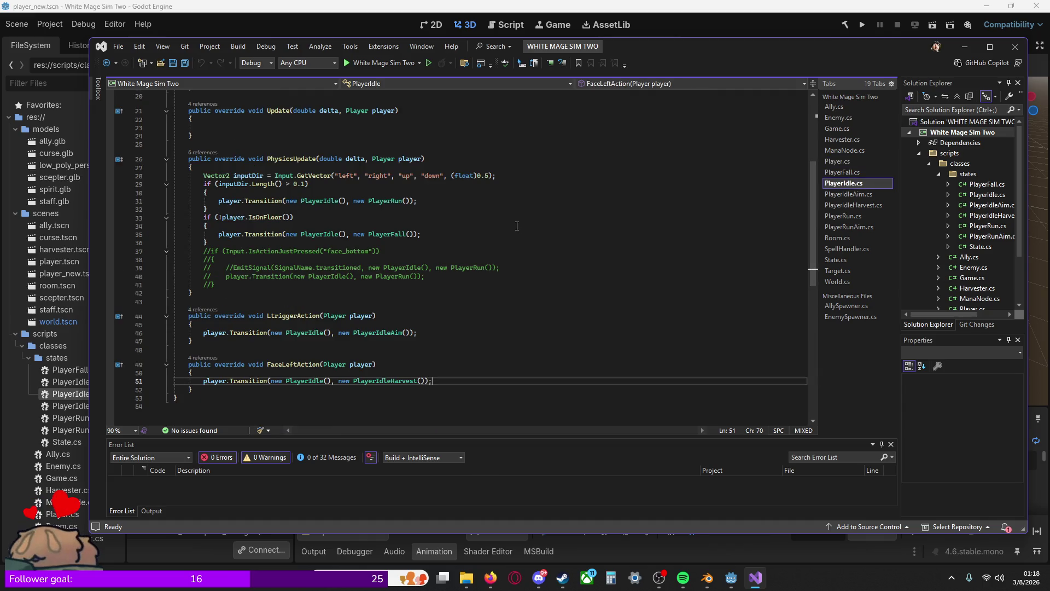
click(856, 205)
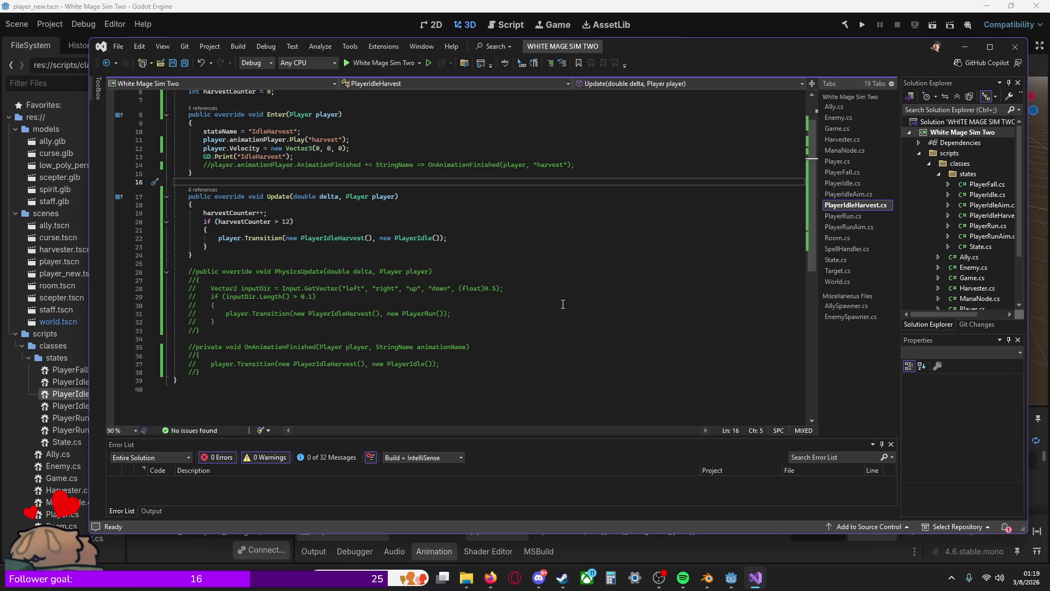
click(852, 183)
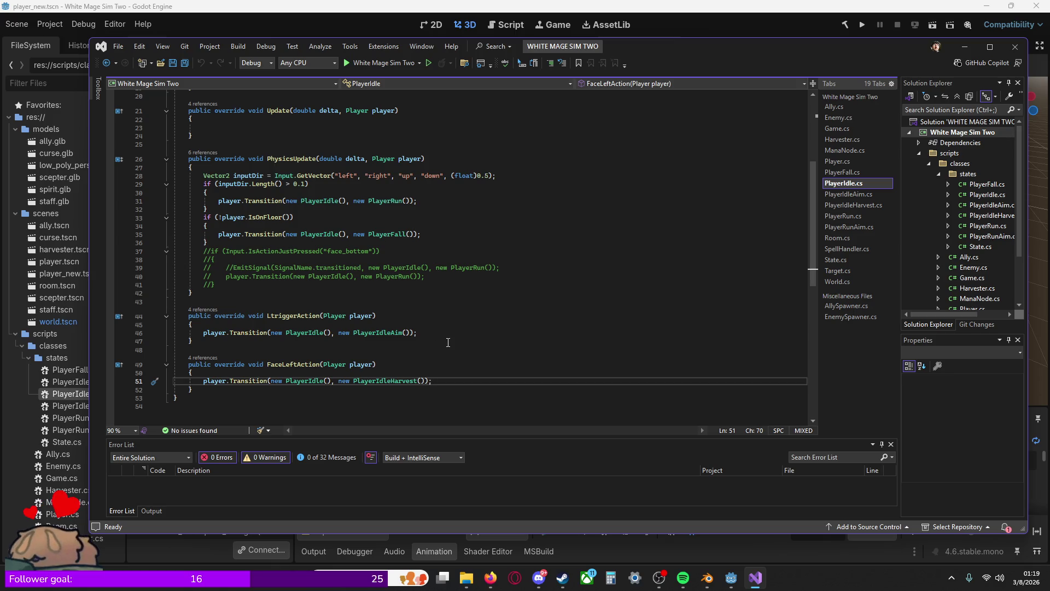
scroll(467, 340, up, 5)
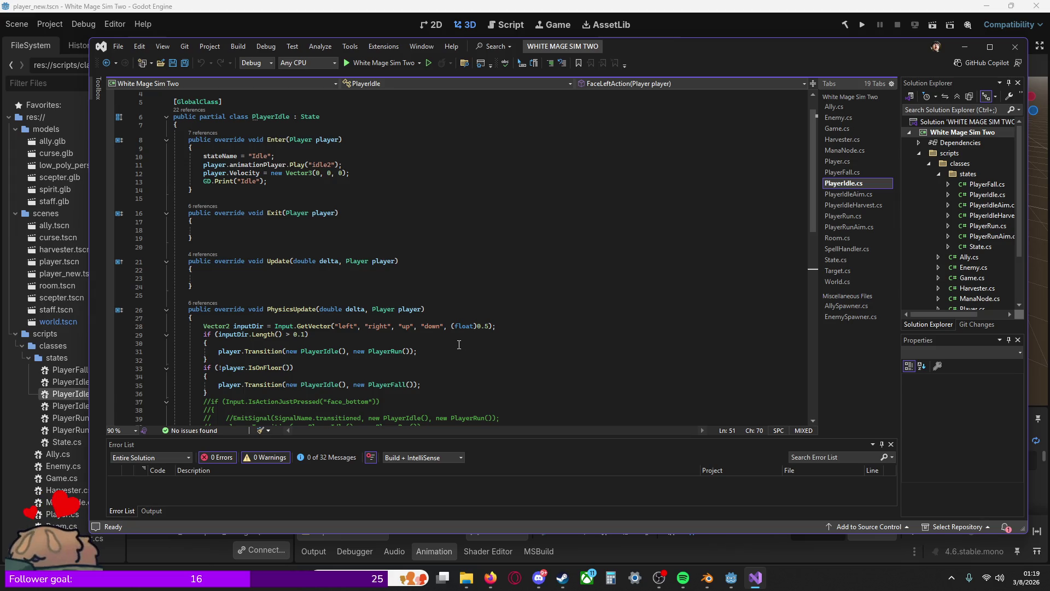
scroll(449, 349, down, 2)
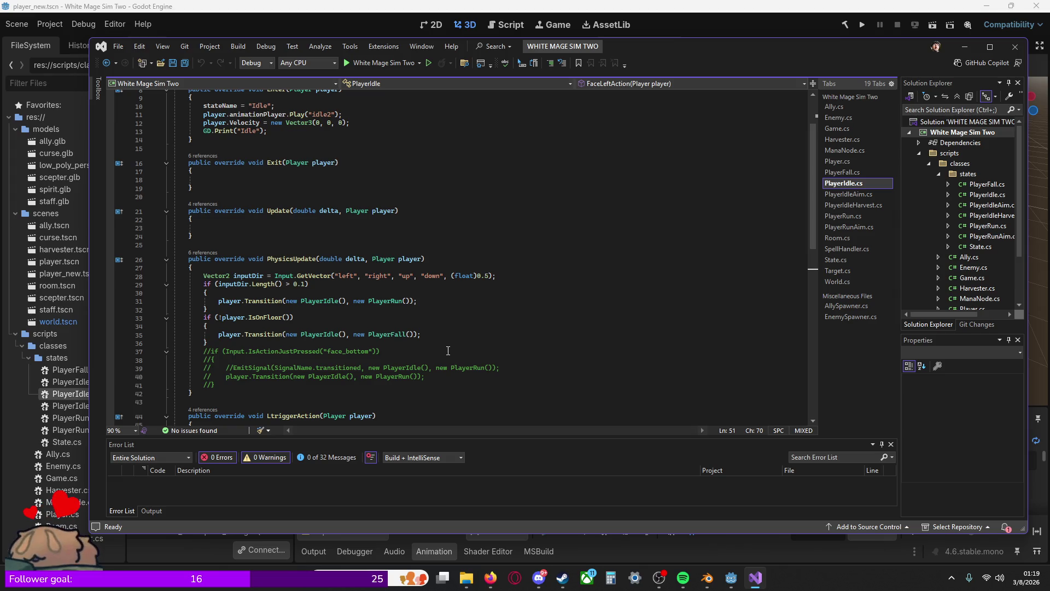
- Recheck Transition in Player.cs, then go to harvestCounter's starting value in PlayerIdleHarvest.cs
click(840, 157)
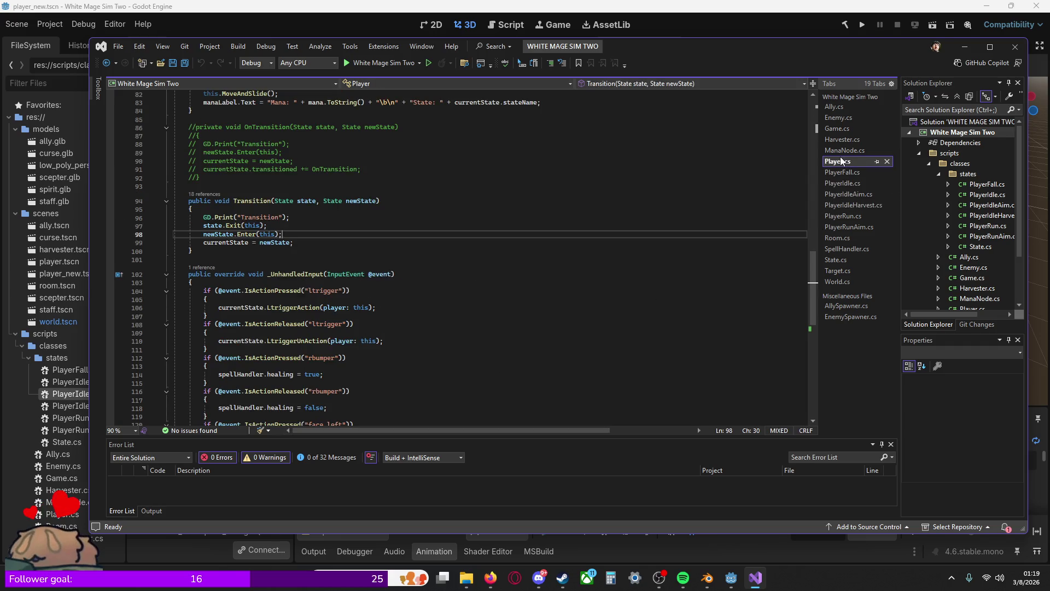
click(853, 207)
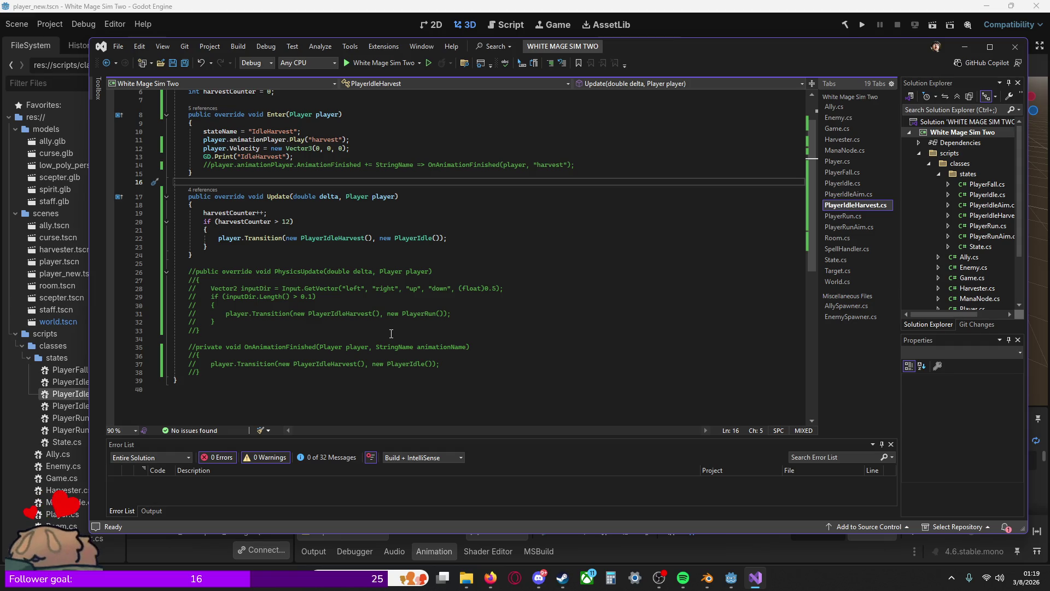
scroll(382, 330, up, 2)
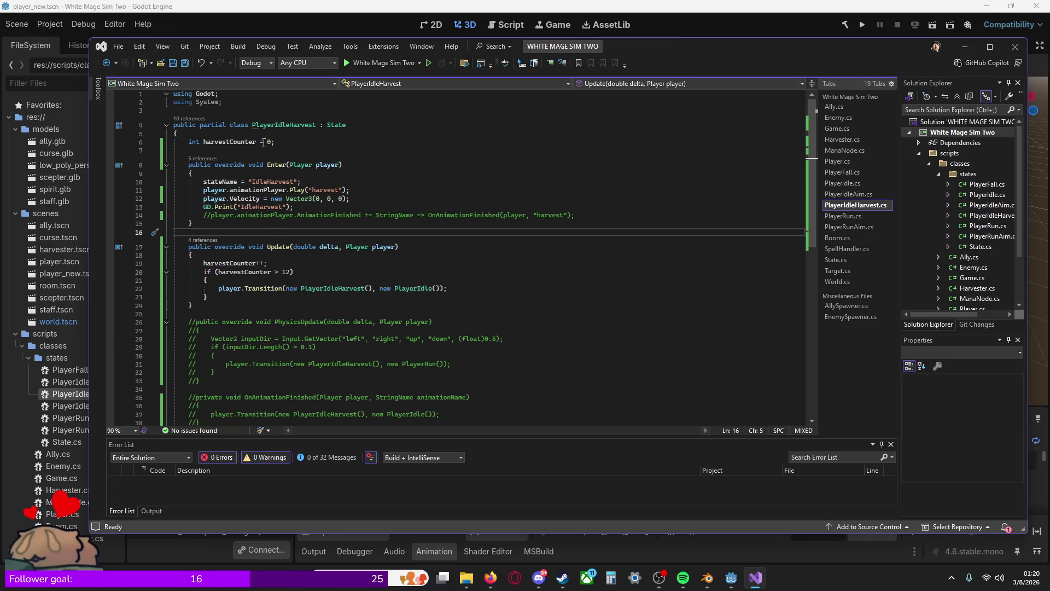
click(331, 144)
- Change harvestCounter's starting value from 0 to -1
key(BackSpace)
text(-1)
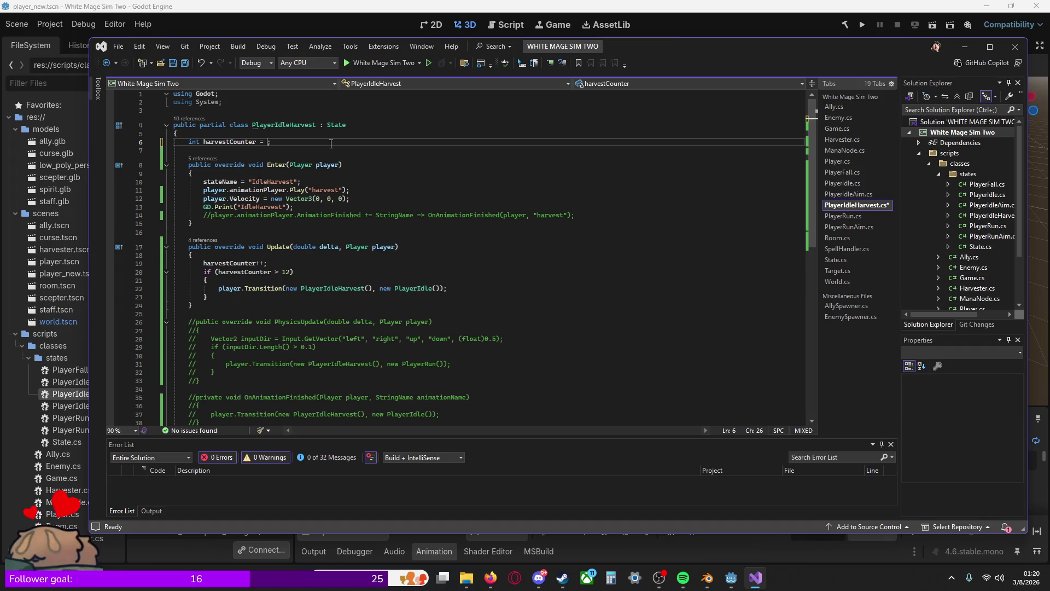
click(315, 207)
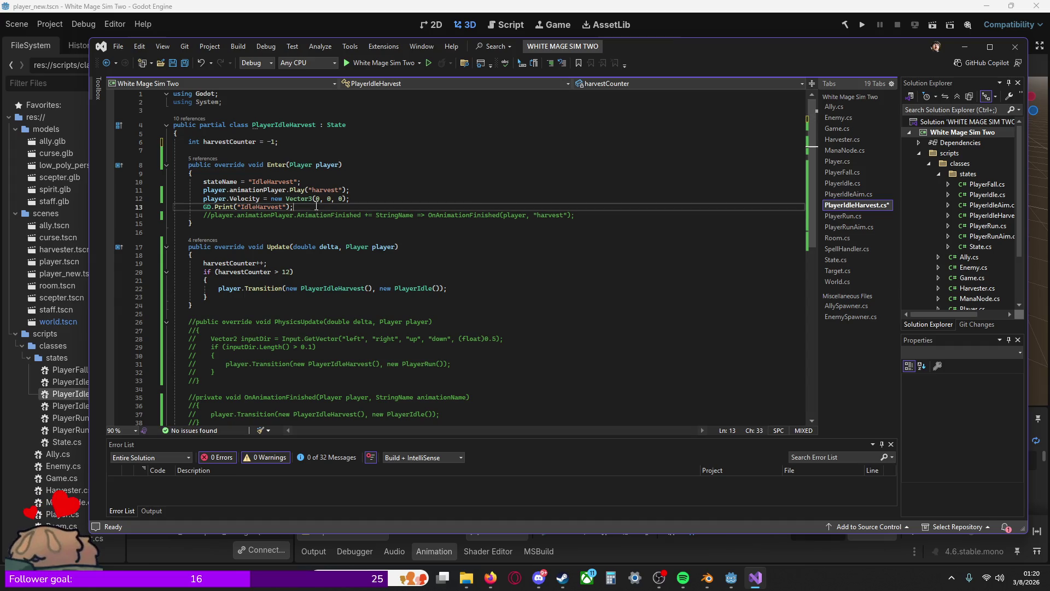
- Run the room scene in Godot to confirm Idle and IdleHarvest cycling, then stop it
click(700, 21)
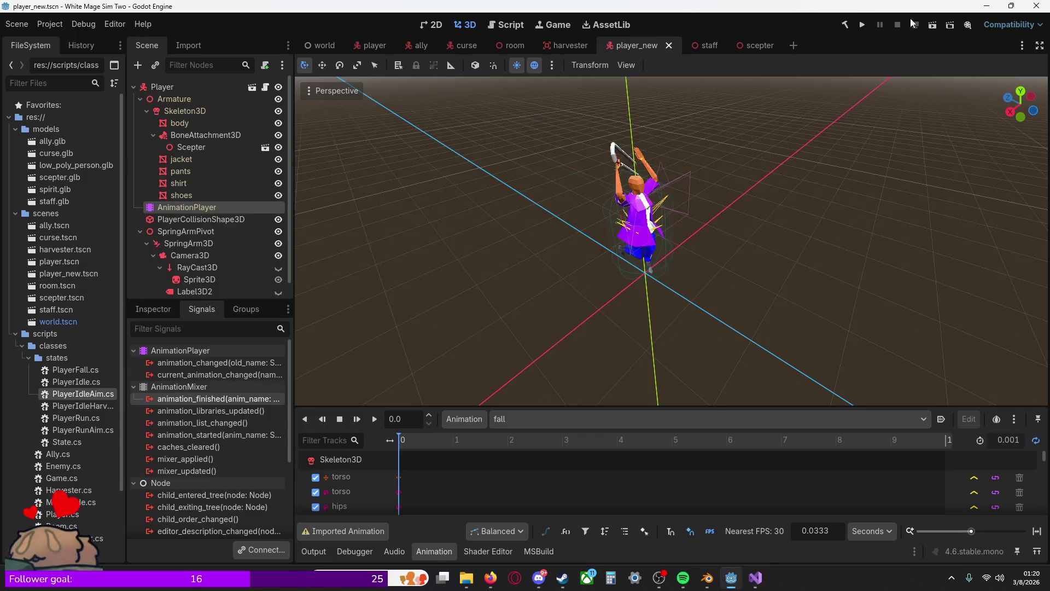
click(552, 45)
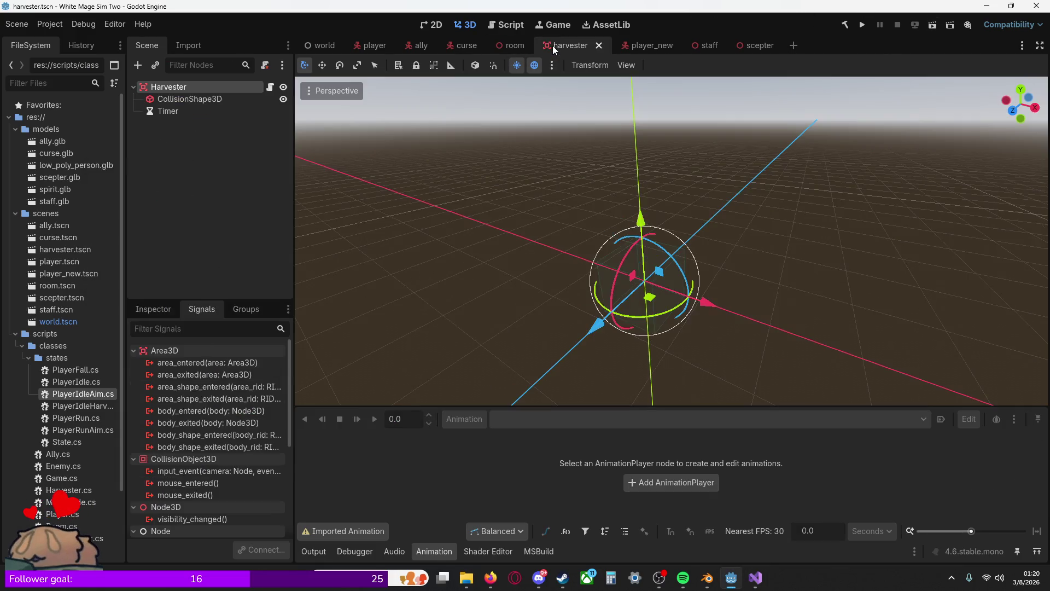
click(415, 50)
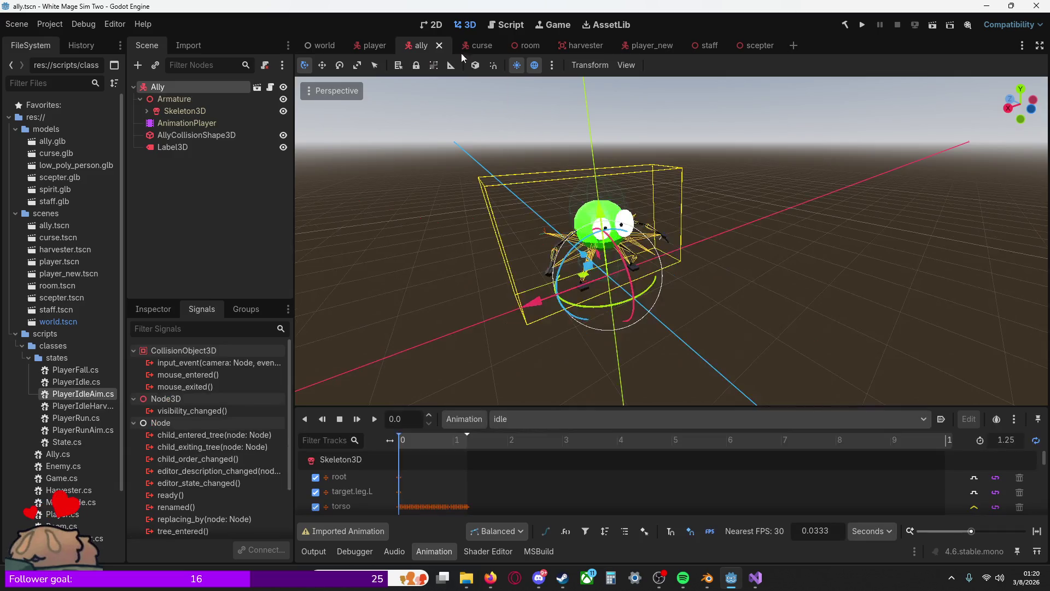
click(461, 49)
click(511, 46)
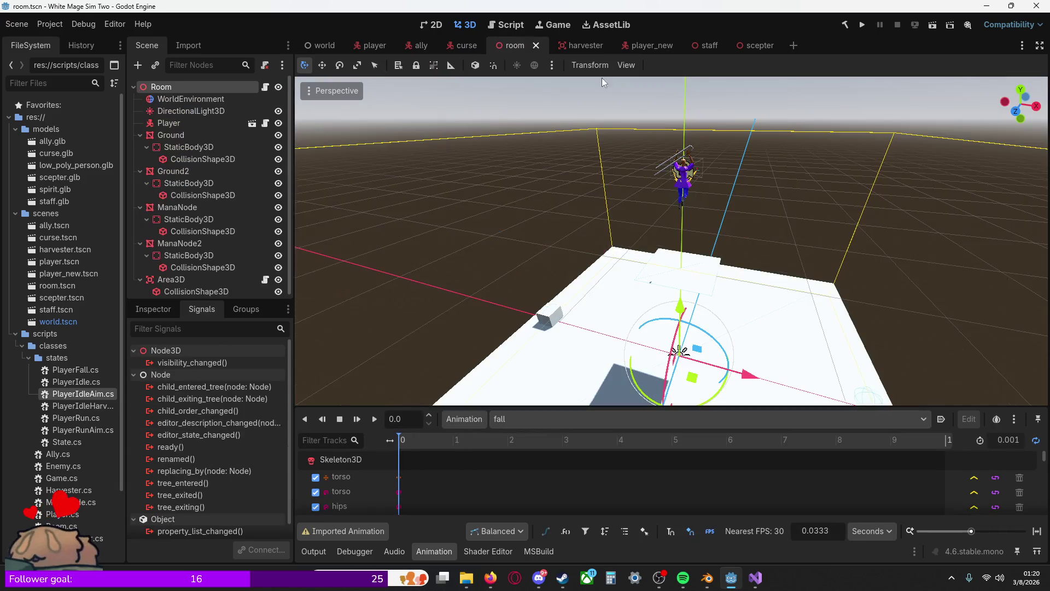
click(925, 25)
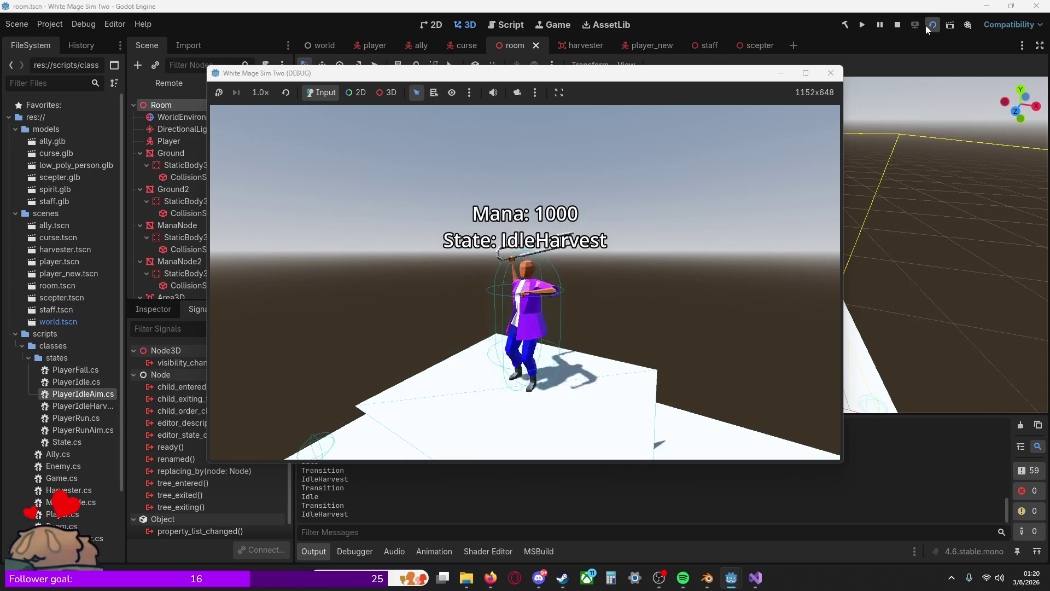
click(897, 30)
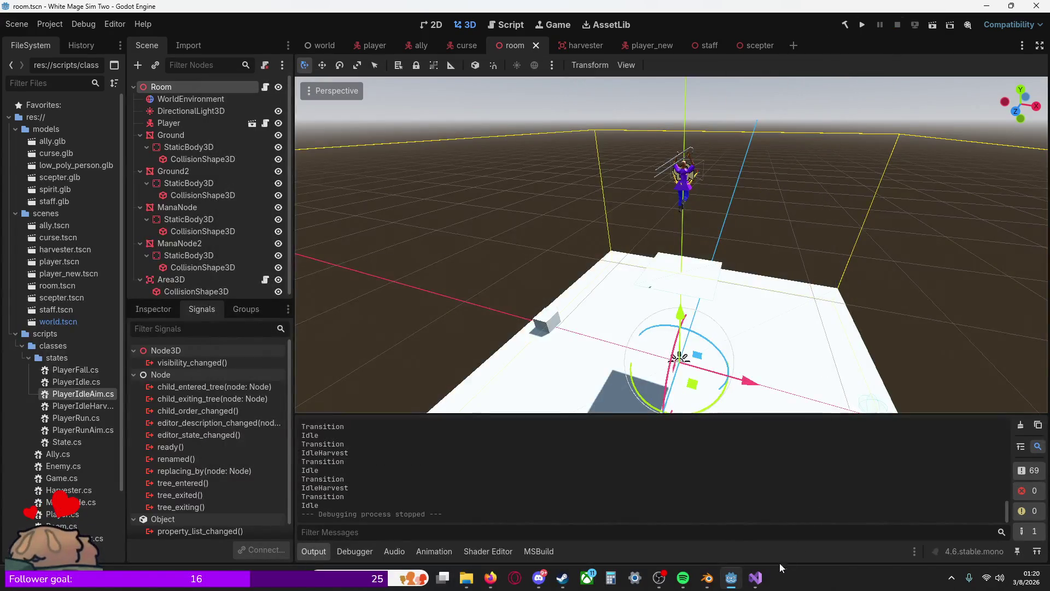
click(756, 580)
click(733, 578)
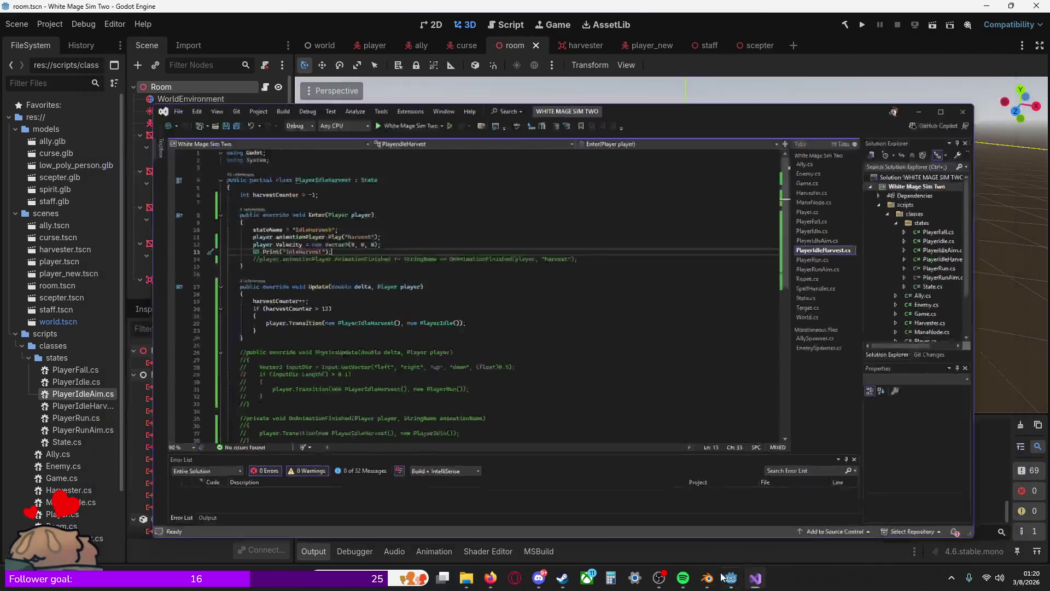
- In Blender, select the character's armature and switch it to Pose Mode
click(714, 580)
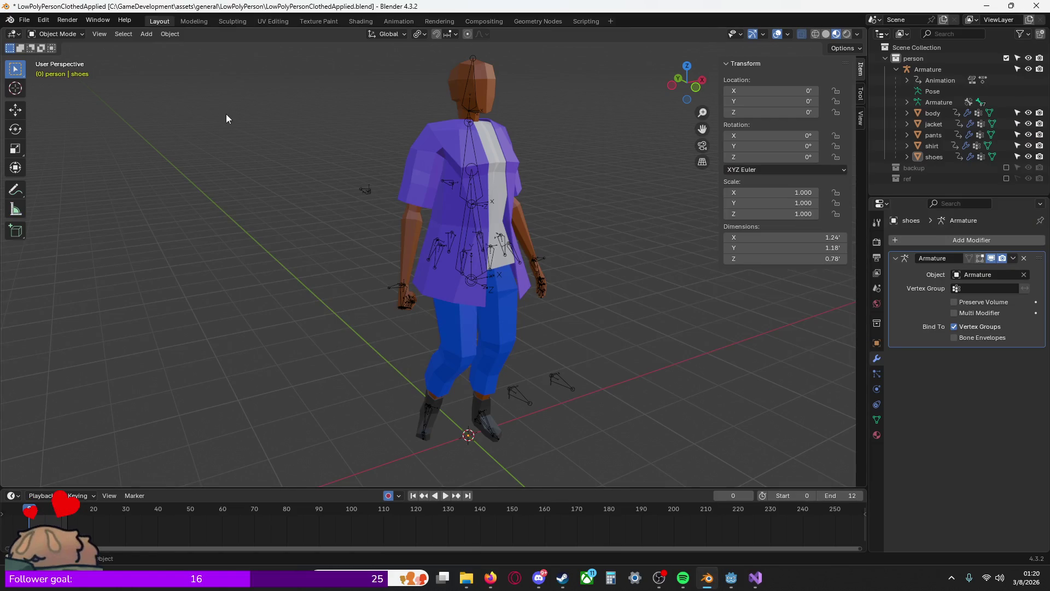
mouse_move(226, 114)
mouse_down()
mouse_move(297, 173)
mouse_move(291, 184)
mouse_move(323, 107)
mouse_up()
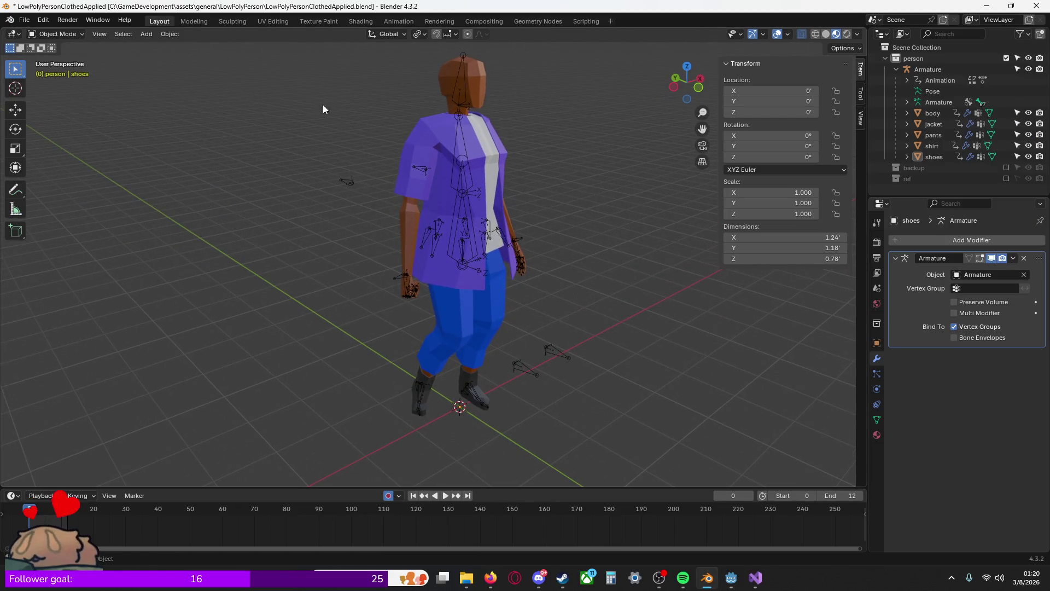
click(349, 182)
click(63, 35)
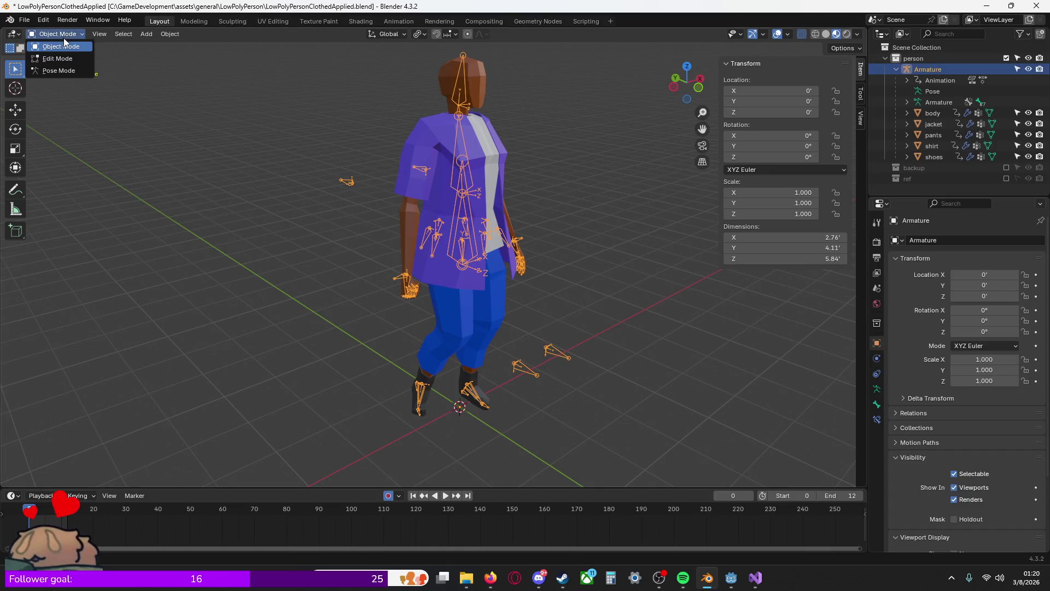
click(58, 70)
- Assign the 'harvest' action in the Animation workspace's Action Editor and play it through
click(407, 21)
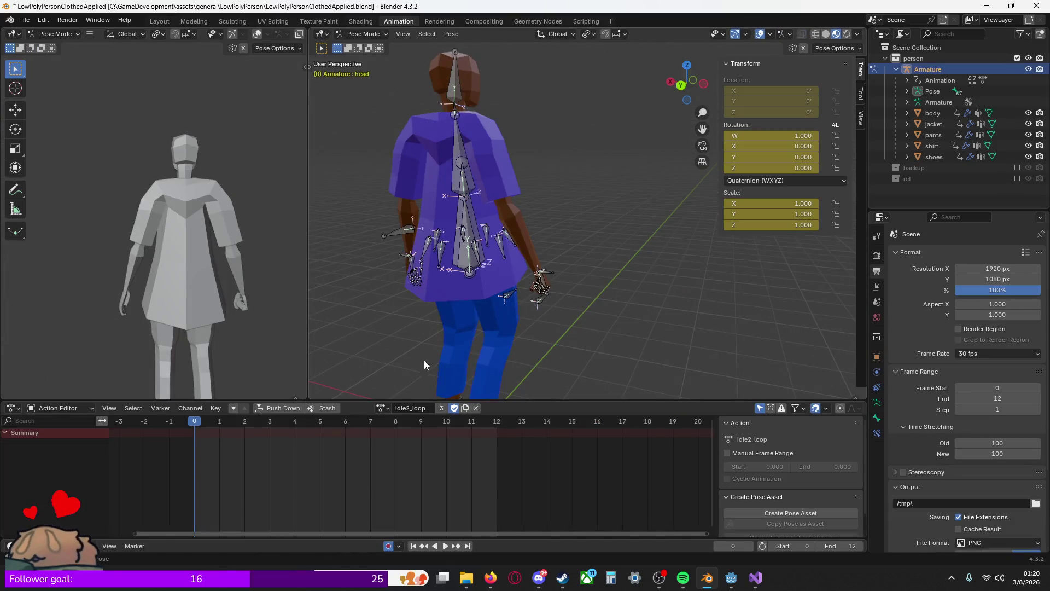
click(389, 407)
scroll(417, 509, down, 5)
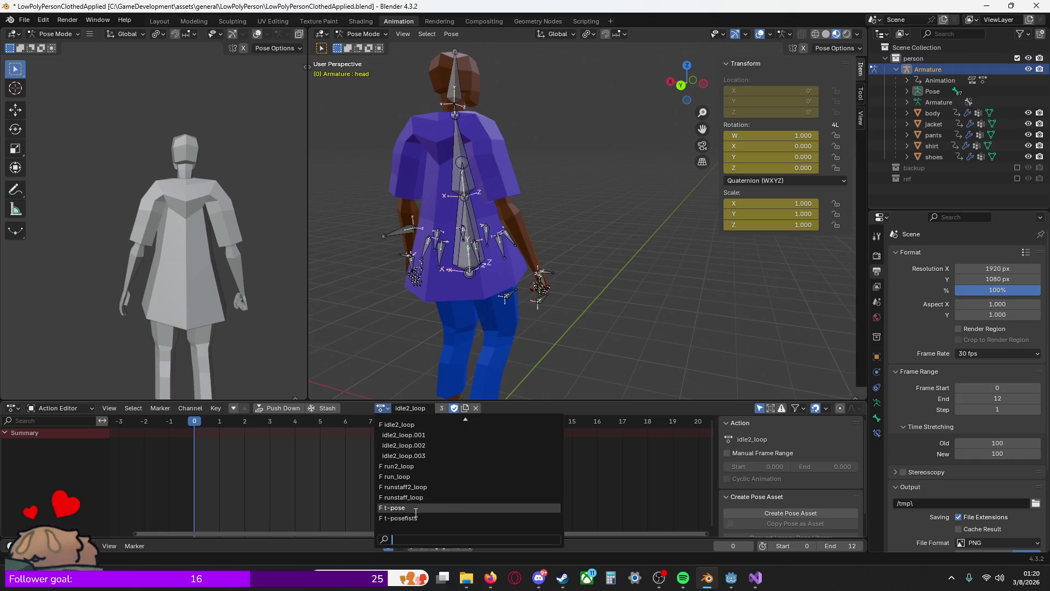
scroll(416, 492, up, 10)
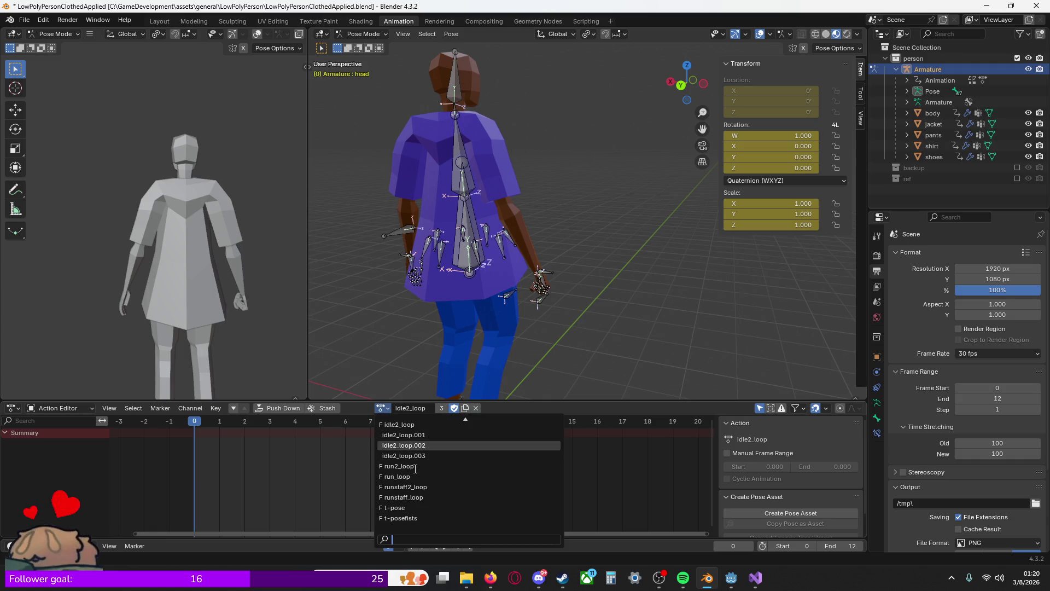
click(398, 425)
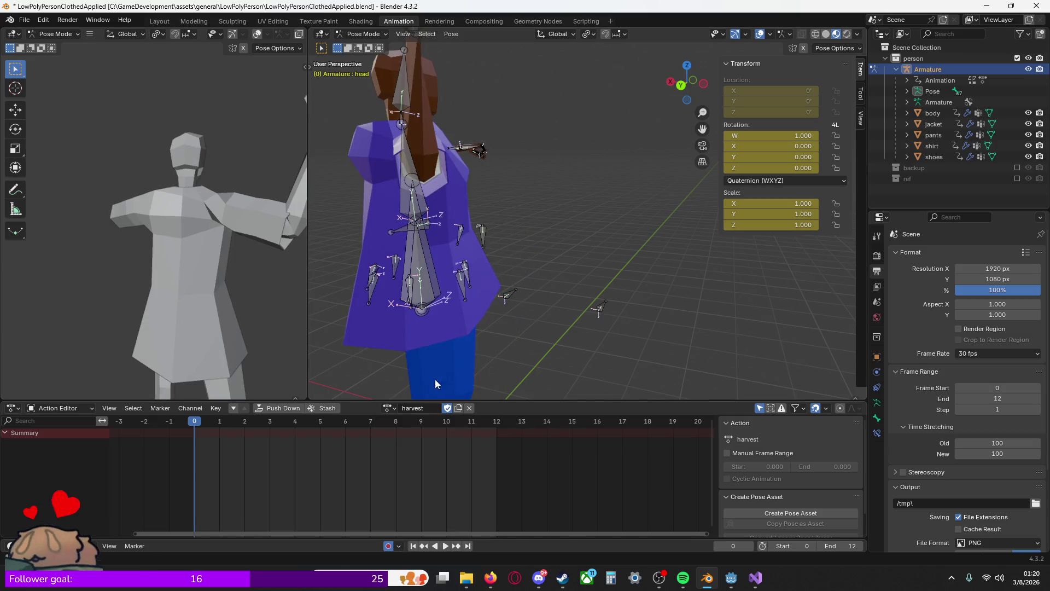
key(space)
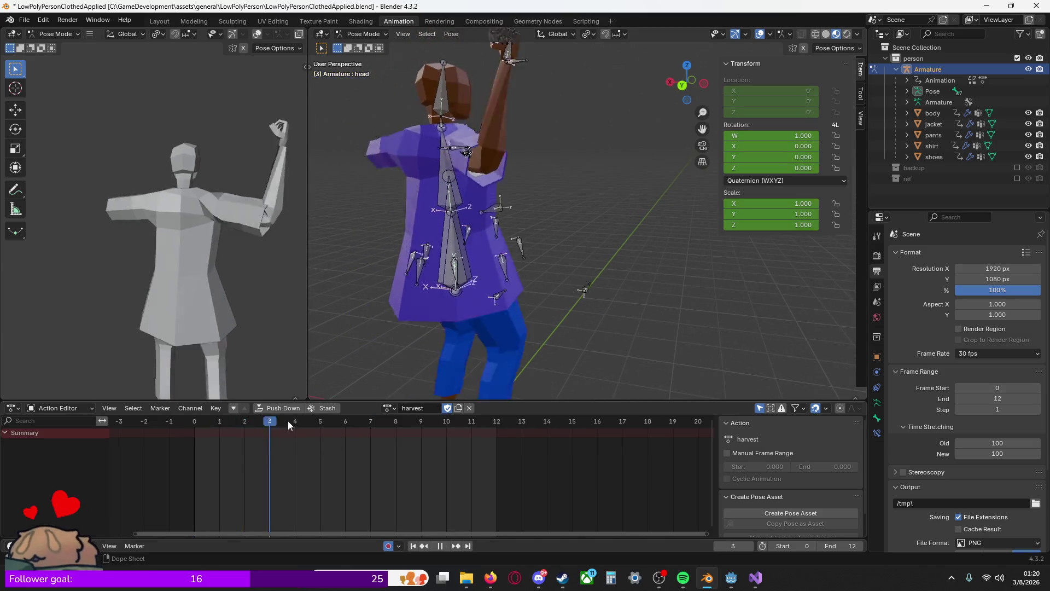
mouse_move(420, 423)
mouse_down()
mouse_move(216, 432)
mouse_move(543, 435)
mouse_move(193, 430)
mouse_move(482, 421)
mouse_move(200, 428)
mouse_up()
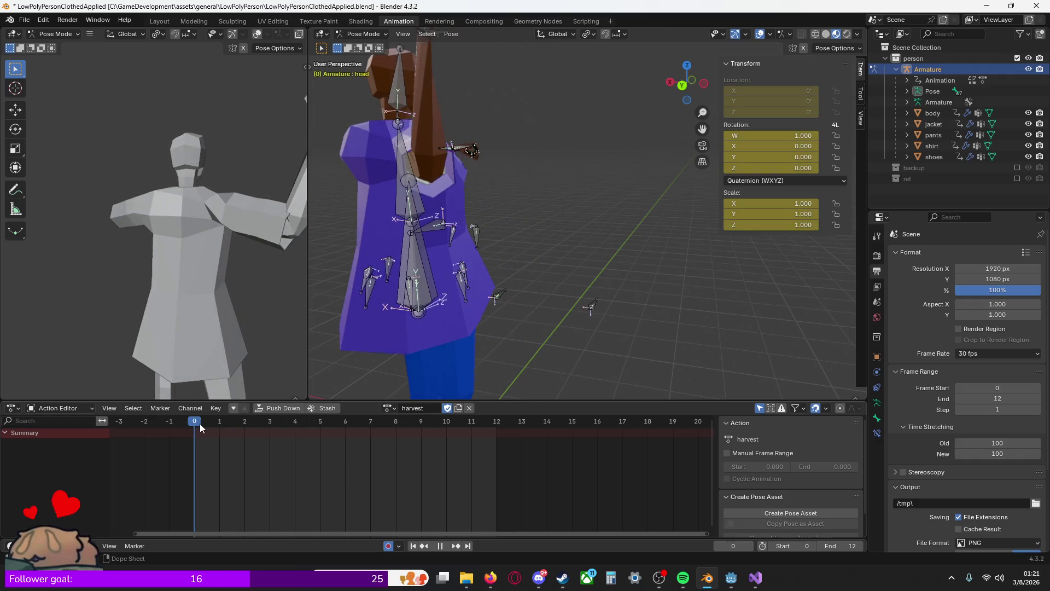
click(990, 7)
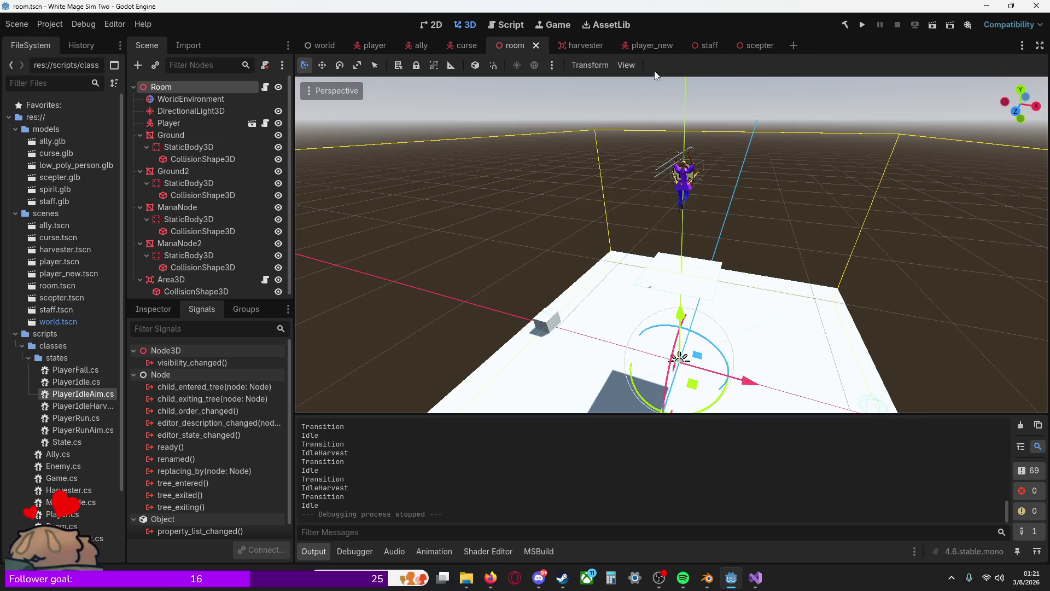
- Select player_new's harvest animation and show its timeline in frames instead of seconds
click(653, 47)
click(550, 415)
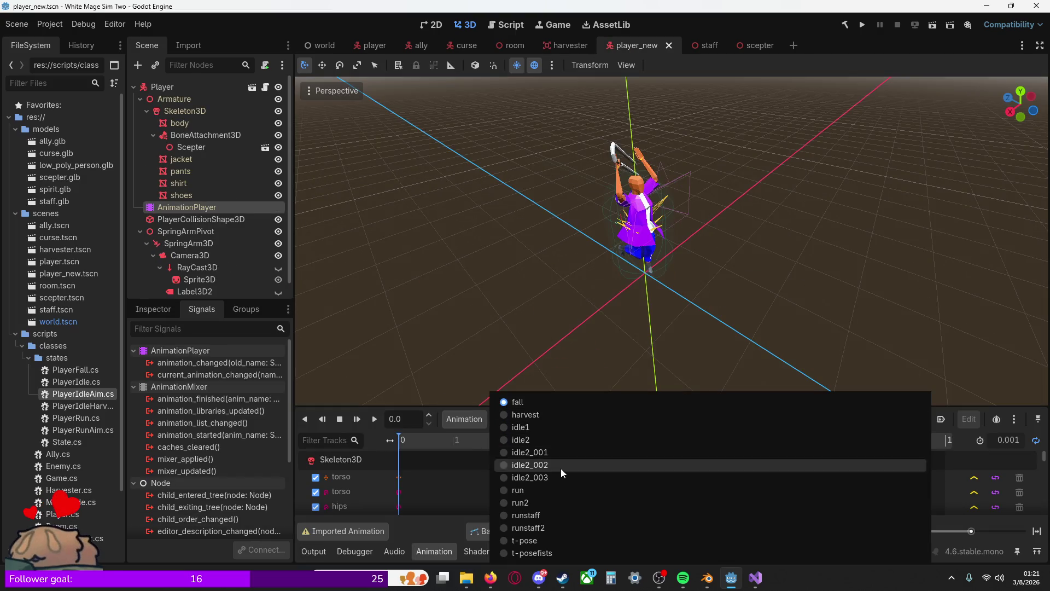
click(538, 414)
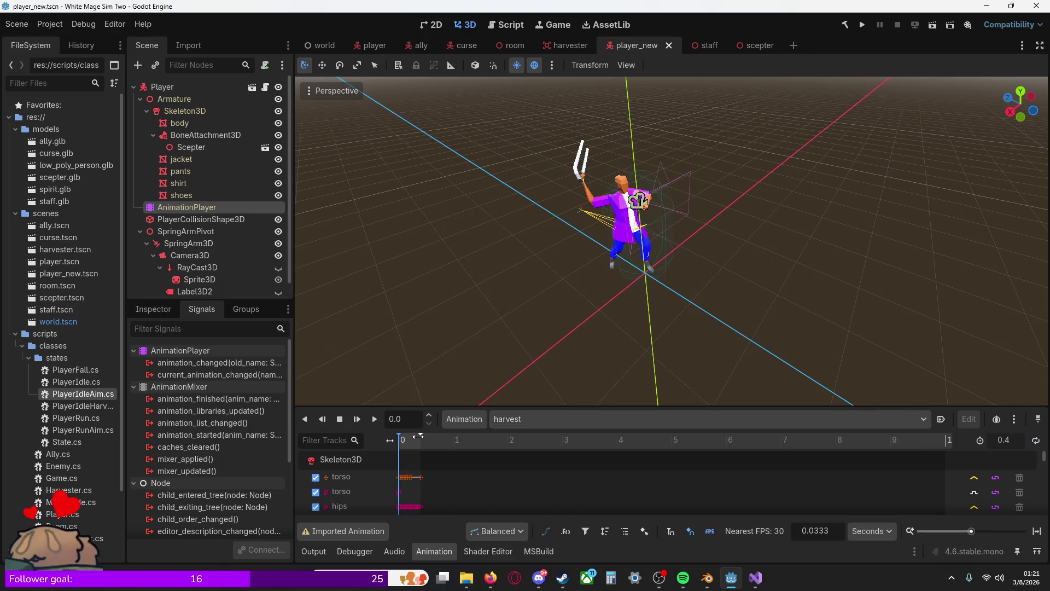
scroll(486, 484, down, 5)
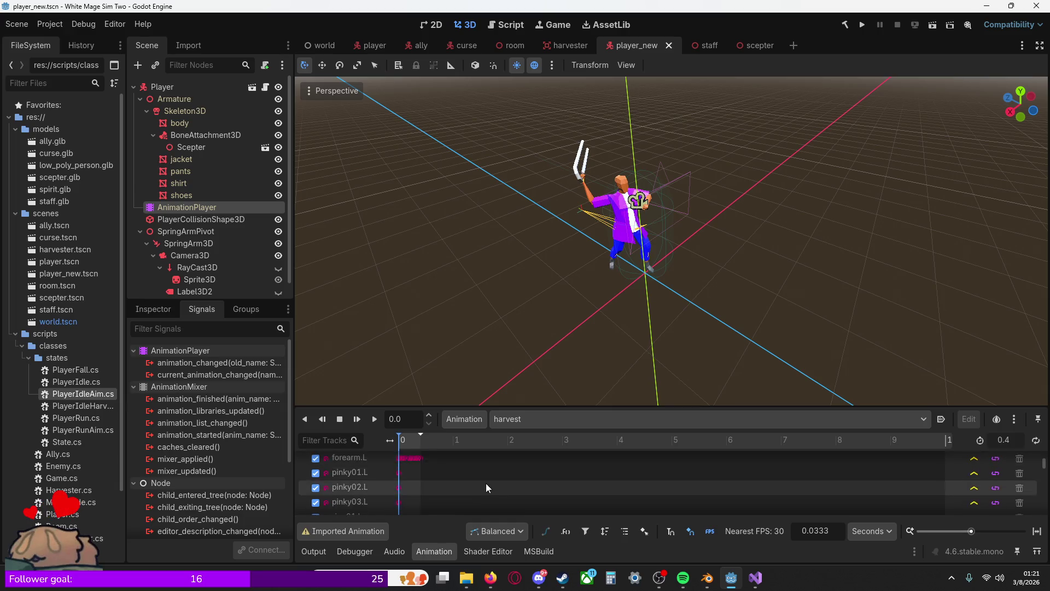
scroll(493, 486, up, 5)
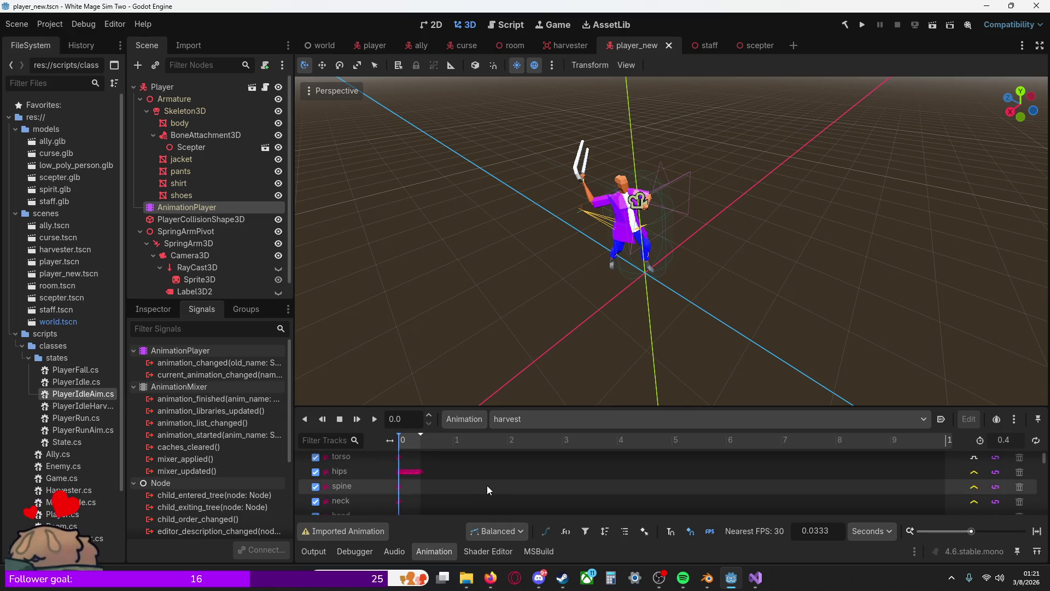
scroll(473, 446, up, 5)
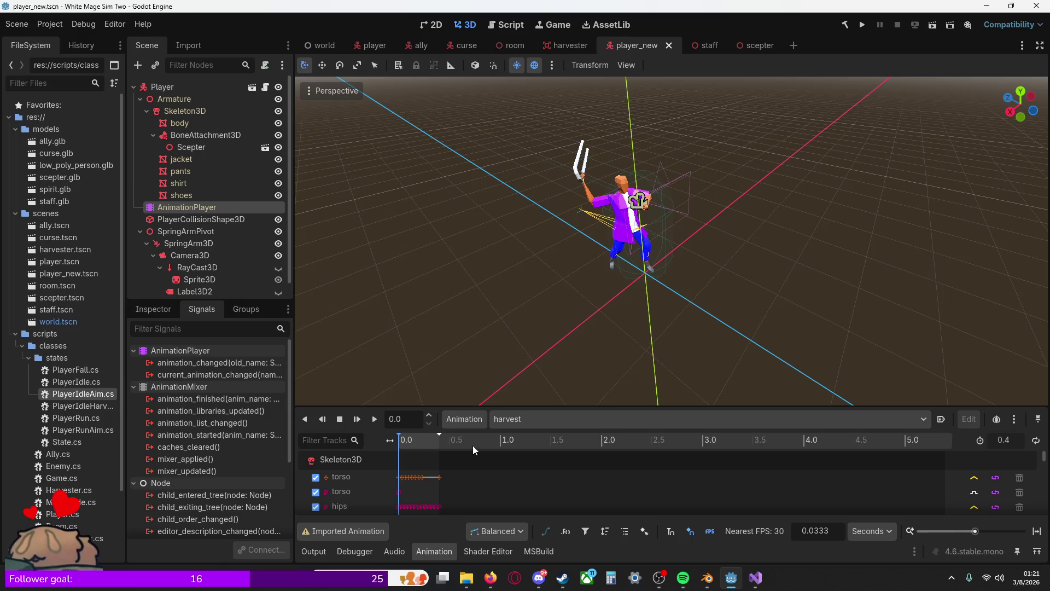
scroll(475, 439, down, 2)
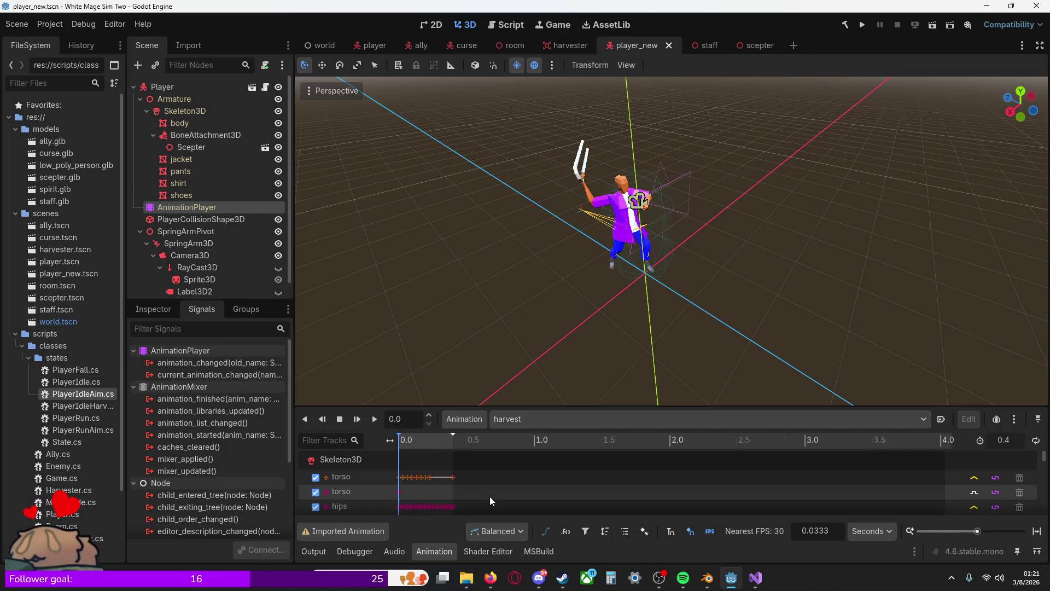
scroll(470, 479, down, 1)
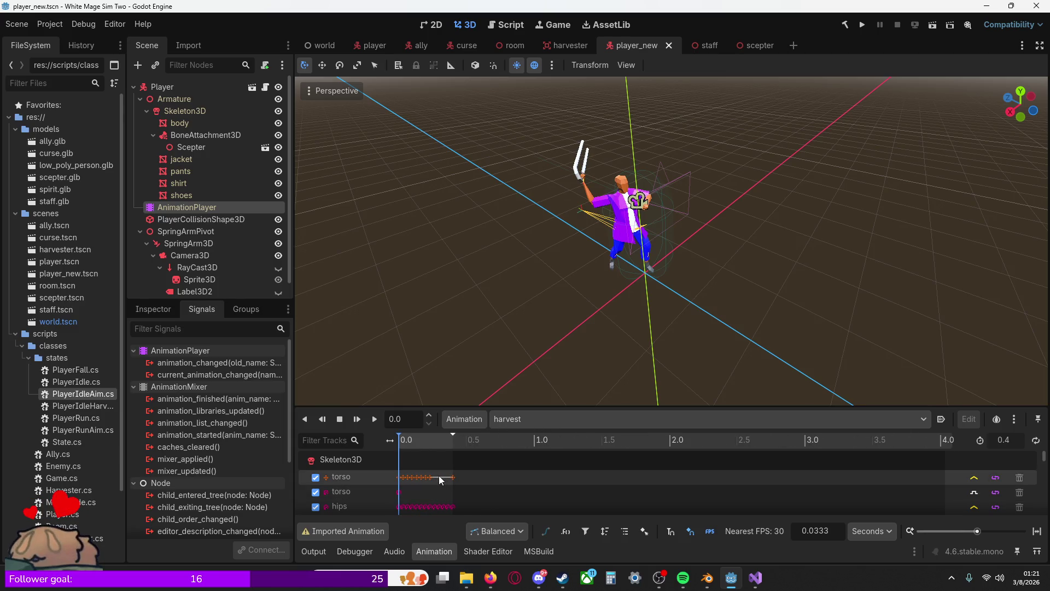
click(878, 530)
click(881, 556)
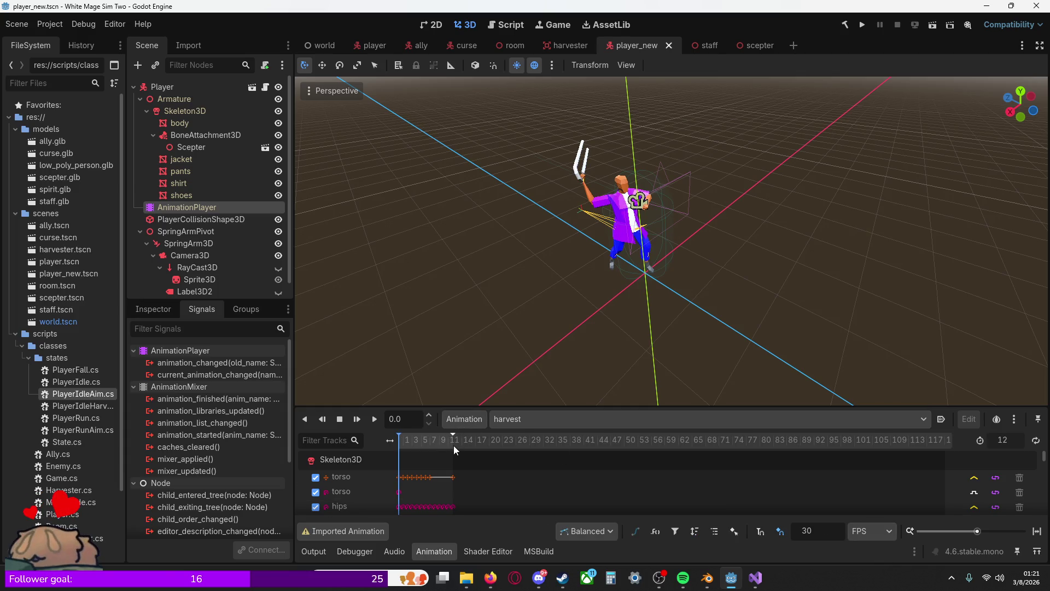
- Play and scrub the 12-frame harvest animation, then open the room scene
scroll(454, 445, up, 3)
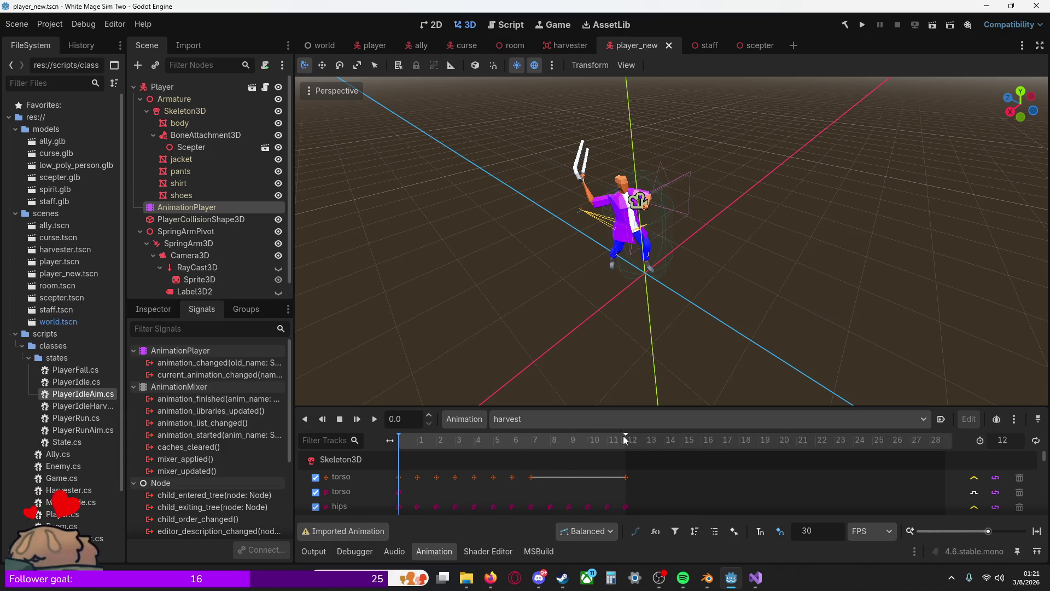
scroll(645, 444, up, 1)
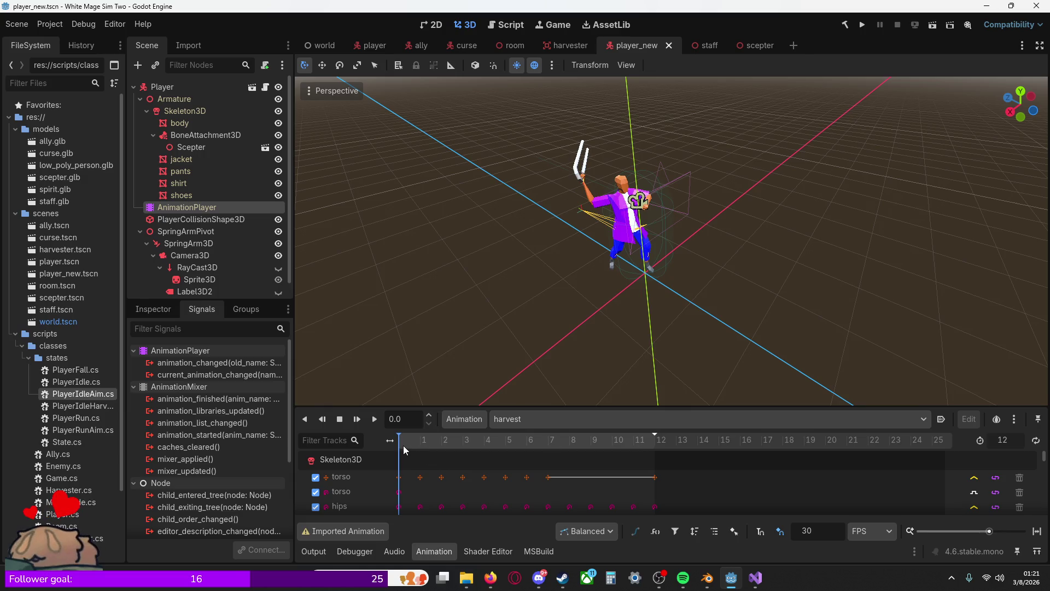
key(shift+d)
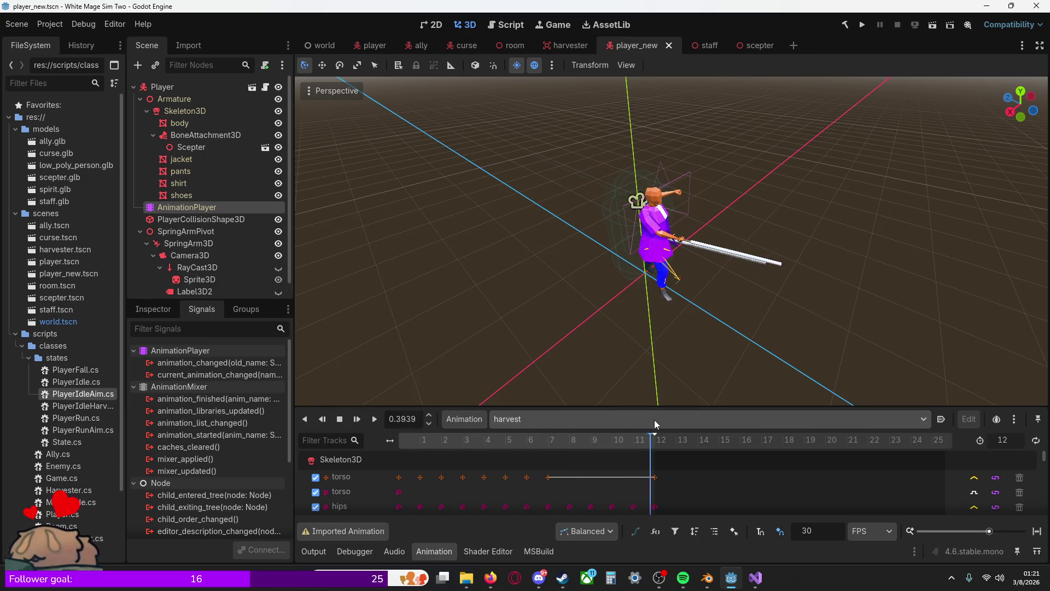
mouse_move(660, 441)
mouse_down()
mouse_move(404, 445)
mouse_move(688, 432)
mouse_move(393, 443)
mouse_up()
key(shift+d)
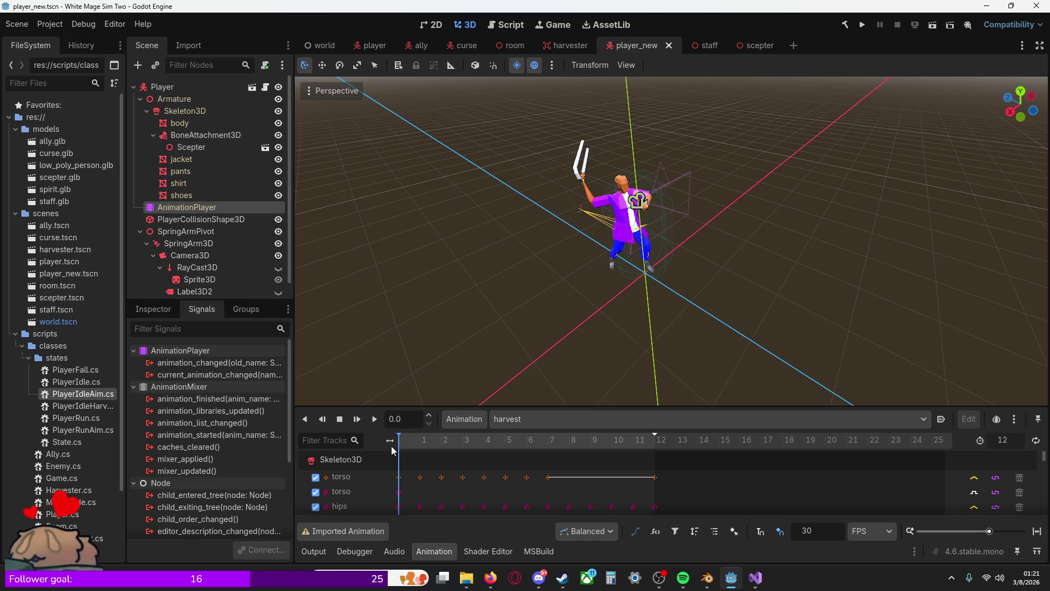
mouse_move(392, 445)
mouse_down()
mouse_move(428, 455)
mouse_move(662, 442)
mouse_move(340, 459)
mouse_up()
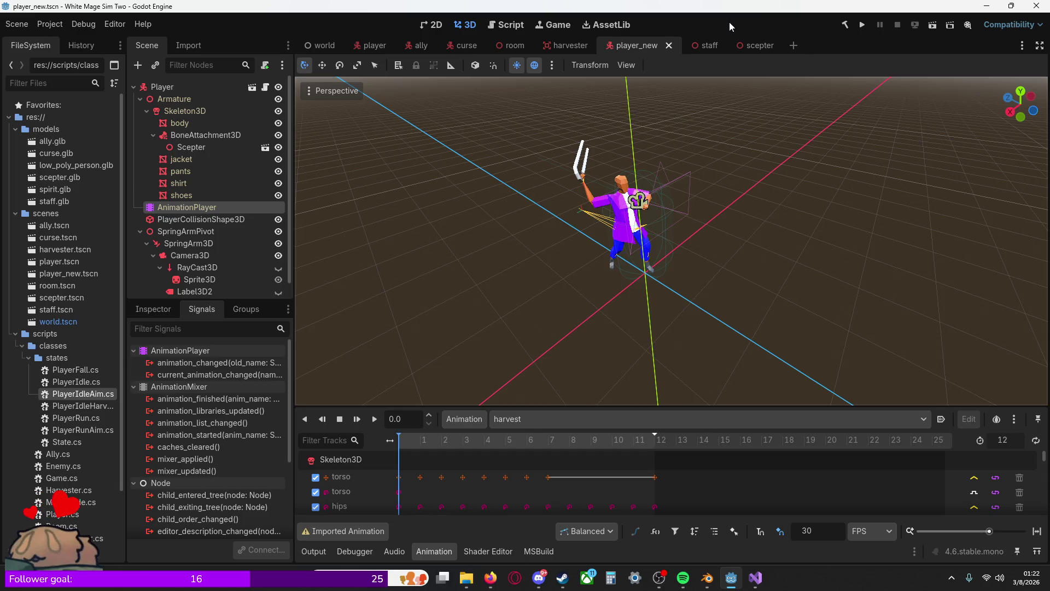
click(517, 48)
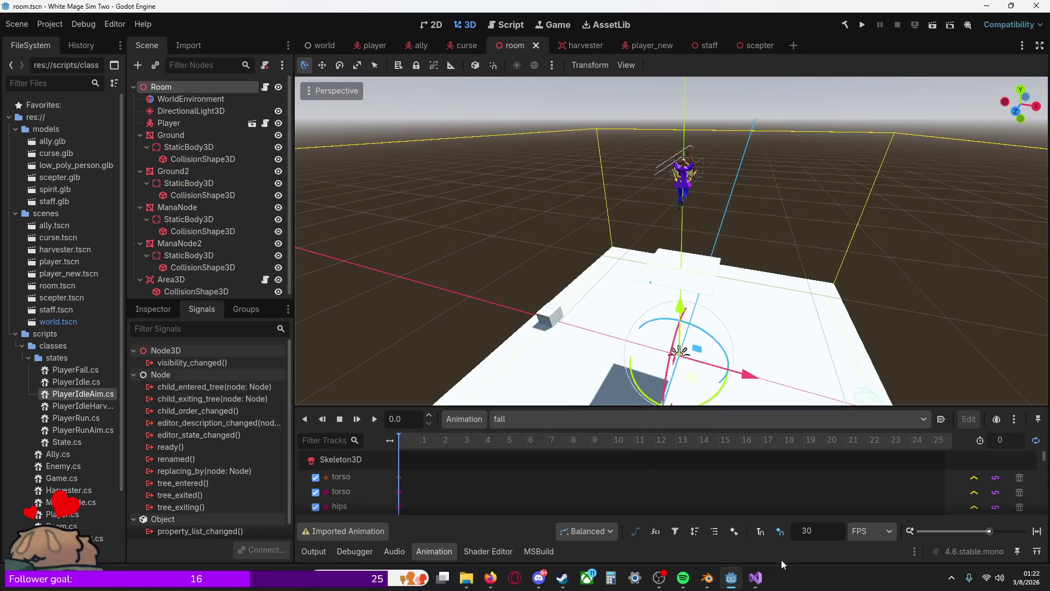
- Set harvestCounter's start to 0 and the line-20 exit threshold to 15
click(755, 577)
click(357, 257)
click(372, 210)
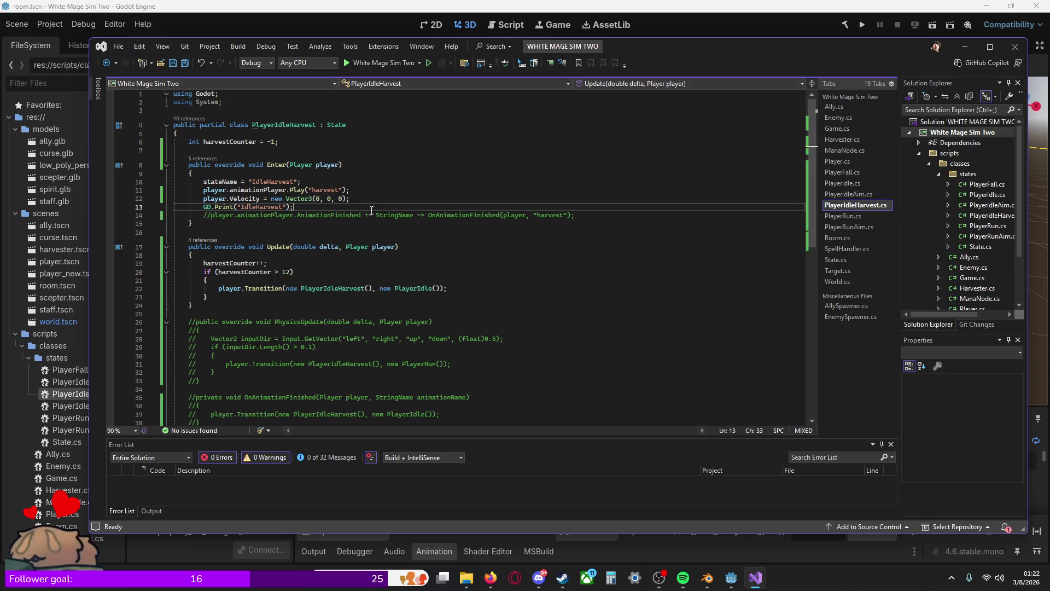
click(297, 268)
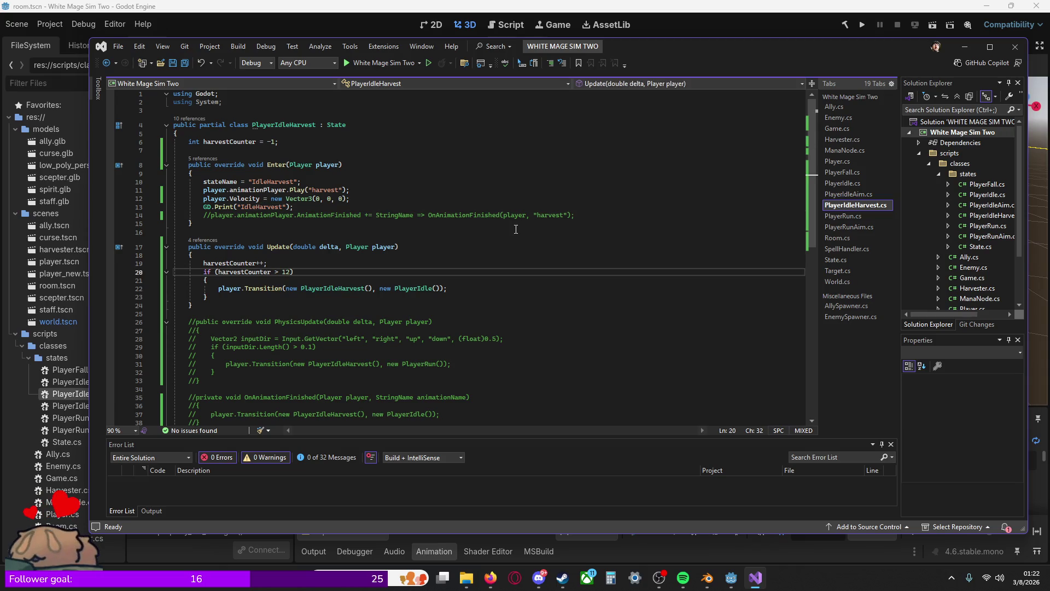
click(275, 142)
text(0)
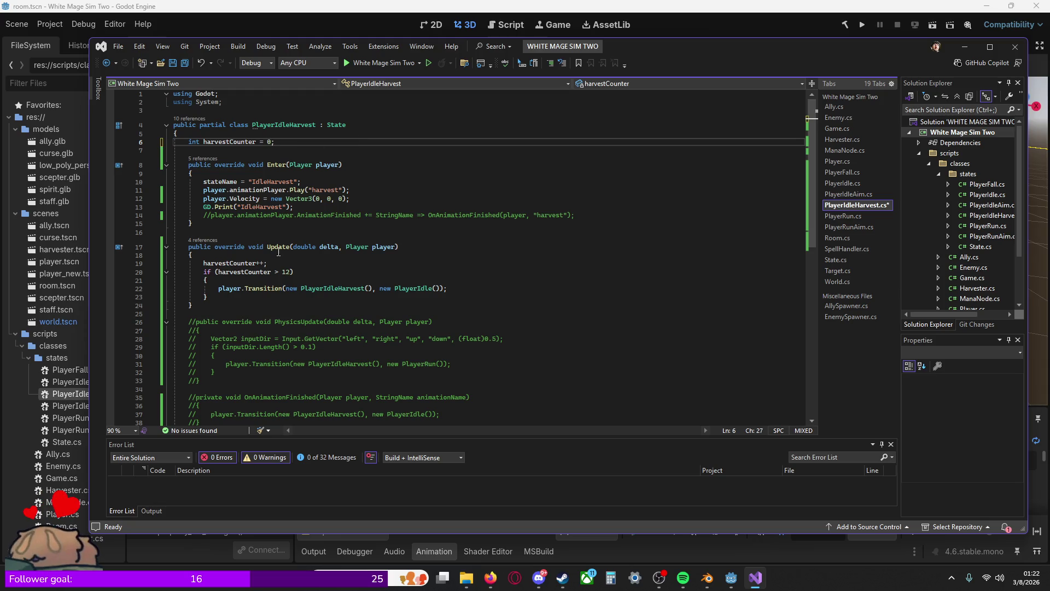
click(299, 272)
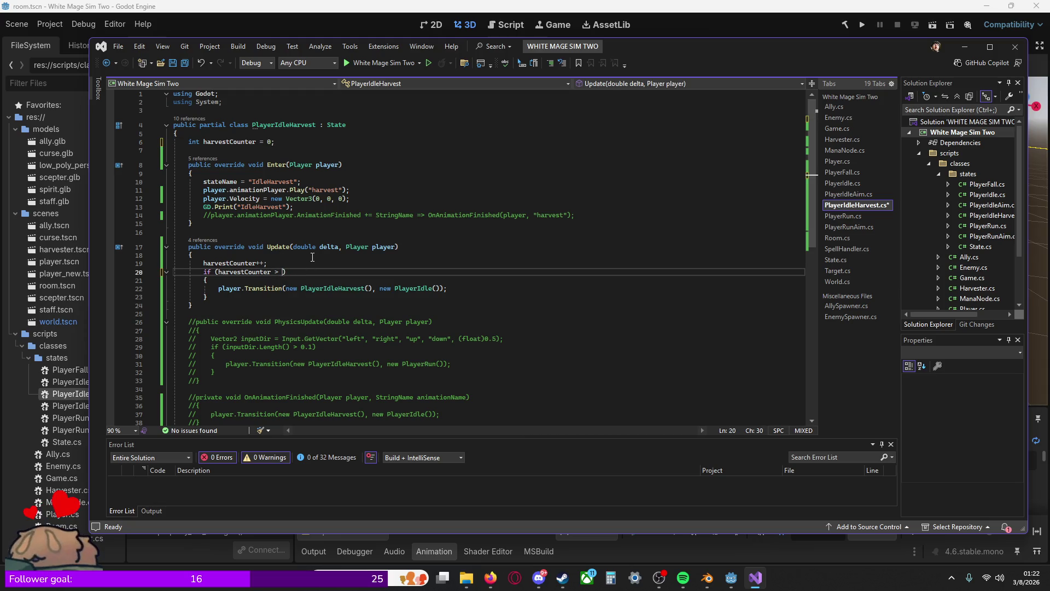
text(15)
click(320, 247)
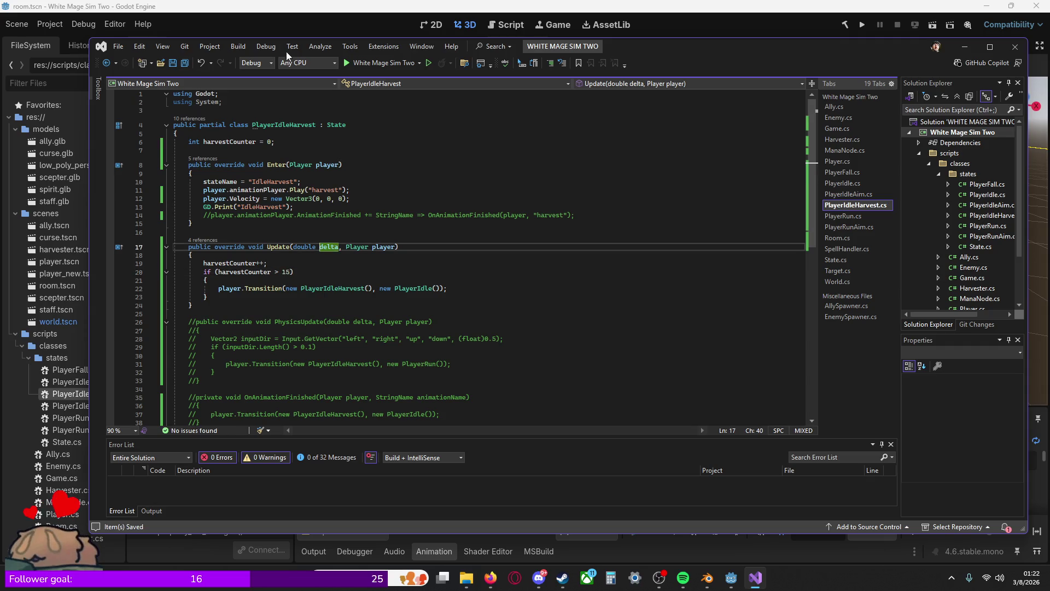
- Run the room scene, trigger harvesting with E twice, then stop the game
click(732, 16)
click(932, 25)
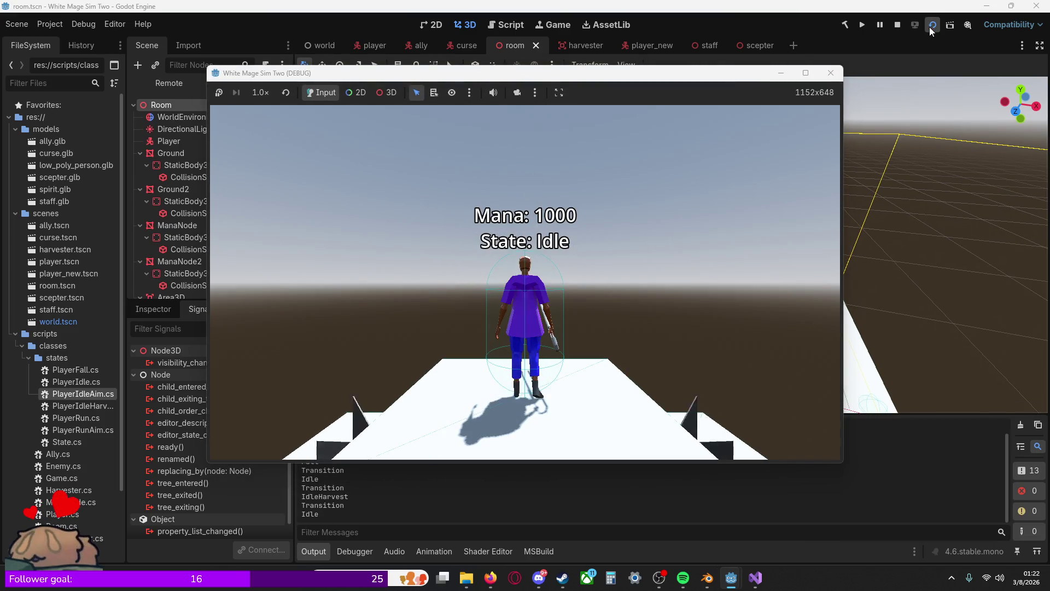
key(e)
key(e)
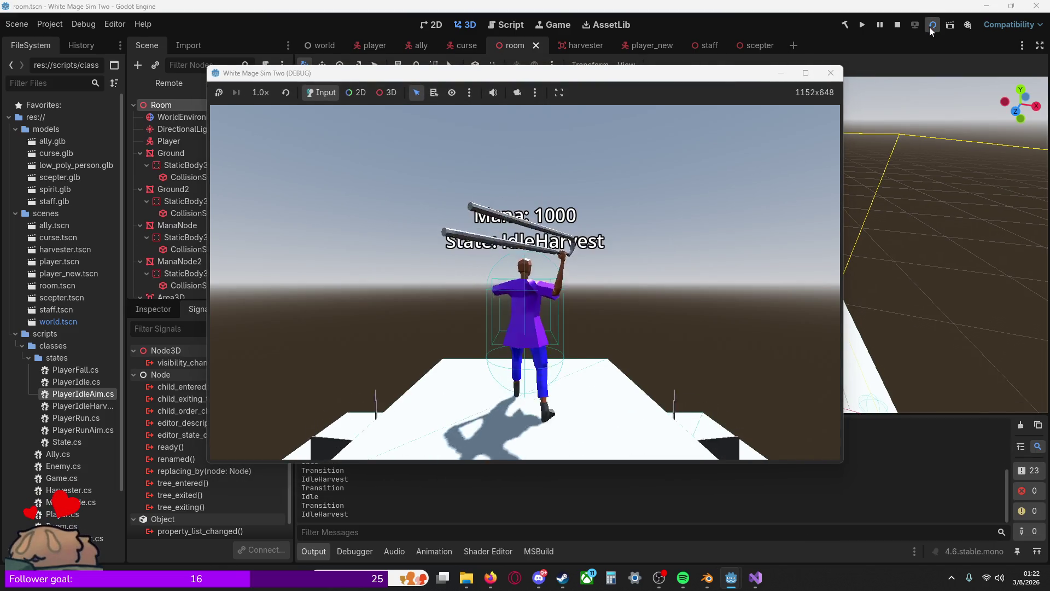
key(e)
key(e)
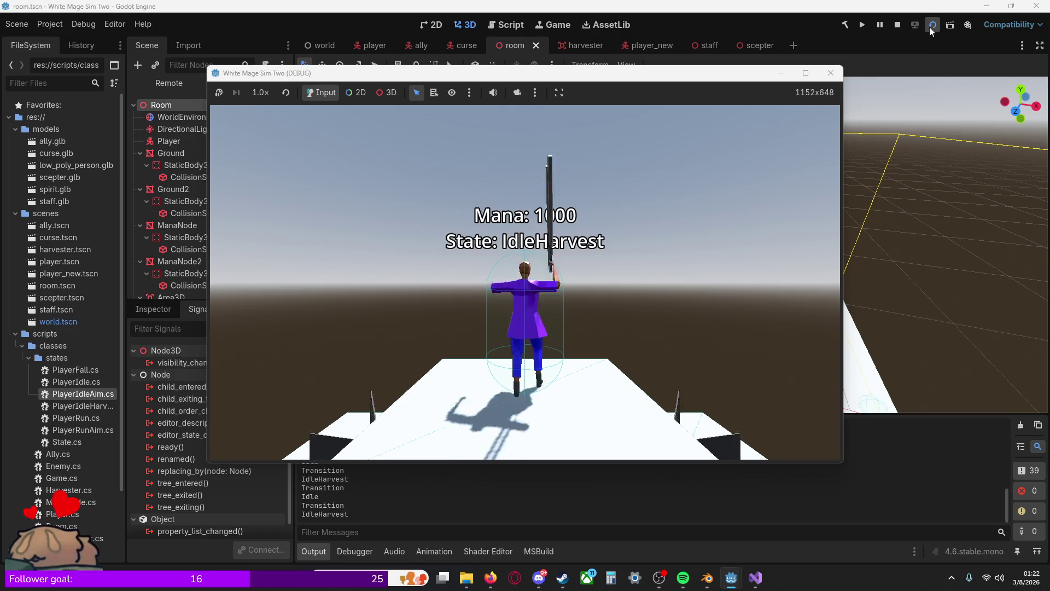
click(898, 25)
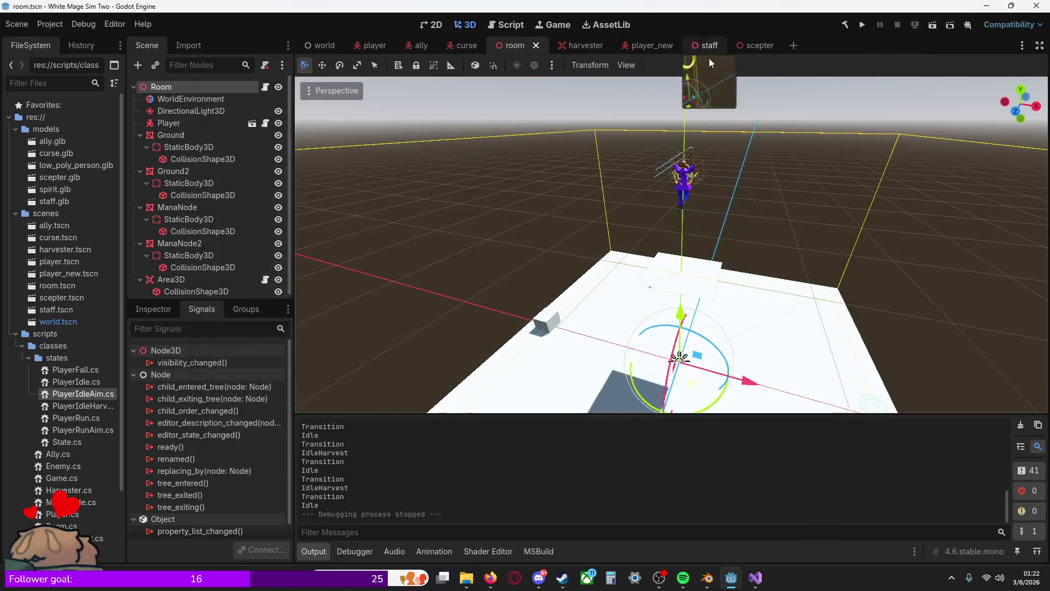
- Raise the line-20 threshold from 15 to 30
click(756, 577)
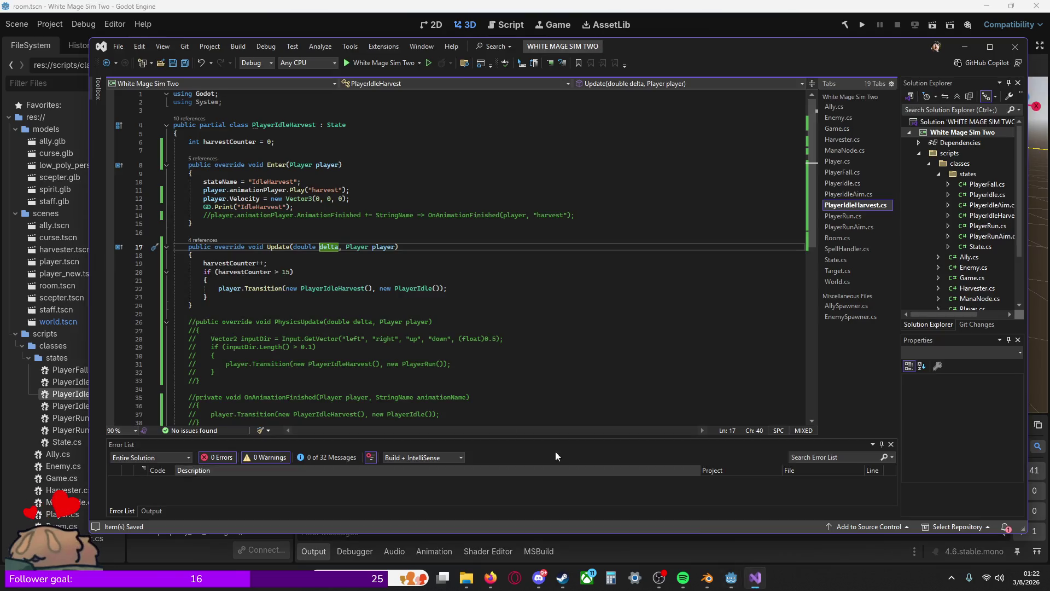
double_click(288, 272)
text(30)
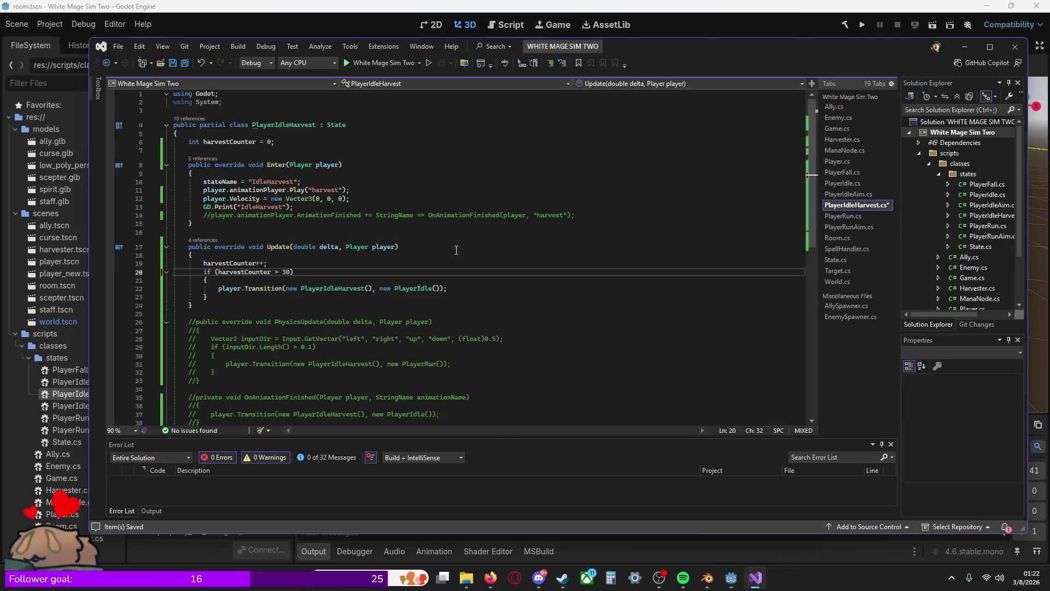
click(898, 34)
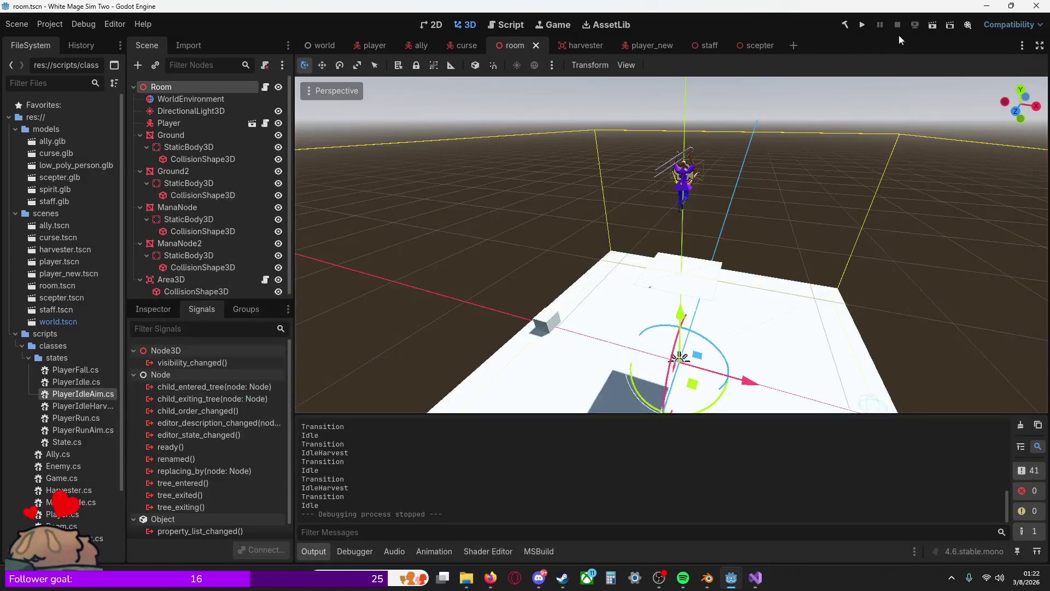
- Test the 30 threshold in game, then change it to 60 and test again
click(926, 29)
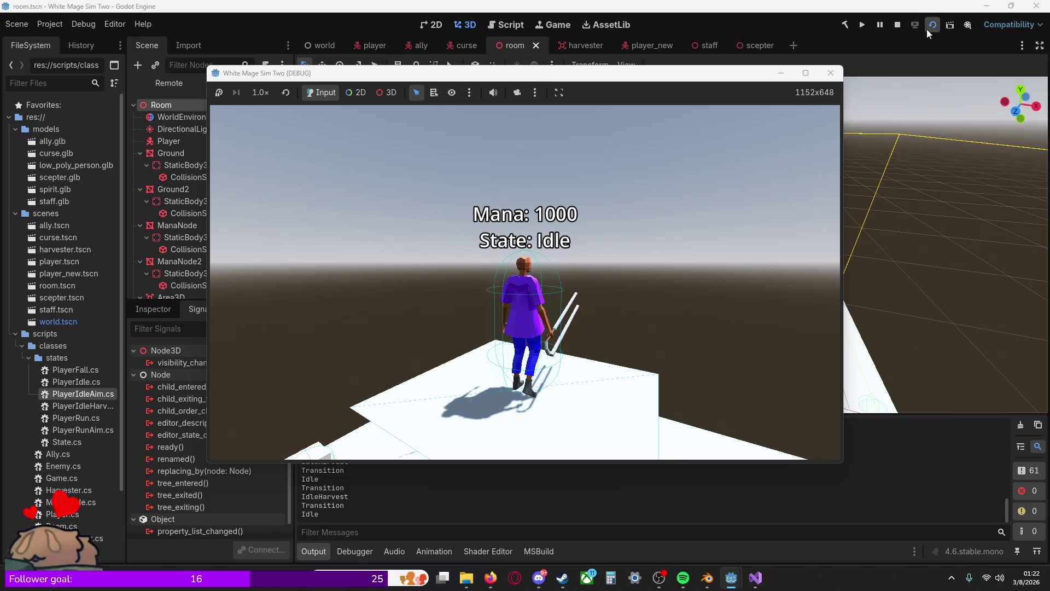
click(896, 26)
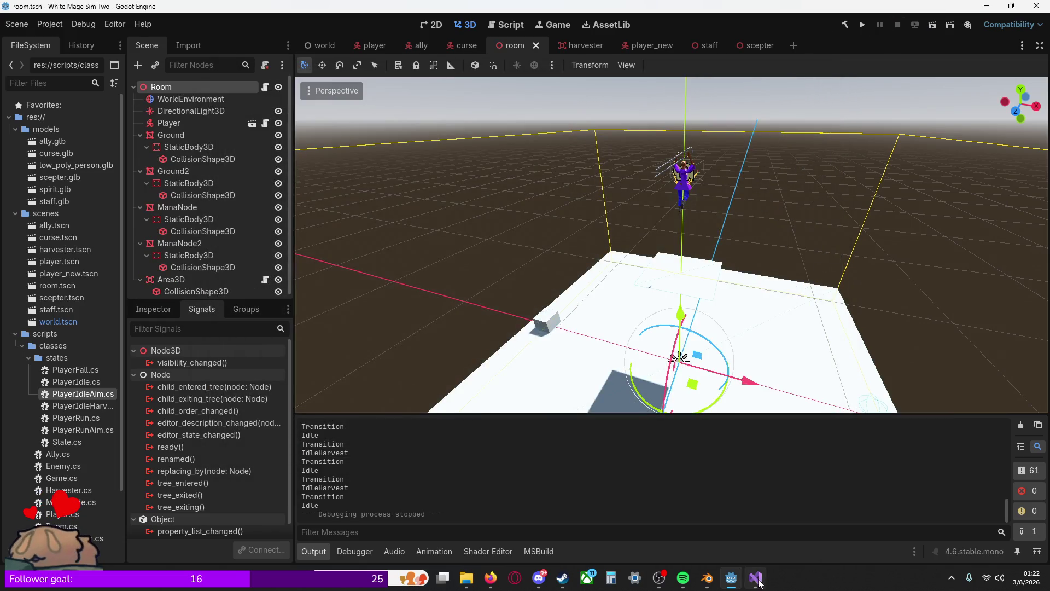
click(756, 578)
double_click(286, 272)
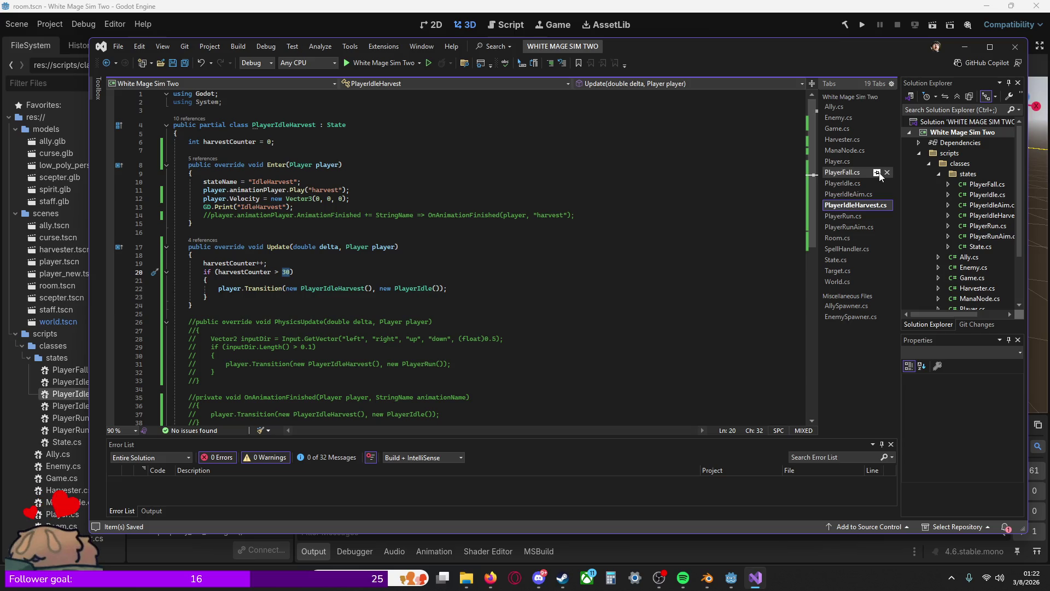
text(60)
click(376, 247)
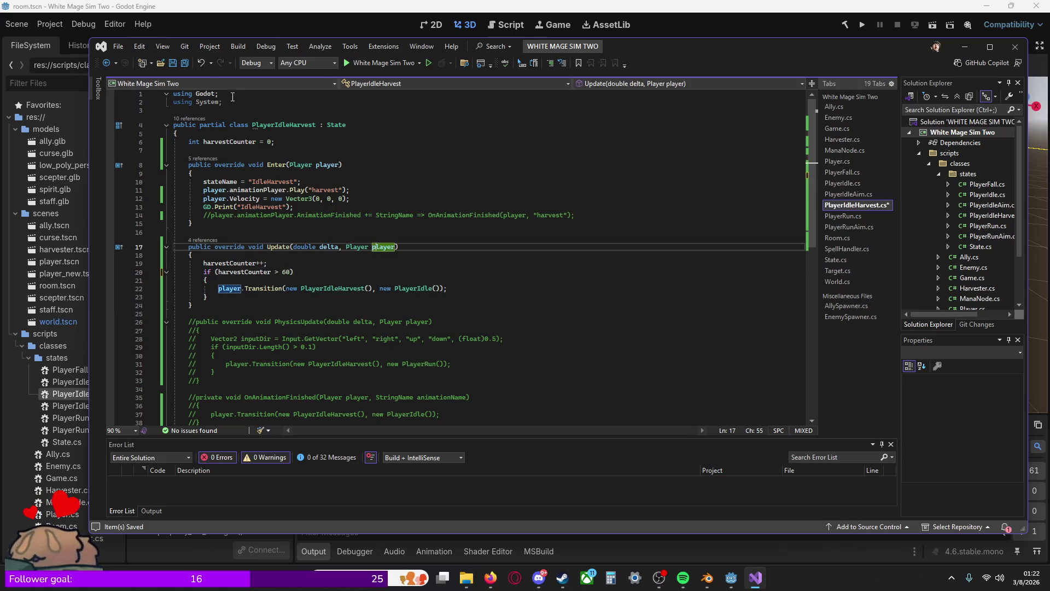
click(930, 26)
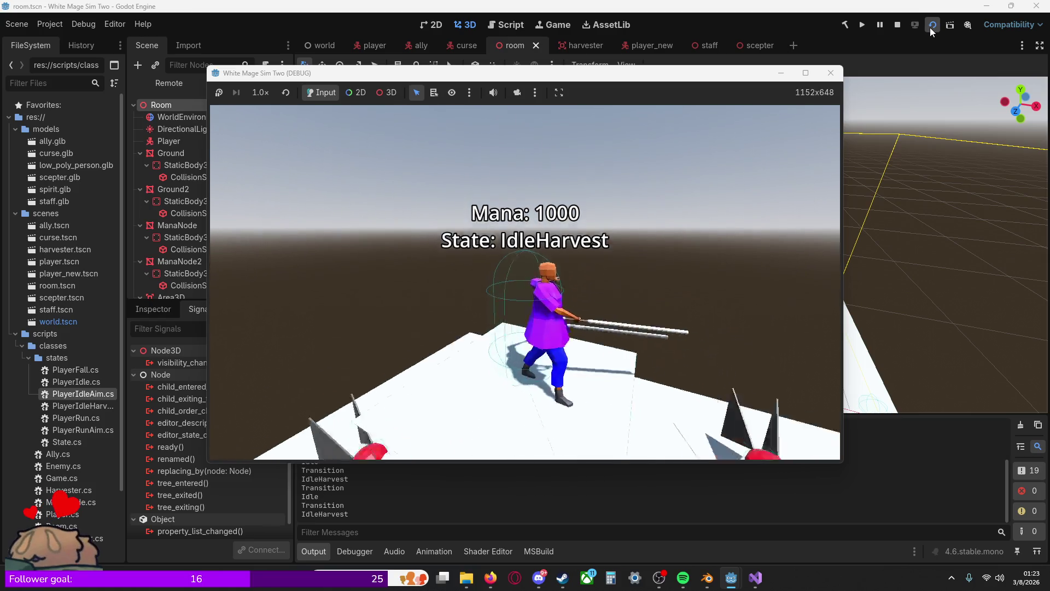
click(899, 25)
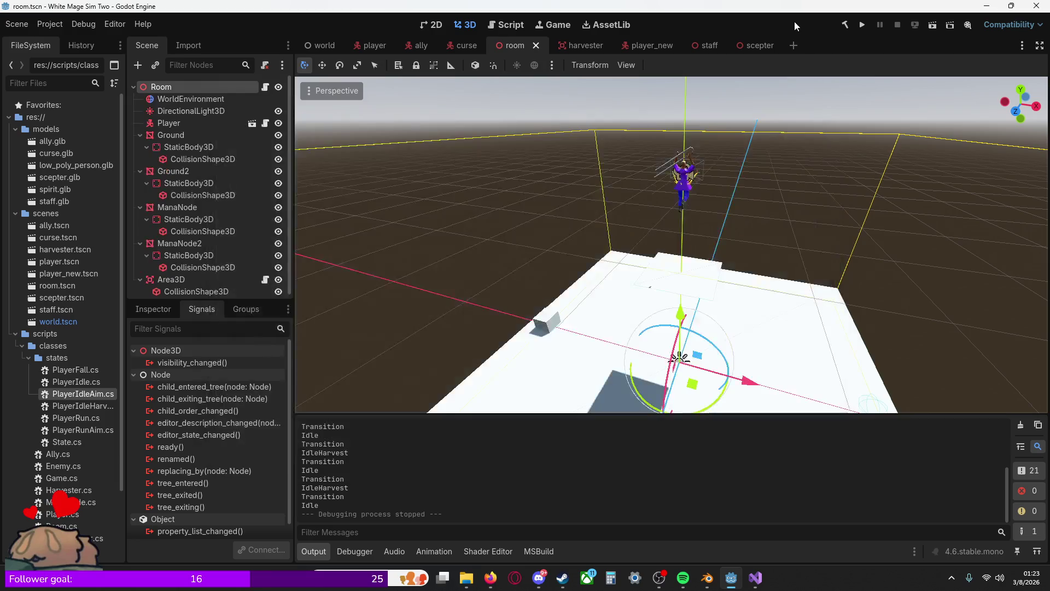
- Change the line-20 threshold from 60 to 24 and save PlayerIdleHarvest.cs
click(755, 578)
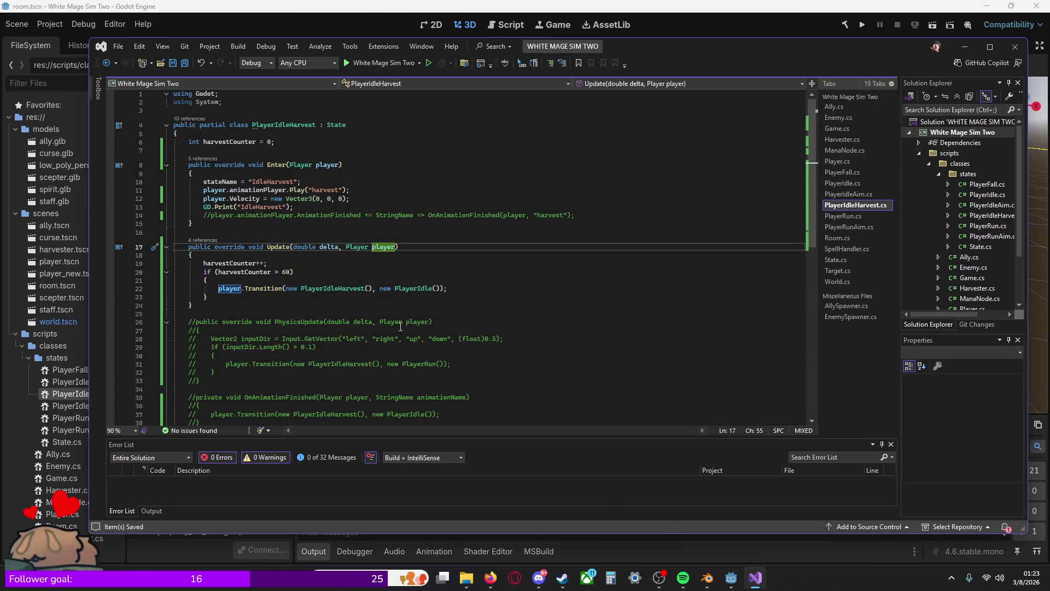
click(295, 267)
double_click(286, 272)
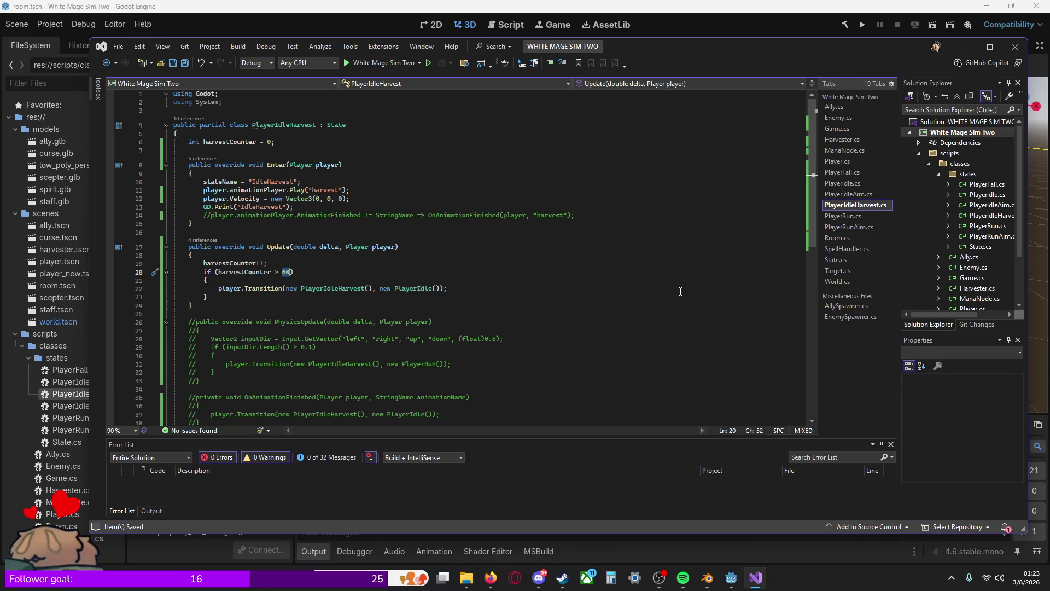
text(24)
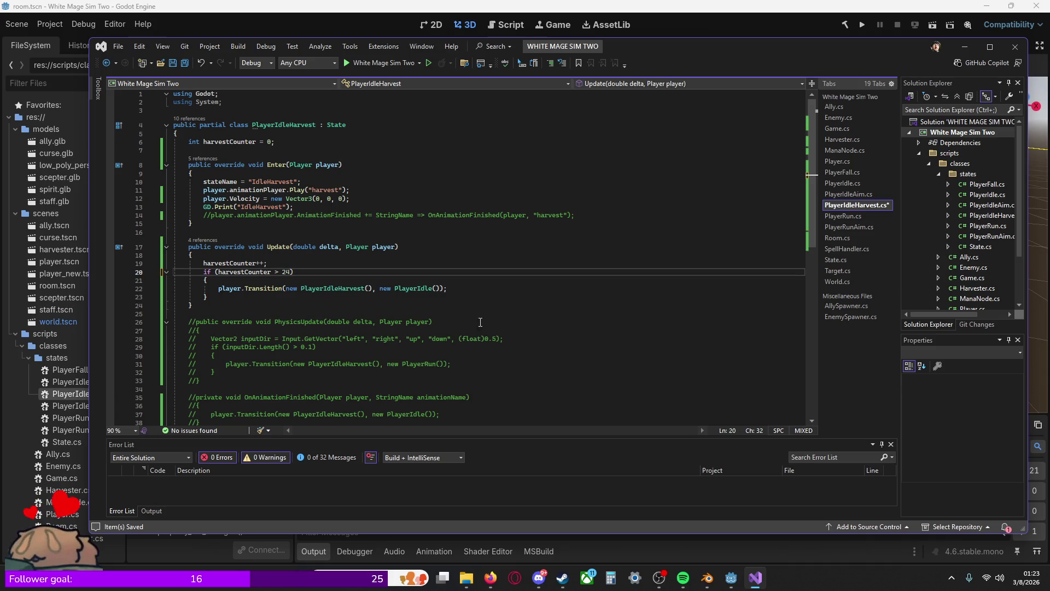
click(680, 289)
key(Up)
key(Up)
key(Up)
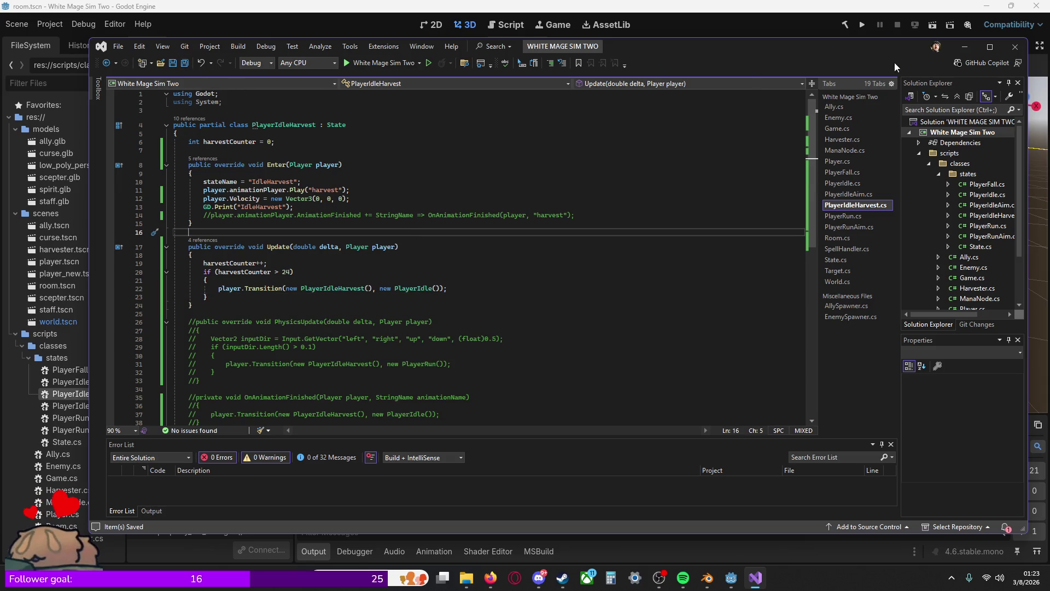
click(781, 27)
- Run the room scene with the 24 threshold, watch Idle, Run and IdleHarvest cycle, then stop
click(928, 27)
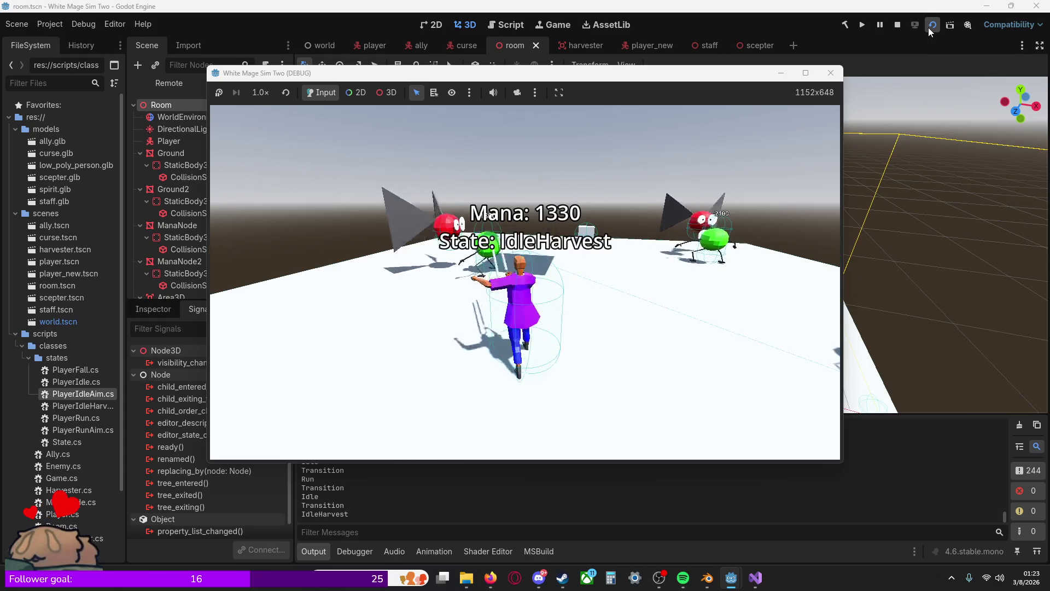
click(896, 26)
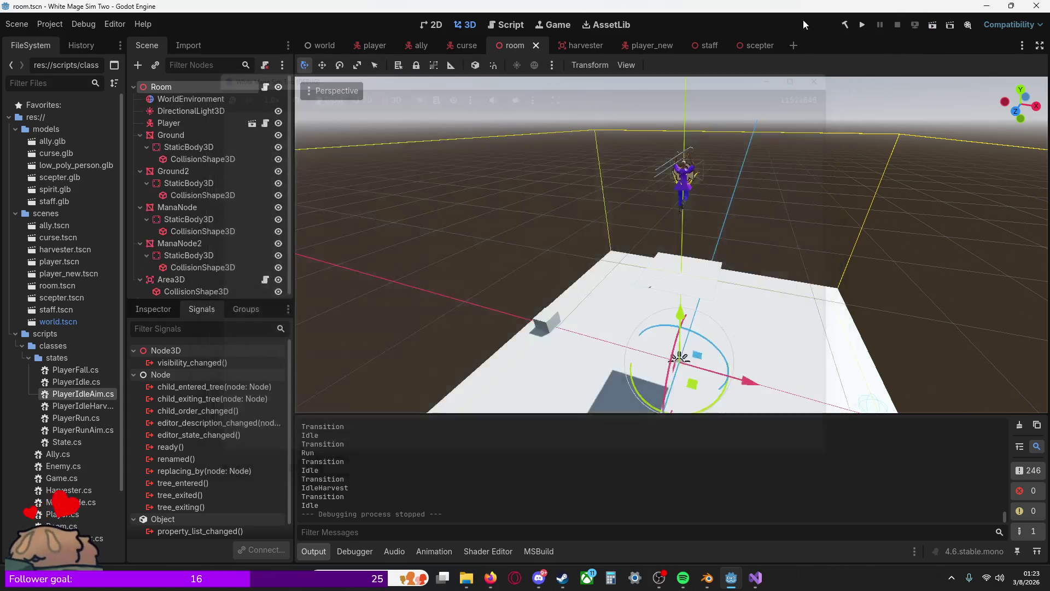
- Copy the two harvester spawn lines from Player.cs's face_left handling
click(755, 580)
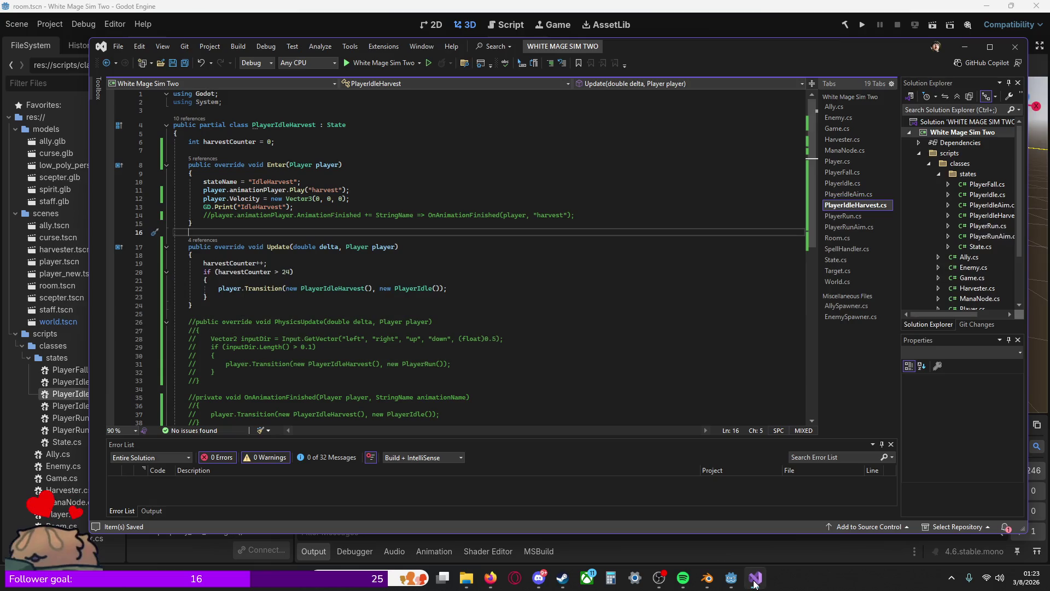
click(423, 265)
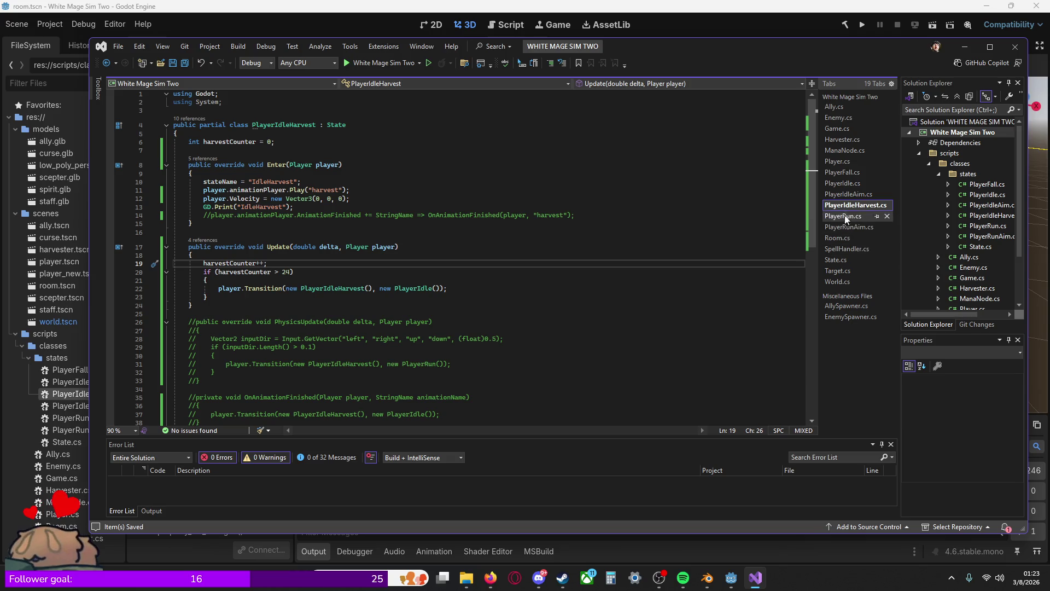
click(838, 162)
scroll(325, 292, down, 5)
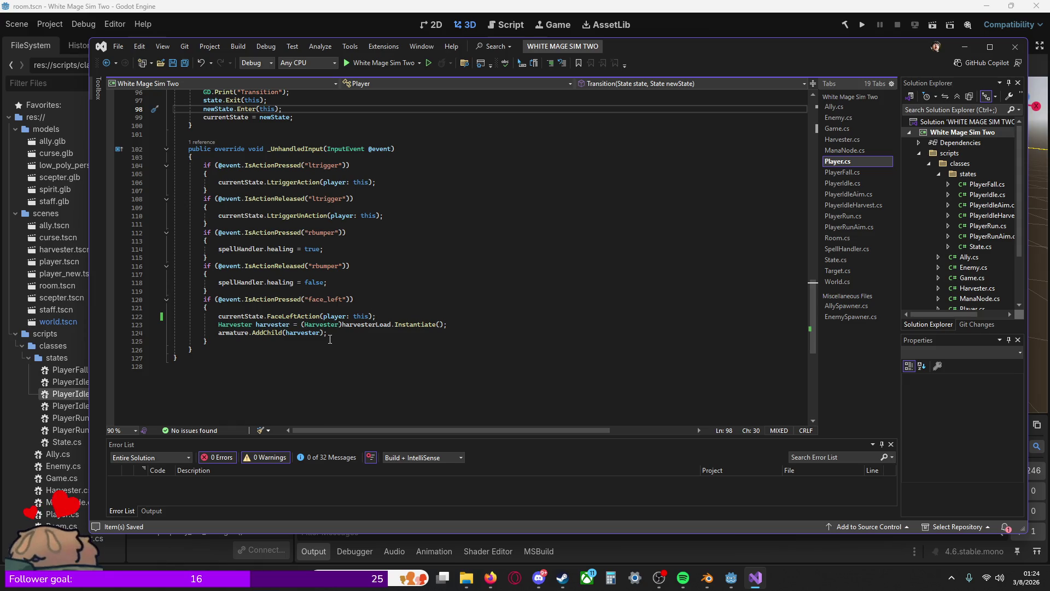
drag(334, 337, 218, 326)
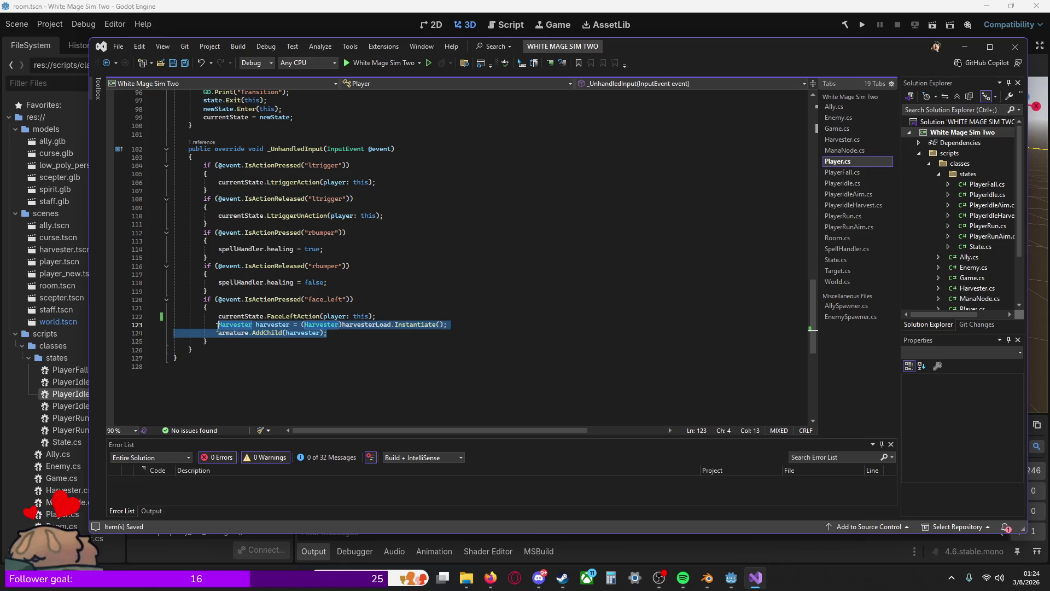
click(428, 307)
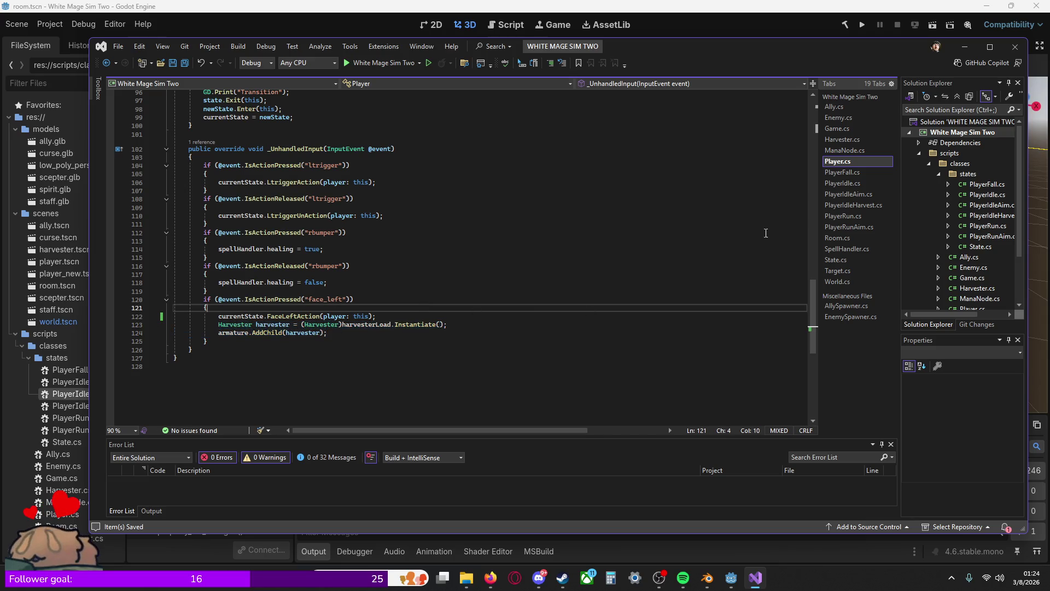
- Paste the harvester spawn lines into PlayerIdleHarvest's Enter, below the stateName line
click(846, 203)
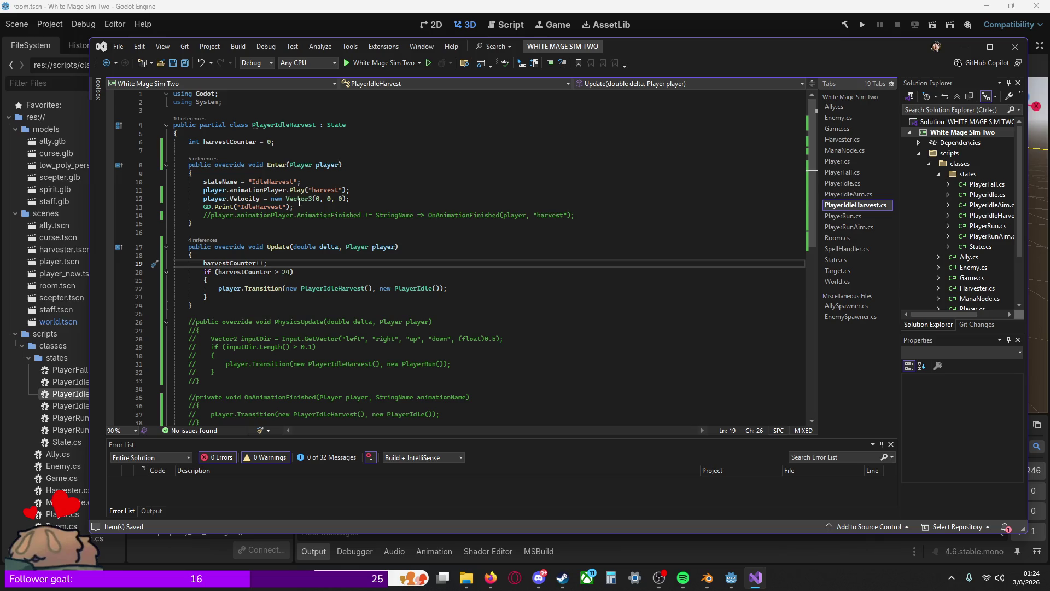
click(340, 181)
key(Return)
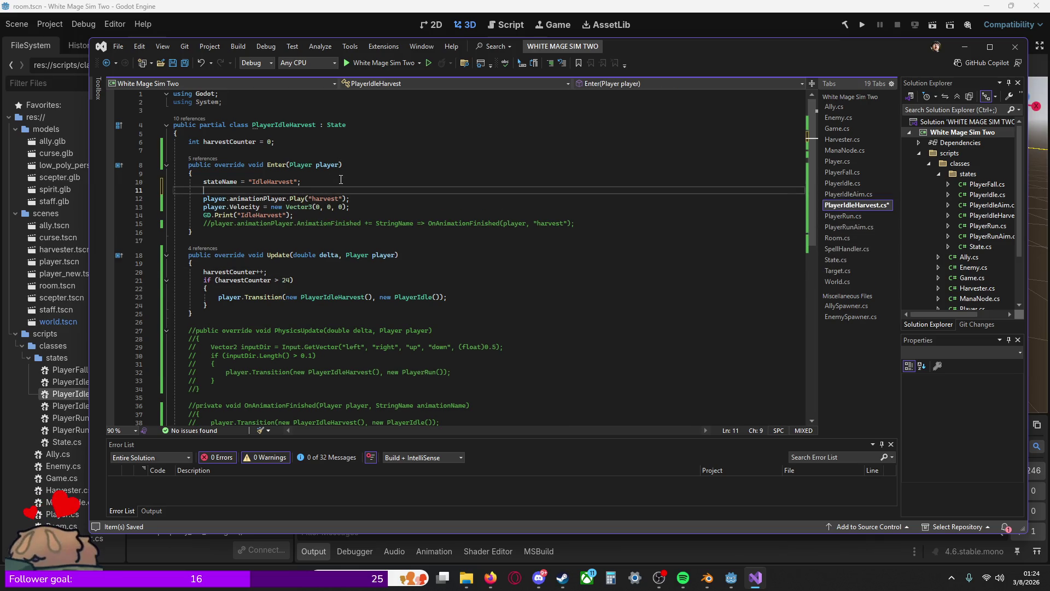
key(Tab)
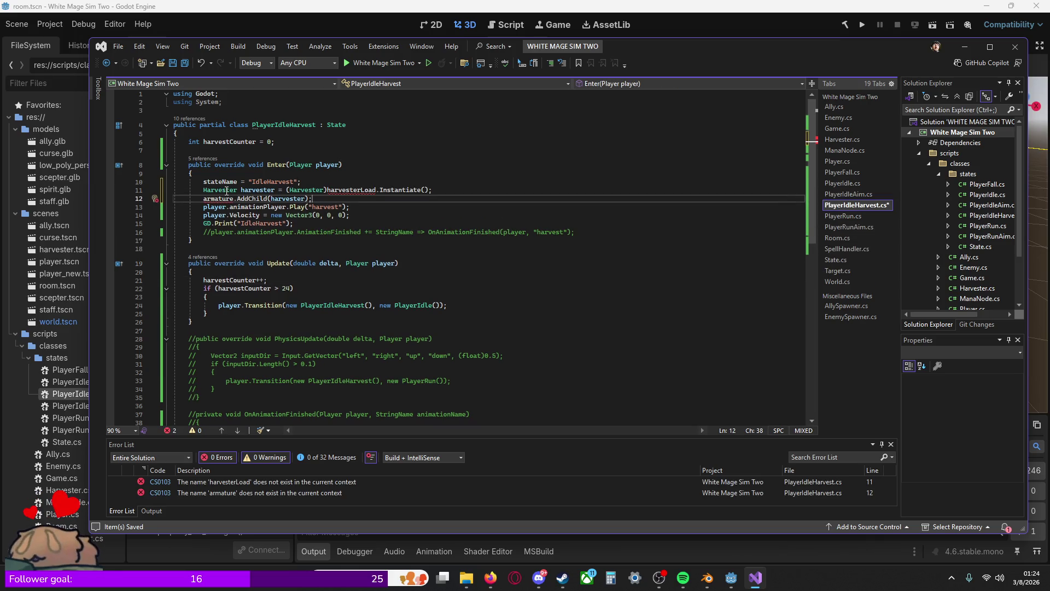
click(442, 189)
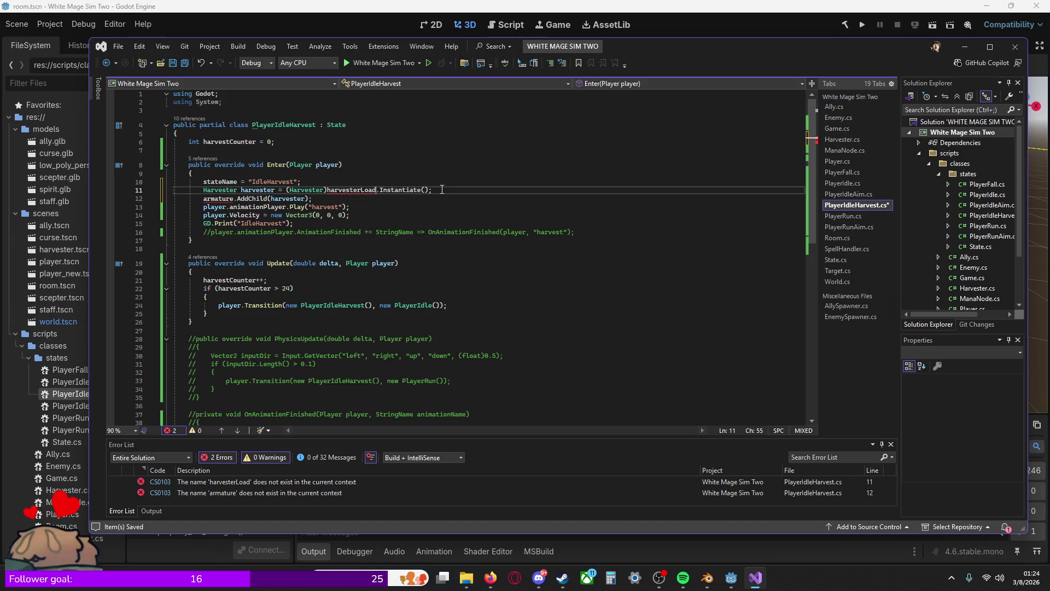
- Prefix harvesterLoad in the pasted instantiate line with 'player.'
click(845, 163)
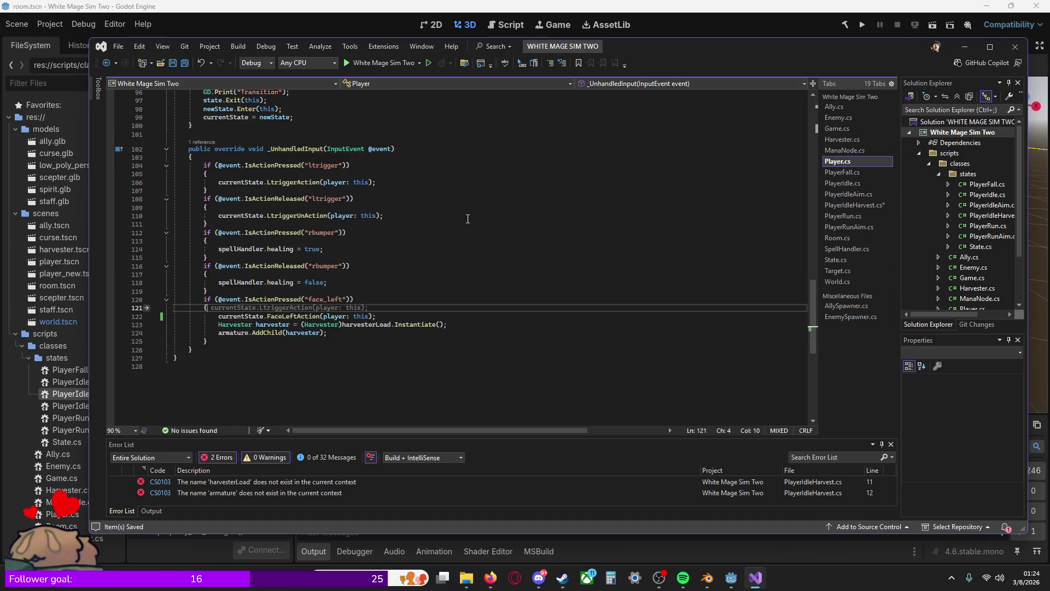
scroll(374, 267, up, 20)
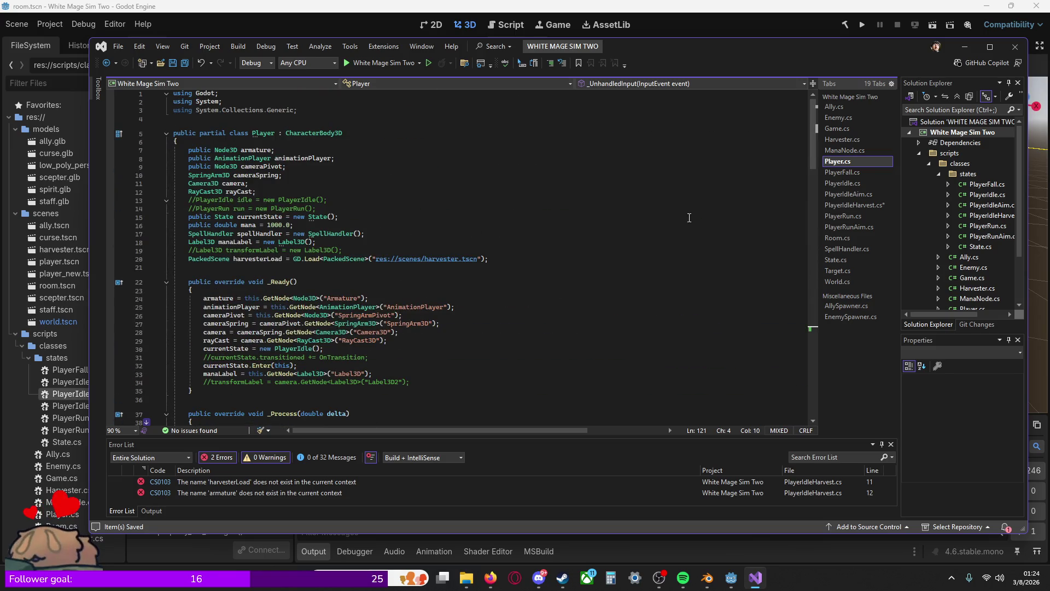
click(852, 205)
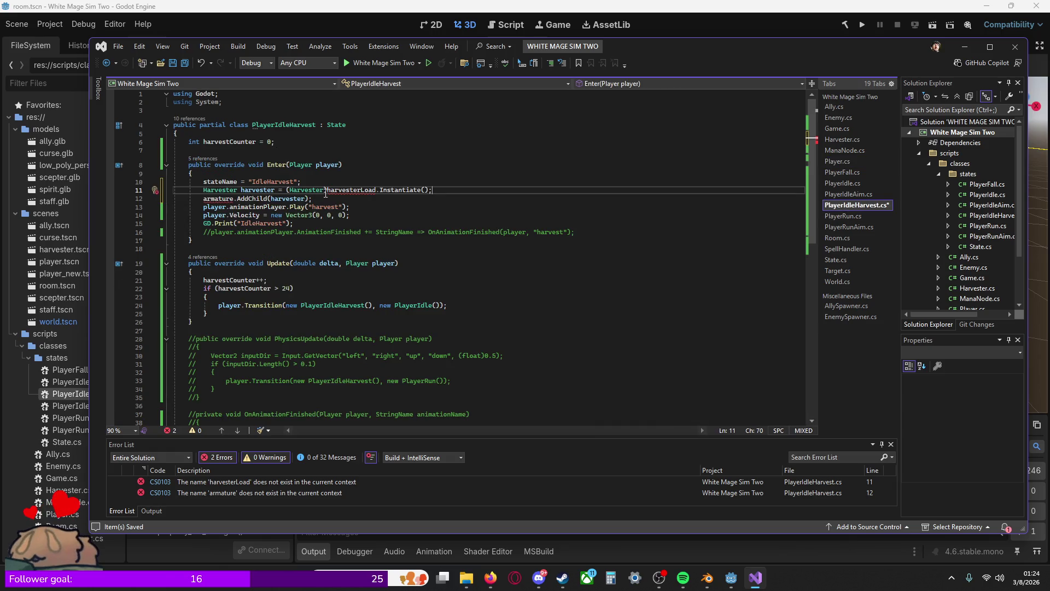
click(365, 190)
text(player.)
click(344, 224)
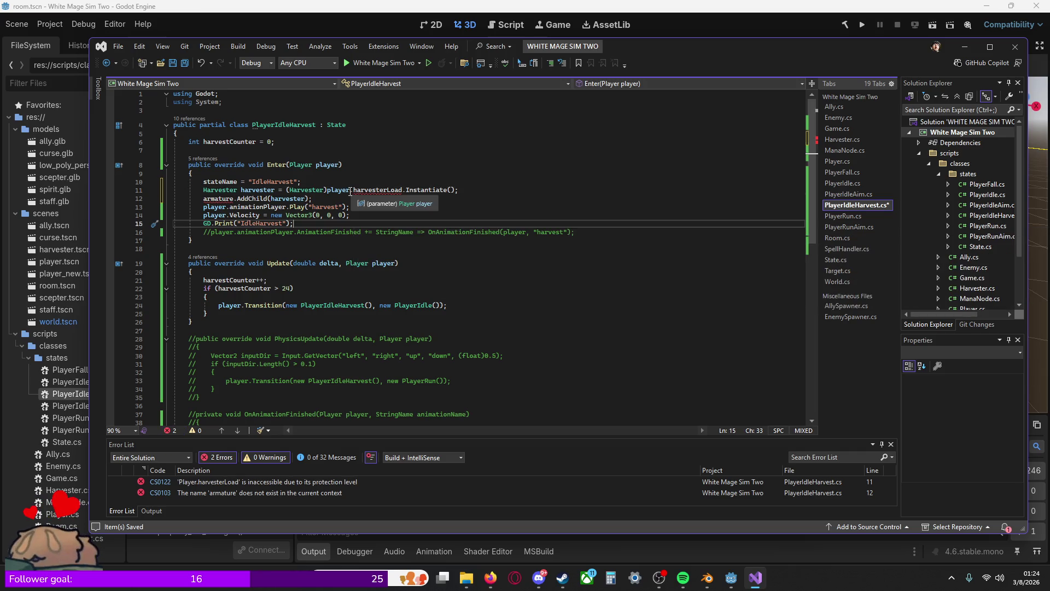
mouse_move(365, 192)
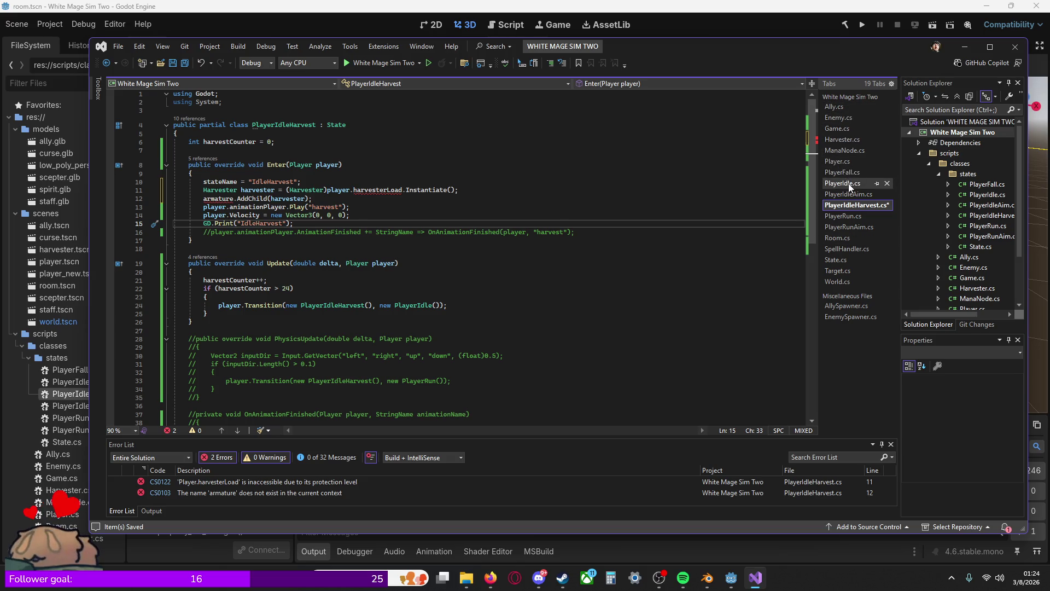
- Make the harvesterLoad declaration in Player.cs public
click(840, 161)
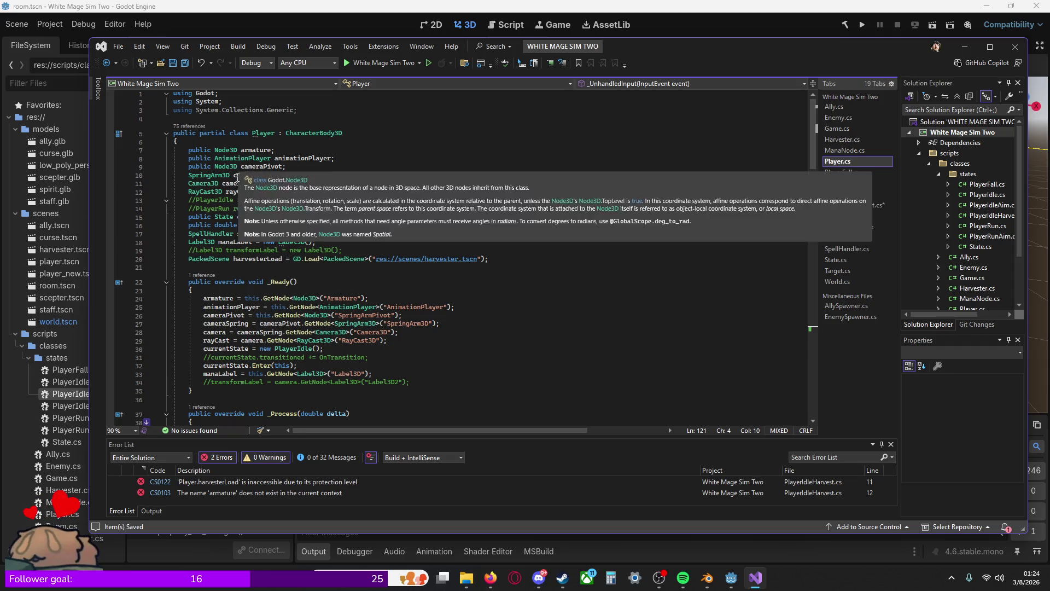
click(189, 259)
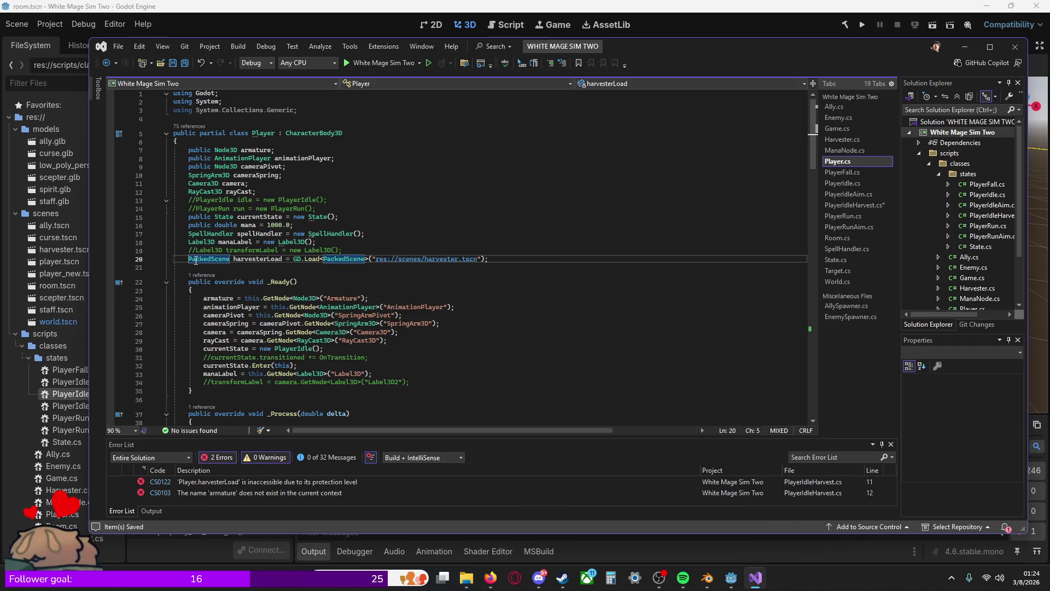
text(public)
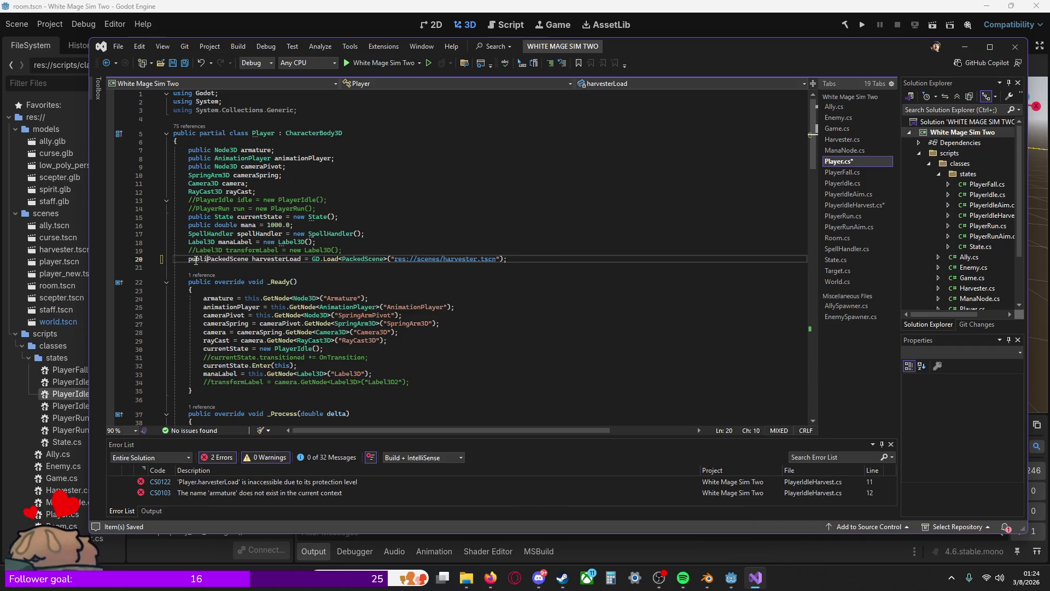
click(341, 233)
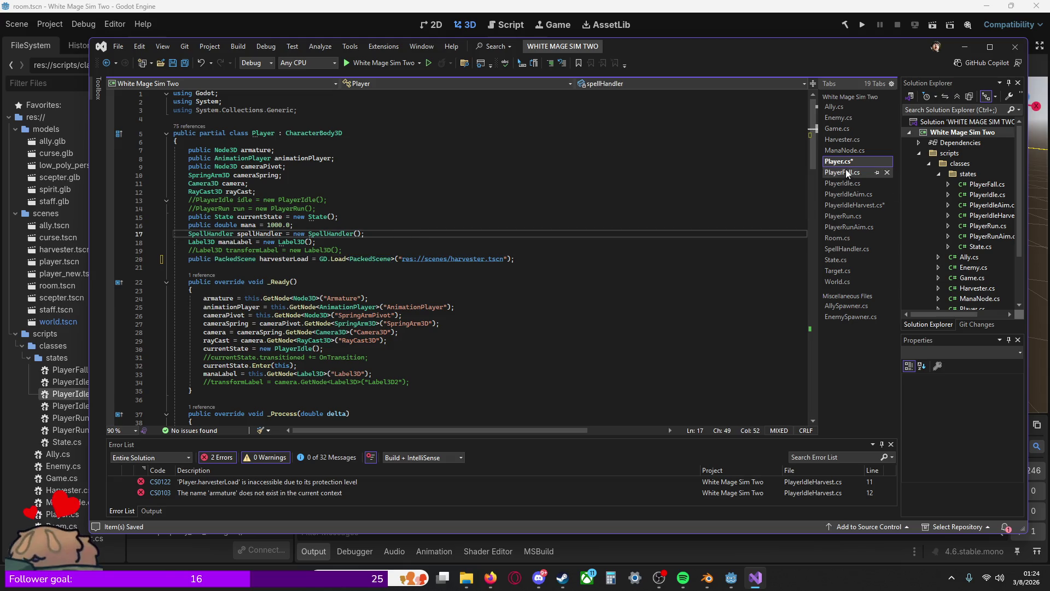
- Prefix armature on the AddChild line with 'player.' and view Player.cs's face_left spawn code
click(853, 205)
click(427, 247)
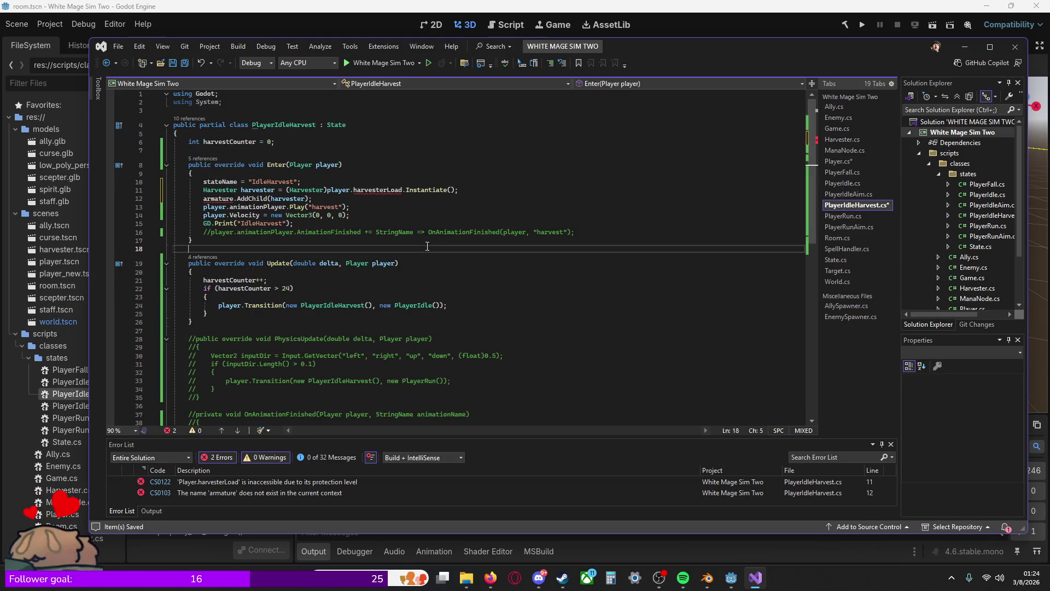
click(390, 197)
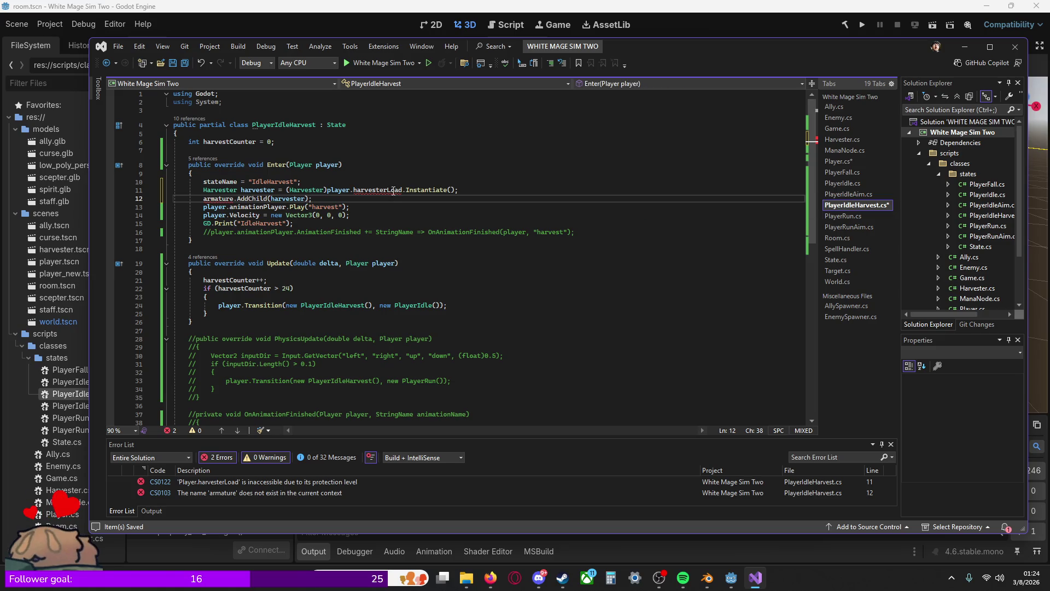
click(488, 189)
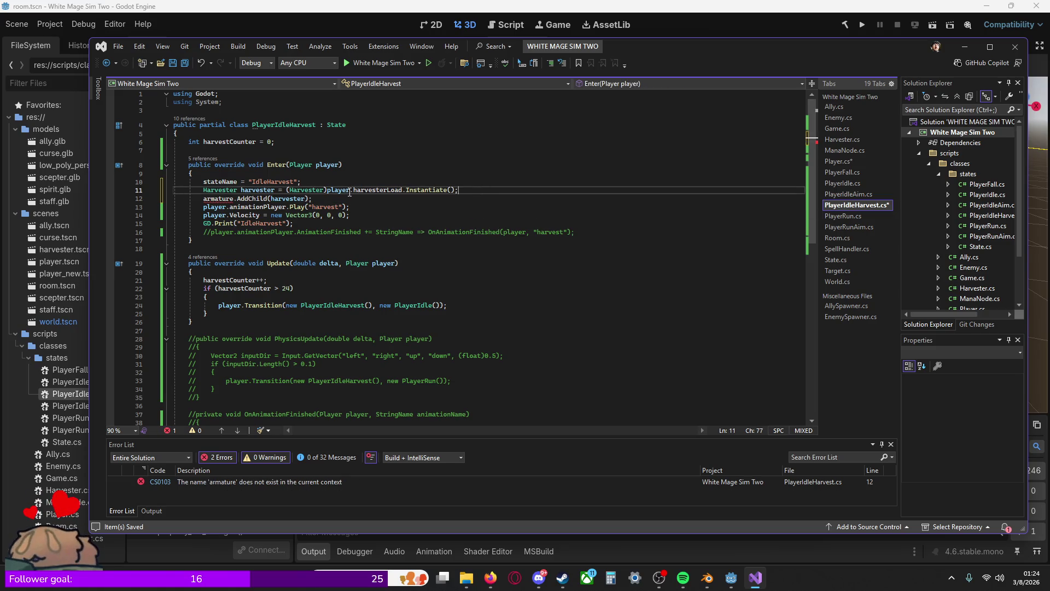
click(203, 198)
text(player.)
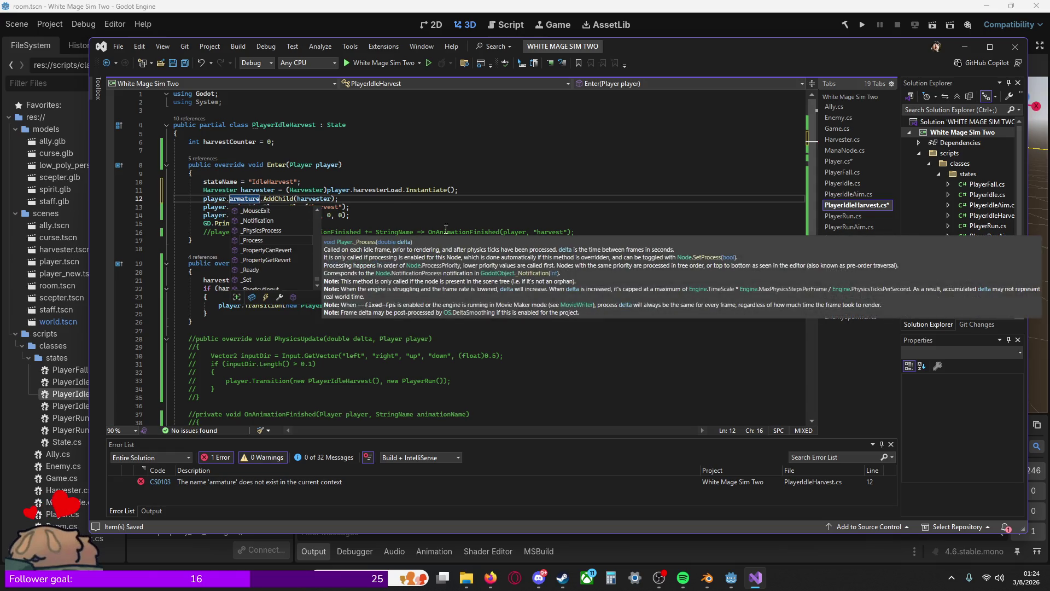
drag(363, 190, 341, 181)
click(410, 214)
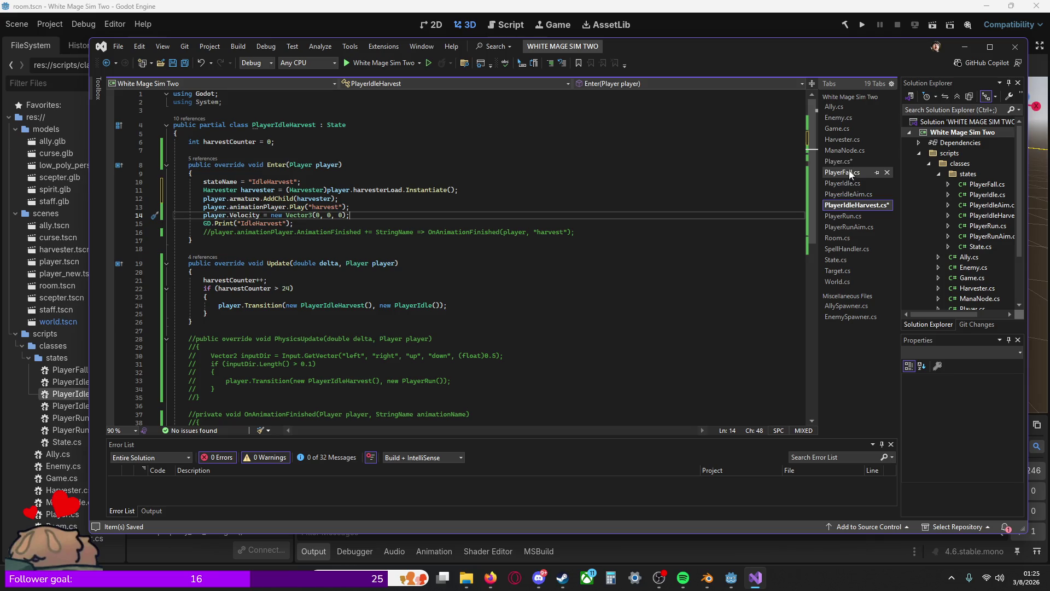
click(838, 161)
scroll(309, 285, down, 20)
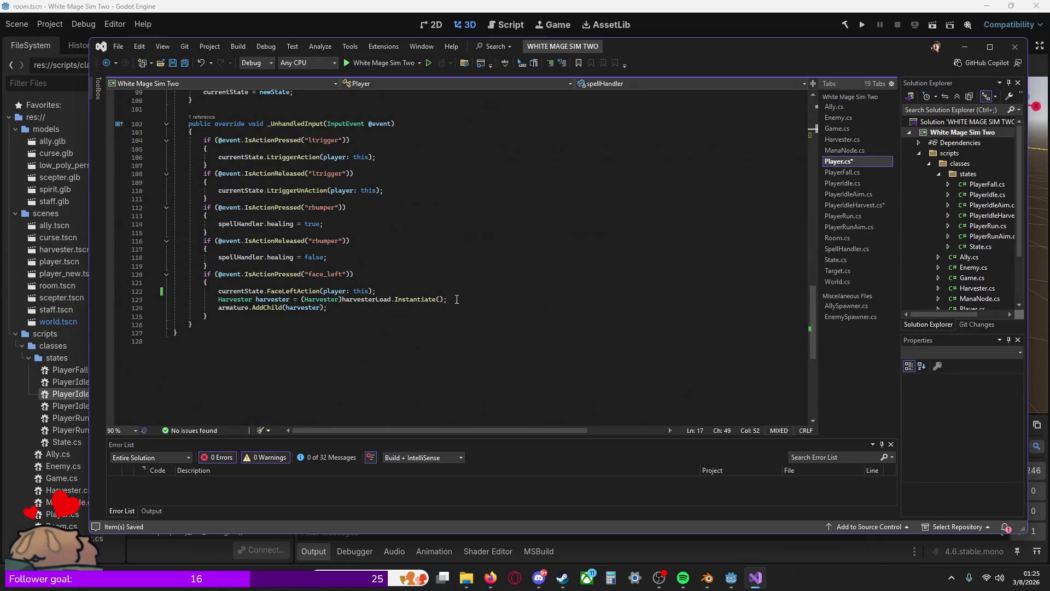
- Comment out Player.cs lines 123–124 (the old harvester spawn) and start the game
drag(328, 308, 218, 300)
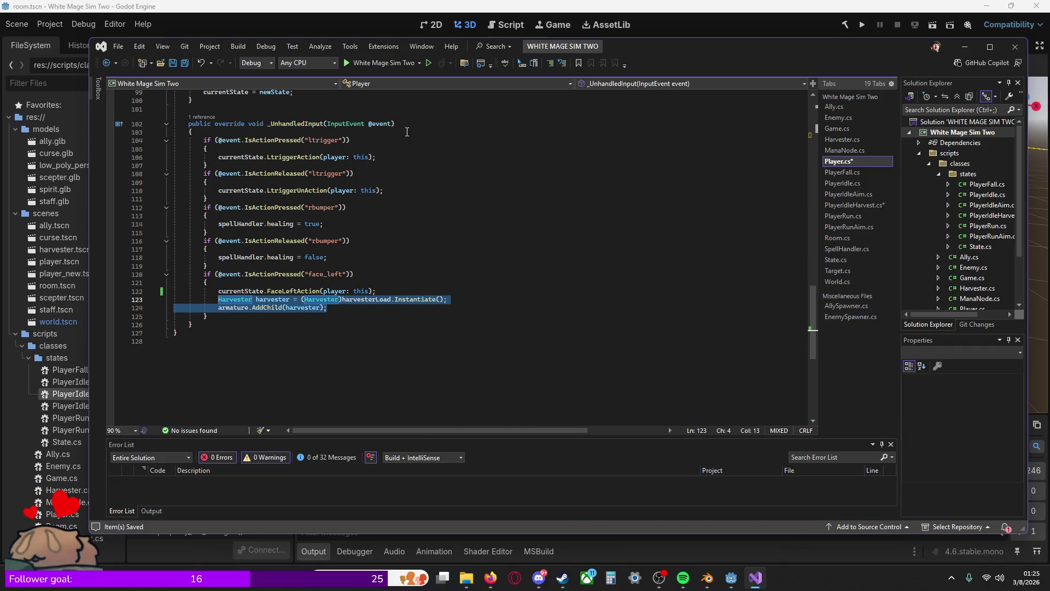
click(549, 63)
click(429, 240)
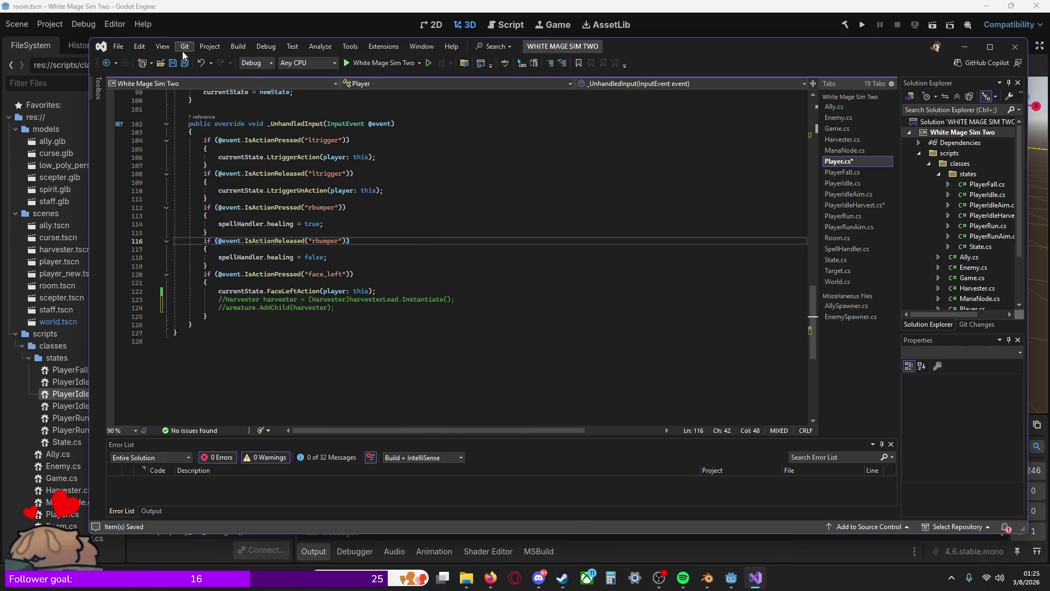
click(688, 18)
click(930, 25)
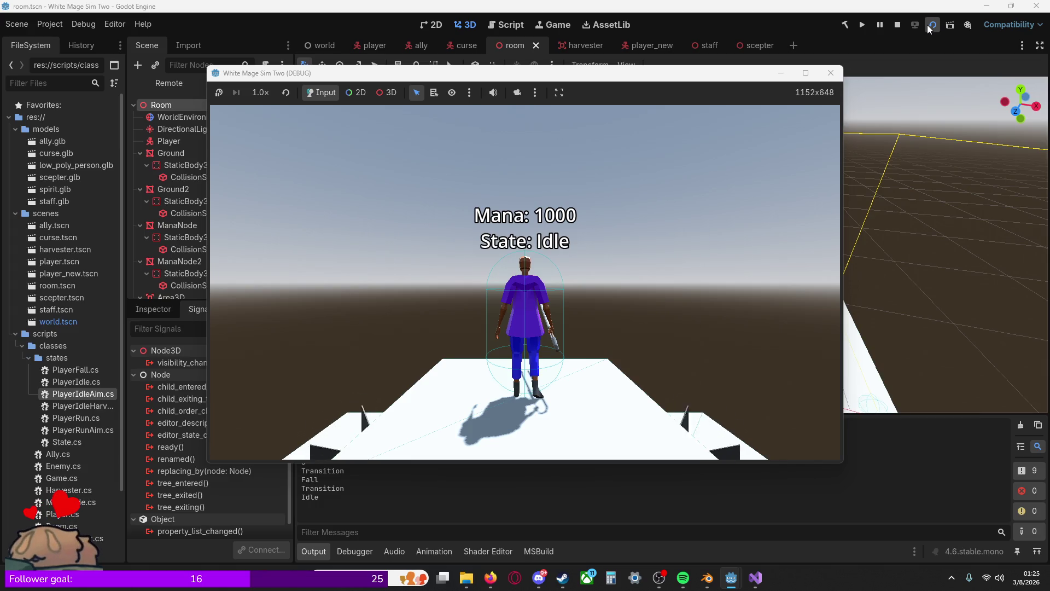
- Run the player toward the box and start harvesting so the harvester spawns
key(w)
key(w)
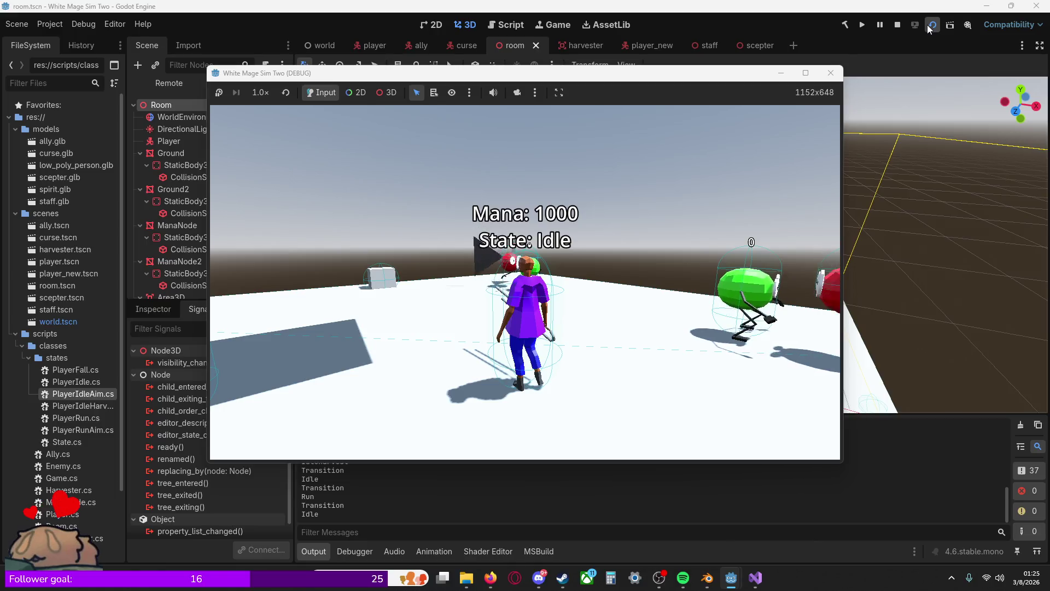
key(w)
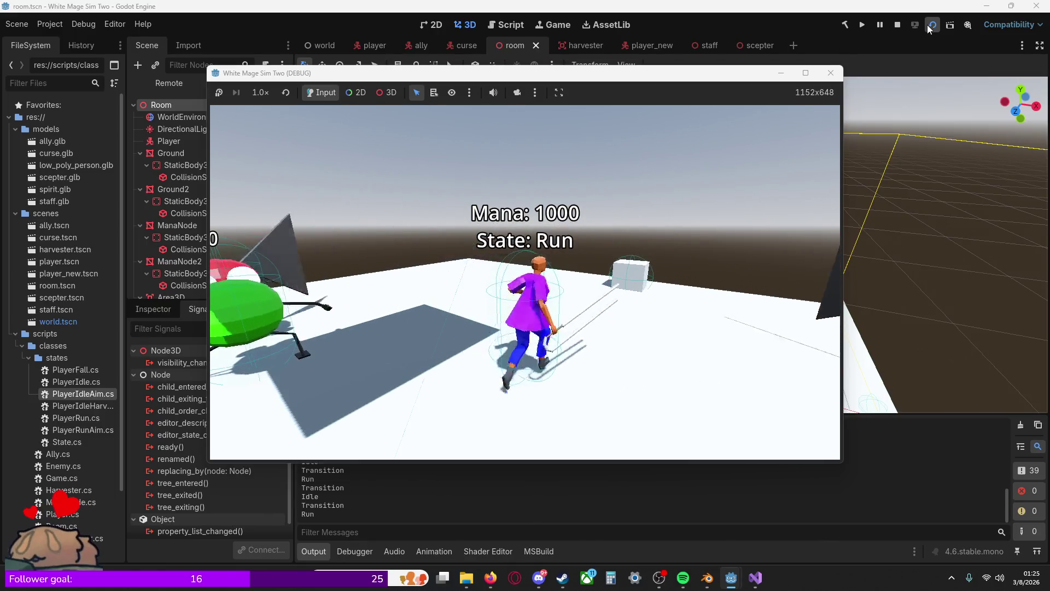
key(w)
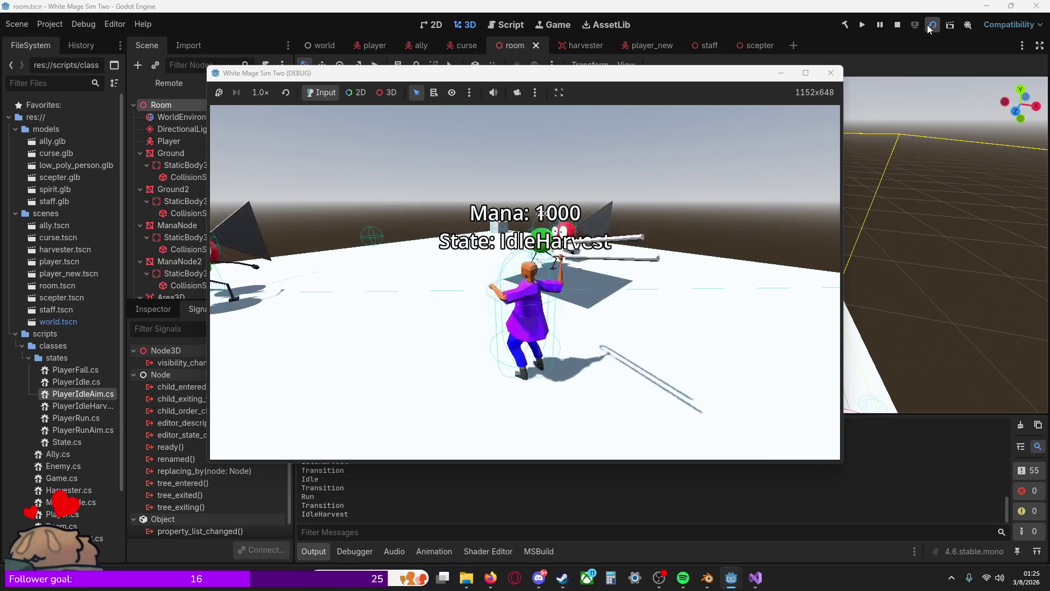
key(w)
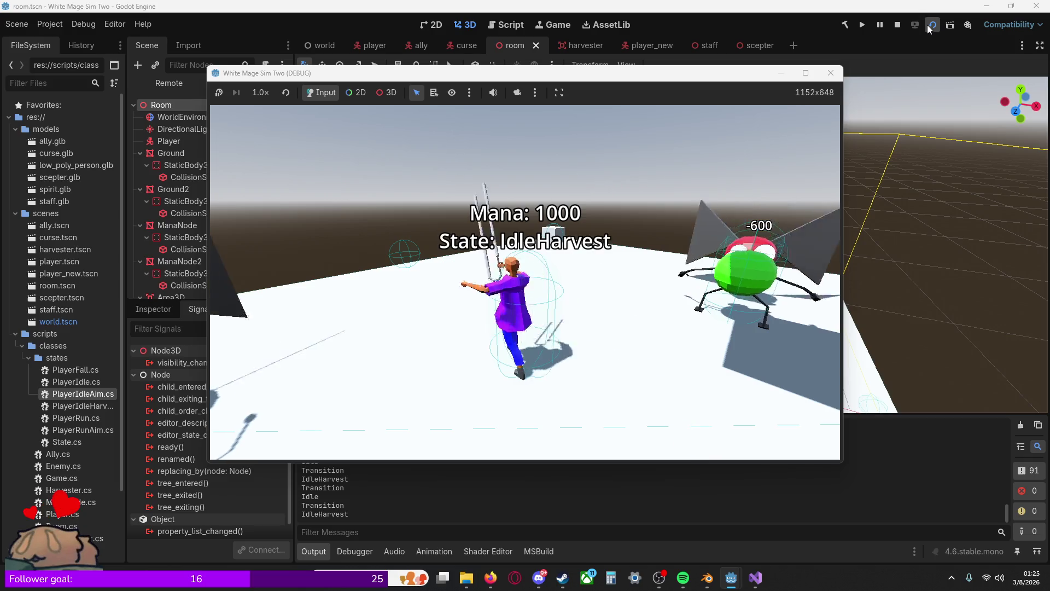
key(w)
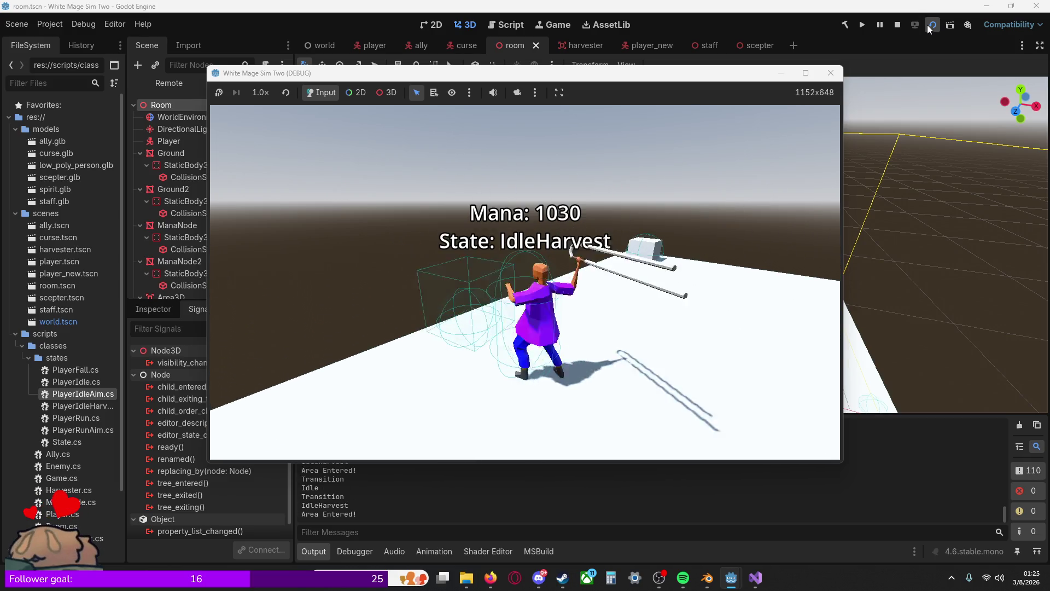
key(w)
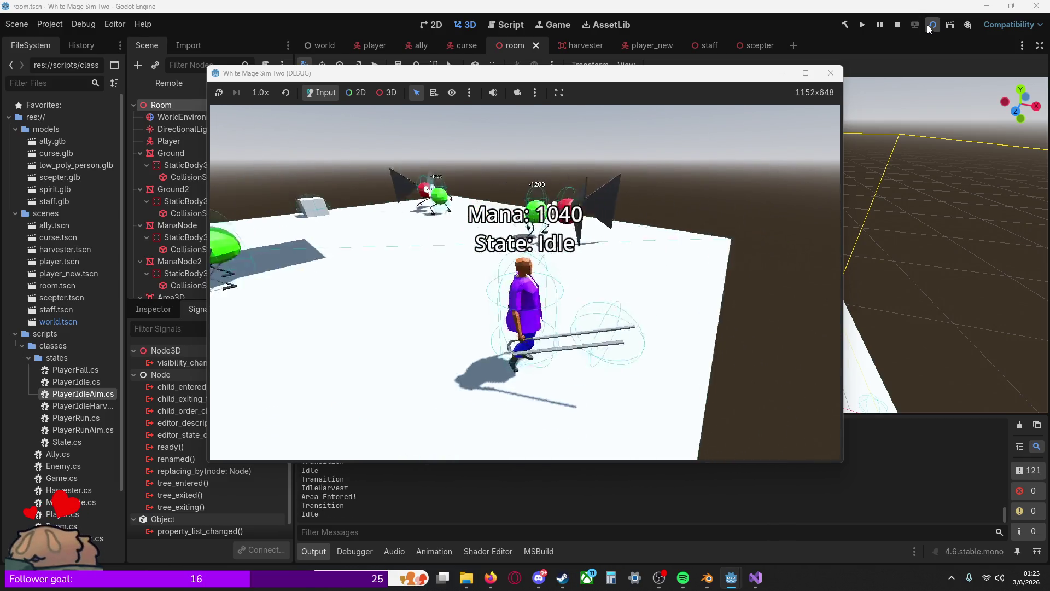
- Run across the room toward the enemies, re-enter and leave the harvest area, then stop the game
key(w)
key(w)
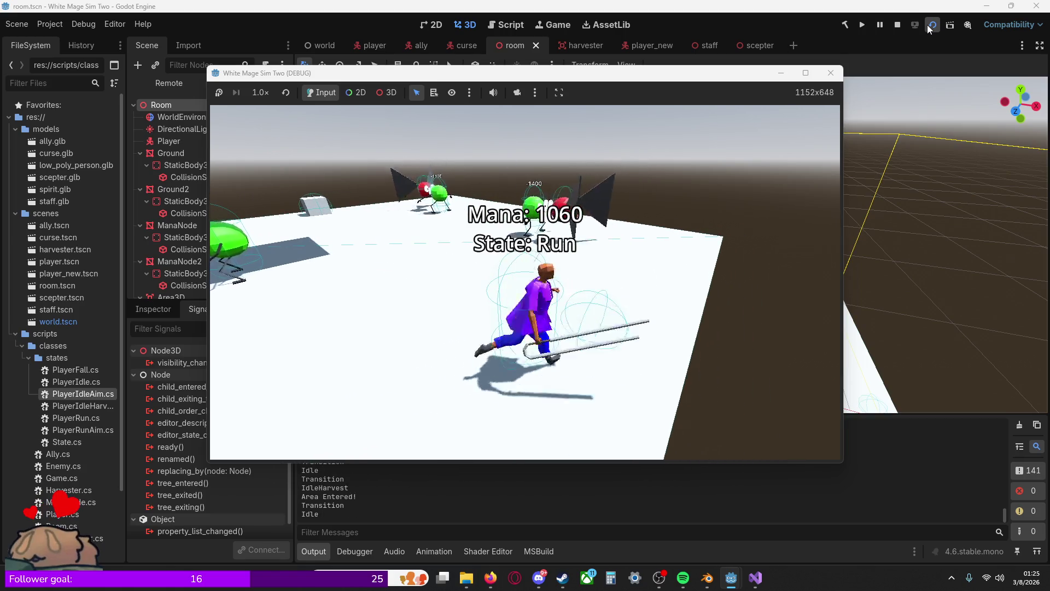
key(w)
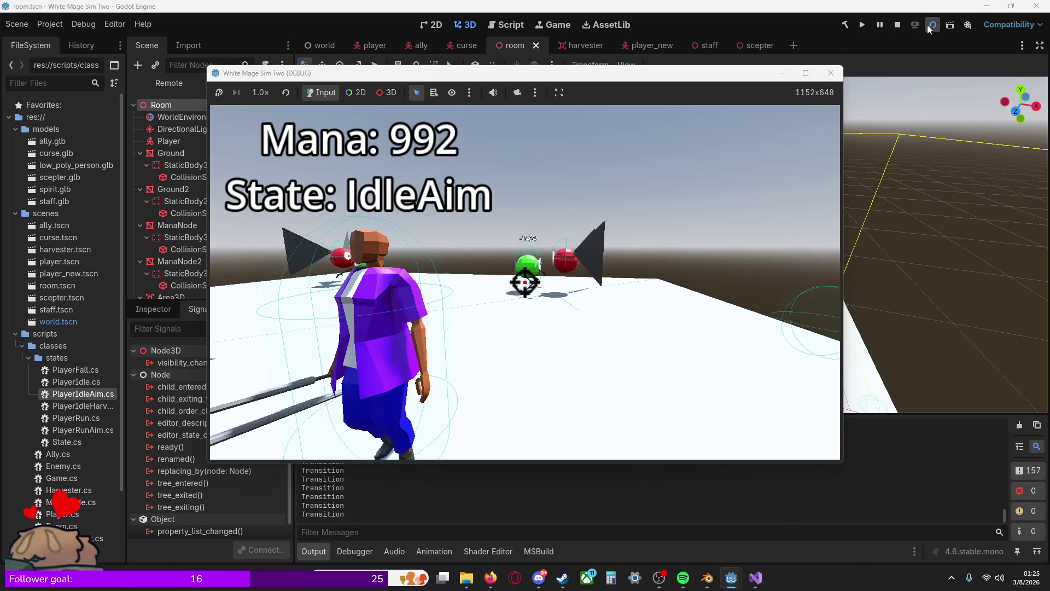
key(w)
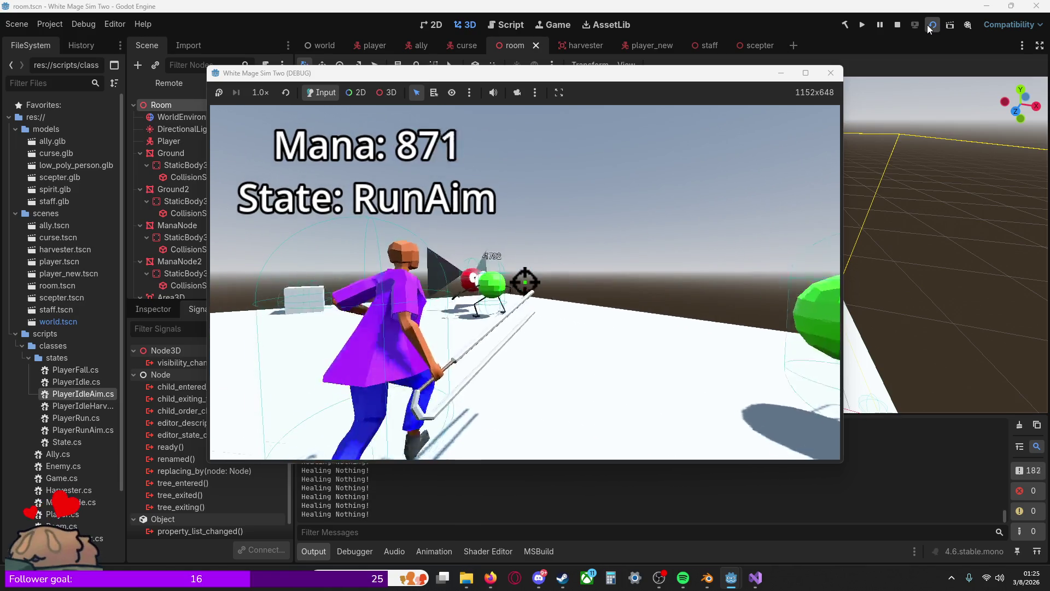
key(w)
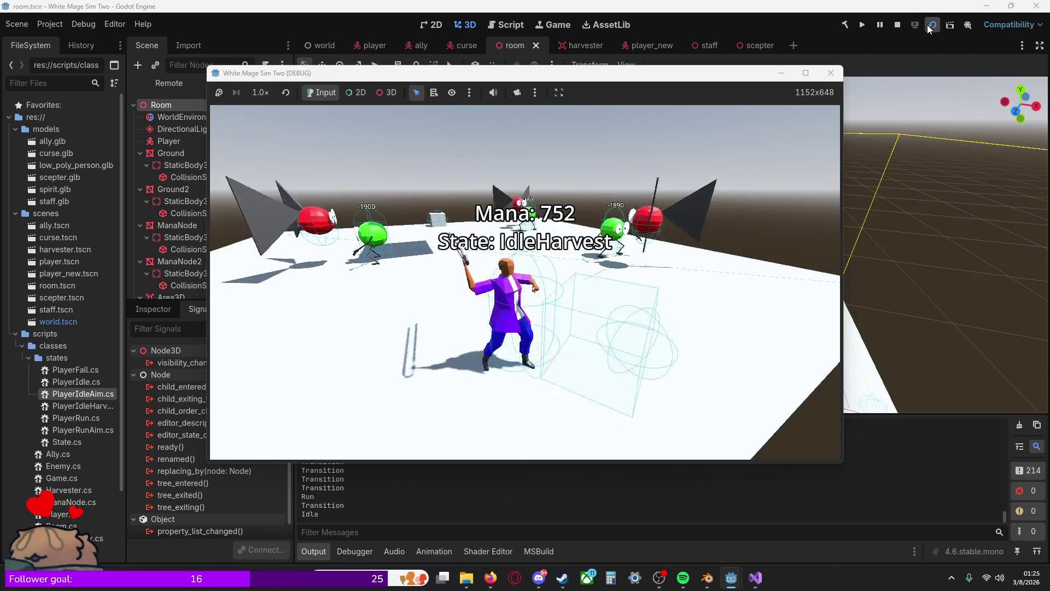
key(w)
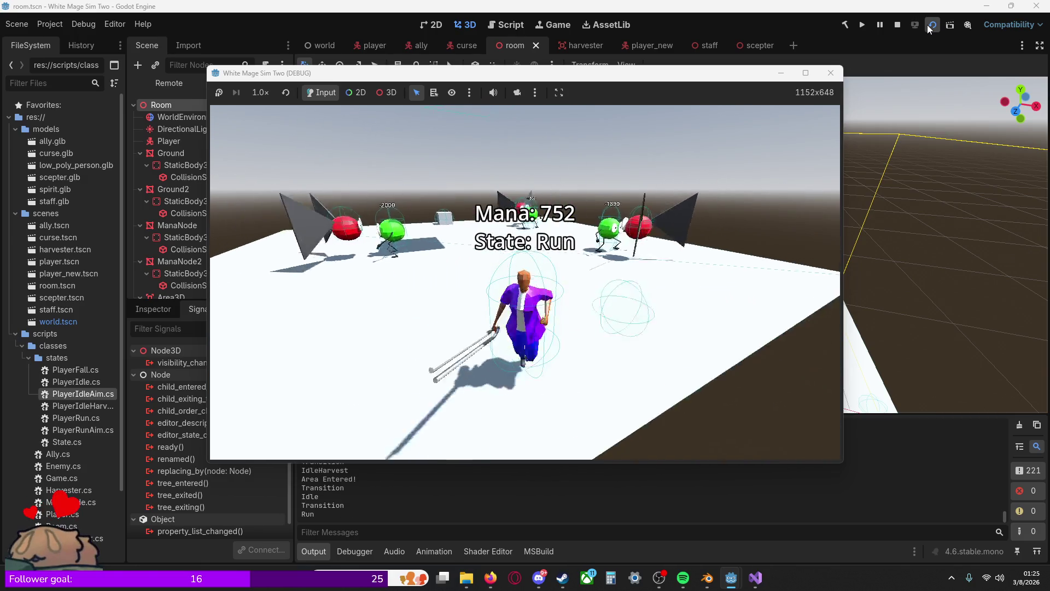
key(d)
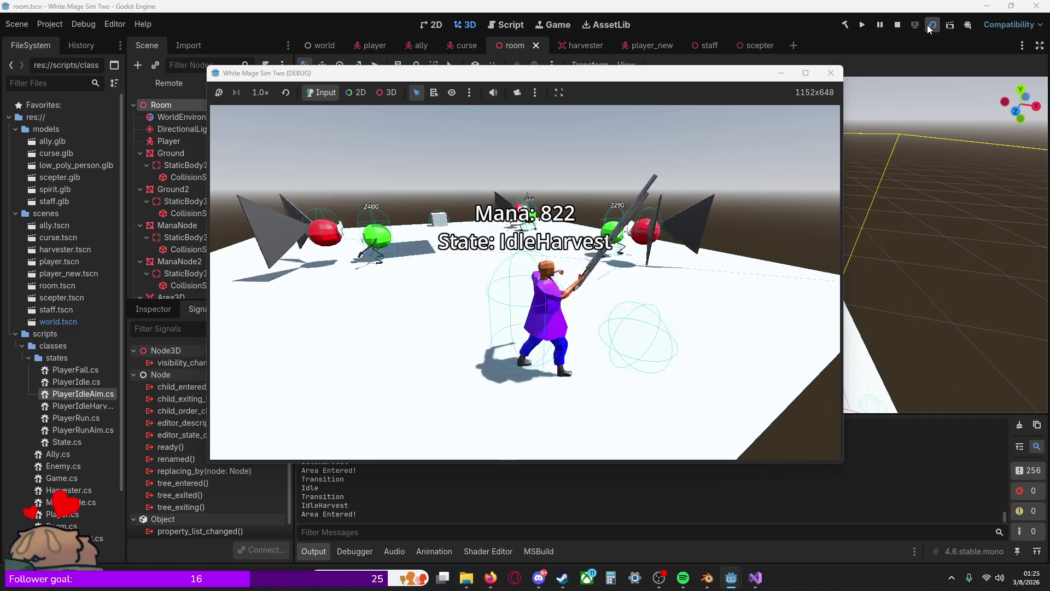
key(a)
key(w)
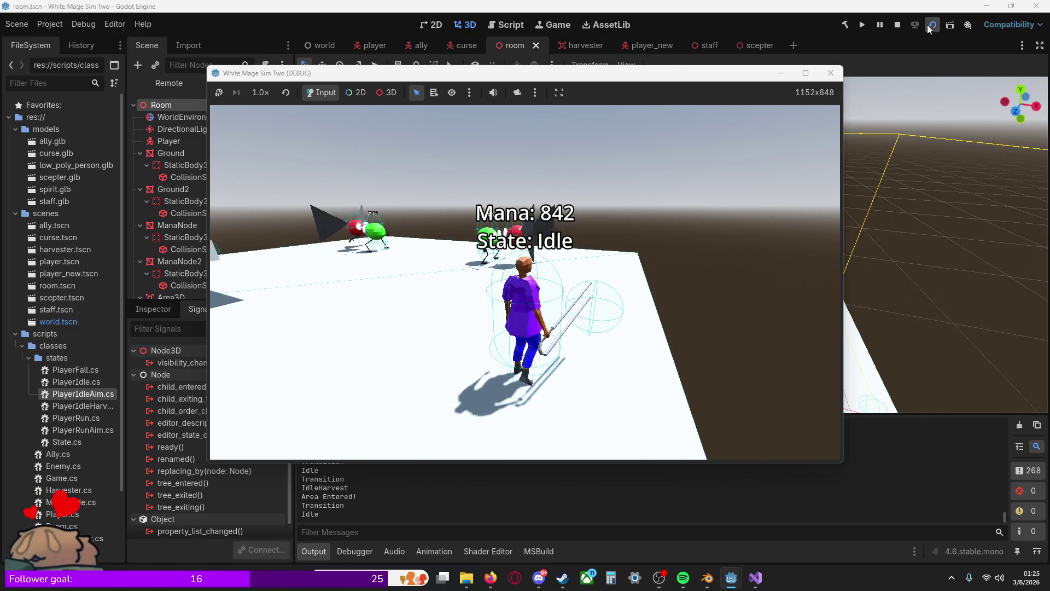
click(898, 26)
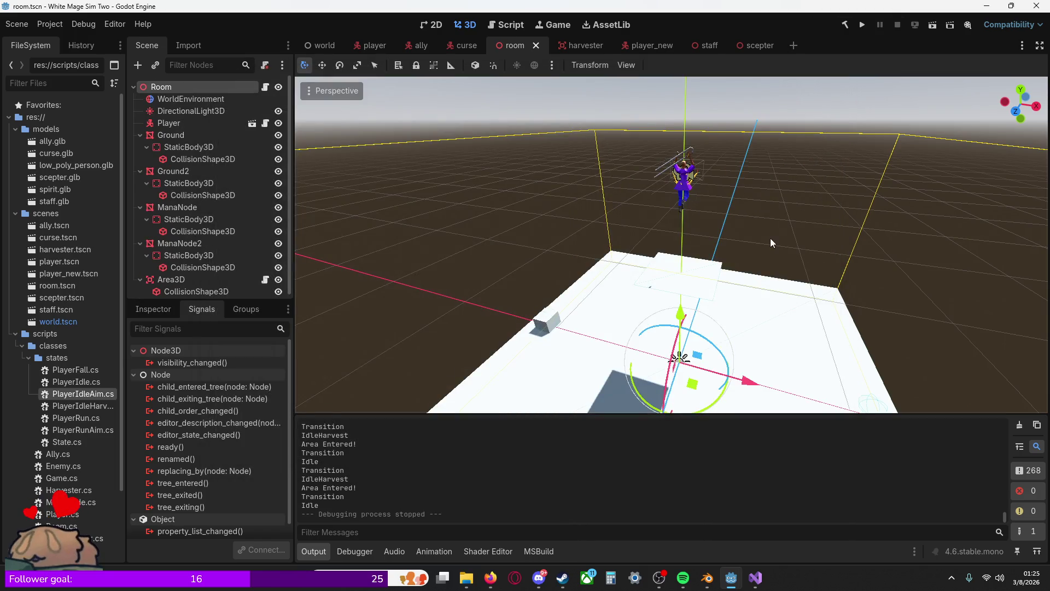
- Bring Visual Studio forward, scroll past Player.cs's commented spawn lines, and open PlayerIdleHarvest.cs
click(756, 578)
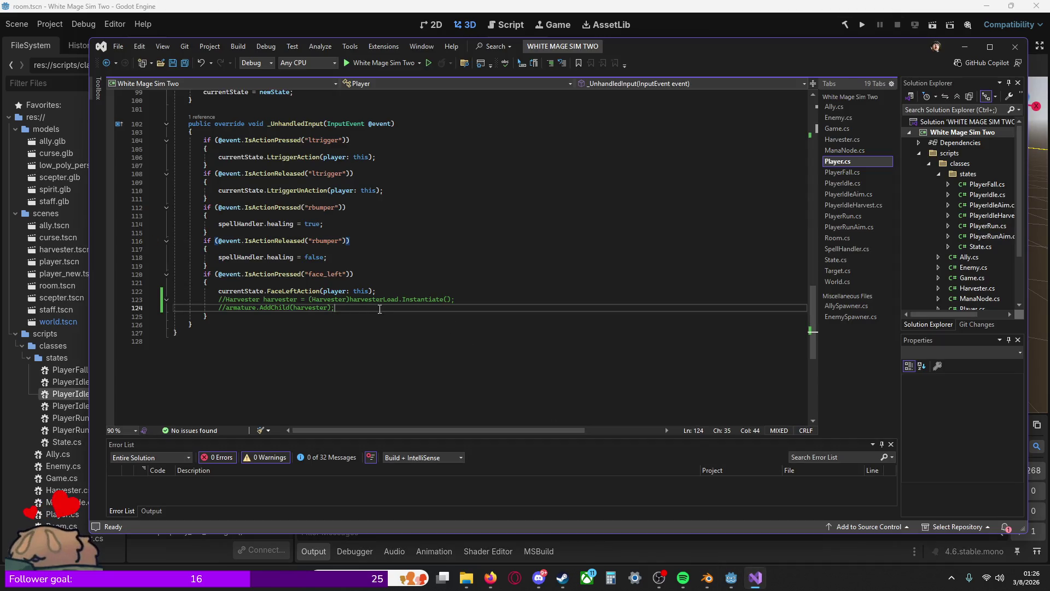
scroll(367, 289, up, 9)
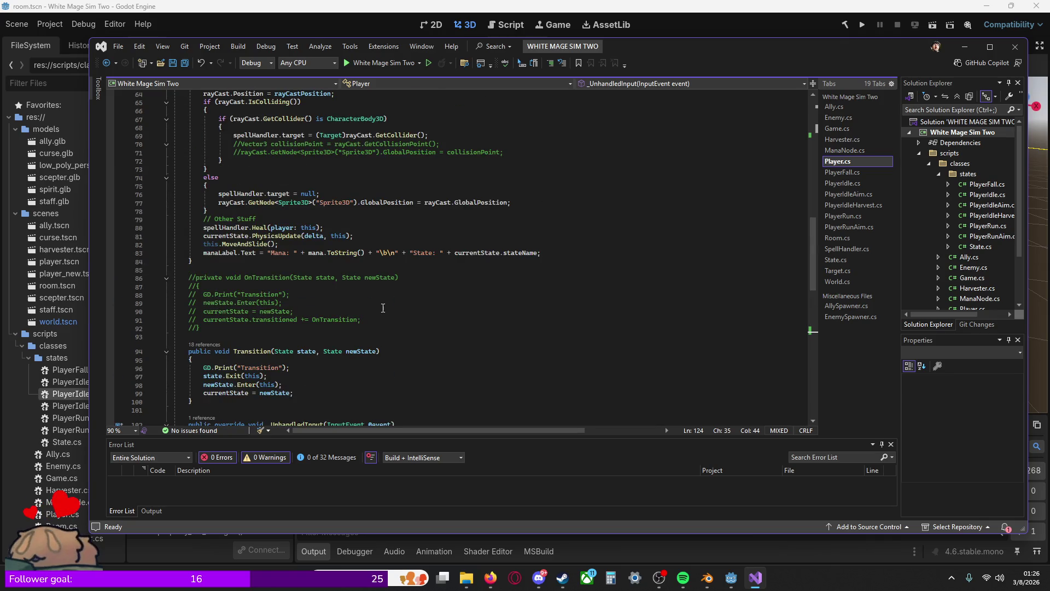
scroll(383, 307, down, 2)
scroll(383, 307, down, 2)
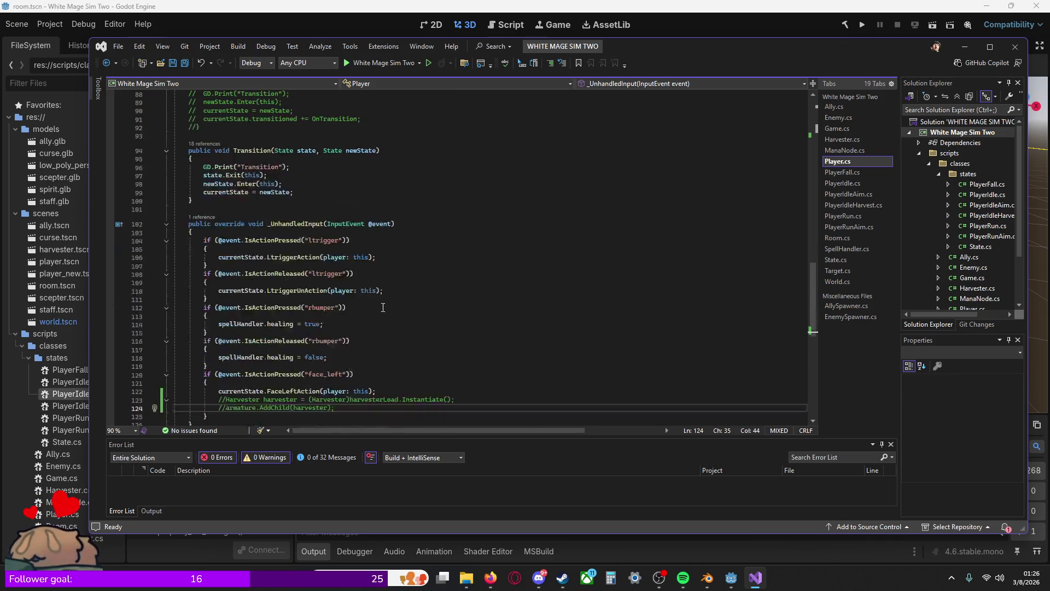
click(854, 205)
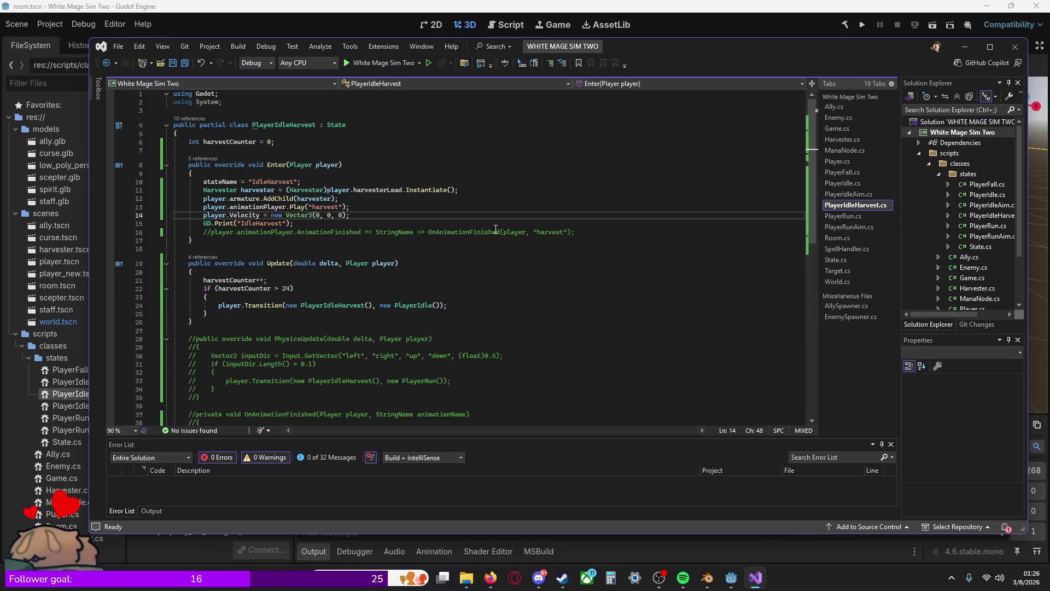
scroll(596, 200, down, 2)
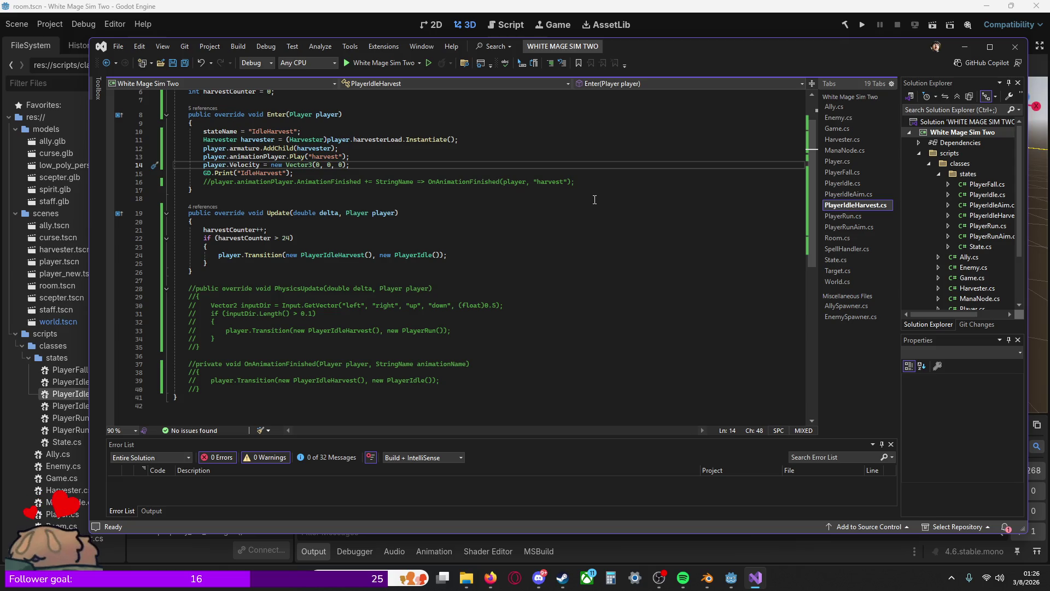
- Inspect the commented-out OnAnimationFinished transition lines 38–39 in PlayerIdleHarvest.cs
click(437, 304)
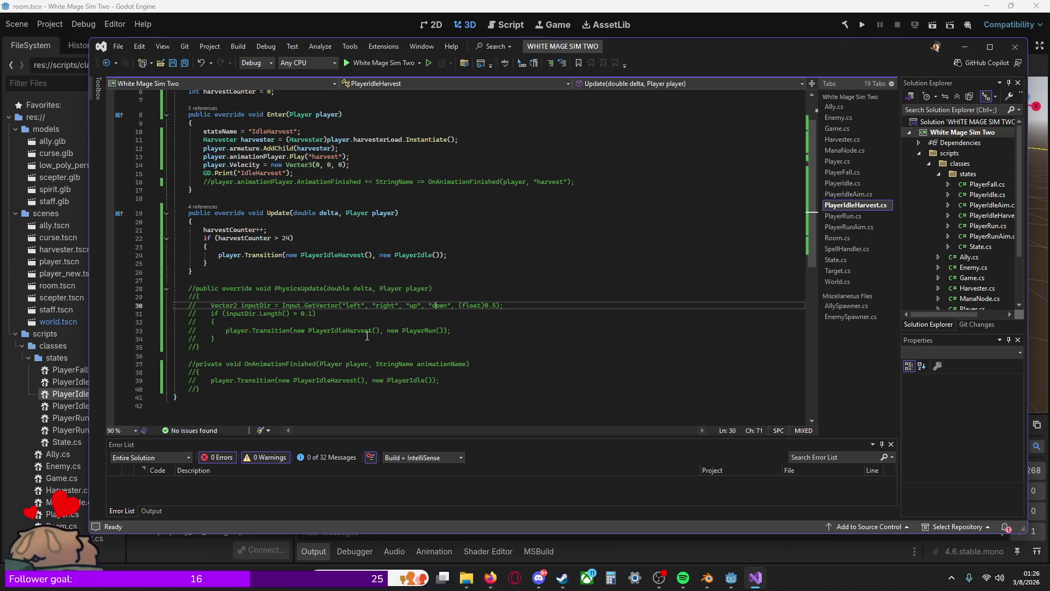
click(462, 372)
click(479, 364)
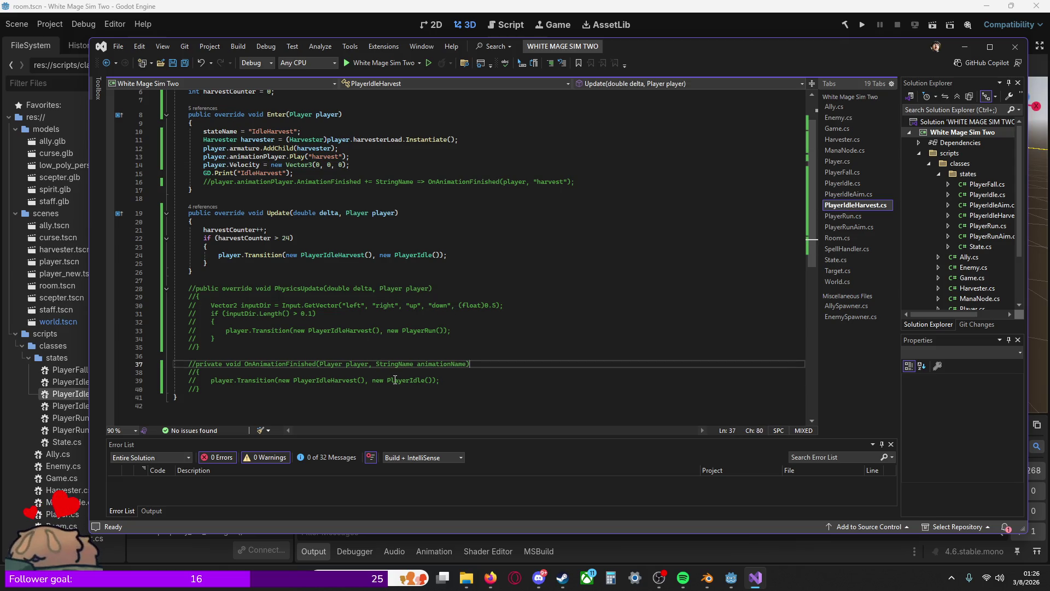
drag(440, 380, 212, 379)
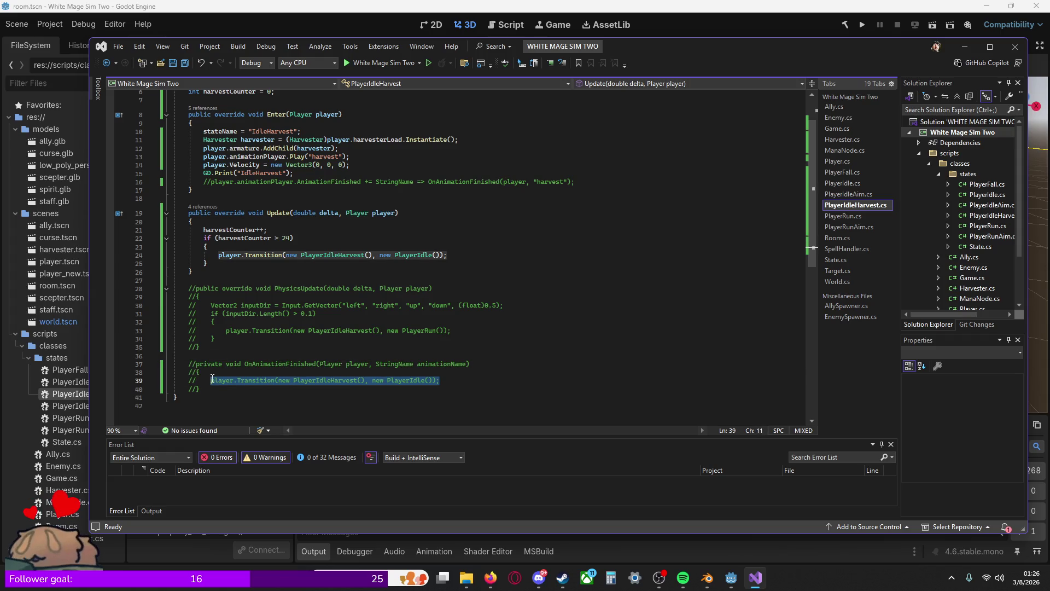
click(459, 364)
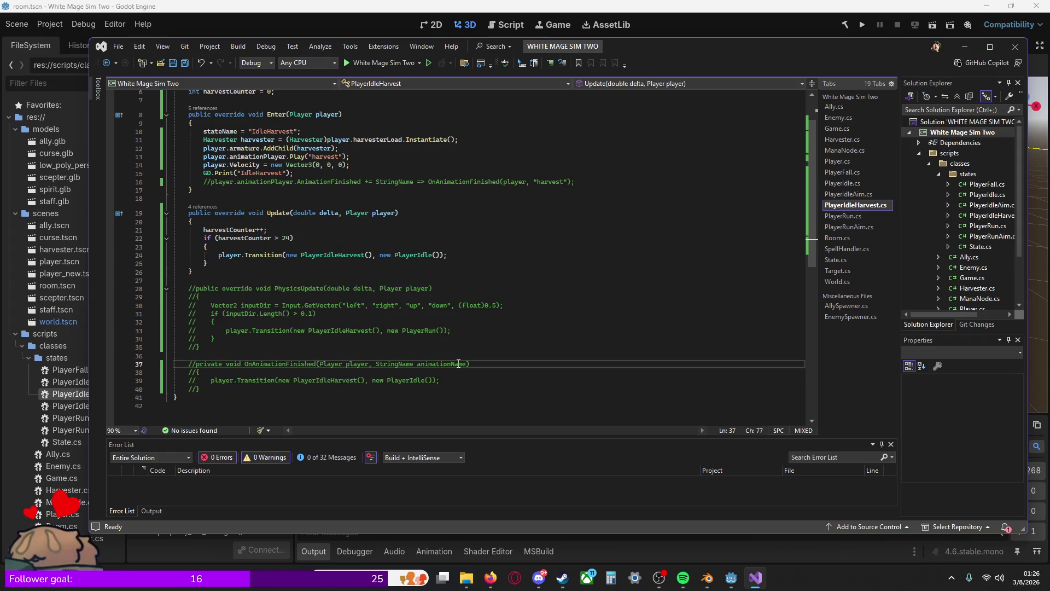
drag(440, 381, 381, 375)
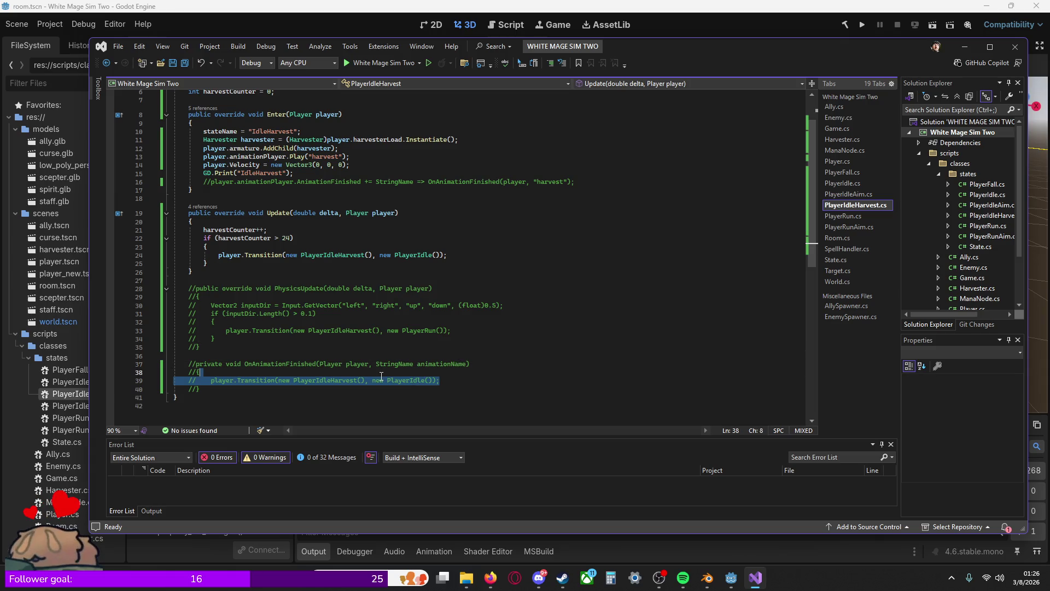
click(462, 379)
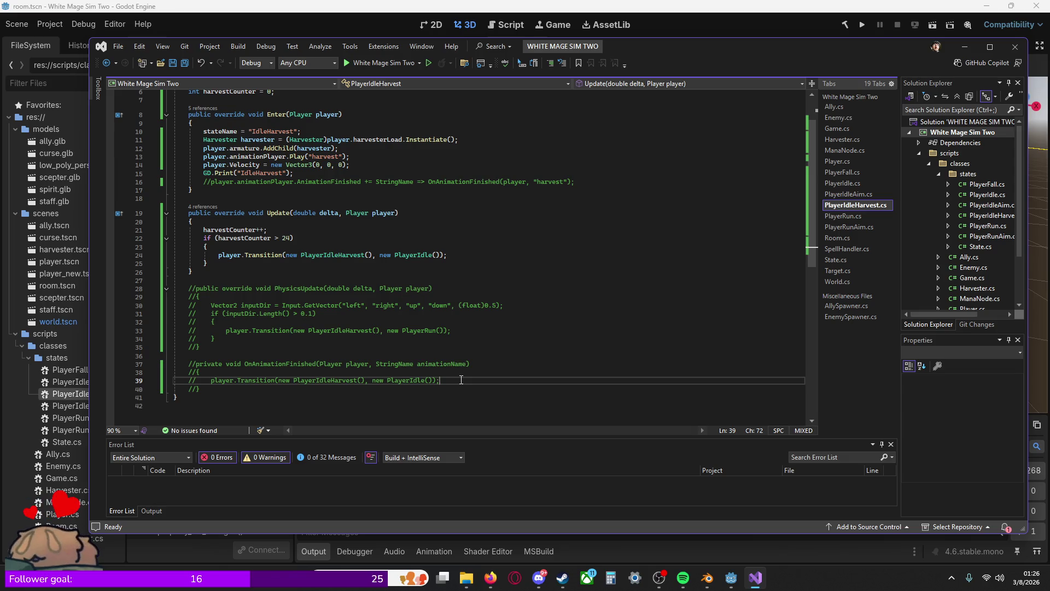
- Check the commented PhysicsUpdate header, then switch to PlayerIdle.cs
click(459, 317)
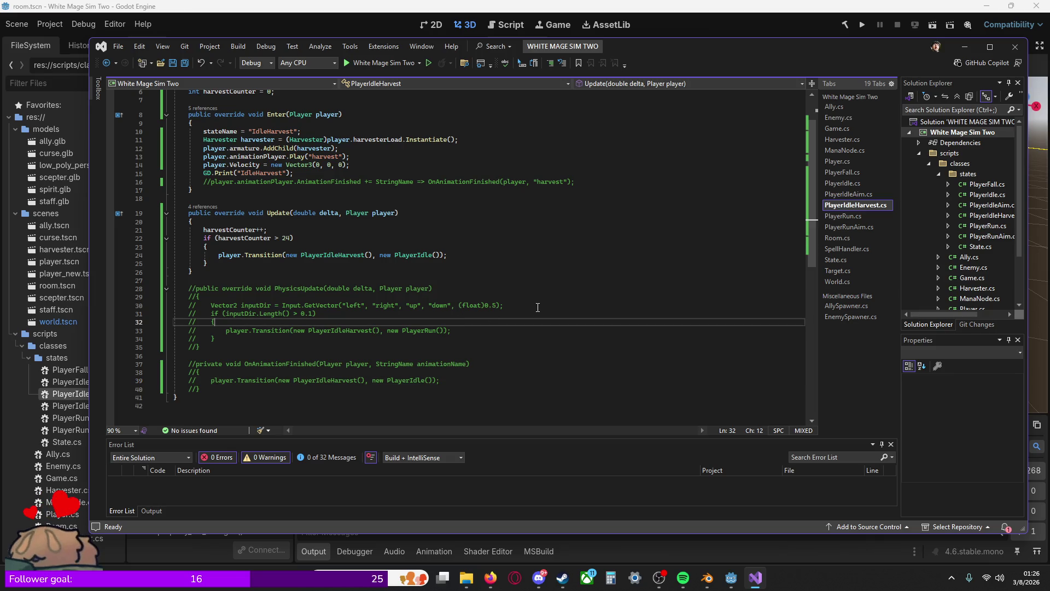
key(Up)
key(Up)
key(Up)
click(520, 302)
key(Up)
key(Up)
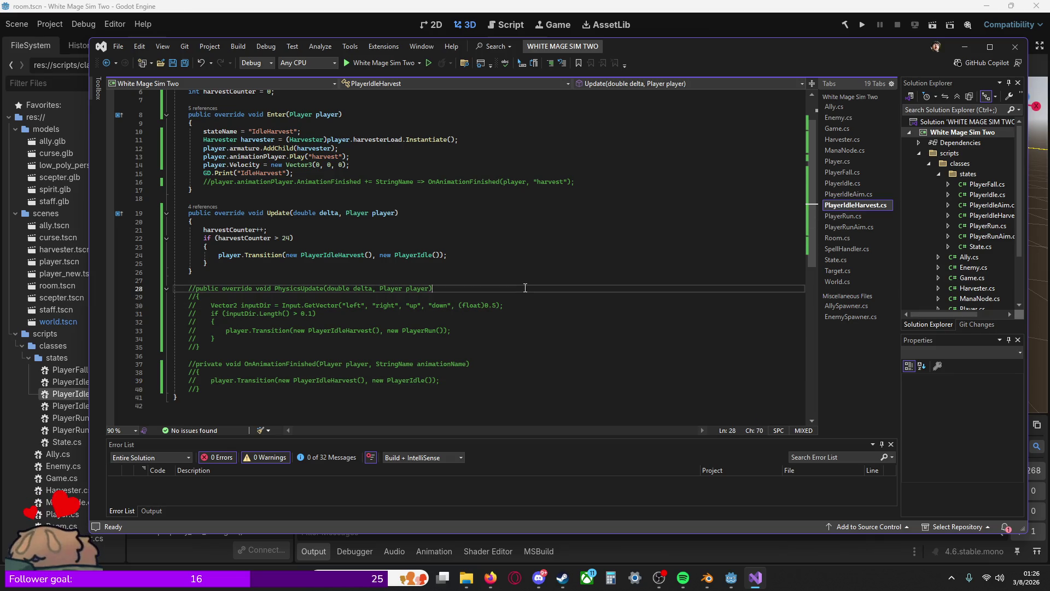
click(853, 187)
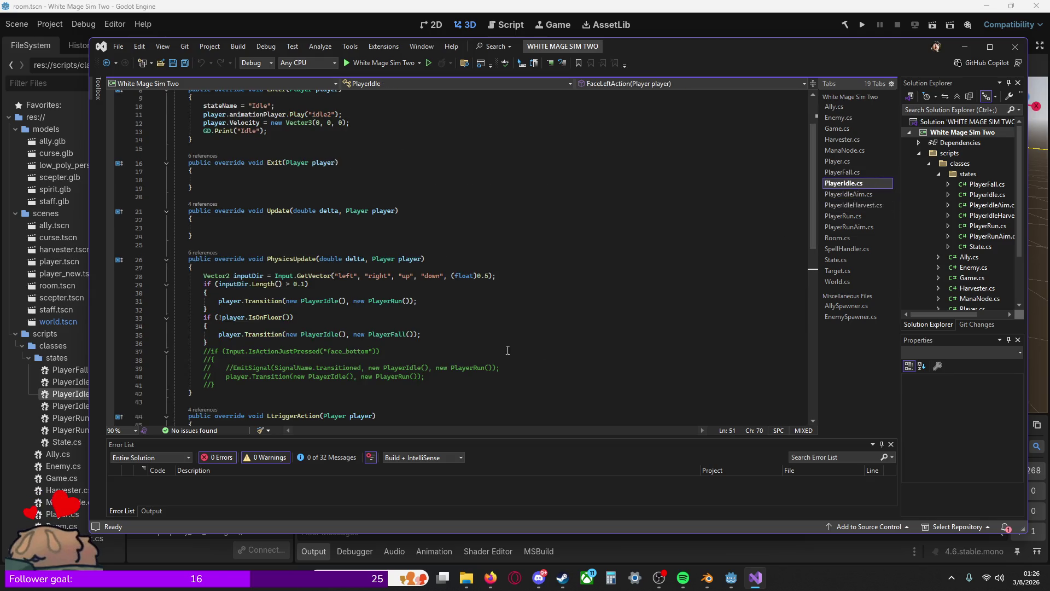
- Review PlayerIdle's LtriggerAction and FaceLeftAction transition to PlayerIdleHarvest, then go back to PlayerIdleHarvest.cs
click(460, 350)
scroll(462, 368, down, 5)
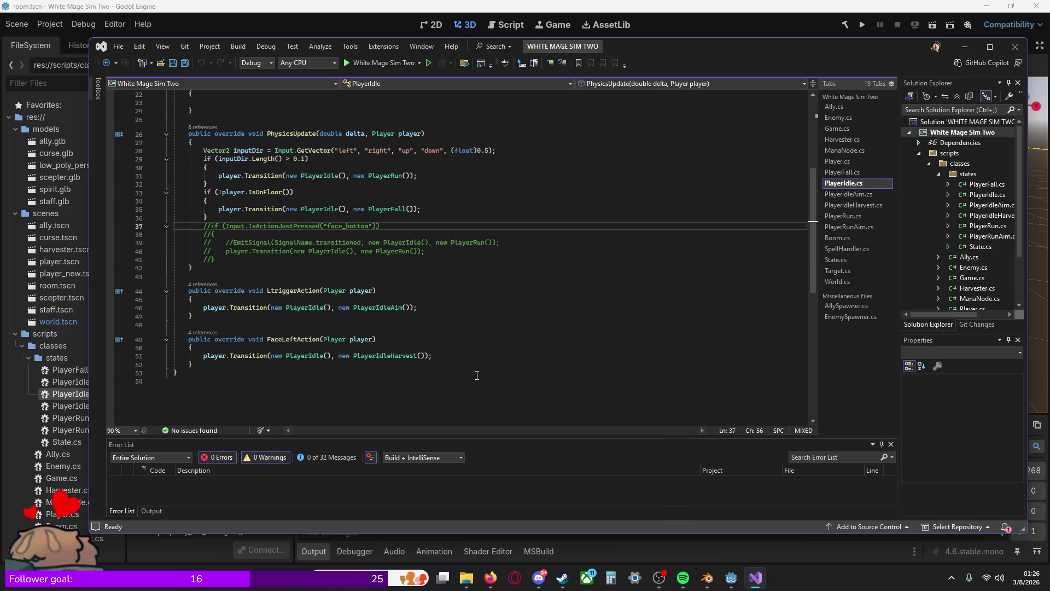
click(461, 340)
click(460, 306)
click(458, 340)
click(446, 307)
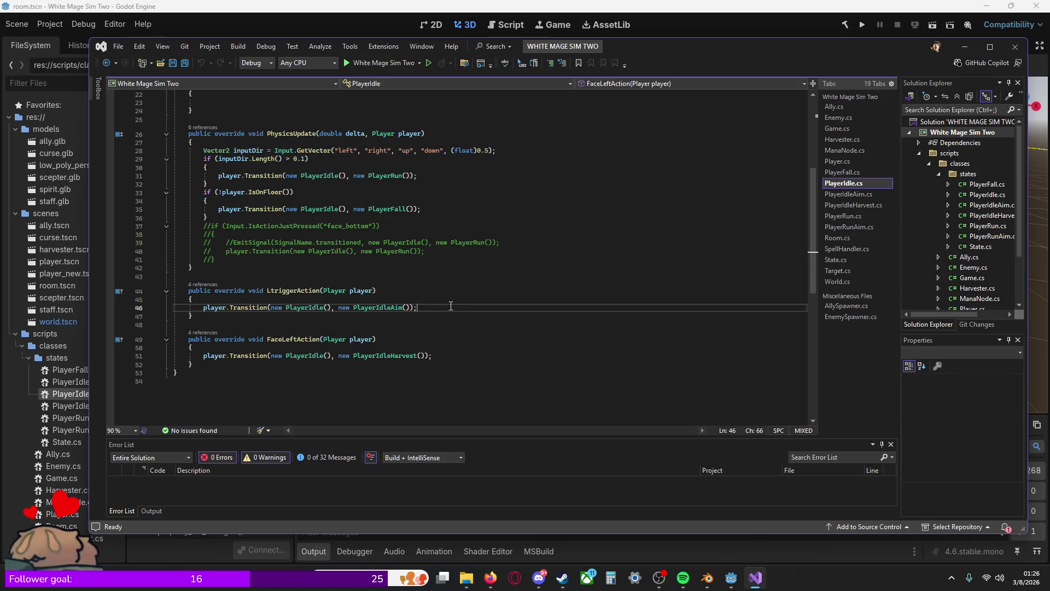
click(436, 289)
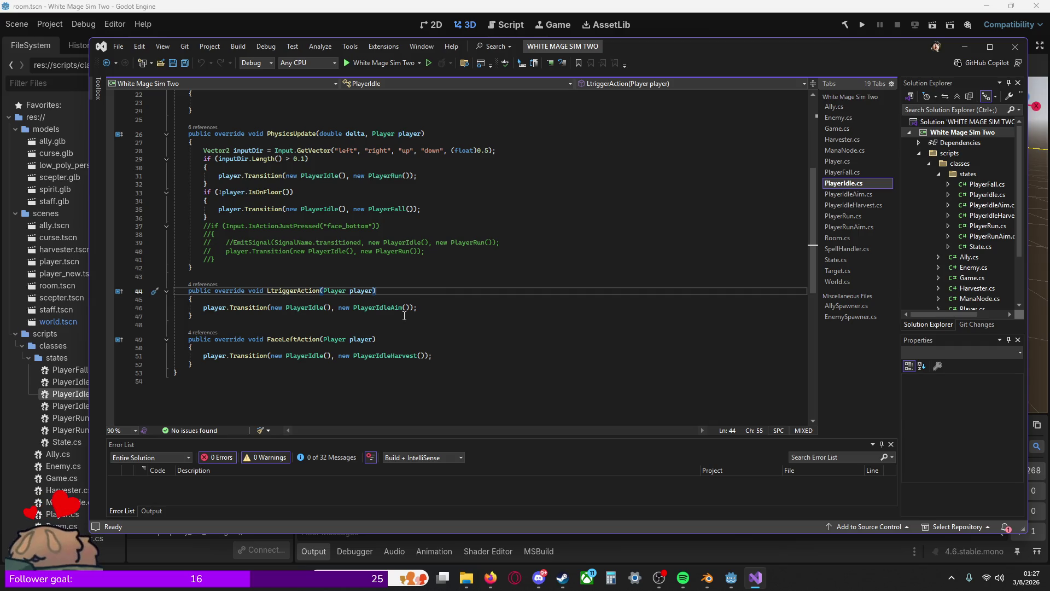
click(455, 348)
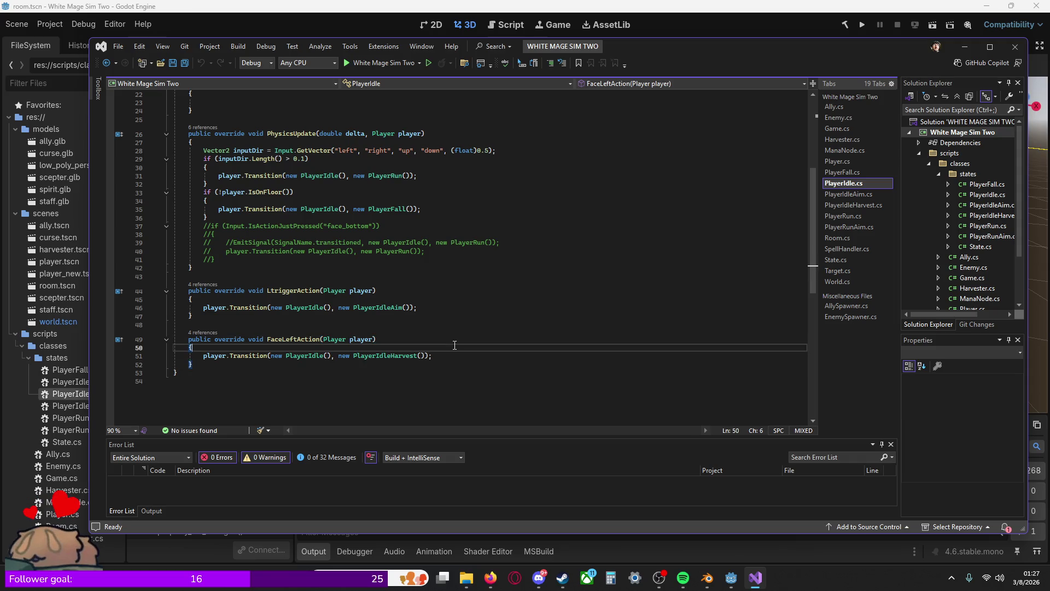
click(458, 356)
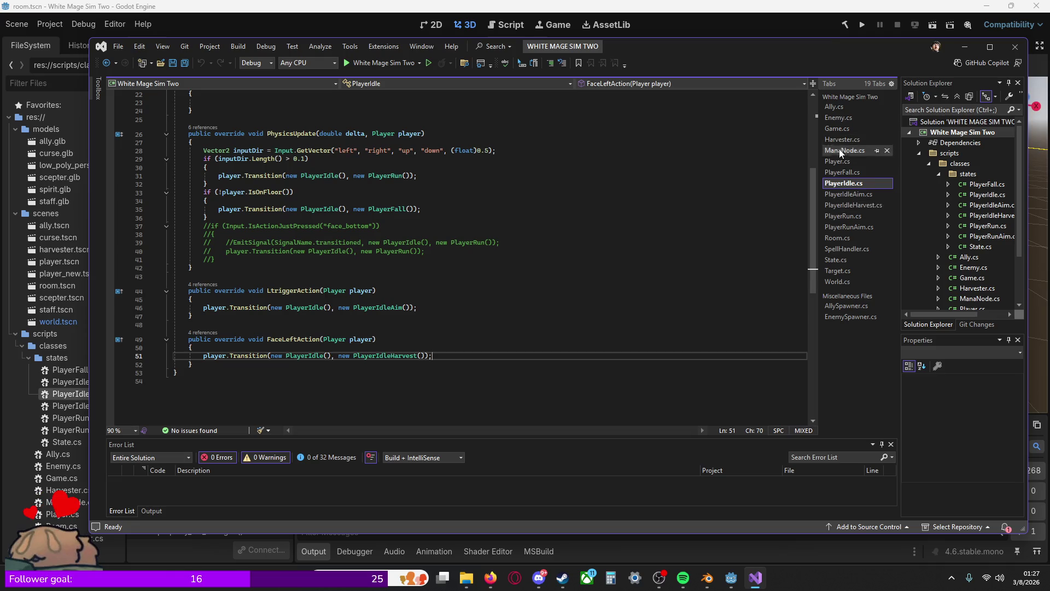
click(856, 204)
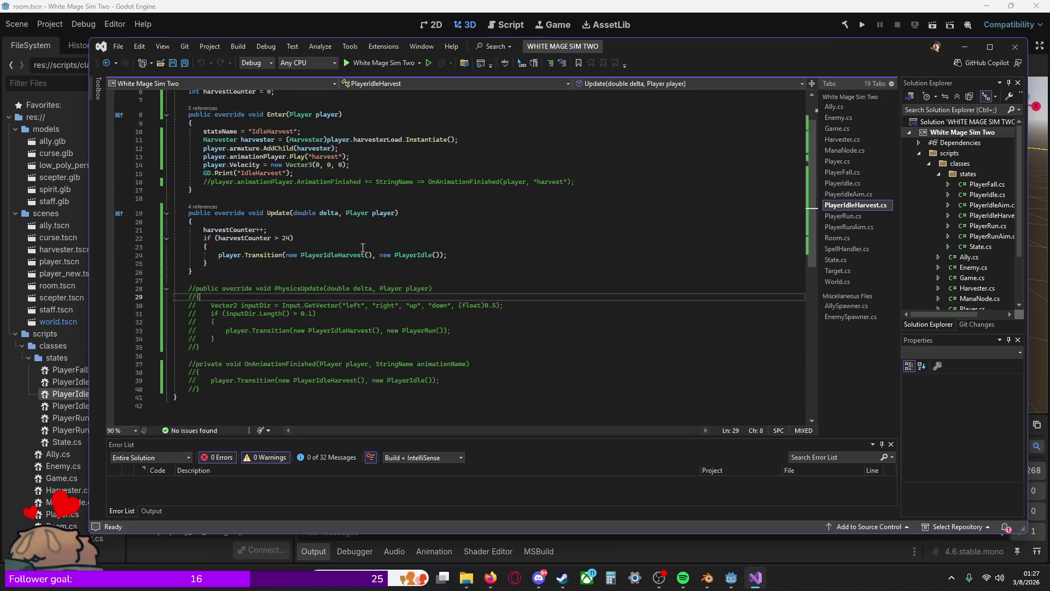
click(336, 222)
scroll(337, 245, up, 1)
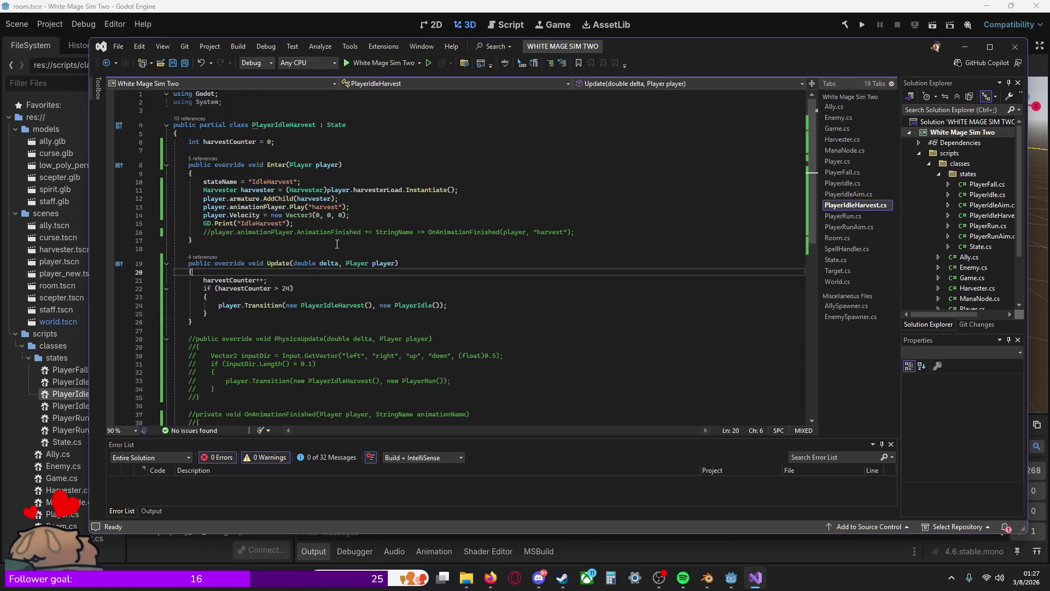
scroll(337, 245, down, 1)
click(334, 246)
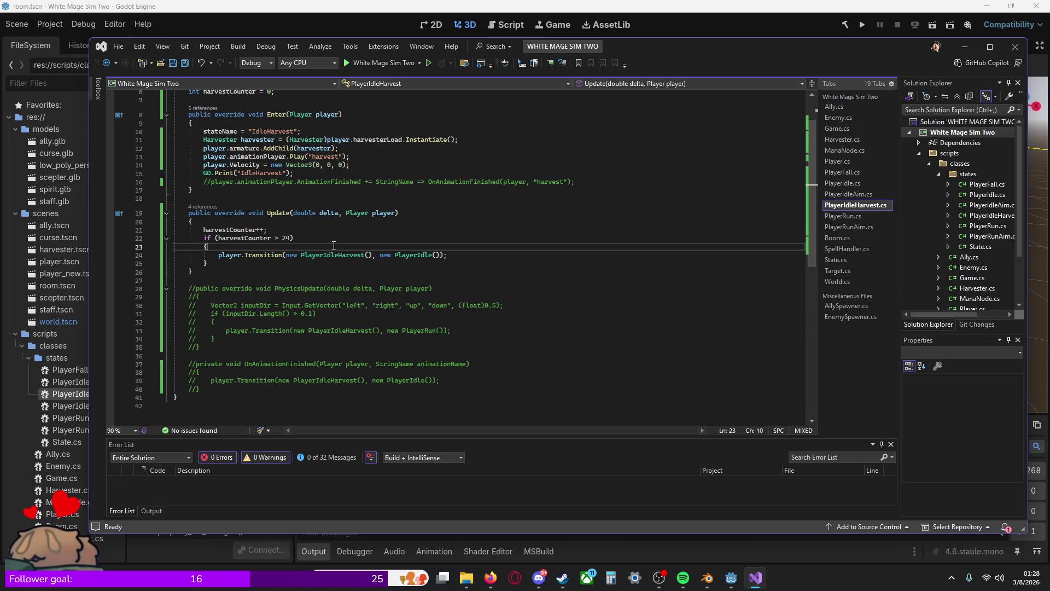
- Review the Enter and Update methods of PlayerIdleHarvest.cs line by line
click(257, 267)
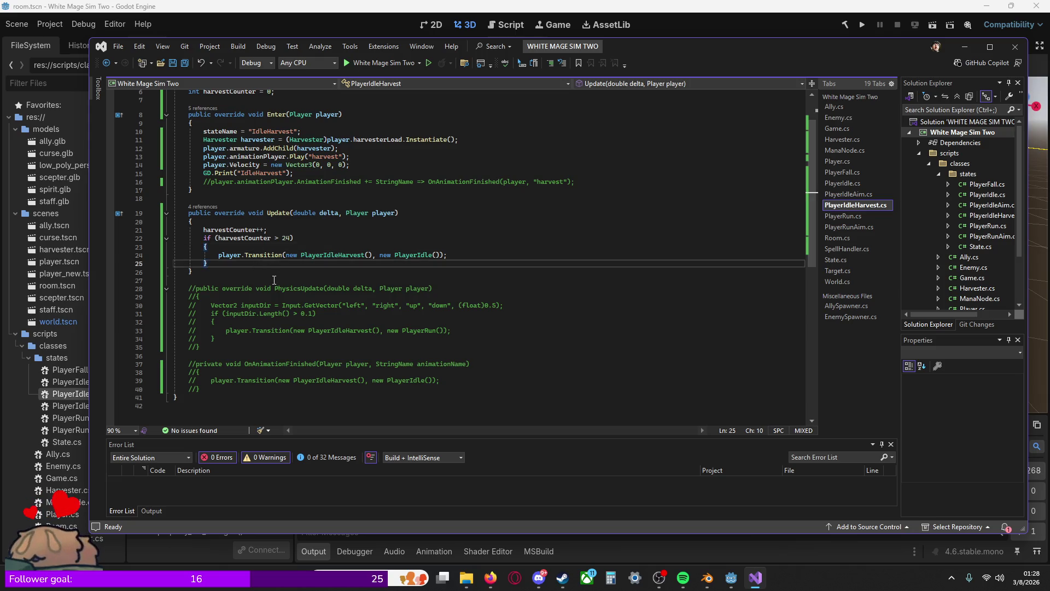
scroll(274, 280, up, 2)
click(328, 223)
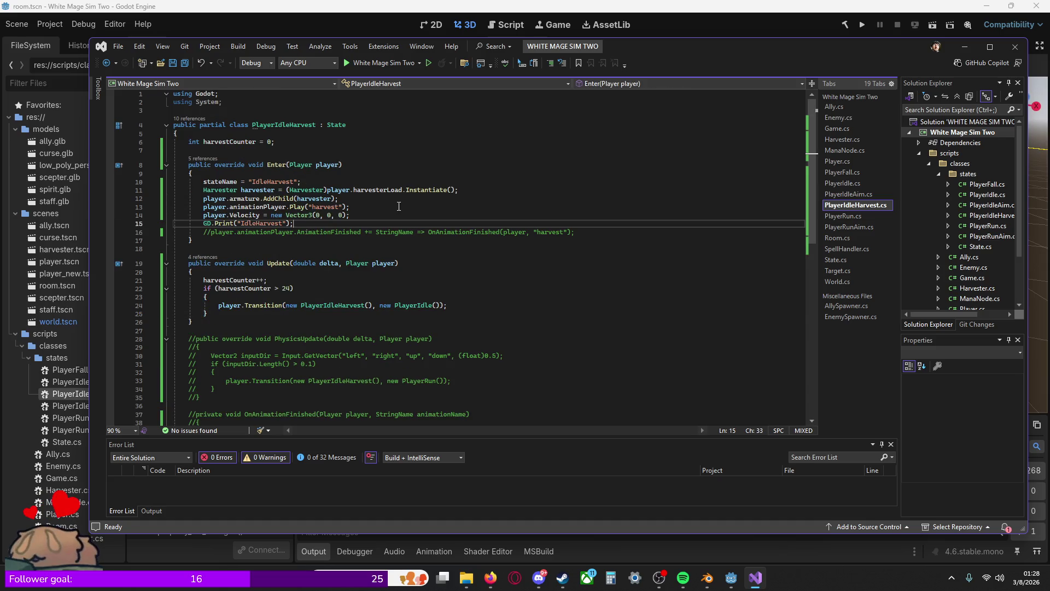
click(451, 197)
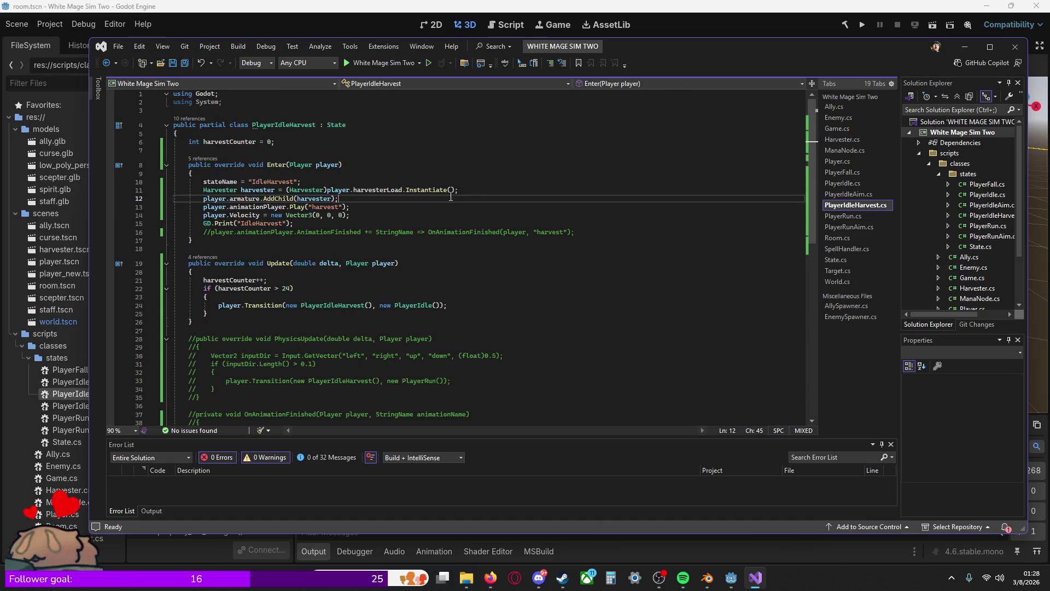
click(473, 183)
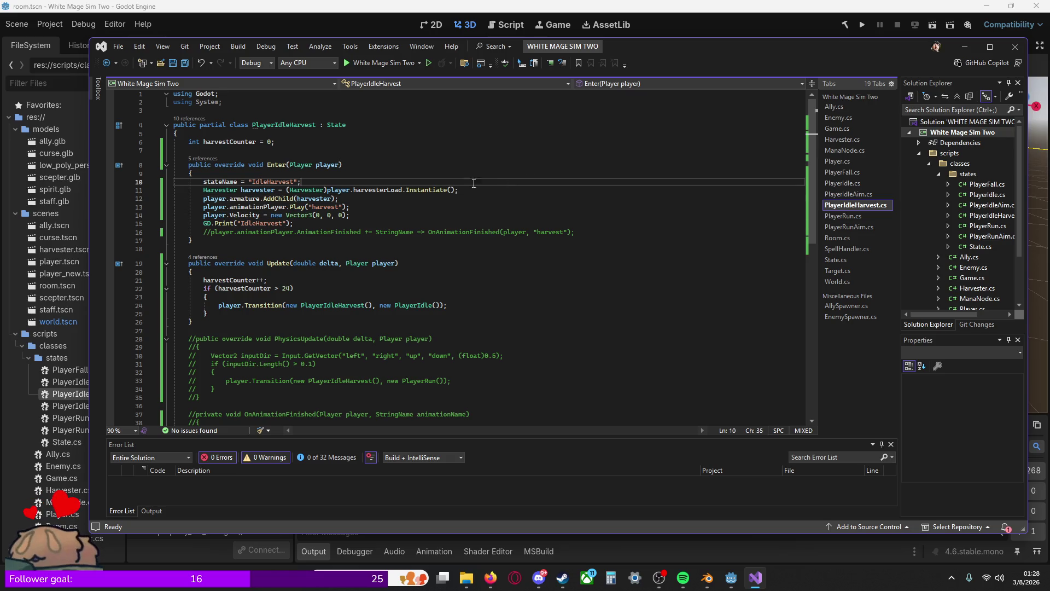
click(307, 141)
click(378, 208)
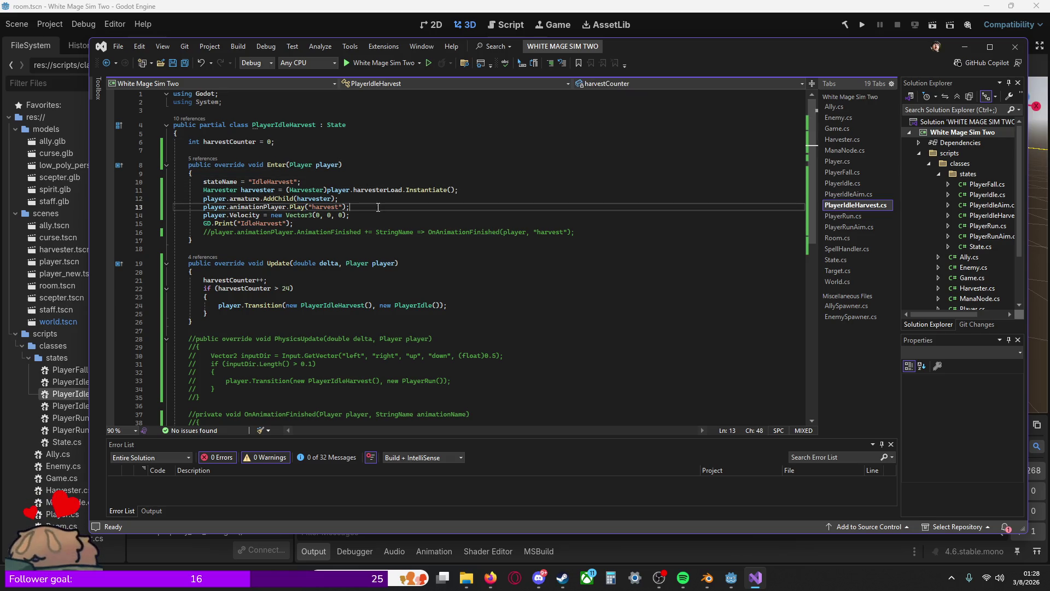
click(395, 251)
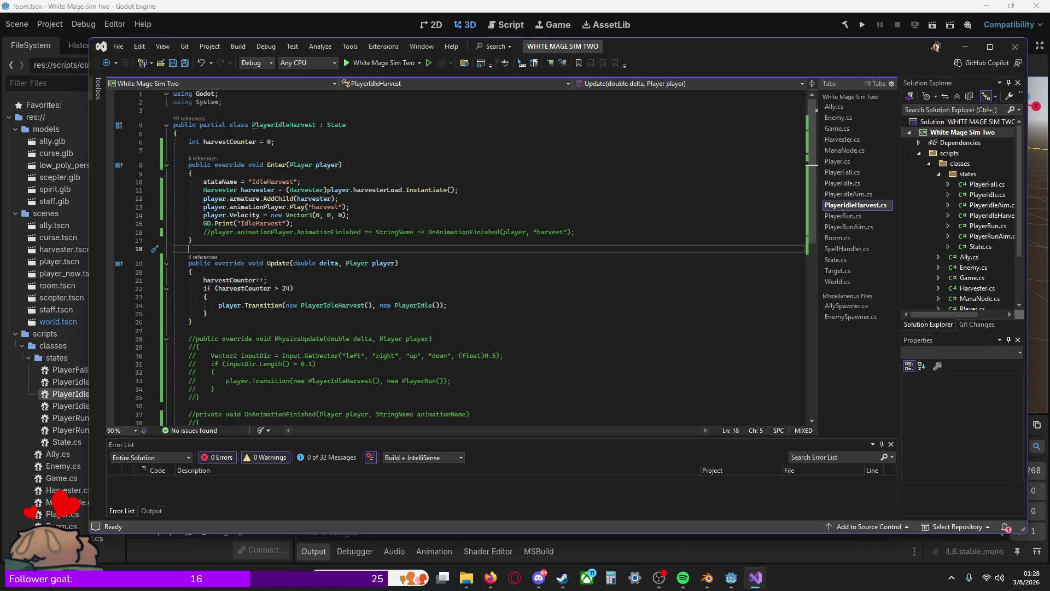
- Check the browser, then return and save all changed files in Visual Studio
key(alt+Tab)
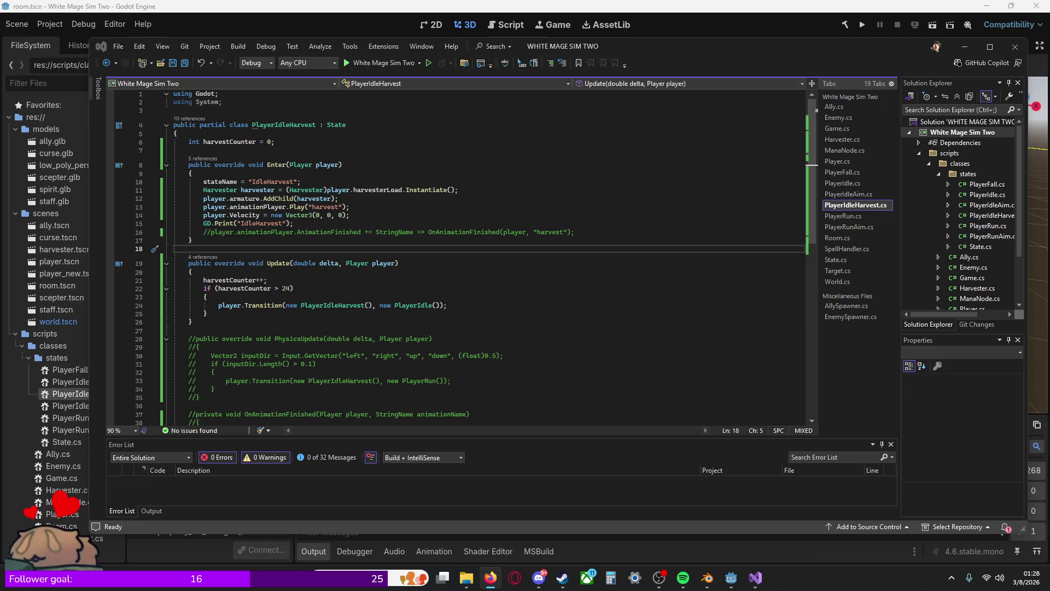
click(356, 198)
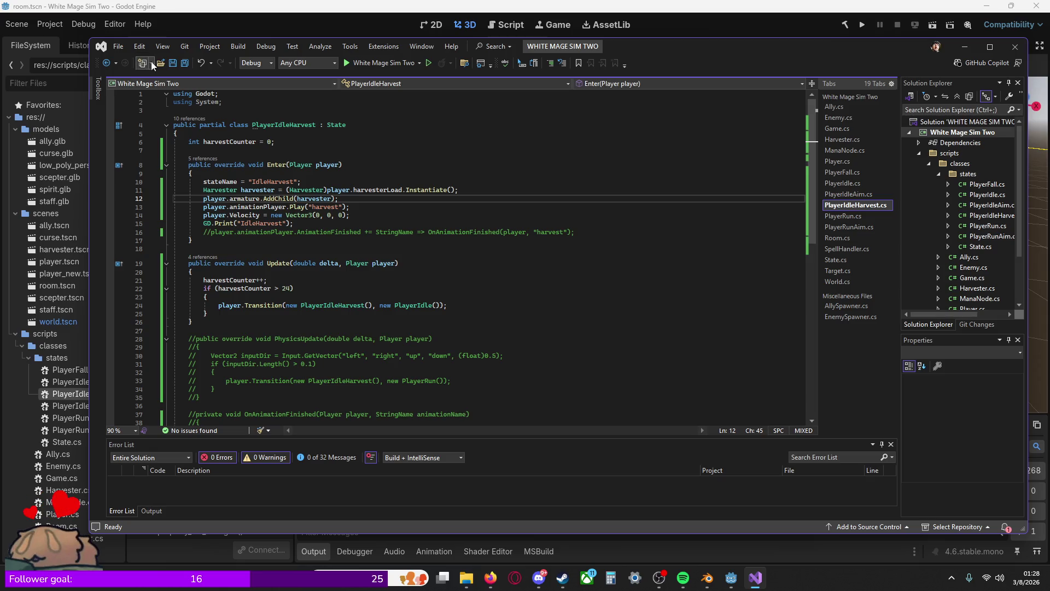
click(185, 63)
- Launch the game, close the debug window, maximize the Godot editor and run again
click(965, 47)
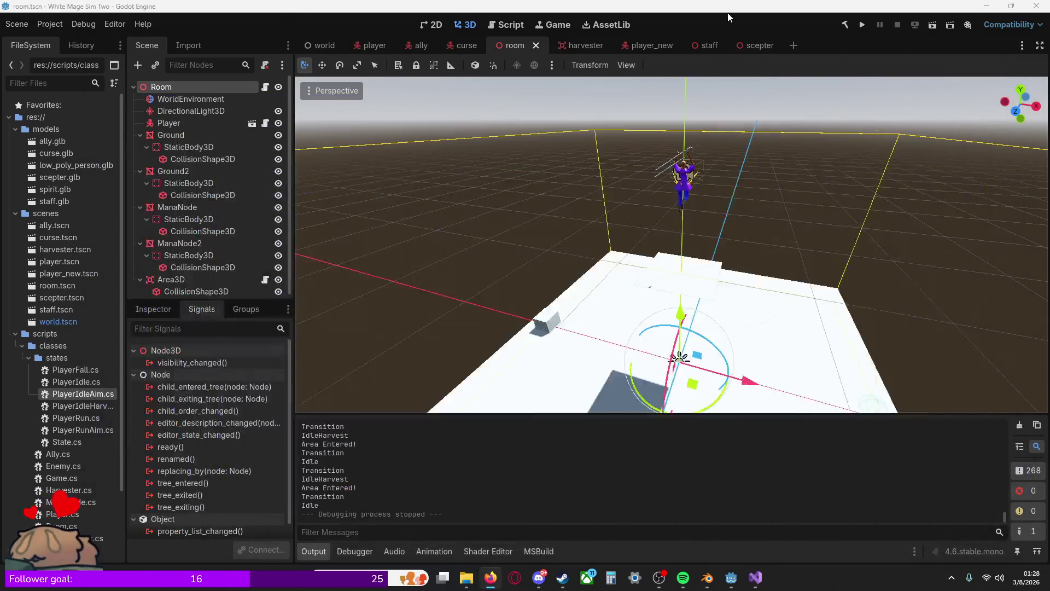
click(862, 25)
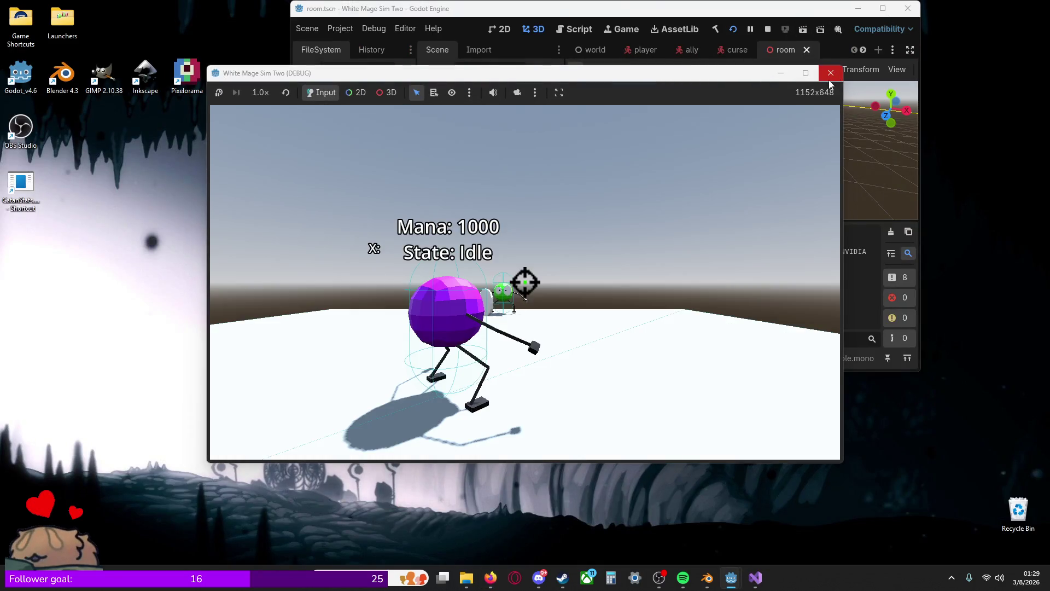
click(832, 72)
click(881, 9)
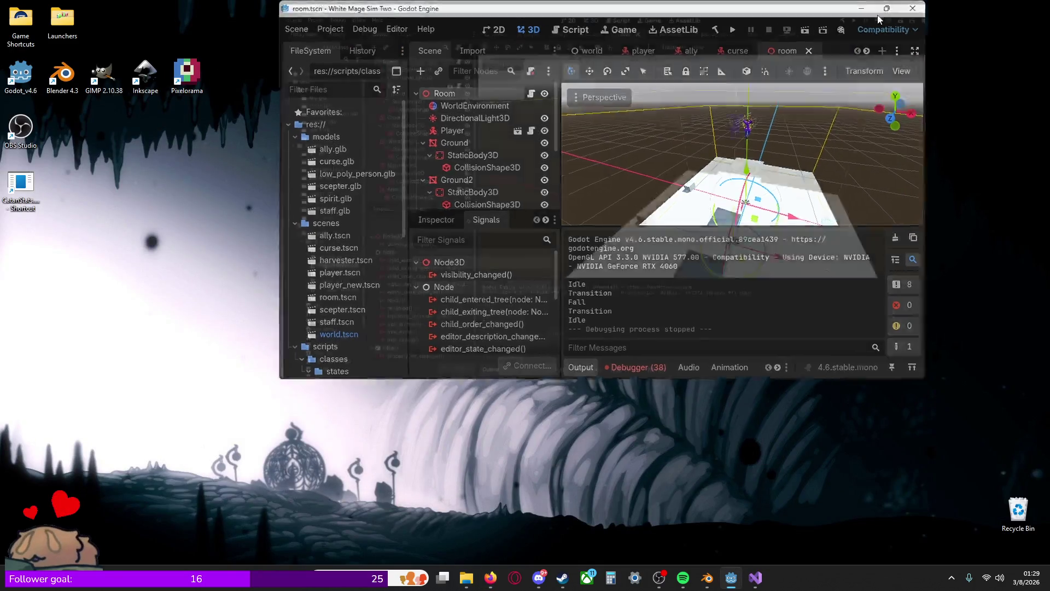
click(930, 27)
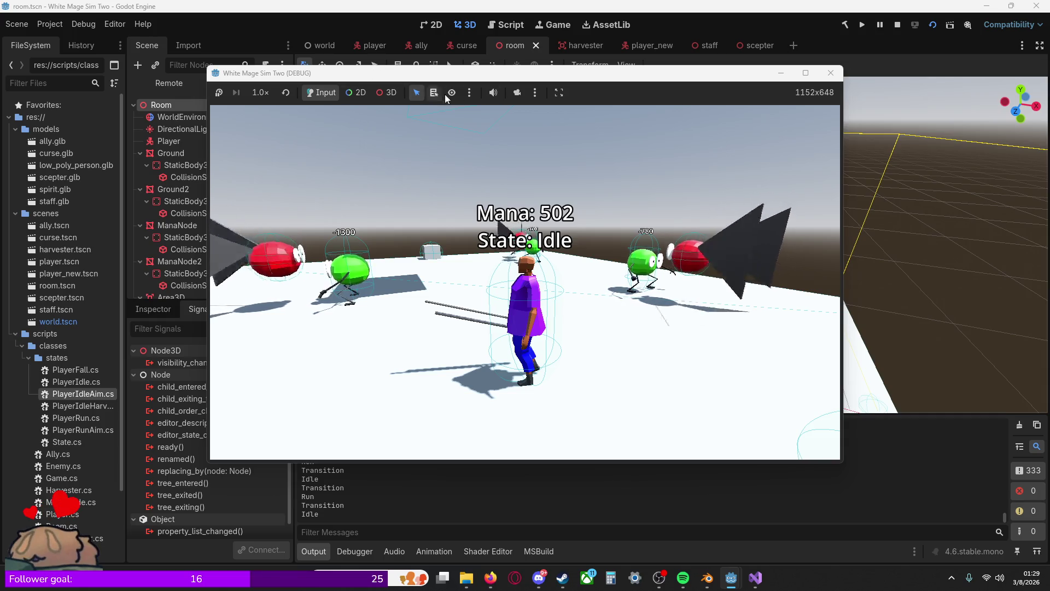
- Move the game window aside, watch the State label, then stop the game
drag(514, 73, 543, 103)
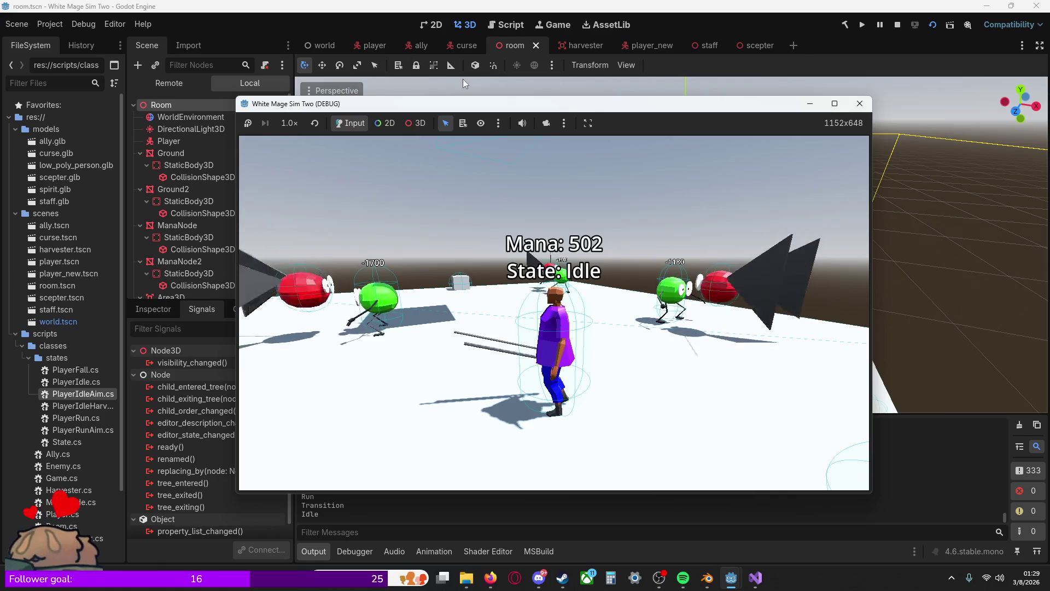
drag(560, 106, 566, 113)
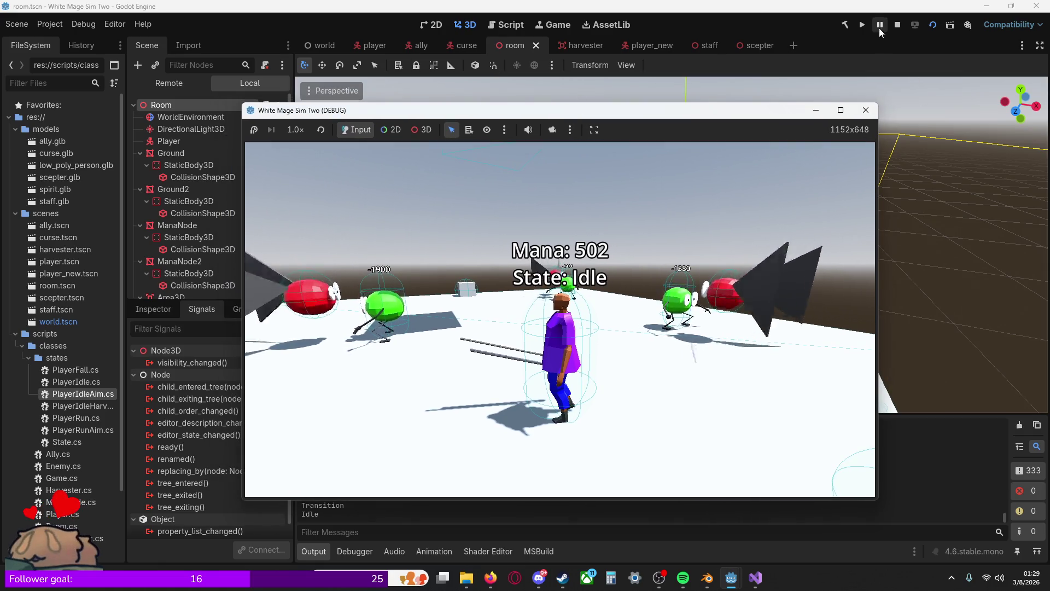
click(898, 24)
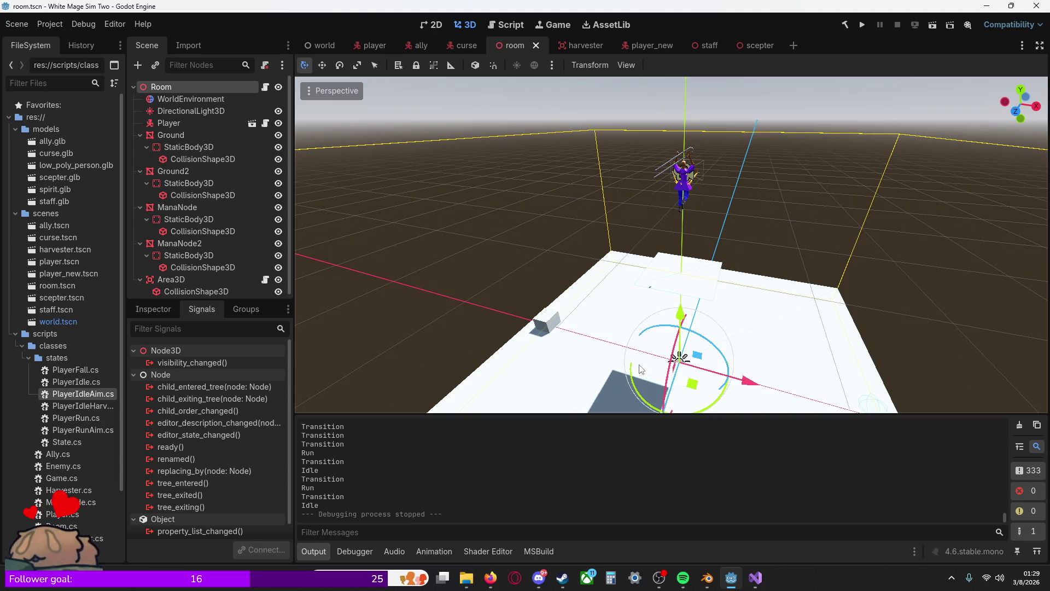
- Bring the Blender window to the front from the taskbar
mouse_move(759, 579)
scroll(691, 209, up, 3)
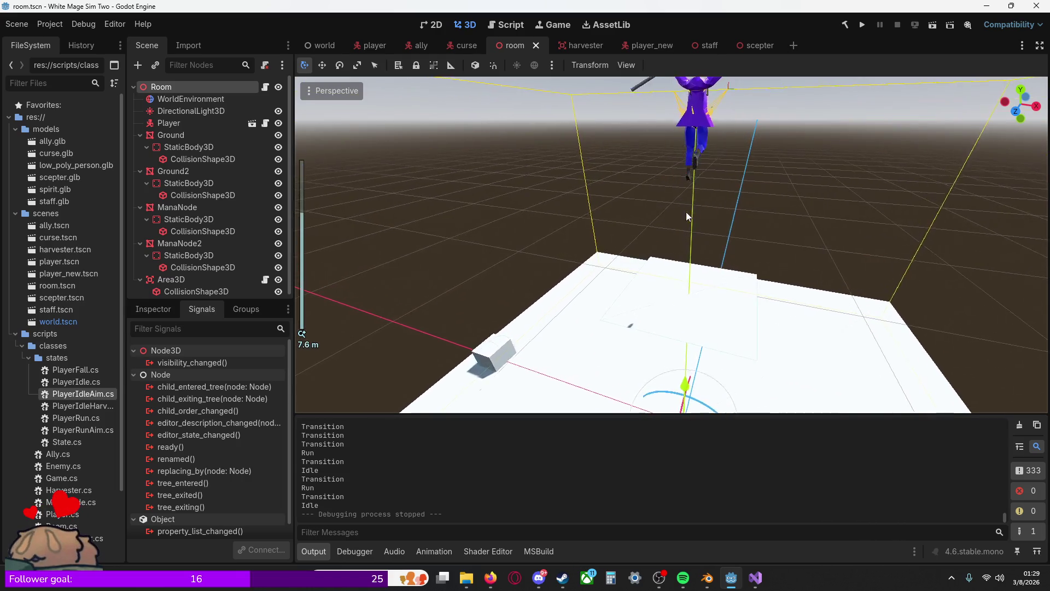
scroll(631, 212, down, 4)
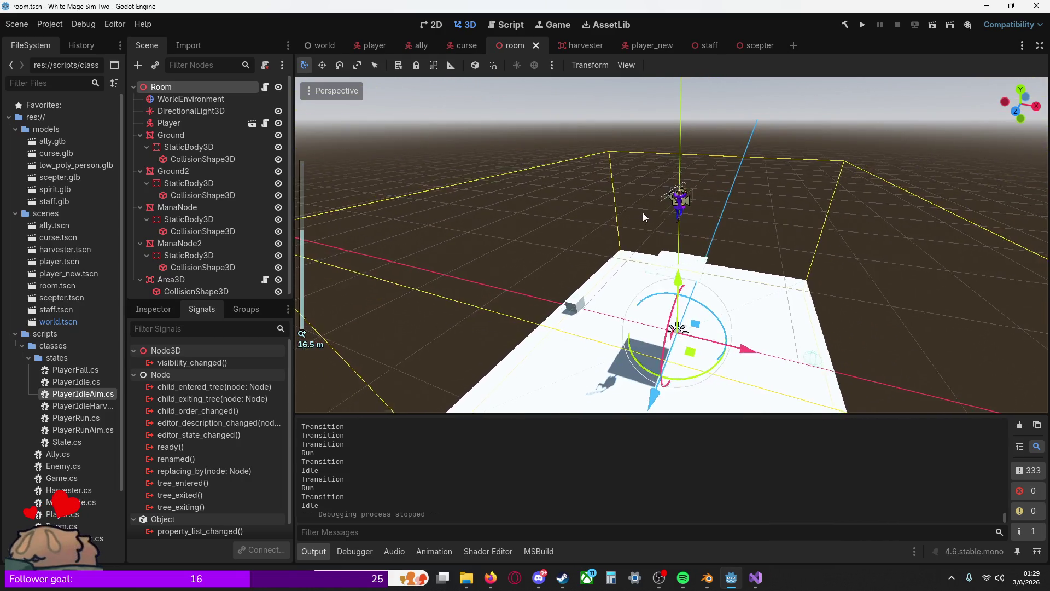
scroll(656, 219, up, 2)
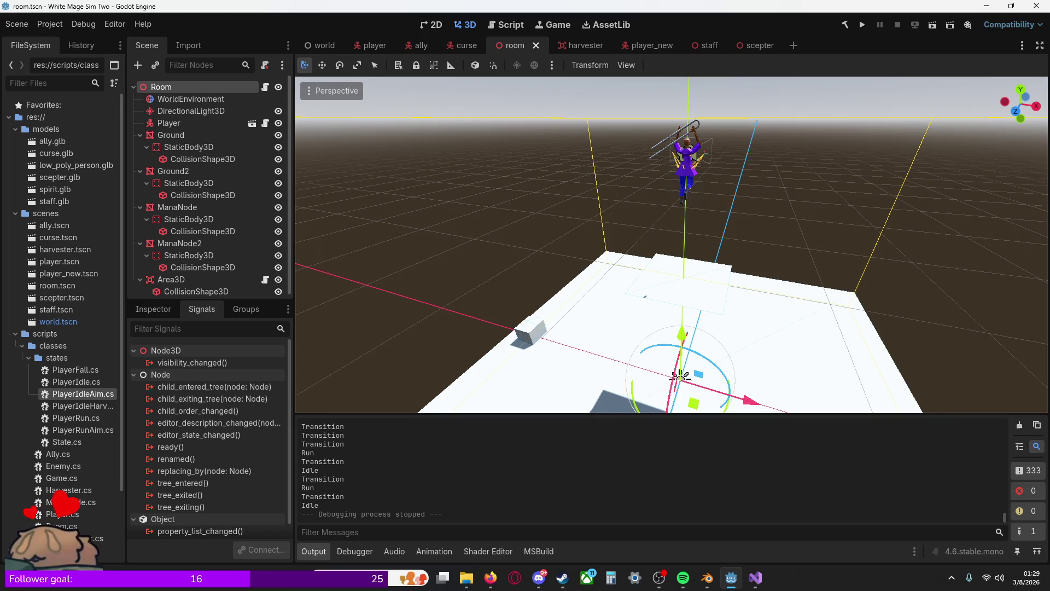
click(707, 579)
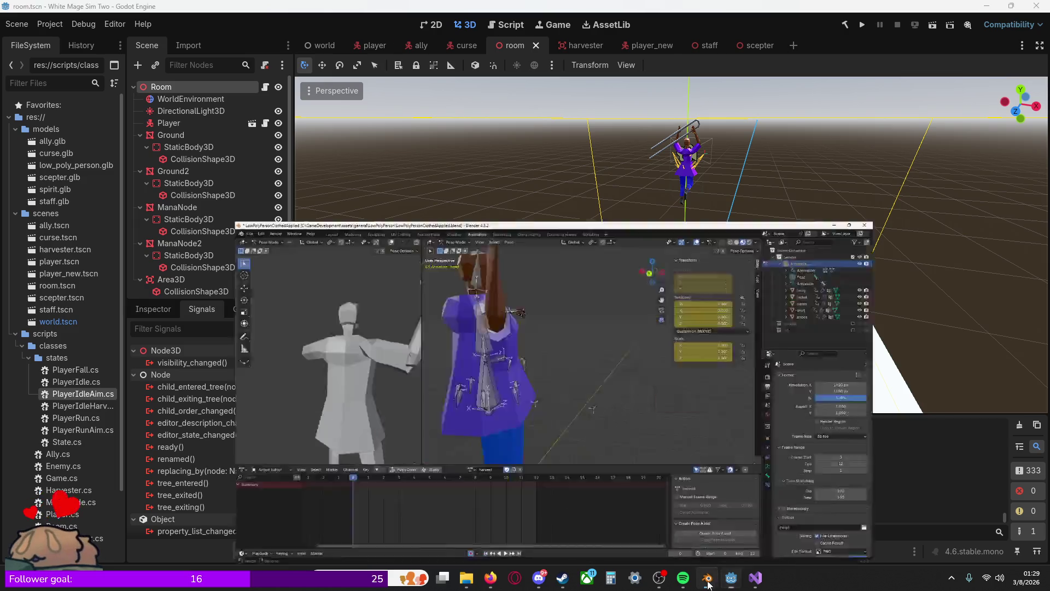
- Orbit around the character and select the Armature object in the Layout workspace
scroll(637, 295, down, 5)
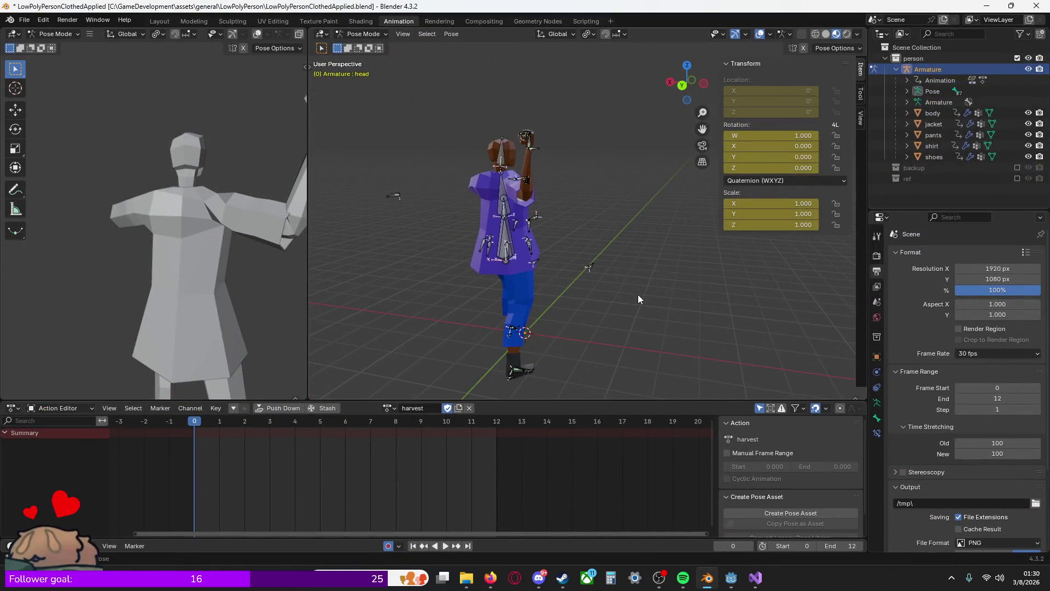
scroll(610, 287, up, 3)
mouse_move(643, 299)
mouse_down()
mouse_move(636, 285)
mouse_move(537, 281)
mouse_move(584, 316)
mouse_up()
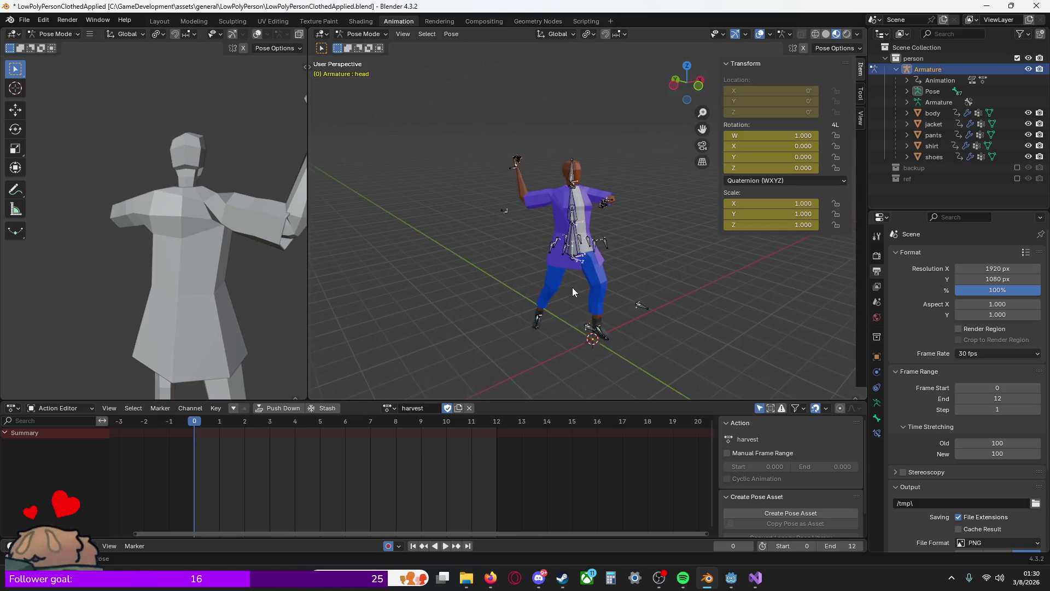
scroll(574, 289, up, 2)
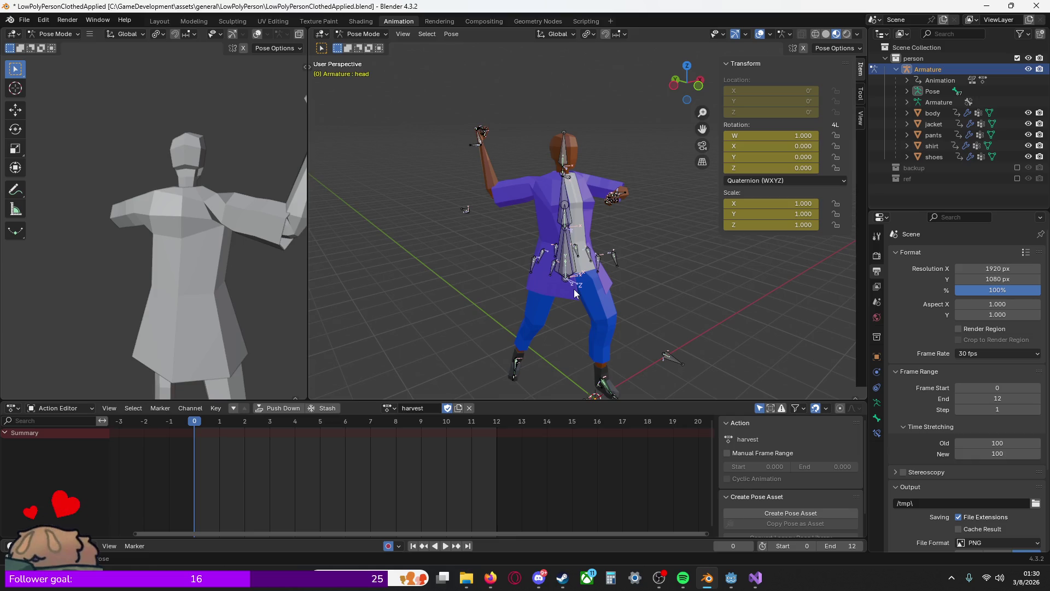
scroll(616, 268, up, 4)
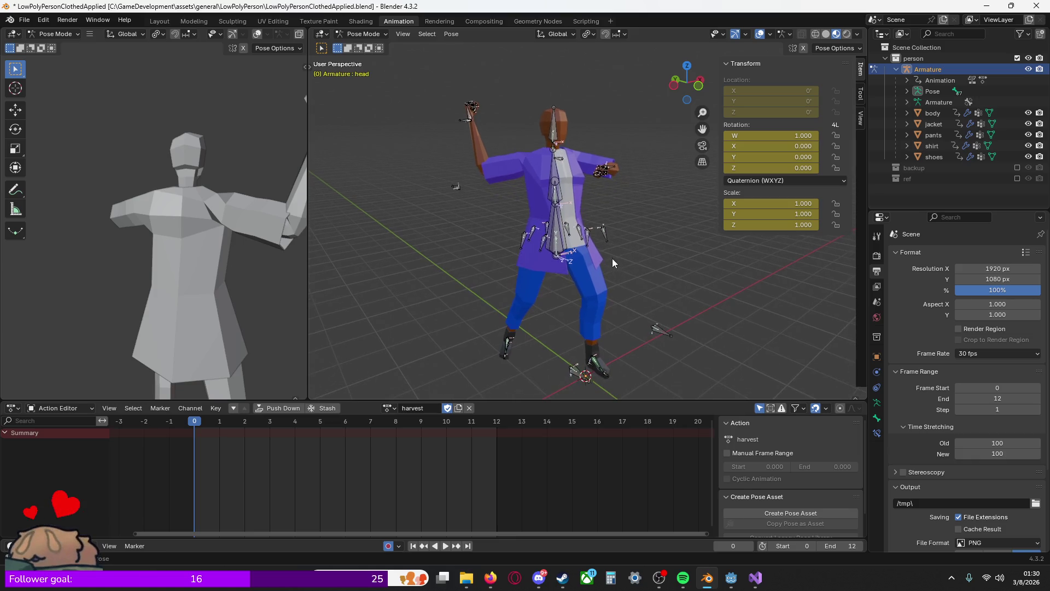
scroll(615, 267, down, 3)
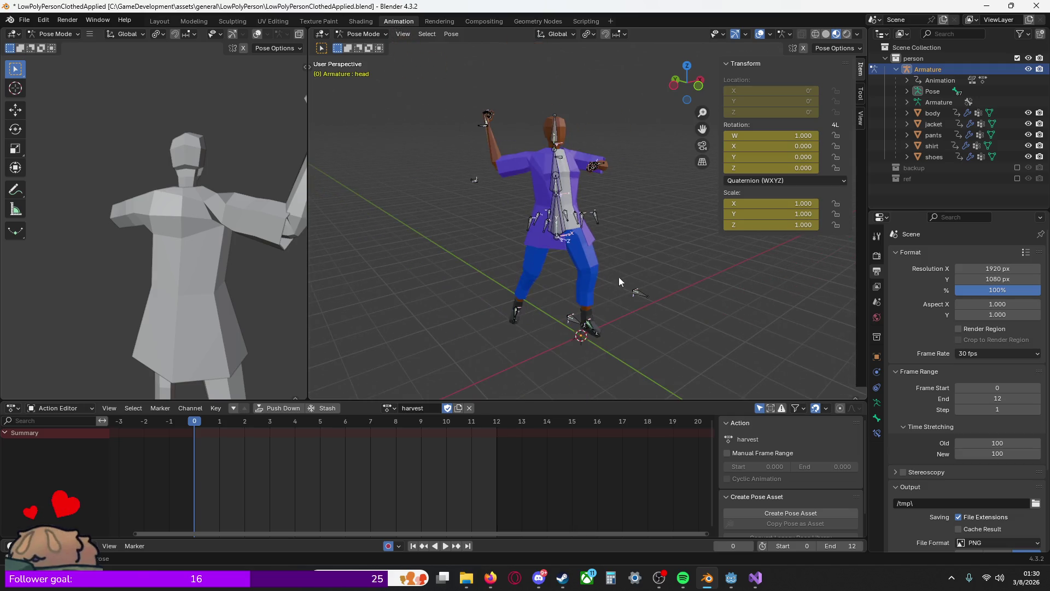
scroll(612, 264, down, 1)
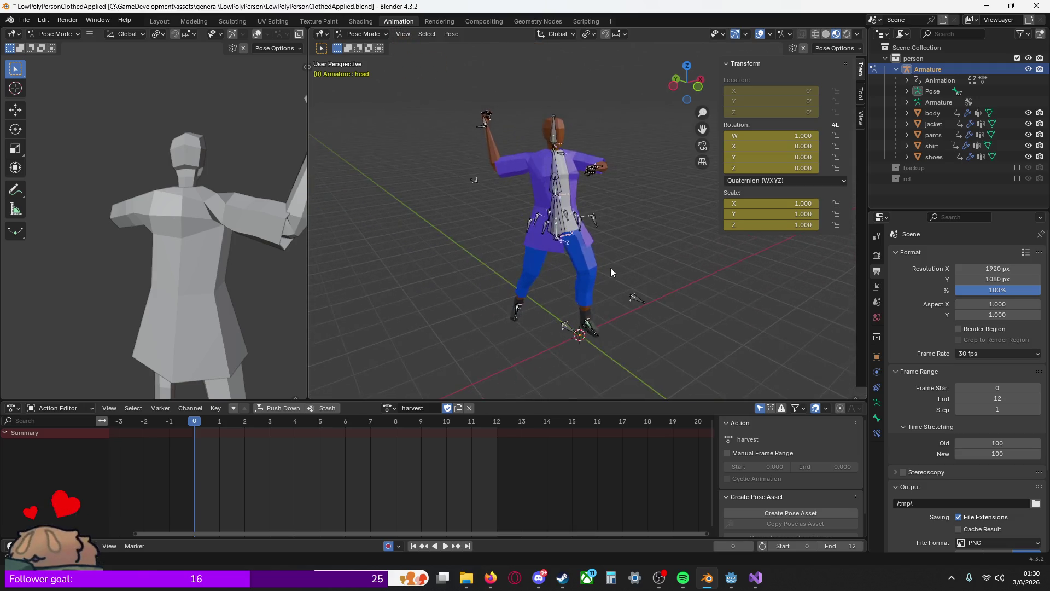
click(160, 21)
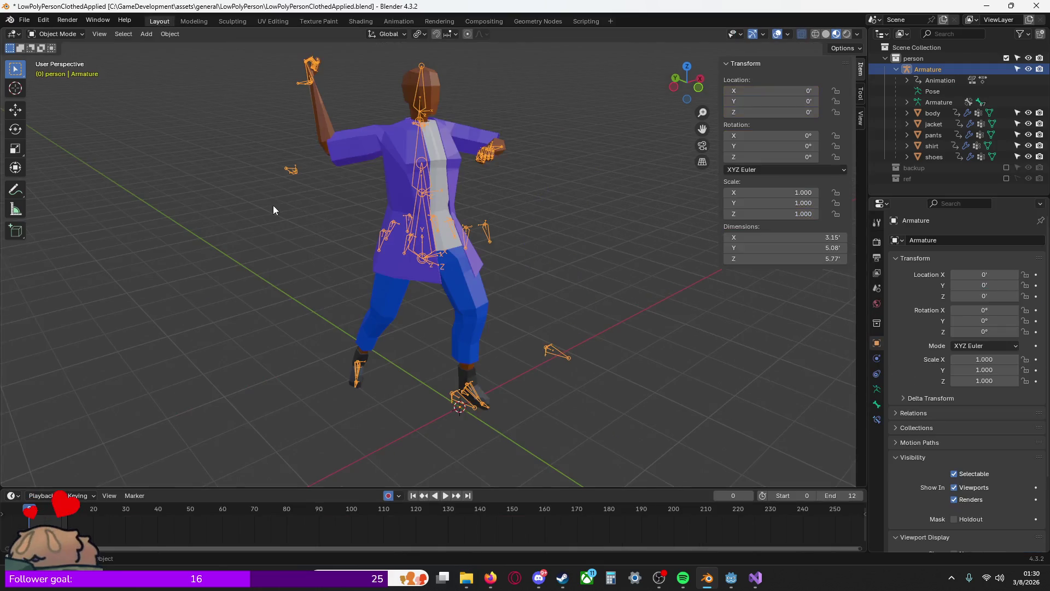
click(521, 278)
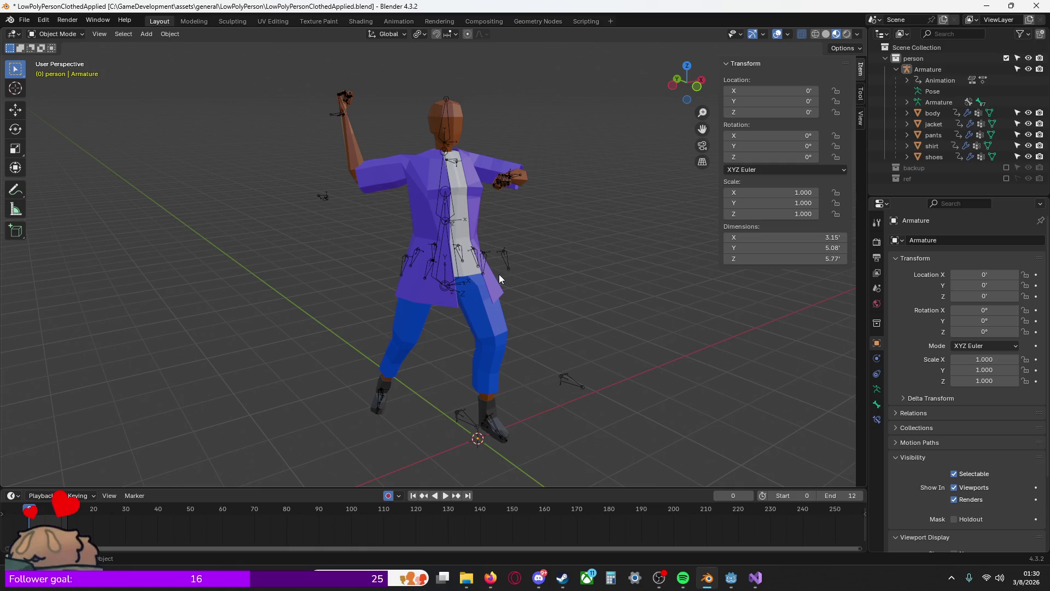
mouse_move(492, 280)
mouse_down()
mouse_move(557, 280)
mouse_move(489, 290)
mouse_move(525, 269)
mouse_move(470, 290)
mouse_move(491, 250)
mouse_up()
click(464, 141)
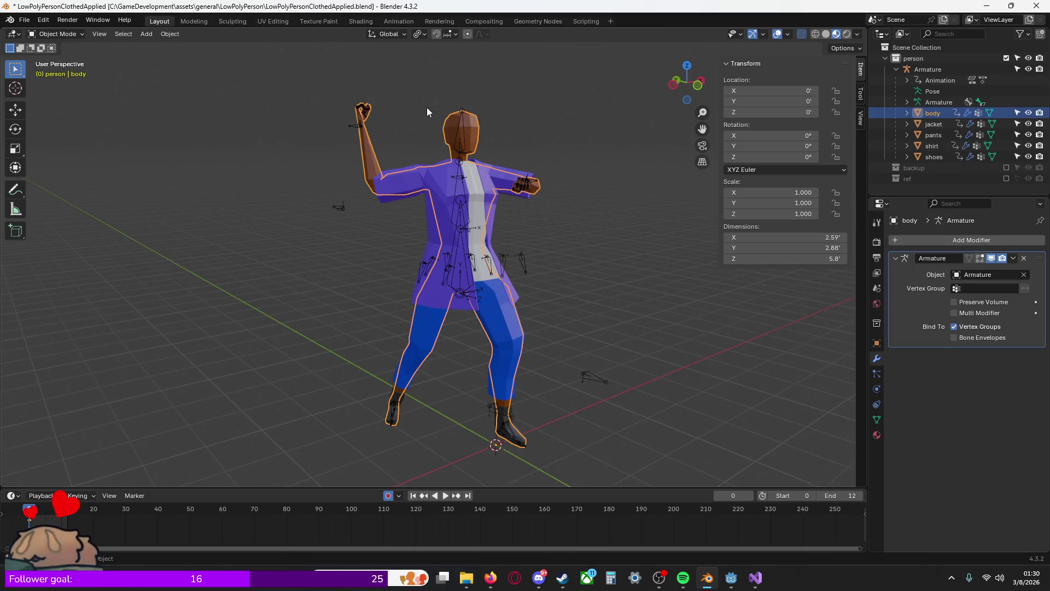
click(462, 112)
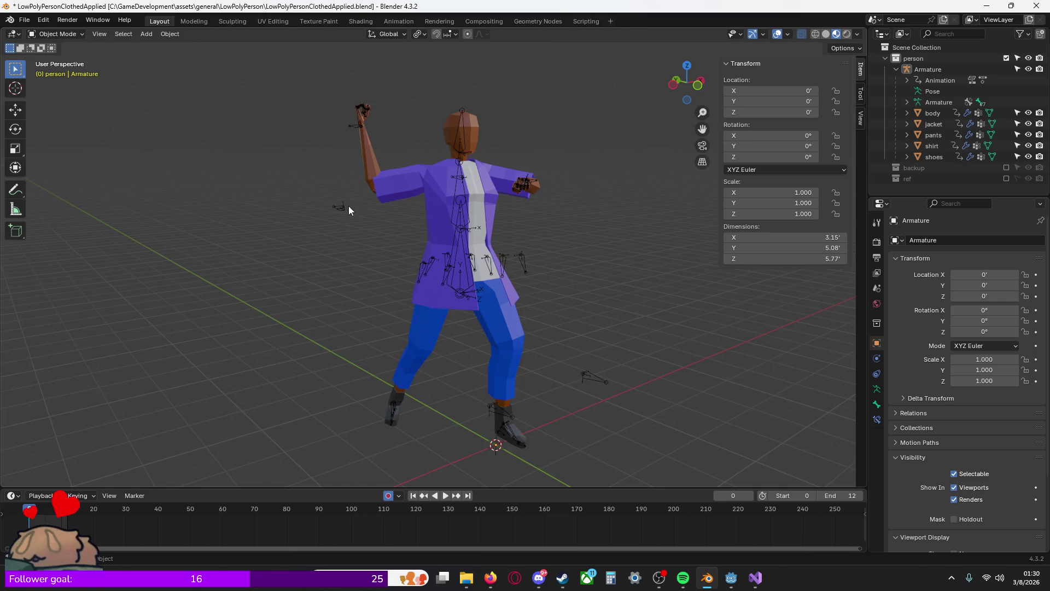
- Put the armature in Pose Mode, switch to the Animation workspace and list saved actions
click(55, 34)
click(58, 72)
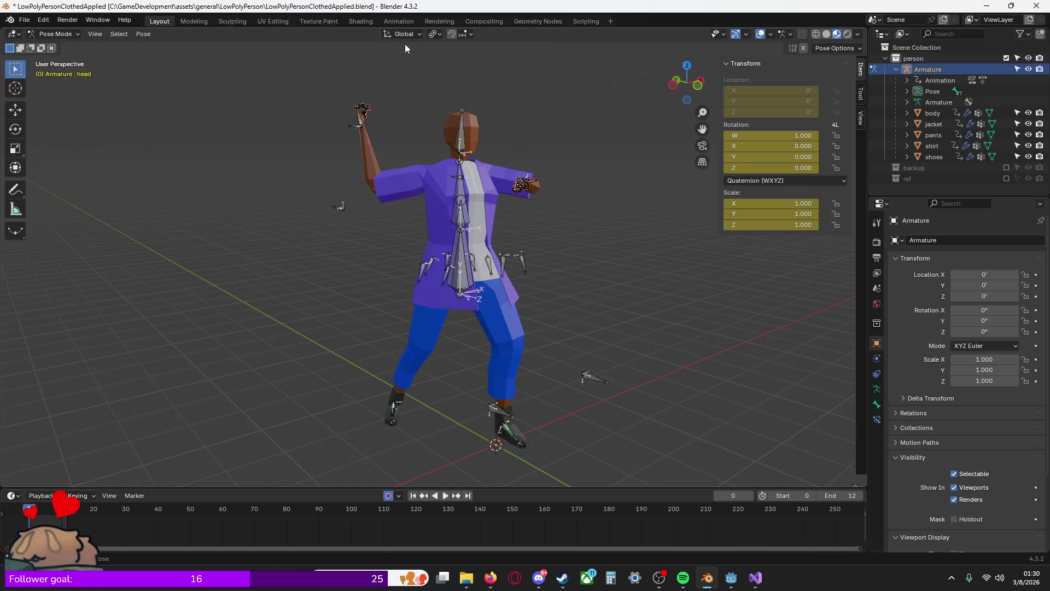
click(398, 21)
click(389, 408)
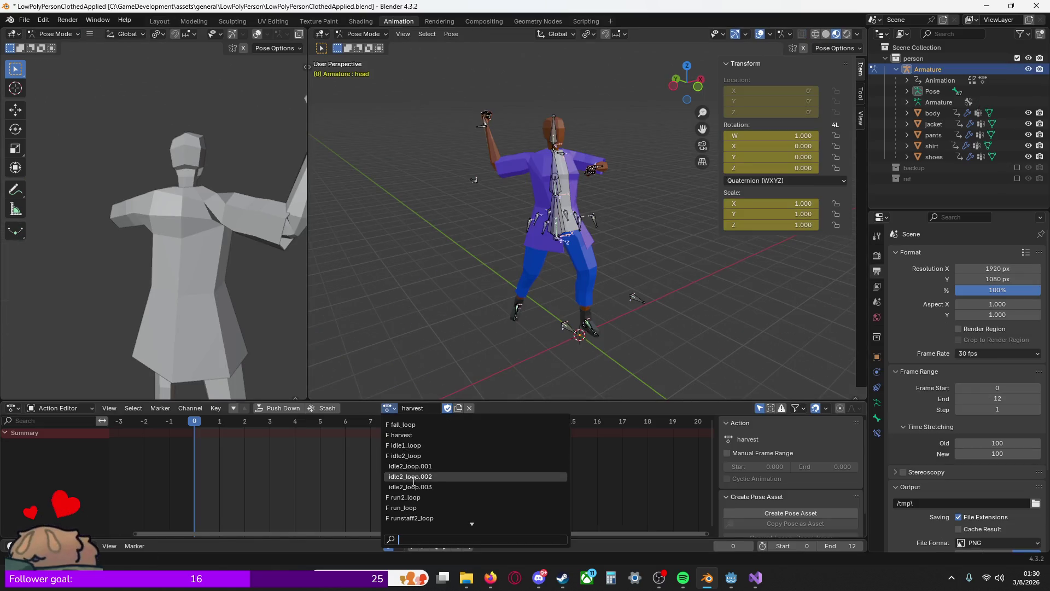
- Assign the t-posefists action to the armature in the Action Editor
scroll(410, 517, down, 3)
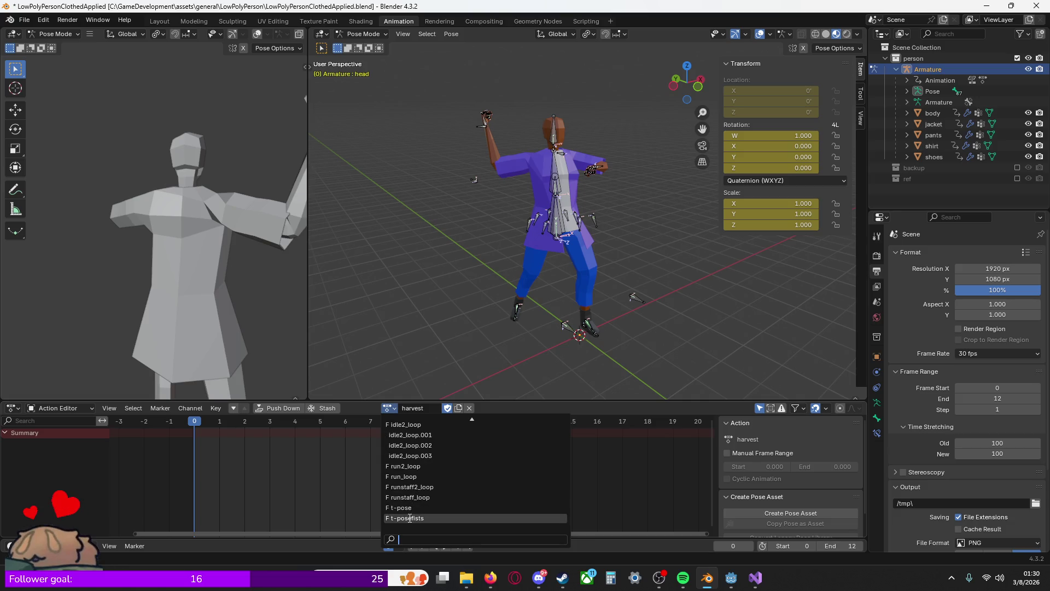
click(410, 518)
click(604, 300)
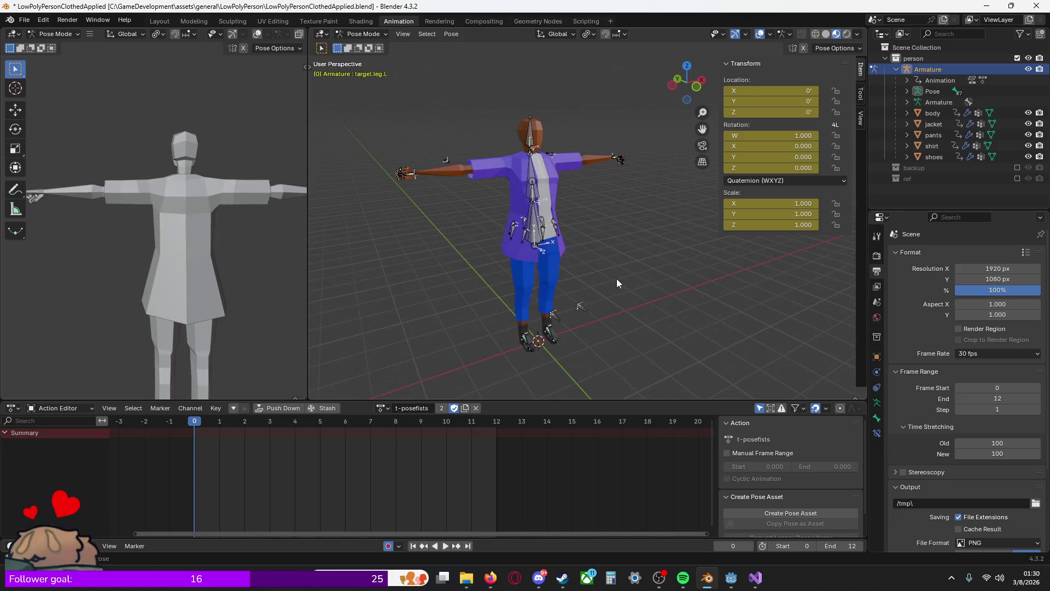
scroll(590, 252, up, 5)
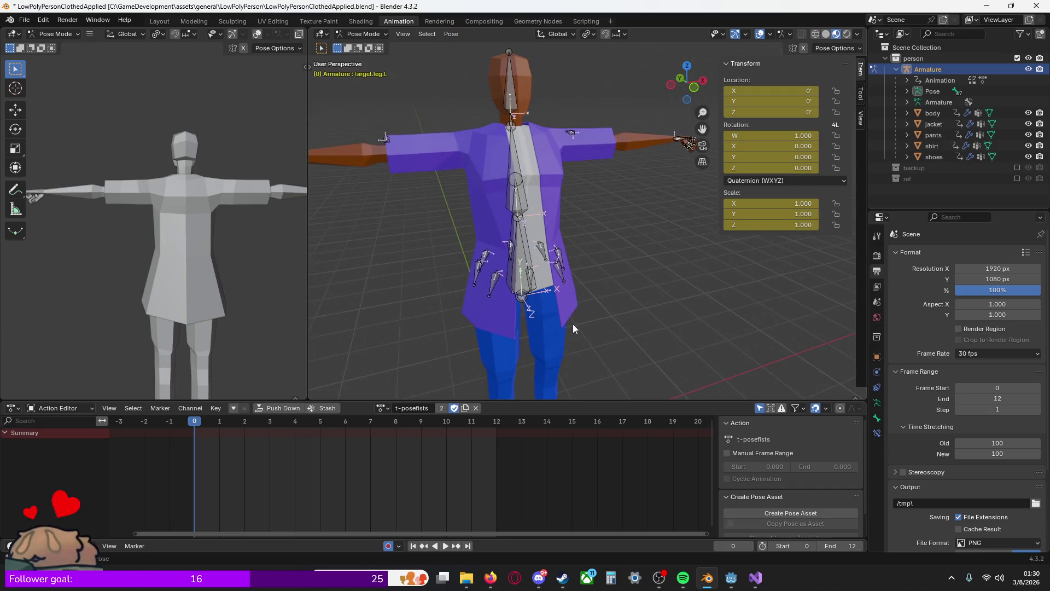
scroll(573, 328, down, 3)
scroll(580, 295, up, 3)
- Orbit and zoom around the character to inspect the fists-closed T-pose
mouse_move(582, 270)
mouse_down()
mouse_move(674, 275)
mouse_move(634, 246)
mouse_move(569, 265)
mouse_move(626, 257)
mouse_move(618, 254)
mouse_up()
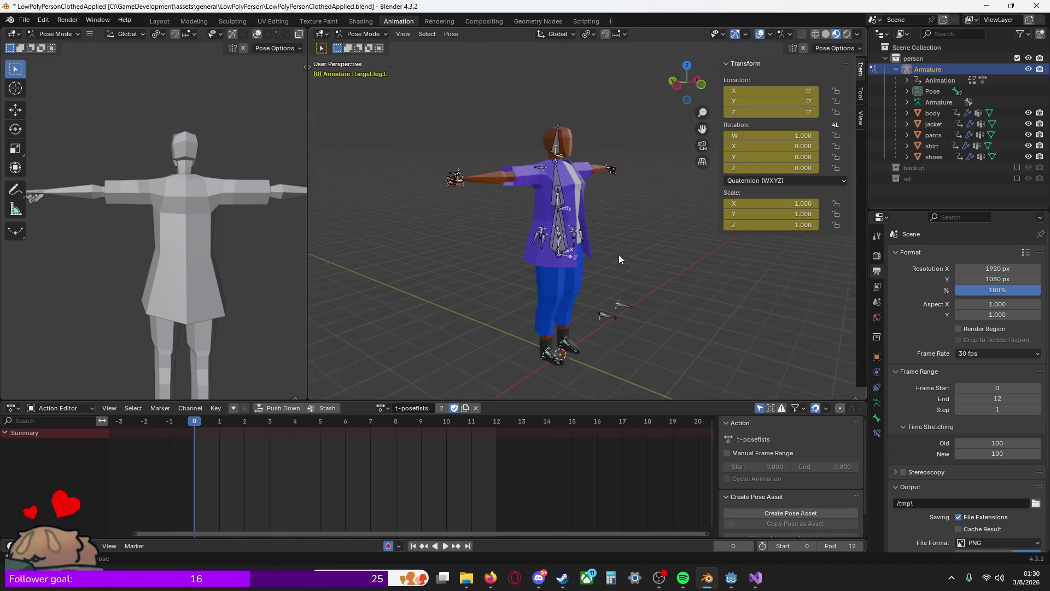
scroll(618, 255, up, 3)
mouse_move(619, 300)
mouse_down()
mouse_move(596, 286)
mouse_move(589, 316)
mouse_move(644, 319)
mouse_move(655, 313)
mouse_move(645, 300)
mouse_move(665, 293)
mouse_up()
scroll(645, 319, down, 2)
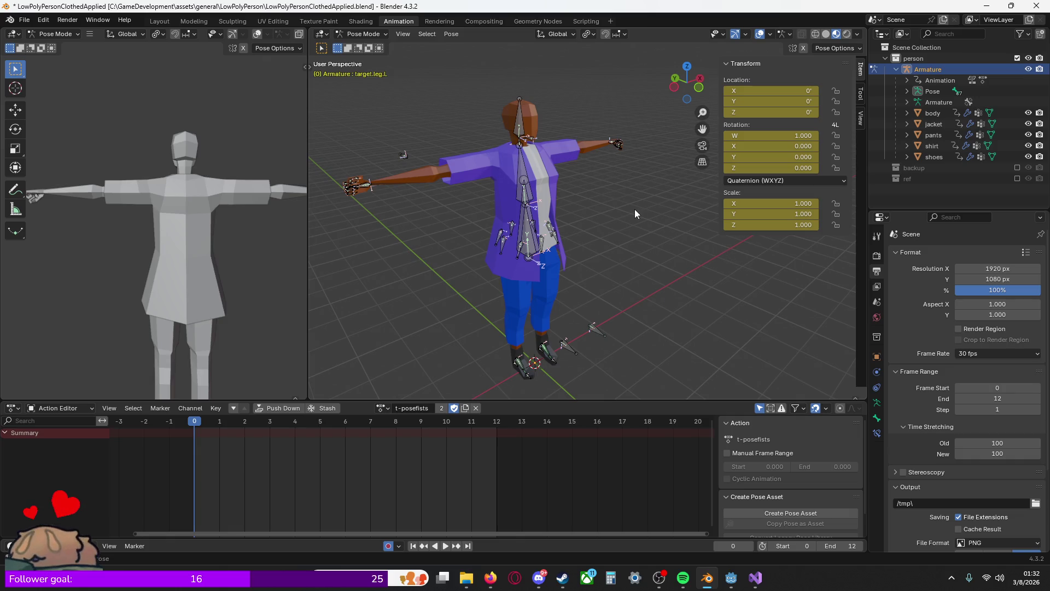
scroll(632, 240, down, 2)
scroll(594, 232, up, 5)
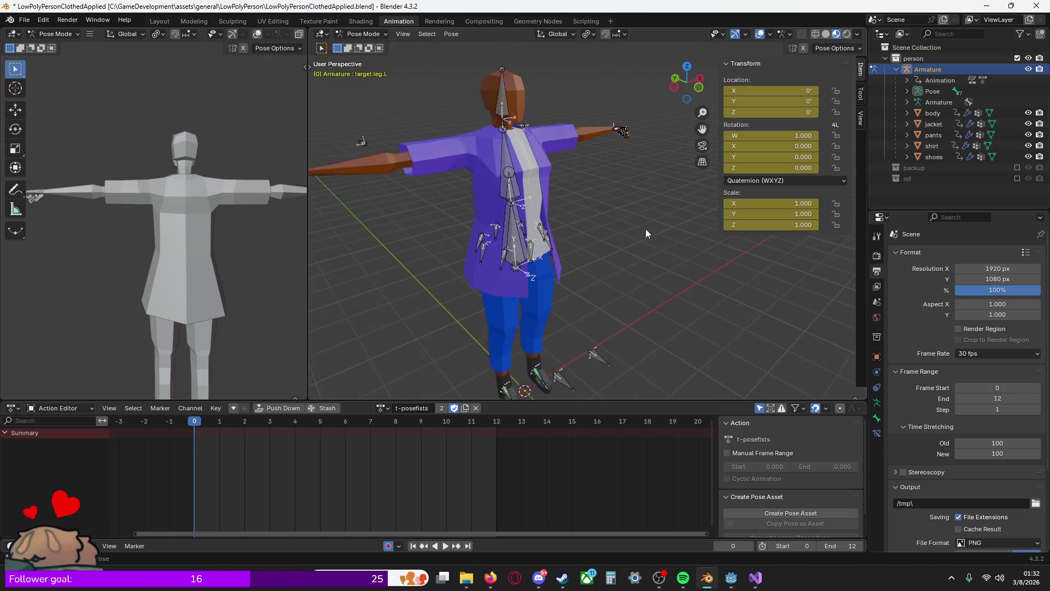
scroll(629, 251, down, 2)
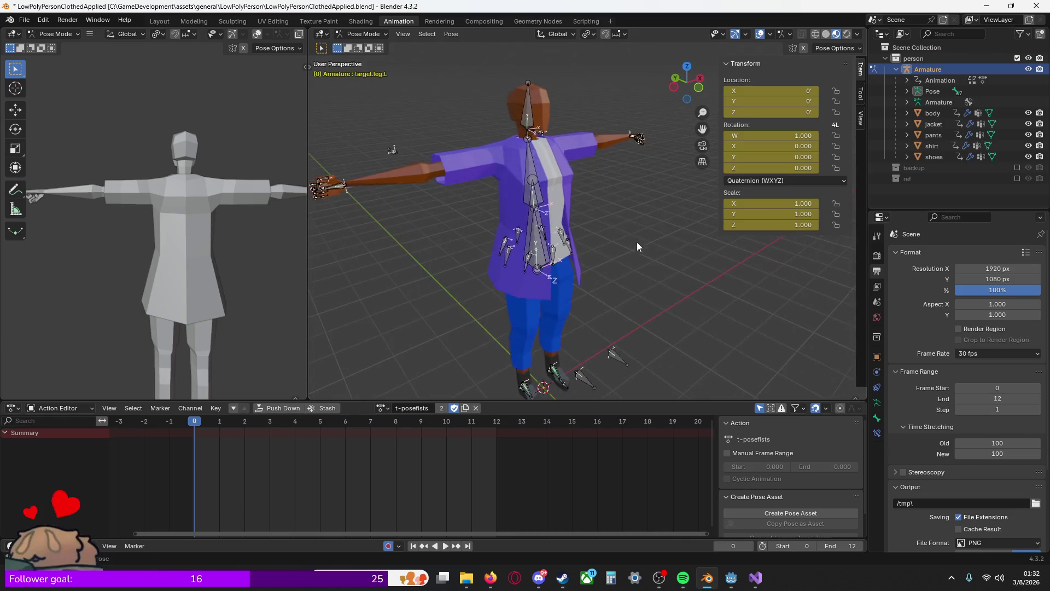
mouse_move(616, 238)
mouse_down()
mouse_move(624, 247)
mouse_move(566, 258)
mouse_move(503, 373)
mouse_up()
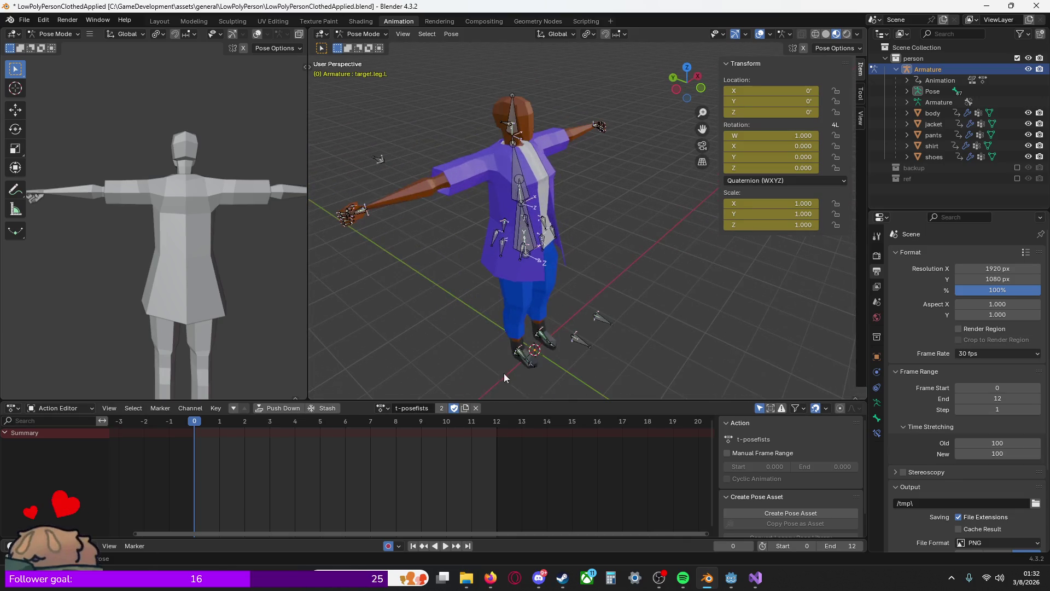
- Reopen the Action Editor's list of saved actions
click(384, 410)
drag(568, 268, 599, 279)
click(382, 408)
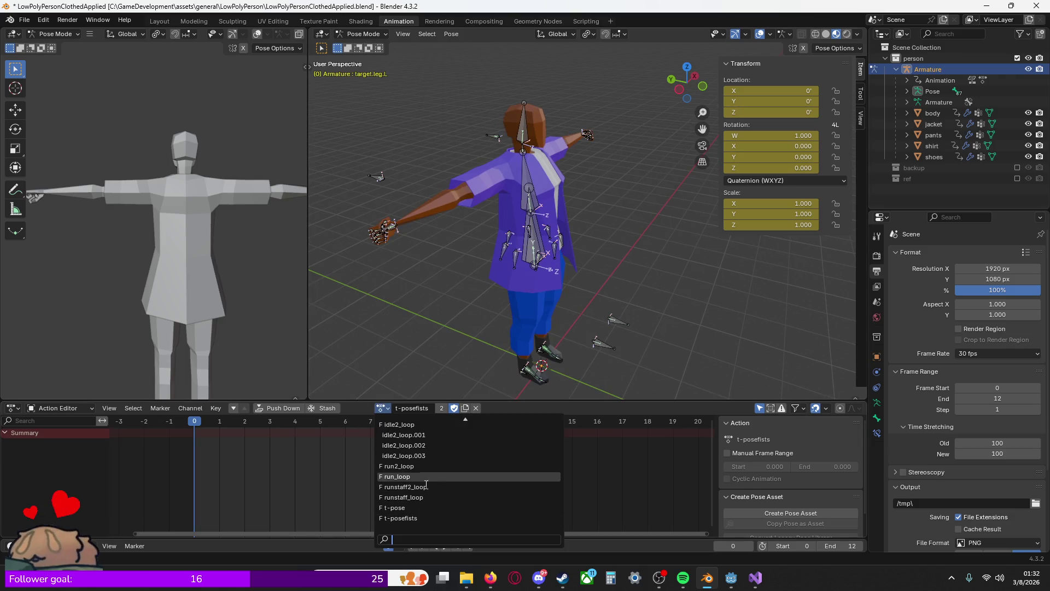
- Assign run2_loop to the armature and scrub frames 1–2 while orbiting the torso
click(415, 466)
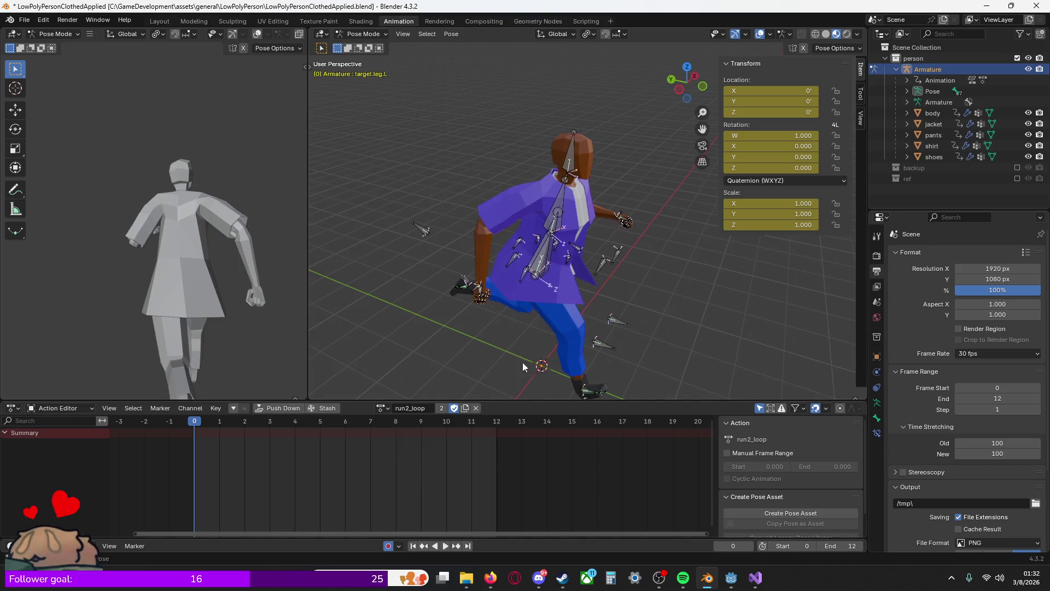
scroll(547, 275, up, 5)
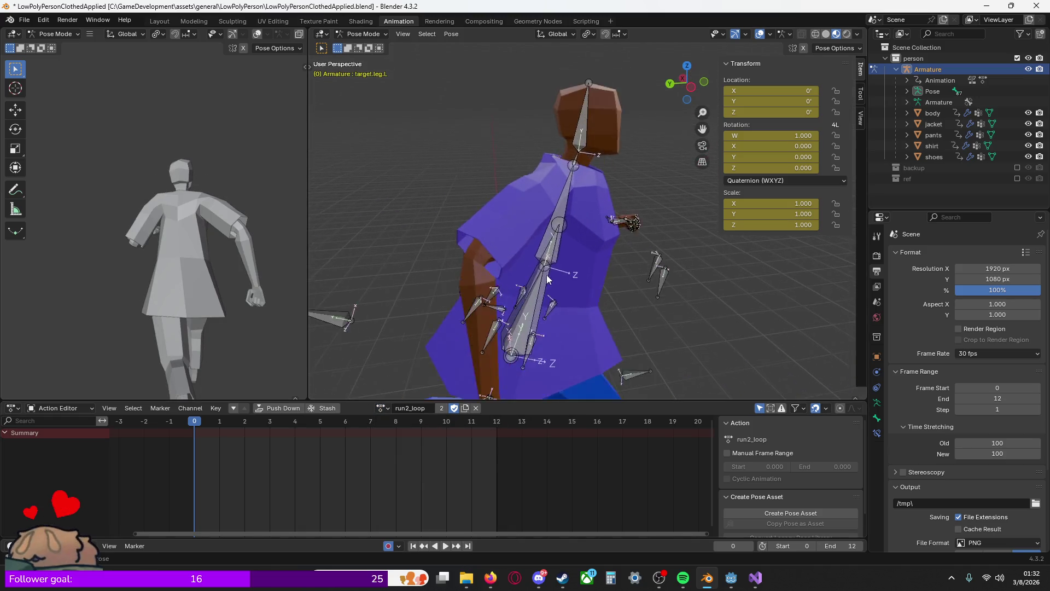
scroll(543, 286, up, 4)
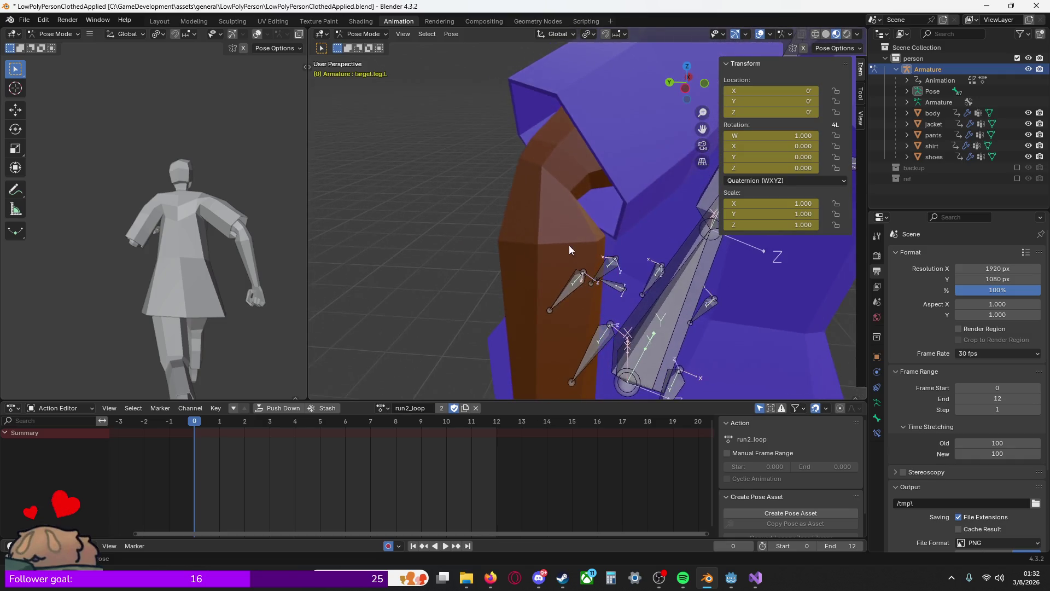
scroll(568, 245, down, 4)
mouse_move(464, 313)
mouse_down()
mouse_move(569, 303)
mouse_move(536, 279)
mouse_move(399, 357)
mouse_up()
drag(208, 420, 271, 425)
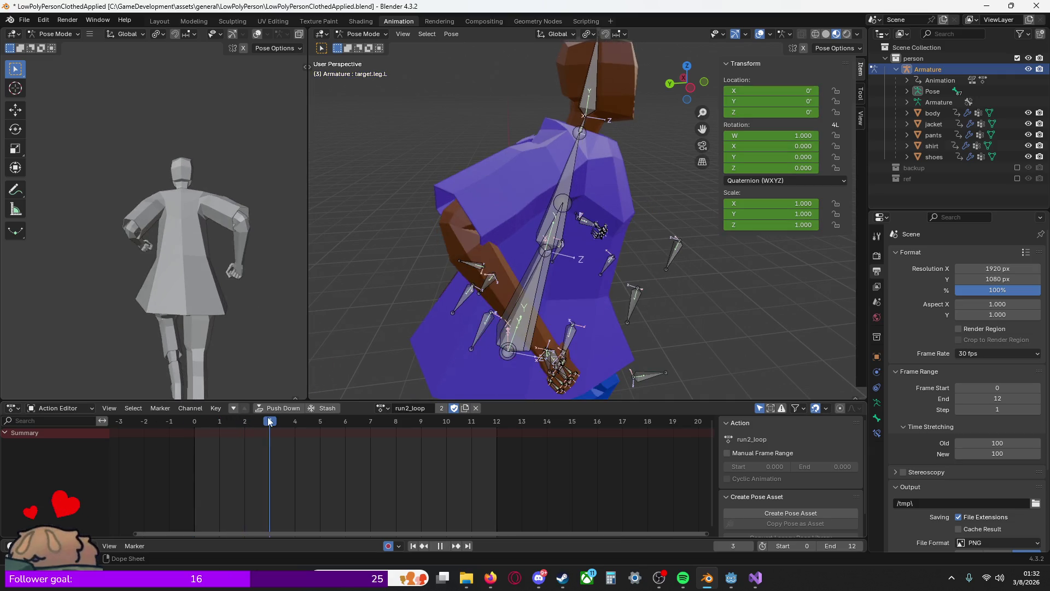
scroll(399, 257, up, 3)
drag(399, 255, 591, 238)
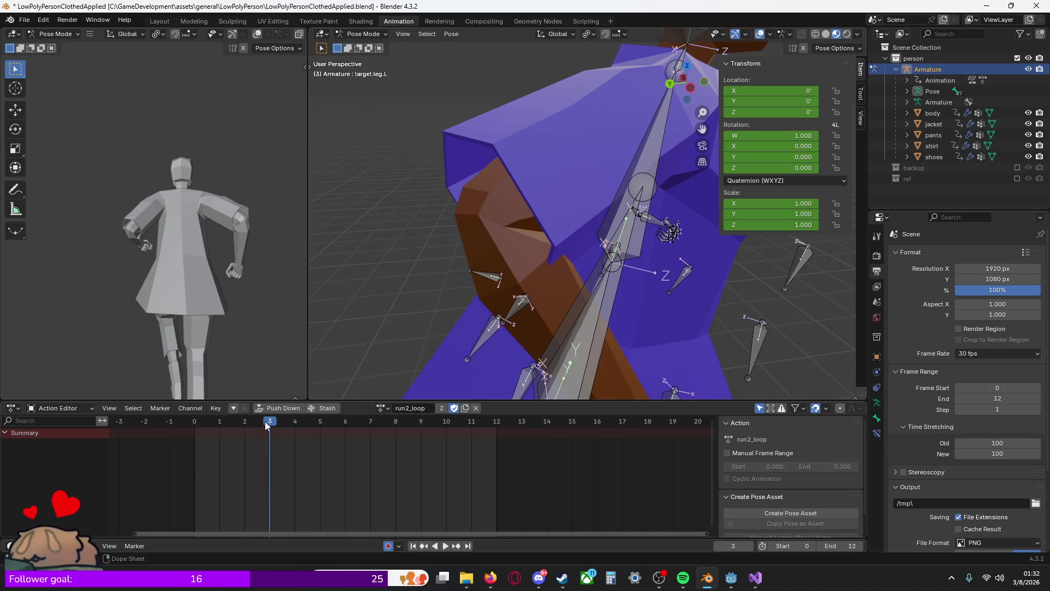
mouse_move(266, 426)
mouse_down()
mouse_move(192, 426)
mouse_move(238, 427)
mouse_up()
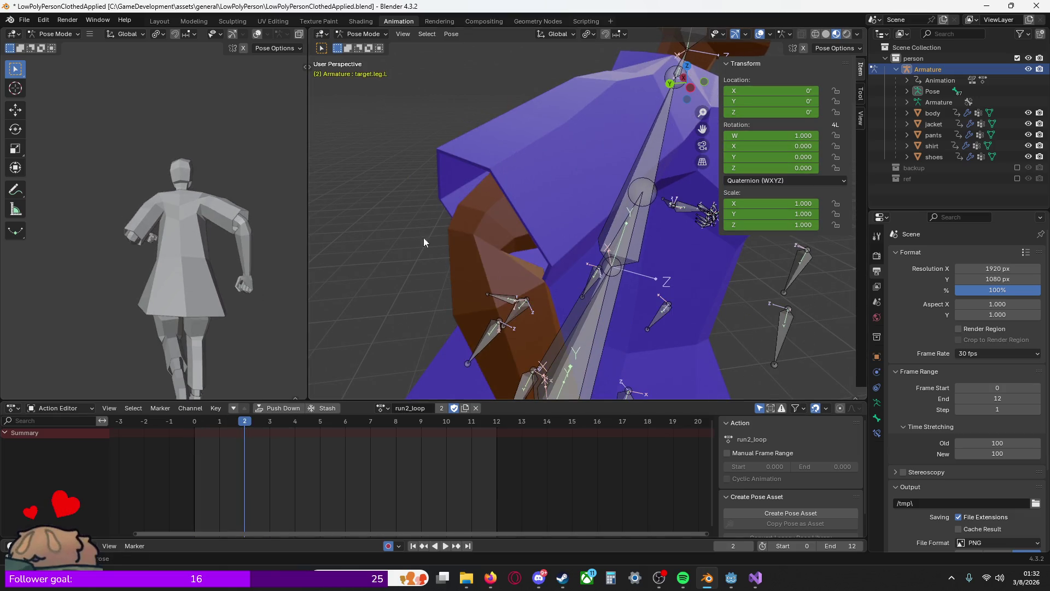
mouse_move(356, 347)
mouse_down()
mouse_move(521, 260)
mouse_move(497, 258)
mouse_move(526, 258)
mouse_move(498, 250)
mouse_move(629, 248)
mouse_move(595, 281)
mouse_move(635, 229)
mouse_move(615, 277)
mouse_move(563, 214)
mouse_move(563, 194)
mouse_move(599, 259)
mouse_up()
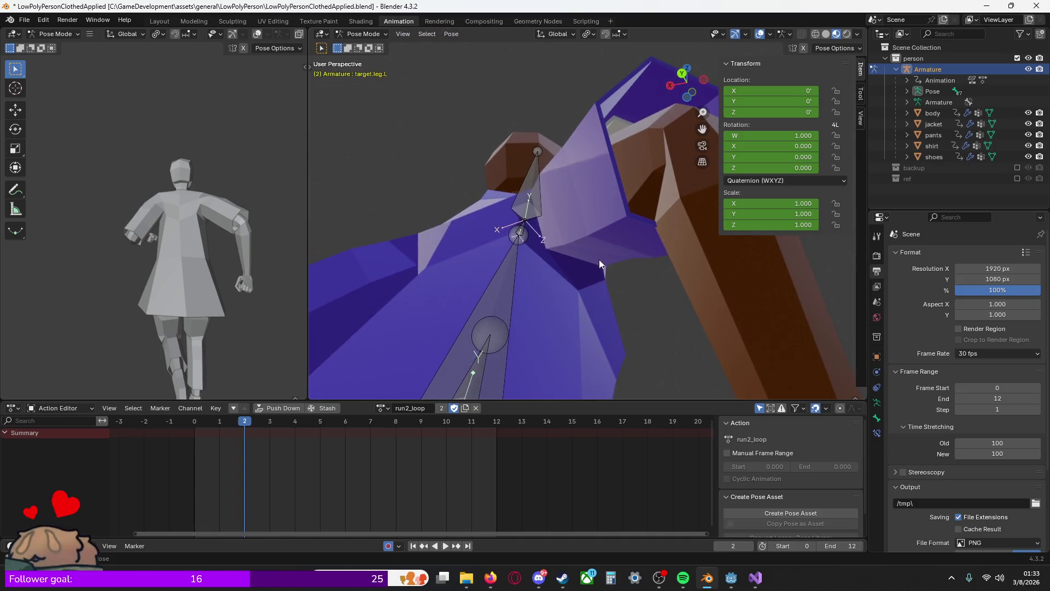
- Hide the jacket and shirt, then inspect the body while scrubbing to frame 6
click(1028, 123)
click(1029, 146)
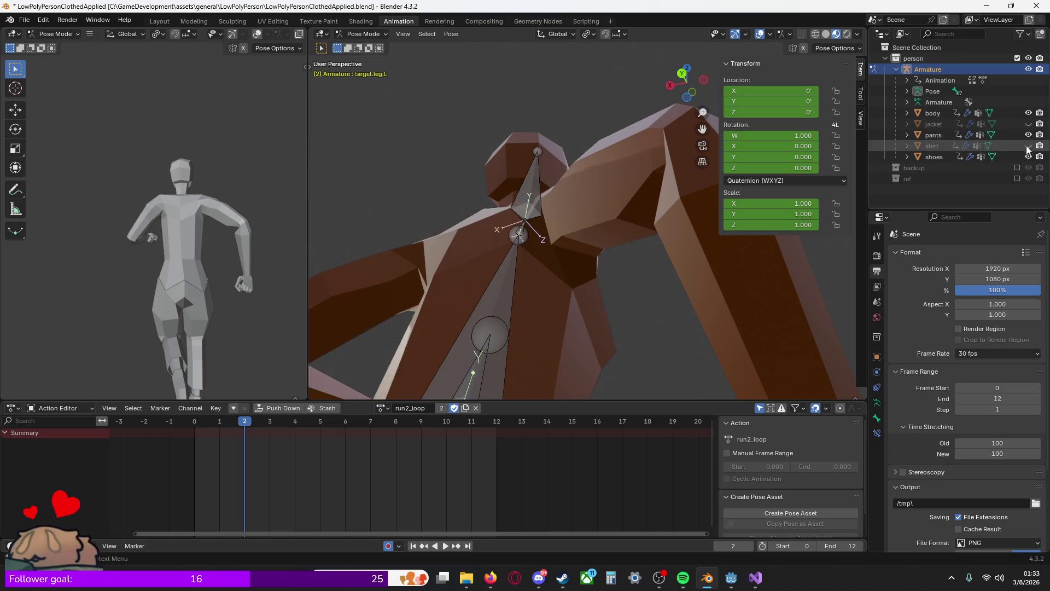
mouse_move(618, 277)
mouse_down()
mouse_move(714, 252)
mouse_move(634, 271)
mouse_move(642, 295)
mouse_move(596, 315)
mouse_move(680, 300)
mouse_move(488, 291)
mouse_move(611, 260)
mouse_move(671, 303)
mouse_move(568, 245)
mouse_move(600, 232)
mouse_move(582, 218)
mouse_move(593, 221)
mouse_move(589, 305)
mouse_move(548, 277)
mouse_move(667, 205)
mouse_move(555, 306)
mouse_move(603, 277)
mouse_move(582, 279)
mouse_move(597, 255)
mouse_move(544, 296)
mouse_move(464, 228)
mouse_move(540, 255)
mouse_move(548, 236)
mouse_move(467, 254)
mouse_move(368, 232)
mouse_move(530, 253)
mouse_move(479, 261)
mouse_move(643, 240)
mouse_up()
scroll(475, 269, down, 3)
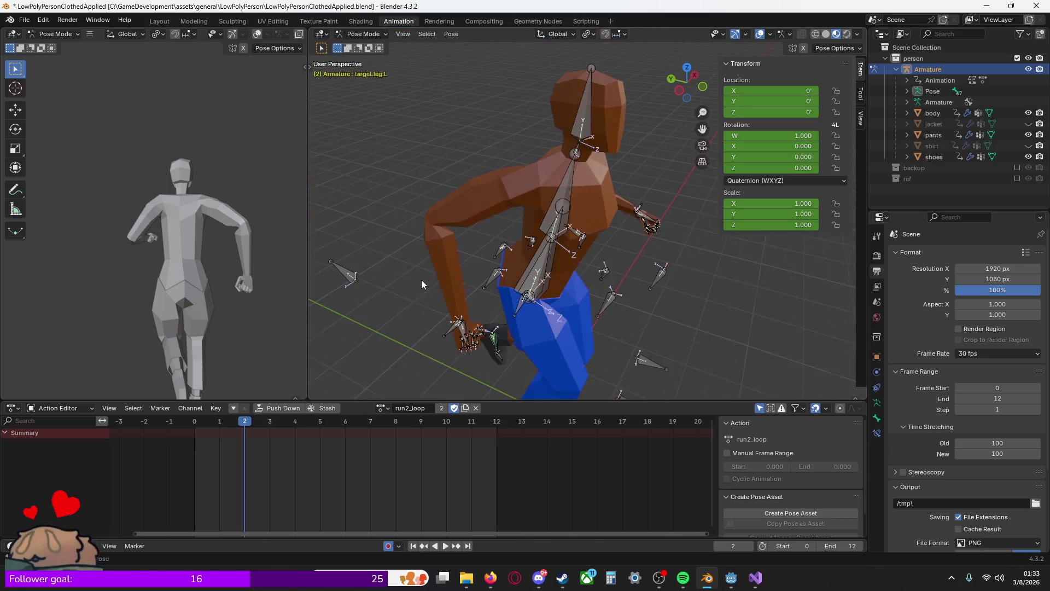
mouse_move(241, 427)
mouse_down()
mouse_move(232, 427)
mouse_move(472, 428)
mouse_move(435, 427)
mouse_up()
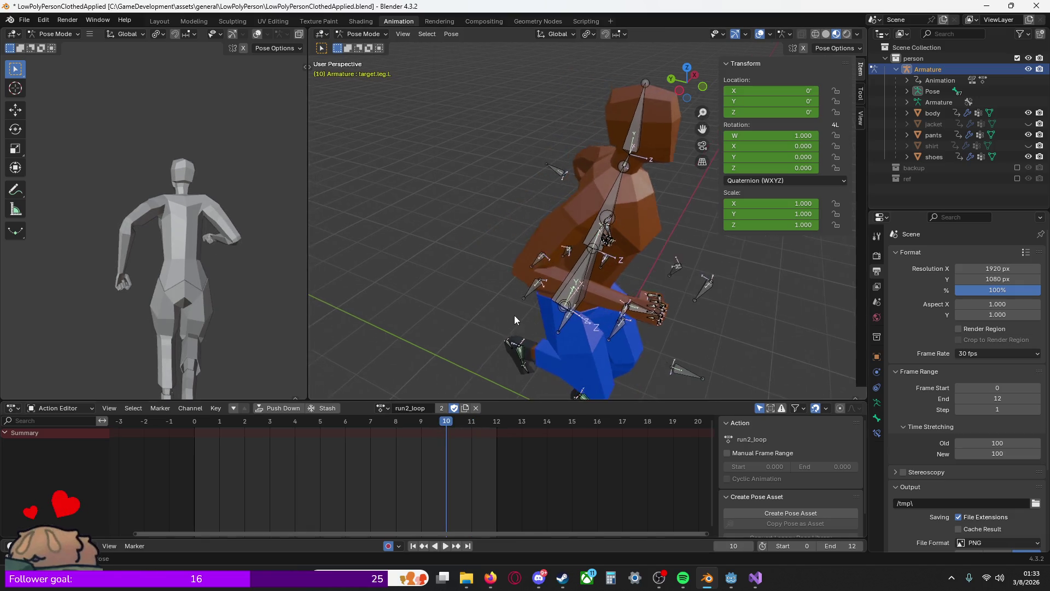
scroll(449, 323, up, 4)
scroll(537, 231, down, 1)
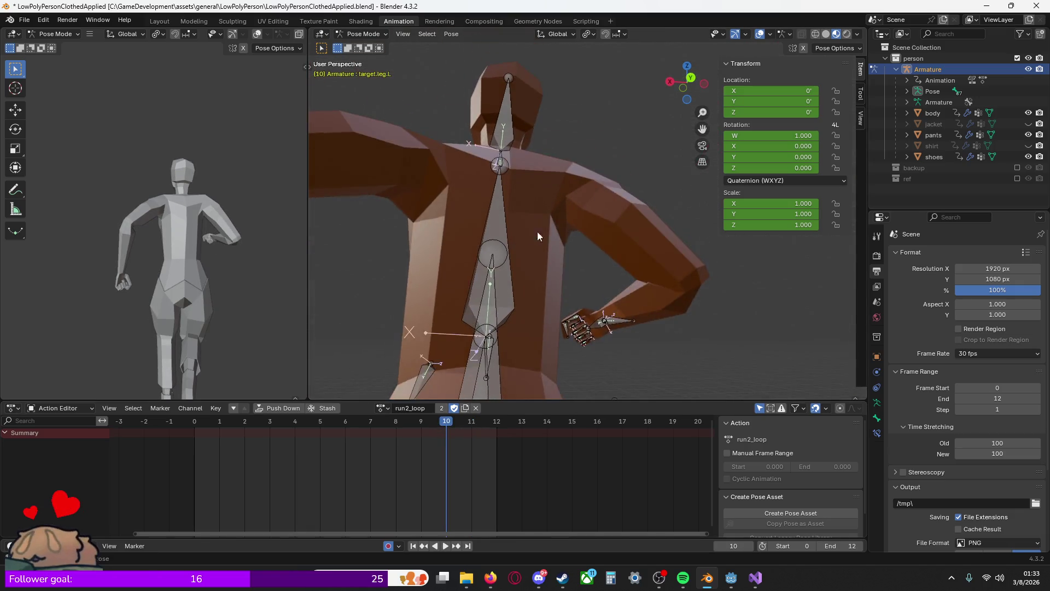
scroll(507, 269, up, 4)
scroll(503, 279, down, 4)
mouse_move(503, 279)
mouse_down()
mouse_move(553, 283)
mouse_move(421, 301)
mouse_move(512, 304)
mouse_move(501, 295)
mouse_move(496, 314)
mouse_up()
scroll(512, 304, up, 5)
scroll(583, 294, up, 4)
drag(572, 282, 542, 284)
- Hide the pants and stop playback to inspect the bare leg
click(1029, 135)
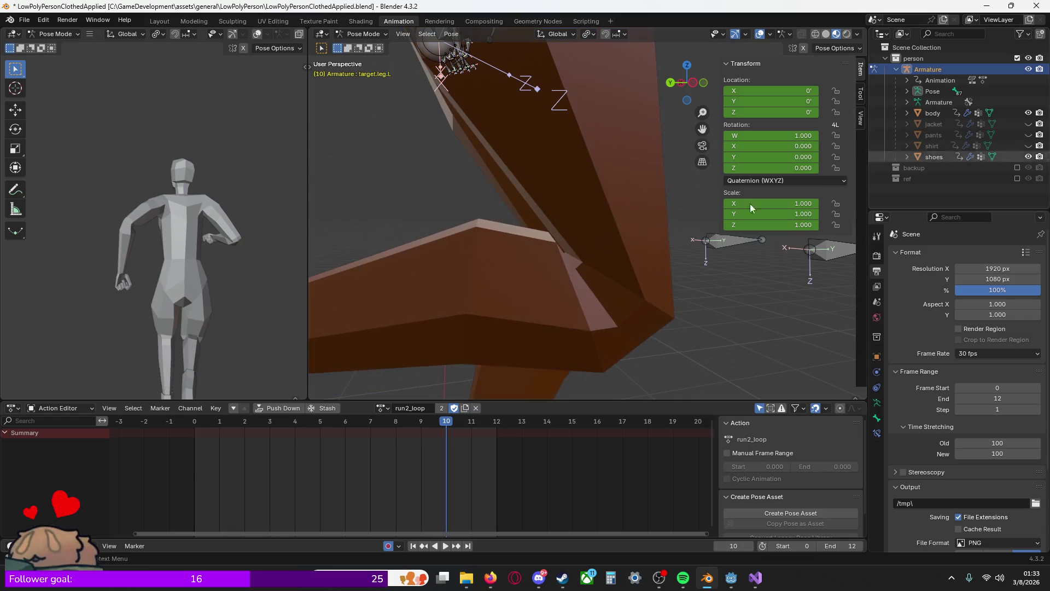
mouse_move(608, 262)
mouse_down()
mouse_move(583, 261)
mouse_move(595, 248)
mouse_move(602, 264)
mouse_move(592, 269)
mouse_up()
scroll(584, 249, down, 4)
scroll(582, 252, up, 4)
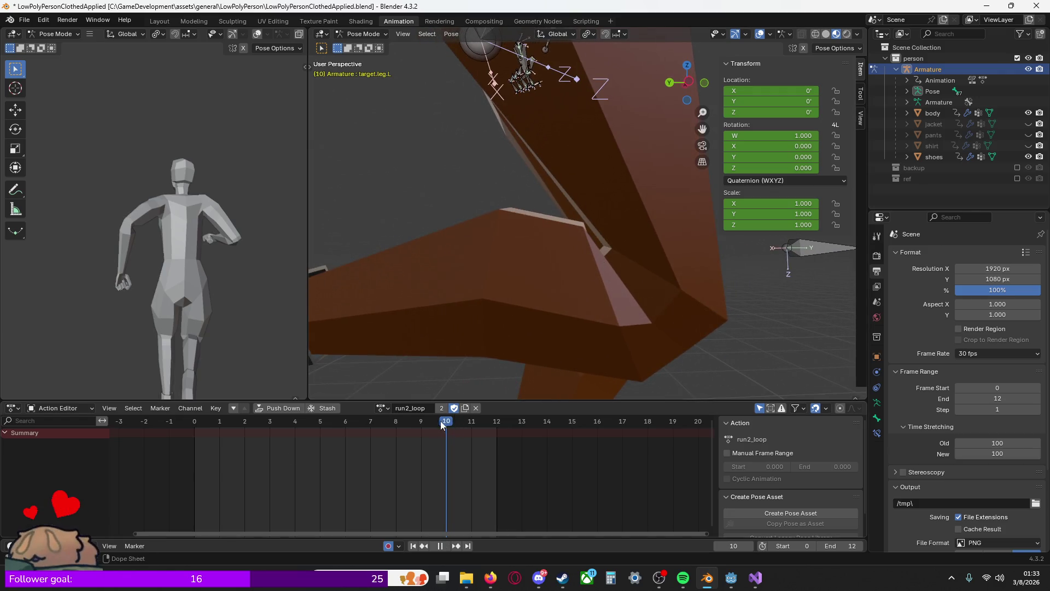
click(373, 422)
key(space)
mouse_move(438, 328)
mouse_down()
mouse_move(485, 317)
mouse_move(518, 268)
mouse_up()
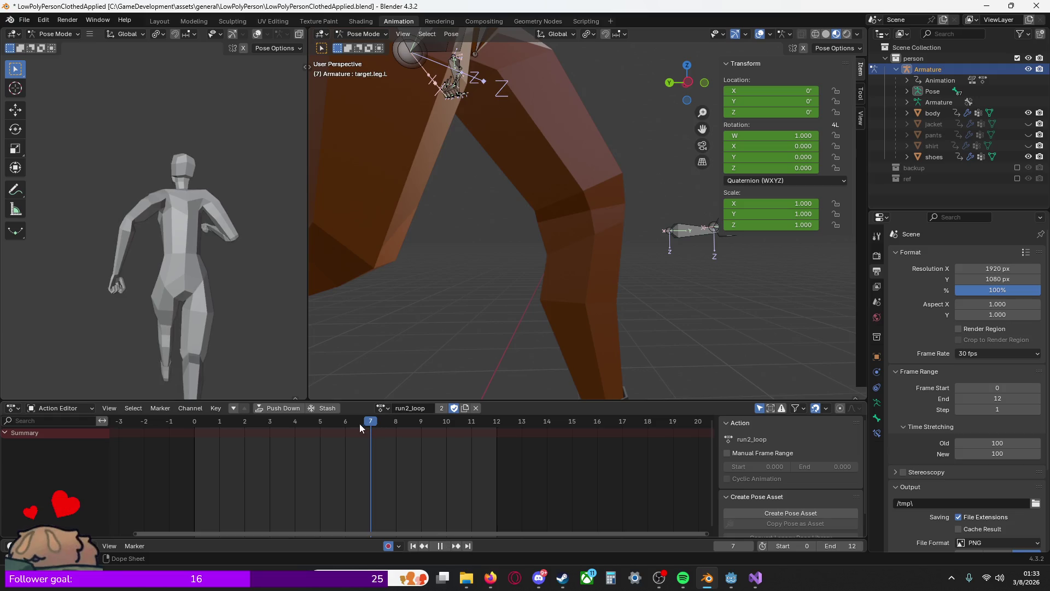
- Scrub frames 3 to 11 while orbiting around the leg mesh and foot bones
drag(359, 423, 277, 426)
mouse_move(565, 278)
mouse_down()
mouse_move(556, 231)
mouse_move(553, 250)
mouse_move(503, 238)
mouse_up()
scroll(550, 250, down, 2)
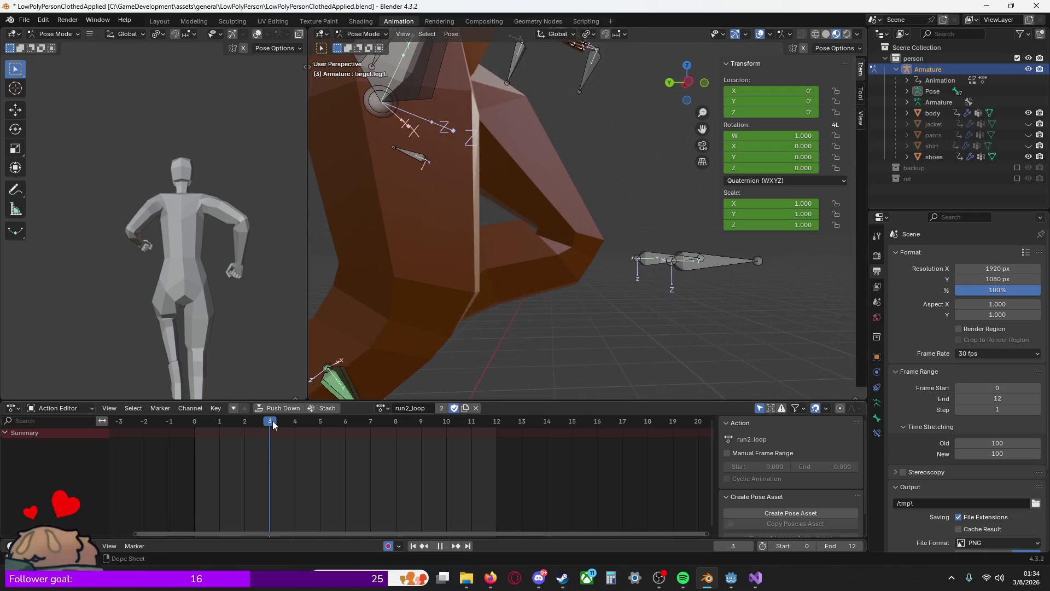
mouse_move(273, 426)
mouse_down()
mouse_move(471, 423)
mouse_move(246, 422)
mouse_move(273, 420)
mouse_up()
drag(629, 287, 430, 359)
drag(592, 320, 491, 320)
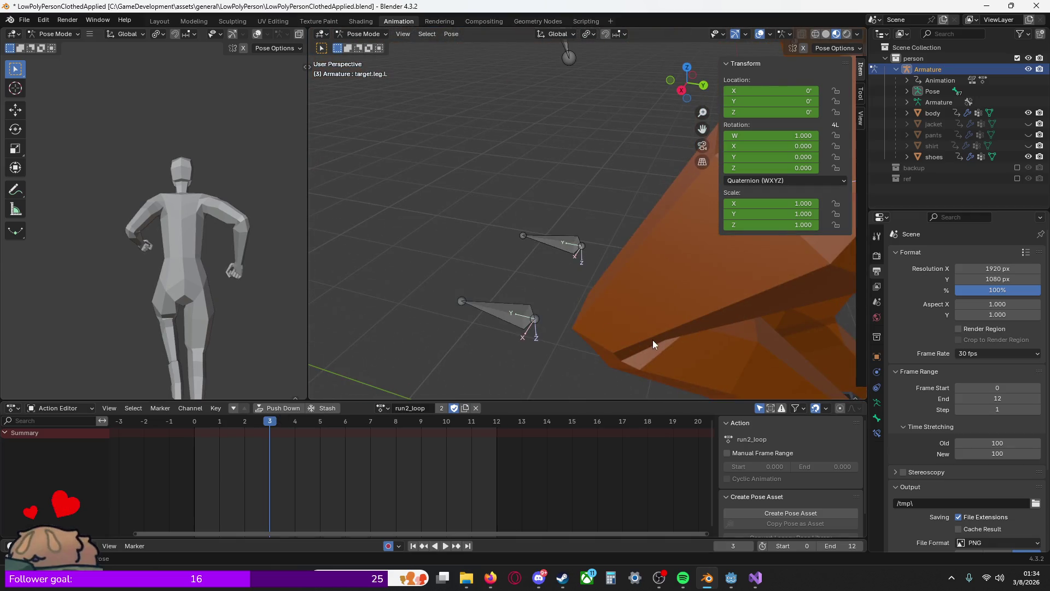
mouse_move(654, 343)
mouse_down()
mouse_move(558, 303)
mouse_move(596, 343)
mouse_move(557, 256)
mouse_move(546, 268)
mouse_move(591, 222)
mouse_move(507, 323)
mouse_move(466, 339)
mouse_move(635, 316)
mouse_move(655, 241)
mouse_move(618, 238)
mouse_move(668, 294)
mouse_move(653, 309)
mouse_move(571, 270)
mouse_move(507, 267)
mouse_move(611, 272)
mouse_move(564, 209)
mouse_move(613, 267)
mouse_move(484, 176)
mouse_move(609, 231)
mouse_move(578, 205)
mouse_move(589, 157)
mouse_move(586, 208)
mouse_move(549, 240)
mouse_move(602, 172)
mouse_move(389, 265)
mouse_move(629, 164)
mouse_up()
- Unhide the jacket, shirt and pants in the outliner
scroll(571, 270, down, 10)
scroll(611, 272, up, 3)
scroll(550, 240, down, 6)
scroll(470, 231, down, 5)
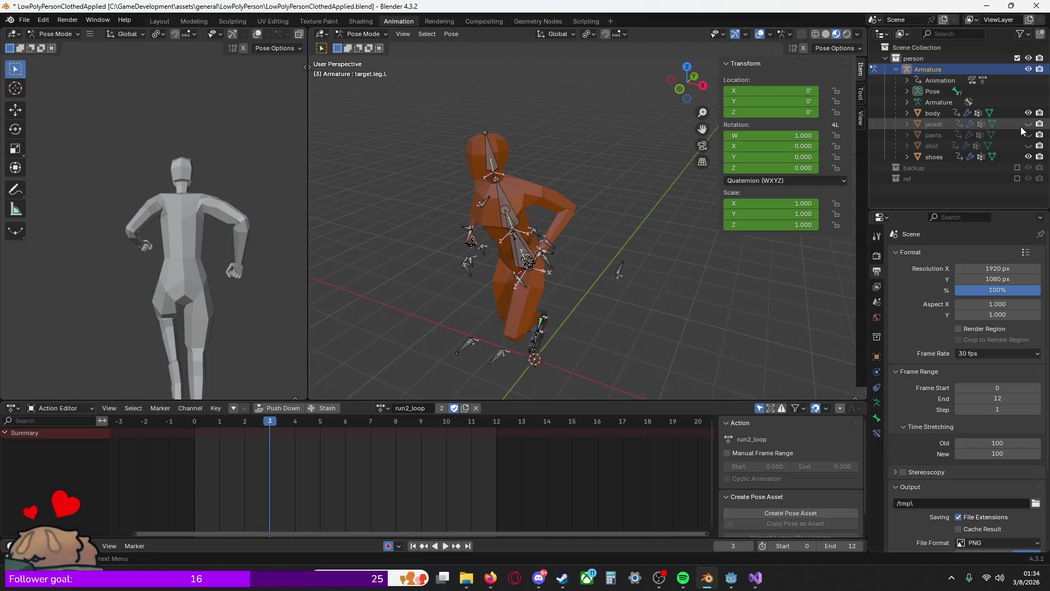
drag(1028, 123, 1028, 146)
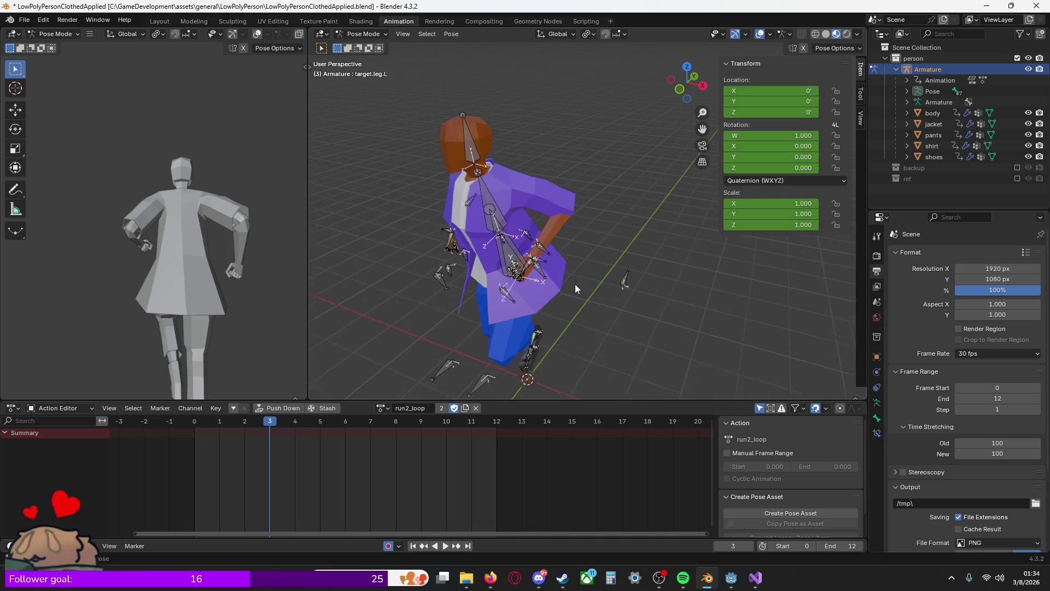
- Dismiss the widgets board and orbit to face the posed running character
scroll(560, 284, up, 4)
scroll(627, 262, up, 1)
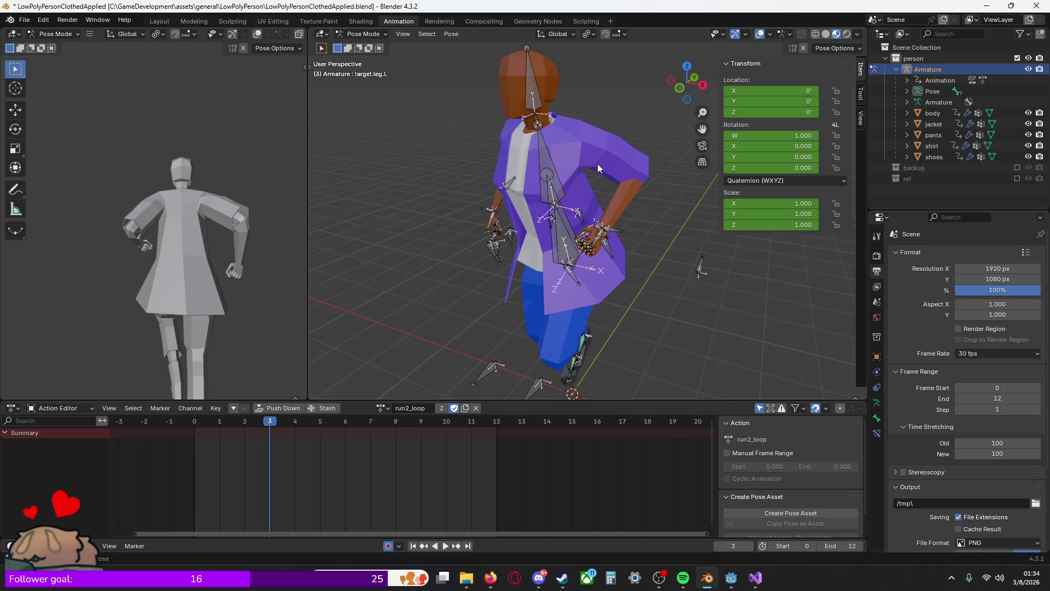
scroll(597, 163, up, 2)
mouse_move(597, 163)
mouse_down()
mouse_move(634, 244)
mouse_move(586, 271)
mouse_move(530, 333)
mouse_move(685, 264)
mouse_move(668, 299)
mouse_move(570, 264)
mouse_move(560, 273)
mouse_move(584, 232)
mouse_move(569, 252)
mouse_move(625, 238)
mouse_move(604, 267)
mouse_up()
scroll(620, 257, down, 1)
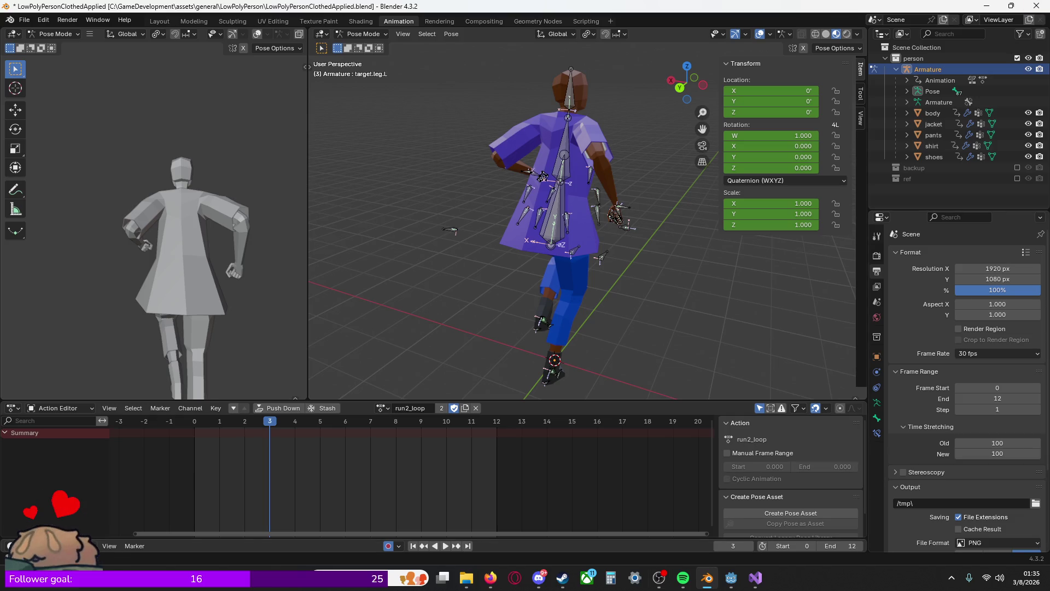
key(super+w)
key(Escape)
scroll(575, 333, up, 2)
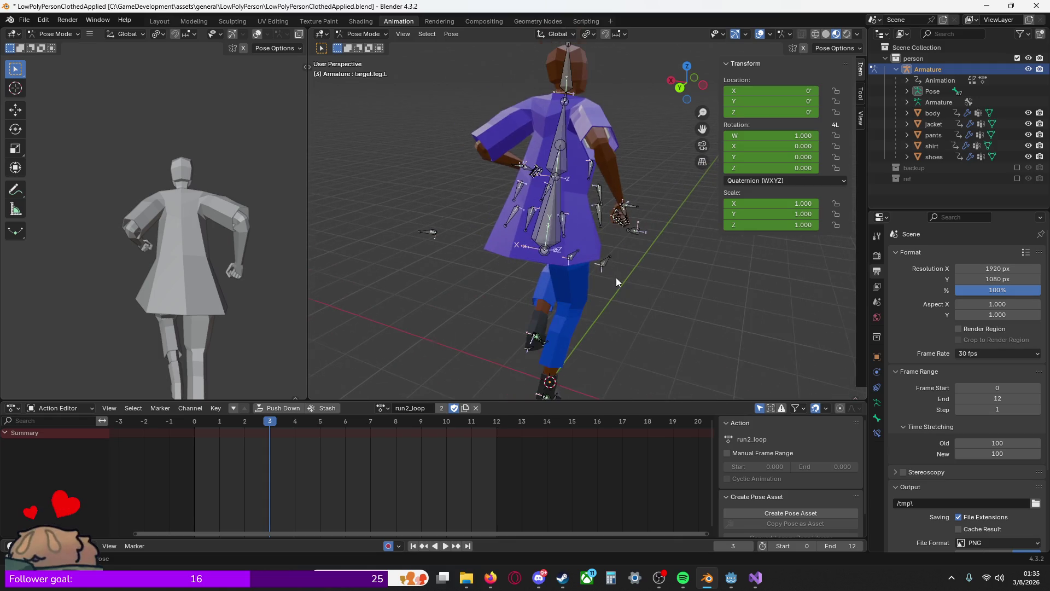
mouse_move(616, 294)
mouse_down()
mouse_move(495, 289)
mouse_move(570, 279)
mouse_move(547, 270)
mouse_move(649, 268)
mouse_move(641, 264)
mouse_move(641, 287)
mouse_up()
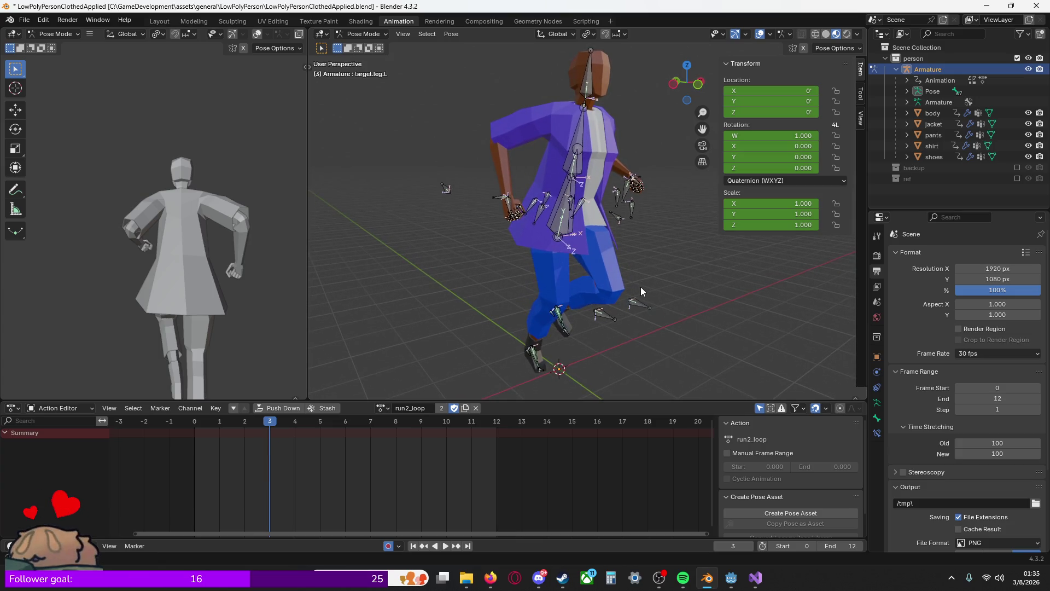
- Turn the reference figure sideways, scrub frames 3–7, stop playback and minimize Blender
mouse_move(108, 300)
mouse_down()
mouse_move(175, 246)
mouse_move(160, 272)
mouse_move(101, 270)
mouse_move(169, 314)
mouse_up()
scroll(457, 287, down, 2)
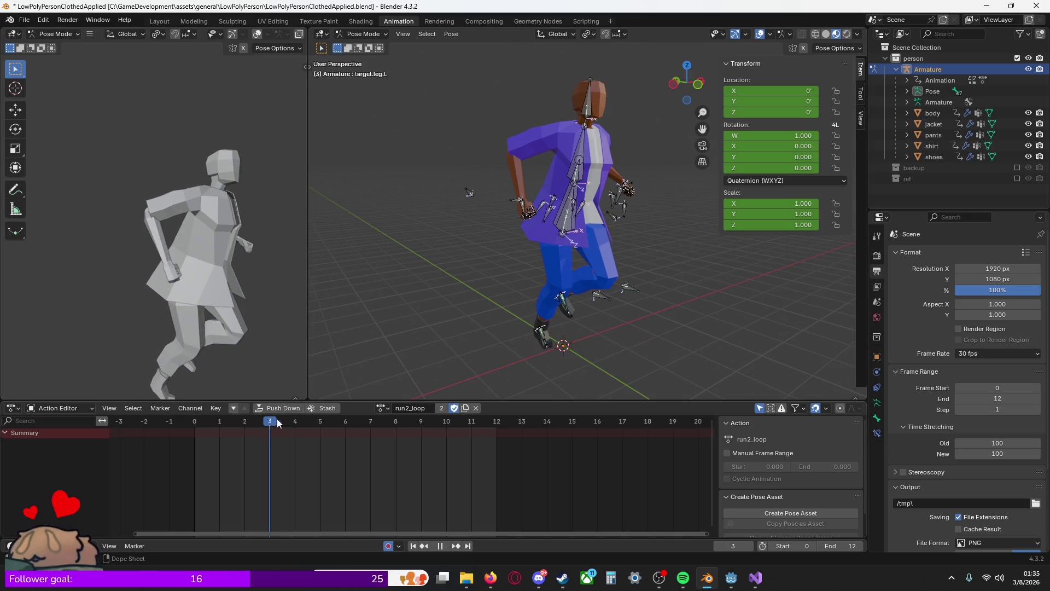
mouse_move(278, 423)
mouse_down()
mouse_move(219, 426)
mouse_move(398, 428)
mouse_up()
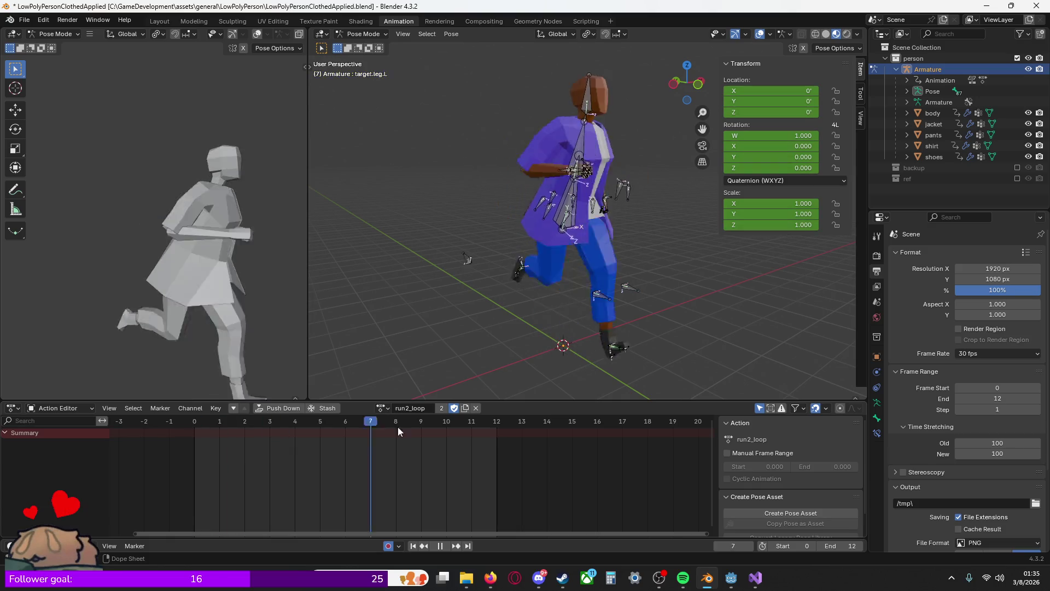
key(Escape)
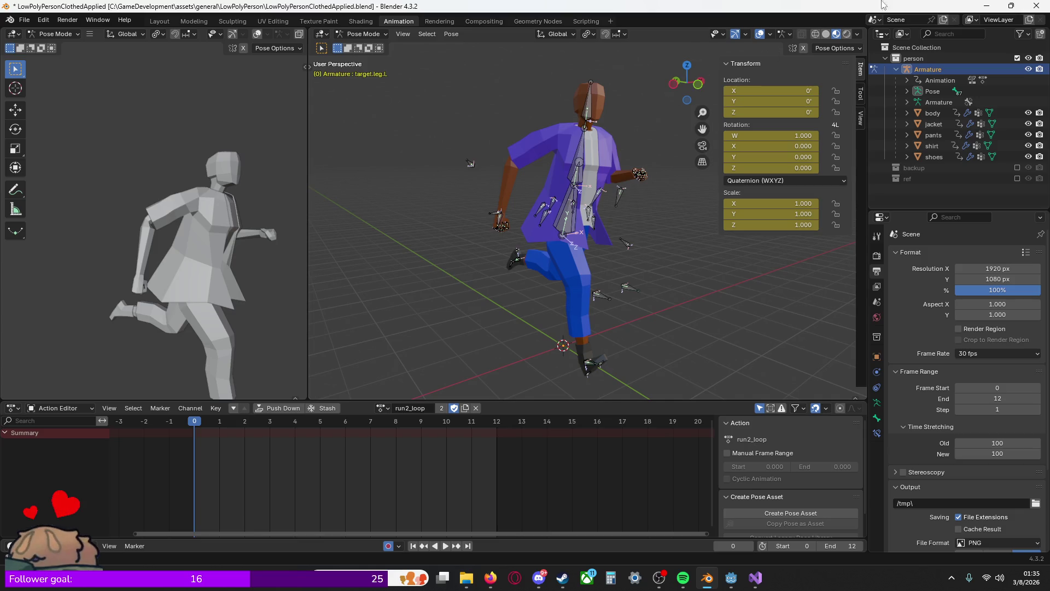
click(986, 5)
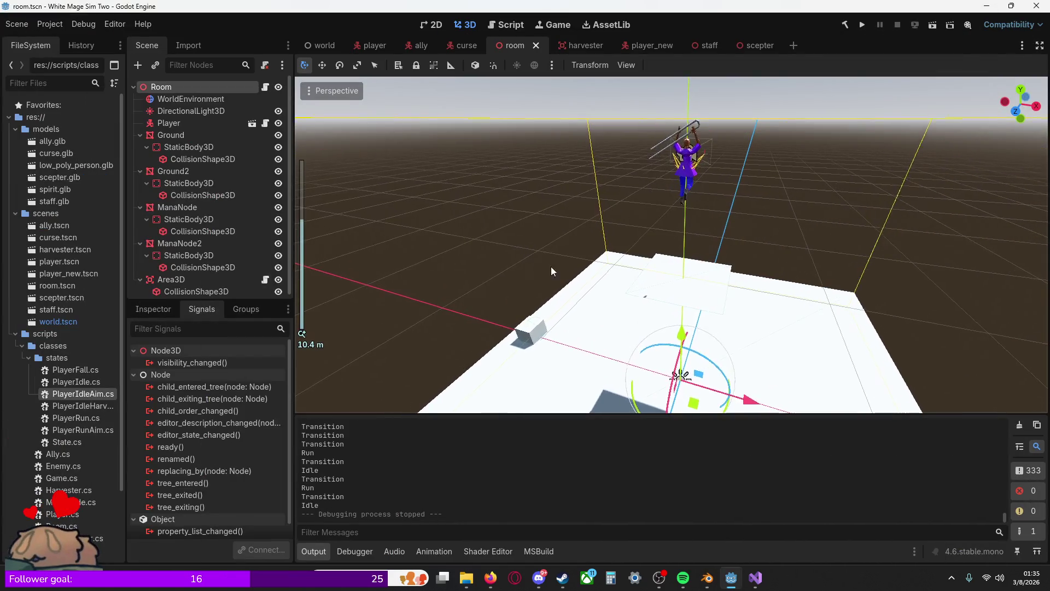
- Run the room scene and move the player around with D, W, A and S
scroll(603, 213, up, 3)
scroll(603, 213, up, 2)
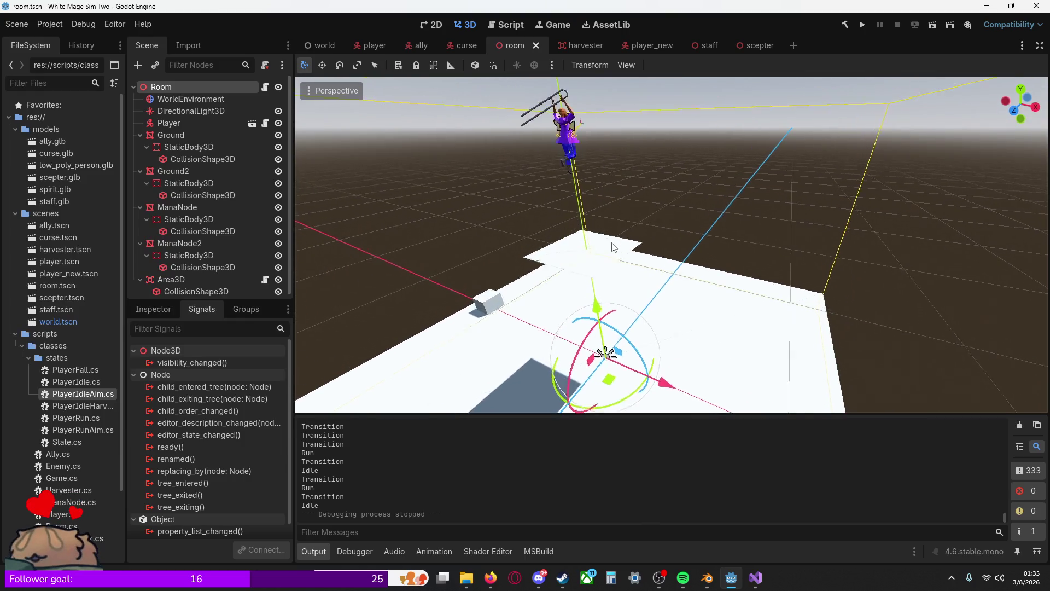
click(934, 28)
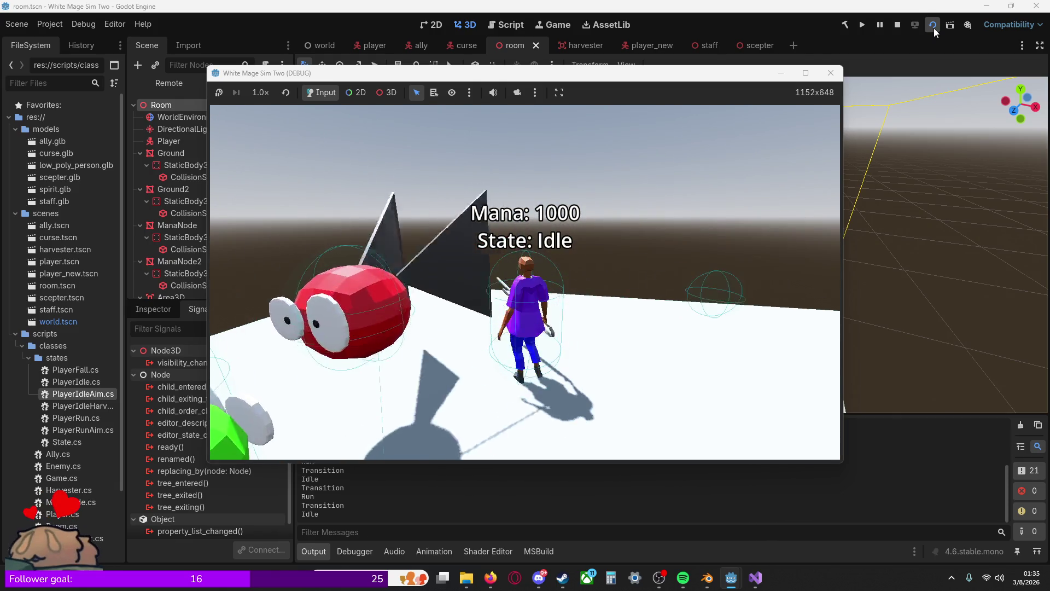
key(d)
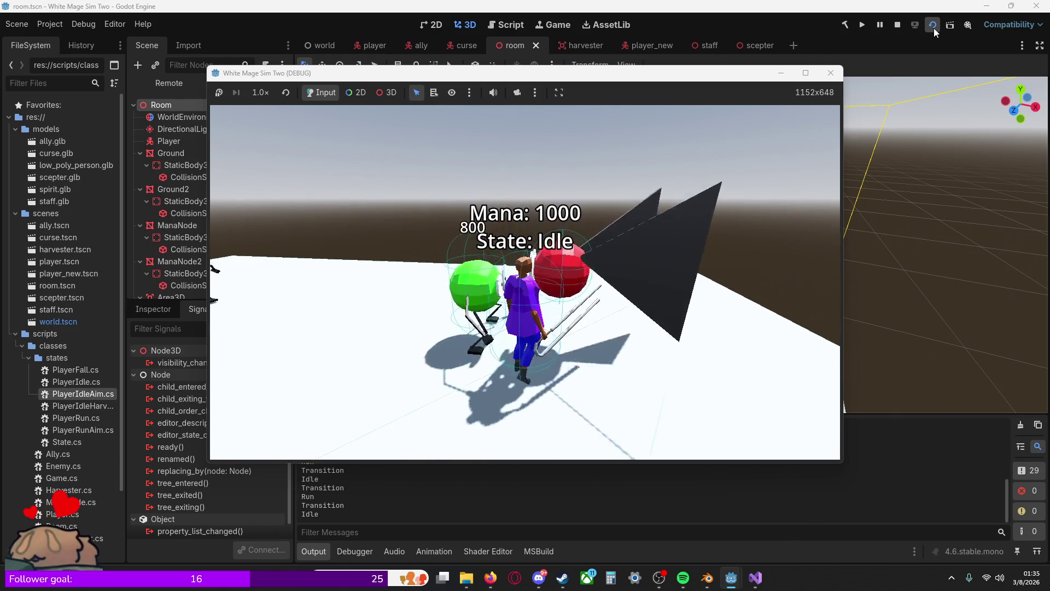
key(w)
key(a)
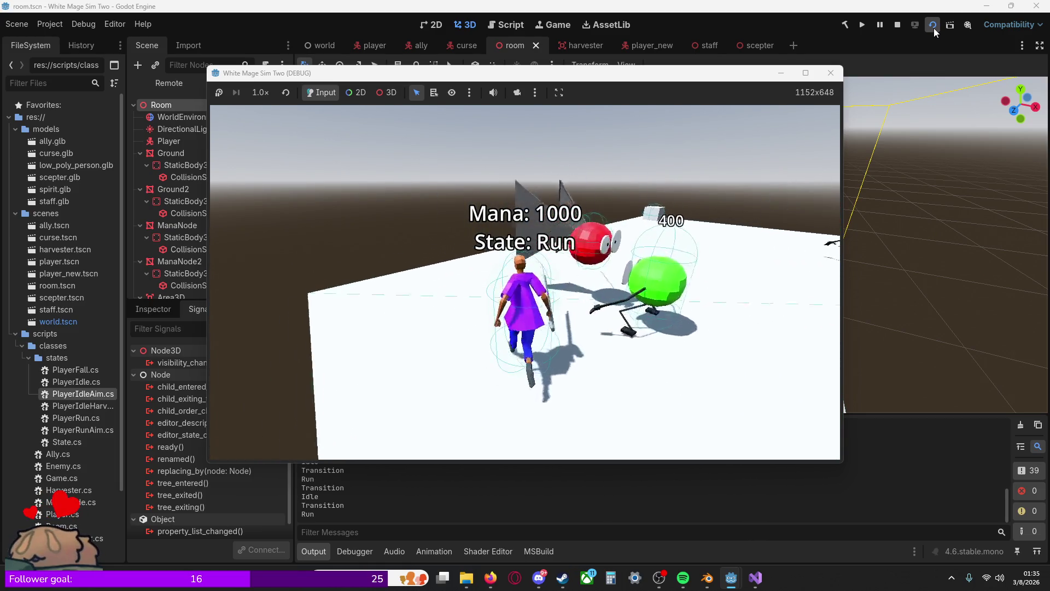
key(s)
key(s)
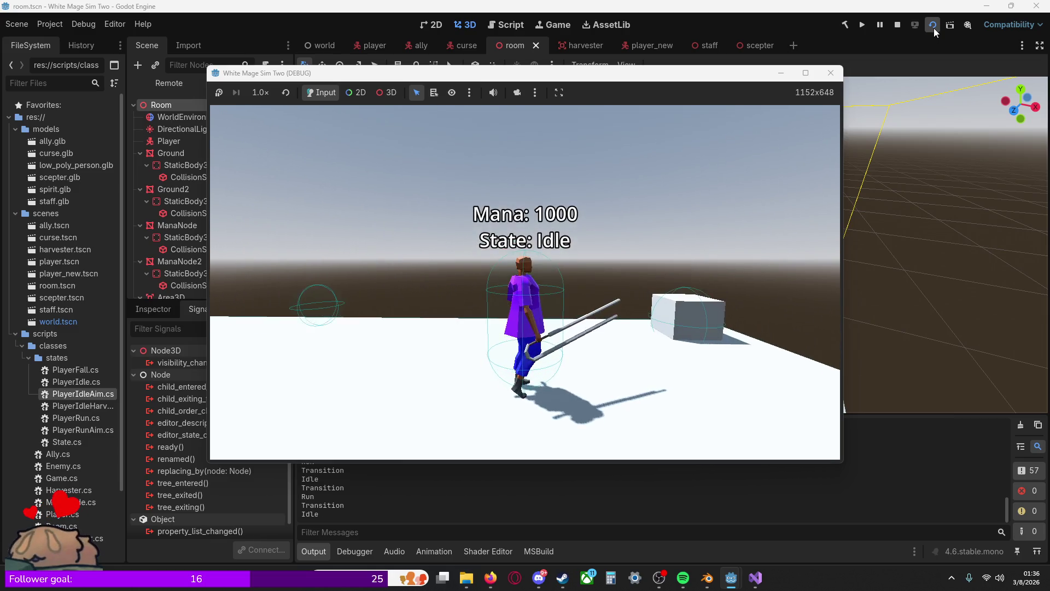
- Test harvesting, aiming and RunAim states, then stop the game and open player_new
key(w)
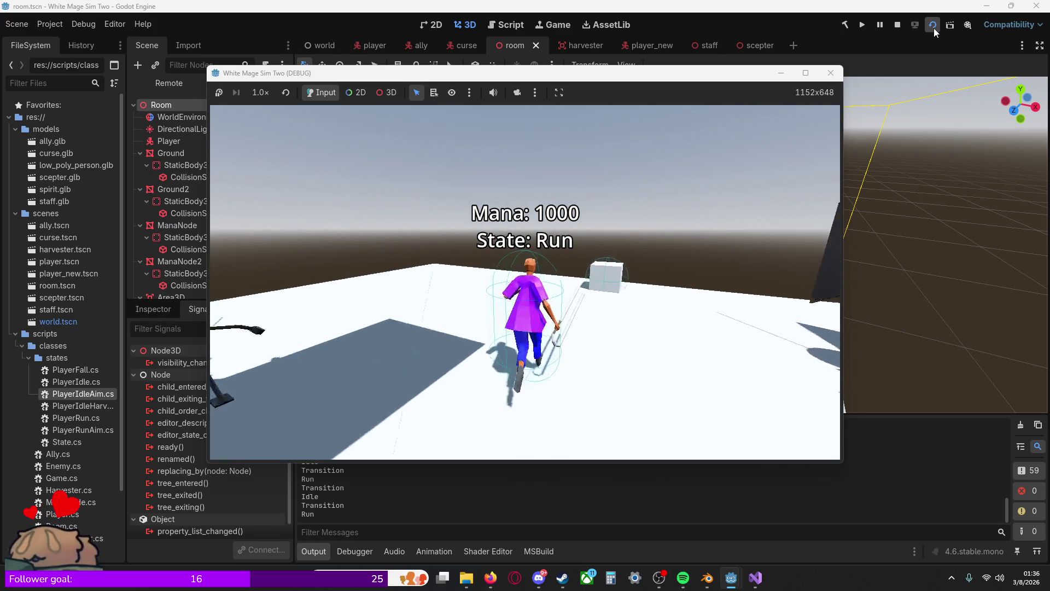
key(w)
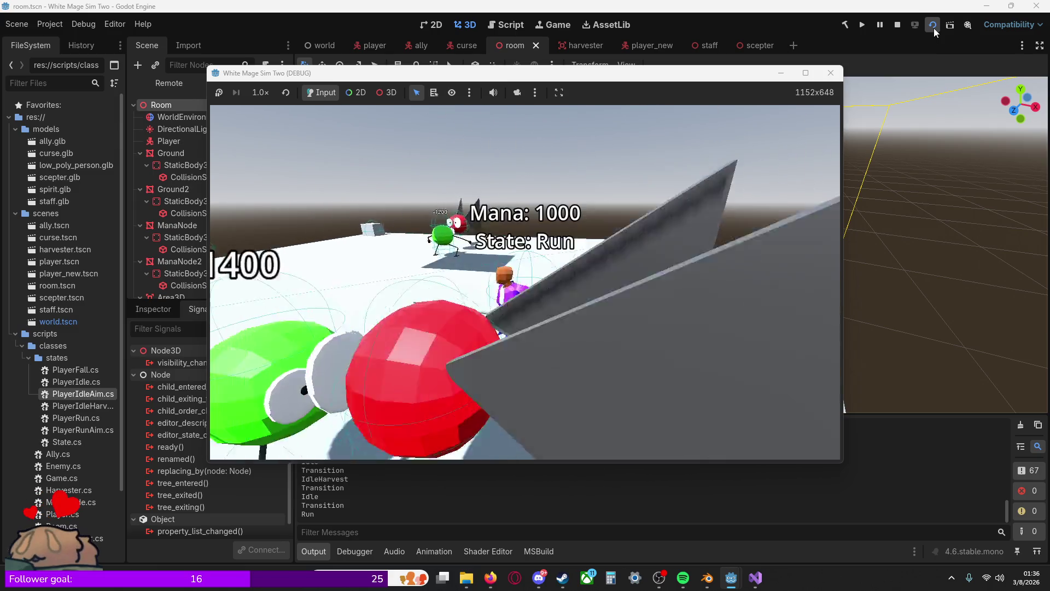
key(w)
key(w)
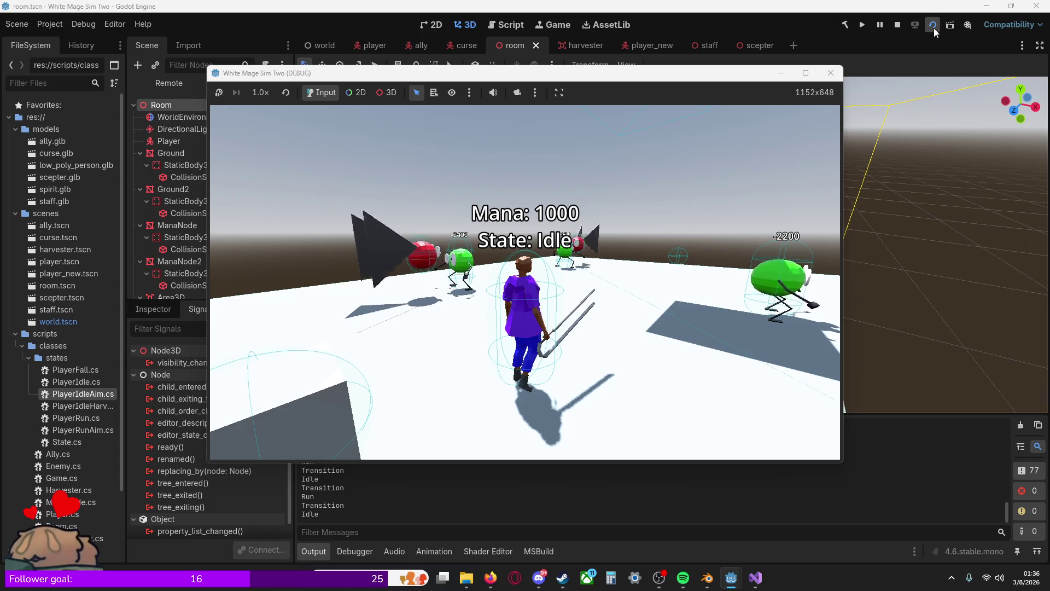
key(w)
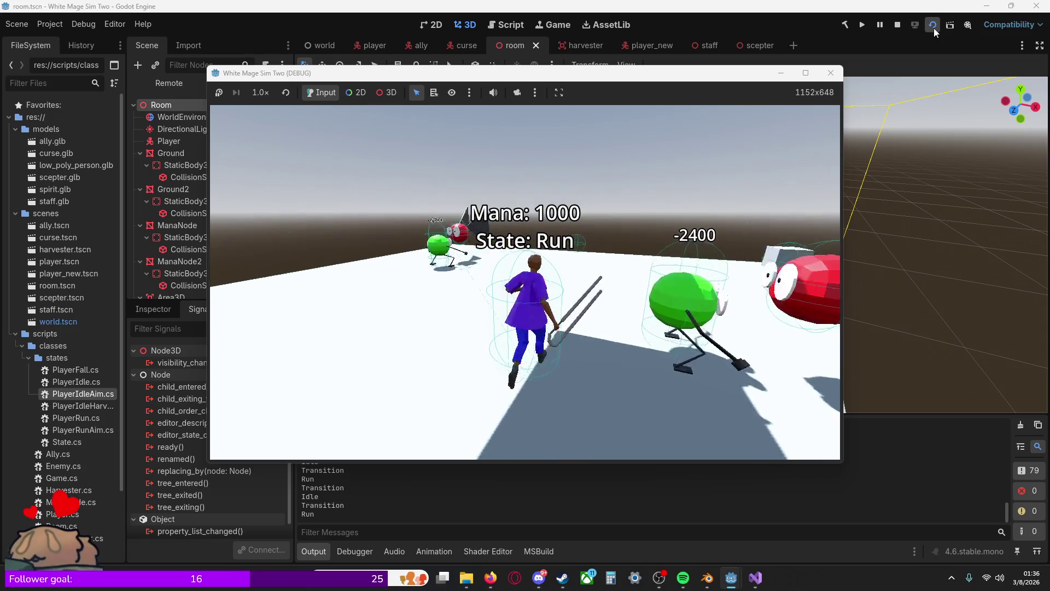
key(w)
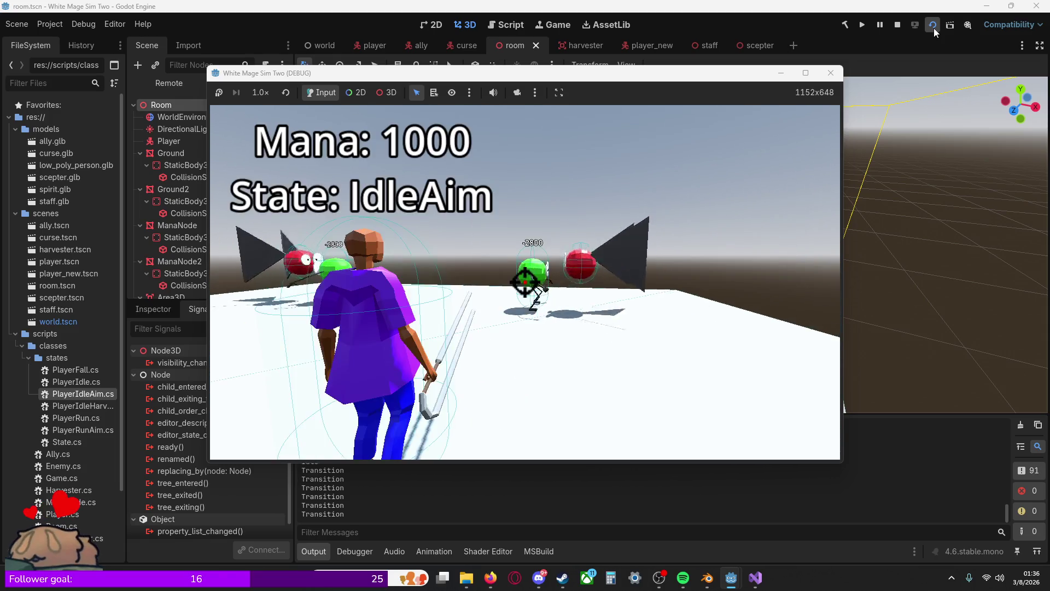
key(w)
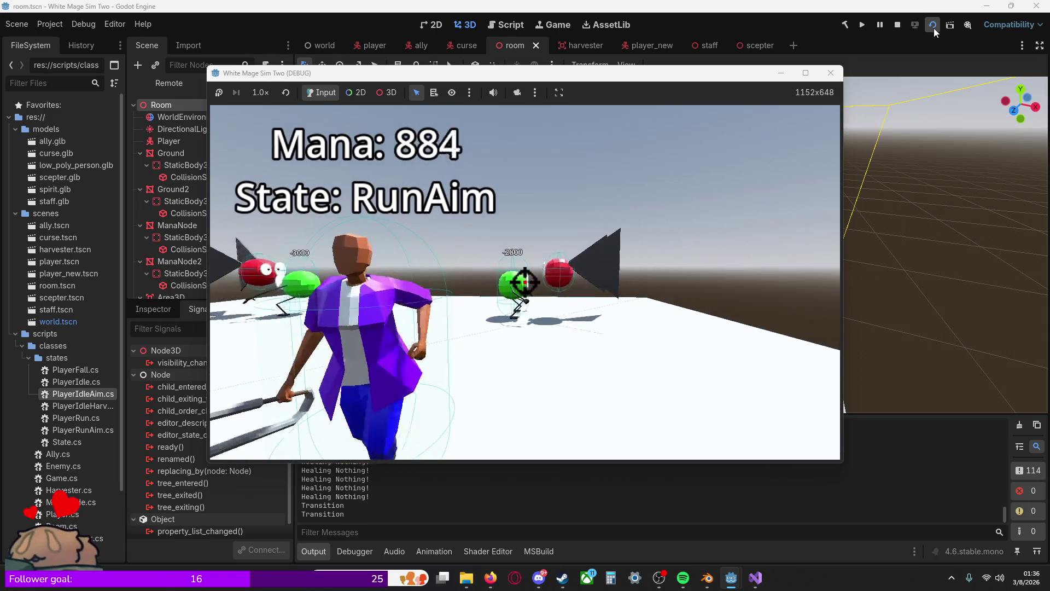
key(w)
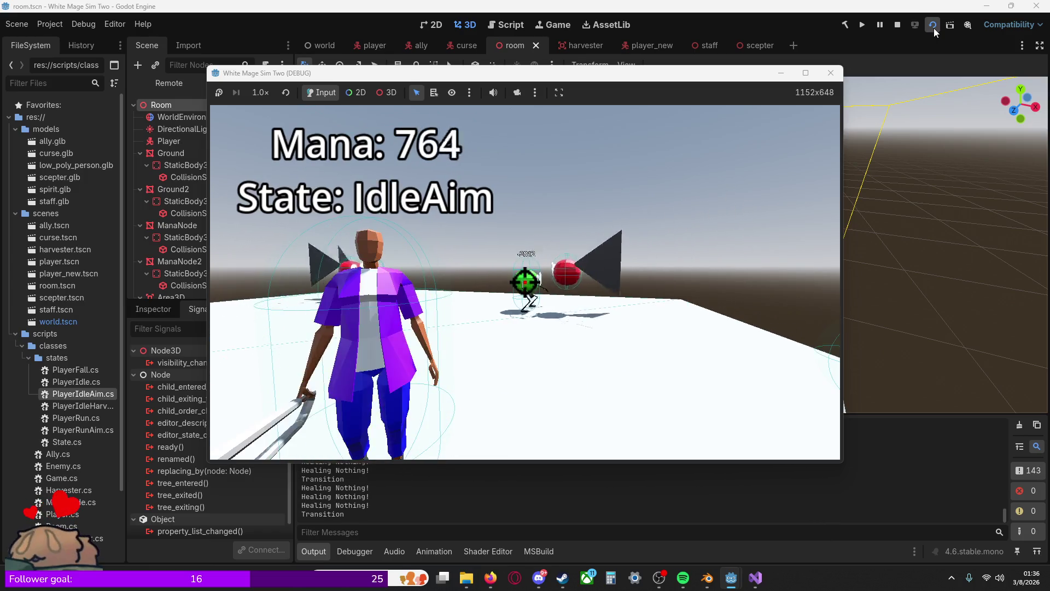
key(w)
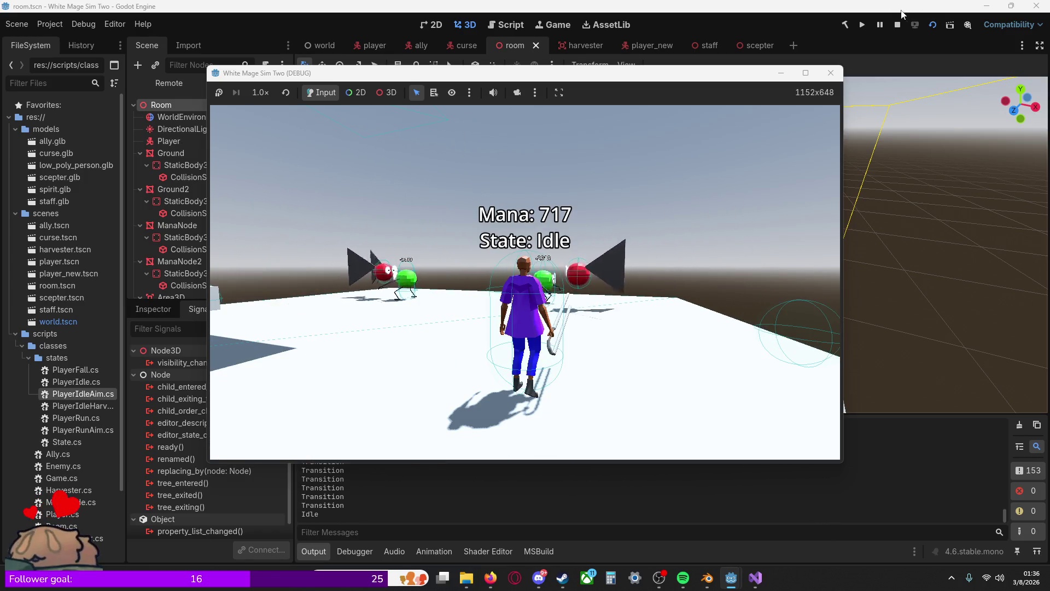
click(898, 24)
click(647, 44)
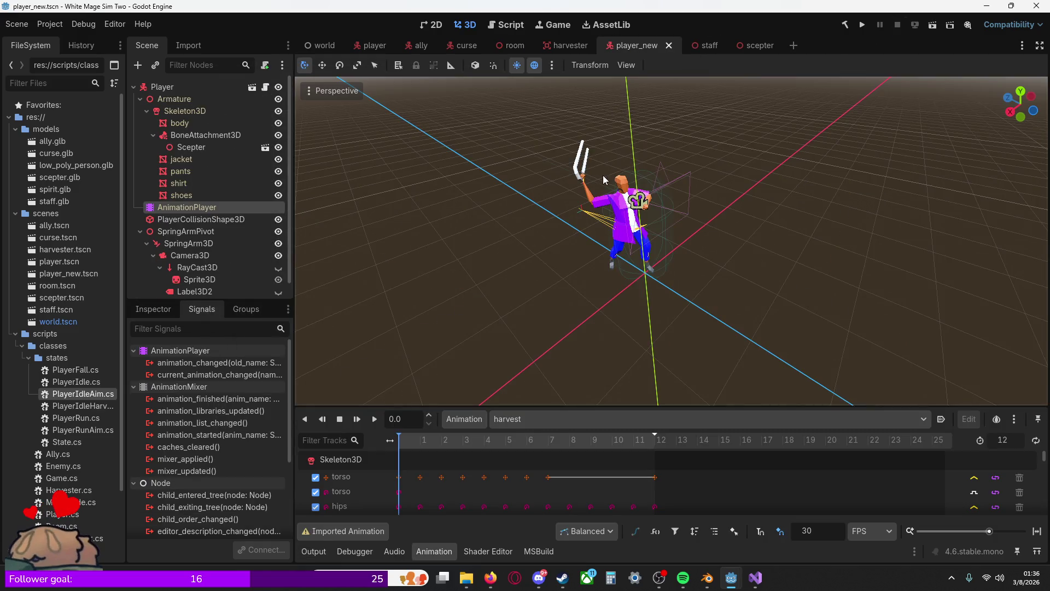
- Swap the player's harvest animation for idle2 and orbit to inspect the pose
scroll(572, 243, up, 1)
mouse_move(571, 242)
mouse_down()
mouse_move(665, 236)
mouse_move(657, 208)
mouse_move(657, 219)
mouse_up()
click(651, 419)
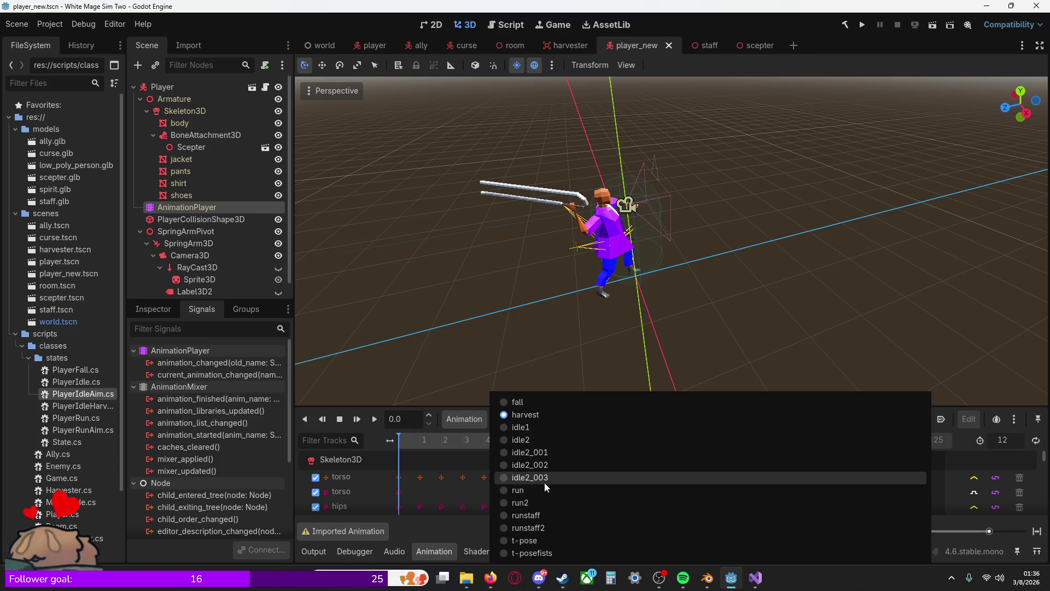
click(521, 439)
mouse_move(586, 330)
mouse_down()
mouse_move(612, 346)
mouse_move(656, 336)
mouse_move(674, 308)
mouse_move(746, 275)
mouse_move(585, 307)
mouse_move(695, 332)
mouse_move(622, 330)
mouse_up()
scroll(622, 330, up, 5)
scroll(740, 285, down, 3)
mouse_move(740, 285)
mouse_down()
mouse_move(641, 316)
mouse_move(645, 280)
mouse_move(543, 287)
mouse_move(863, 274)
mouse_move(704, 270)
mouse_move(675, 282)
mouse_up()
scroll(543, 287, down, 3)
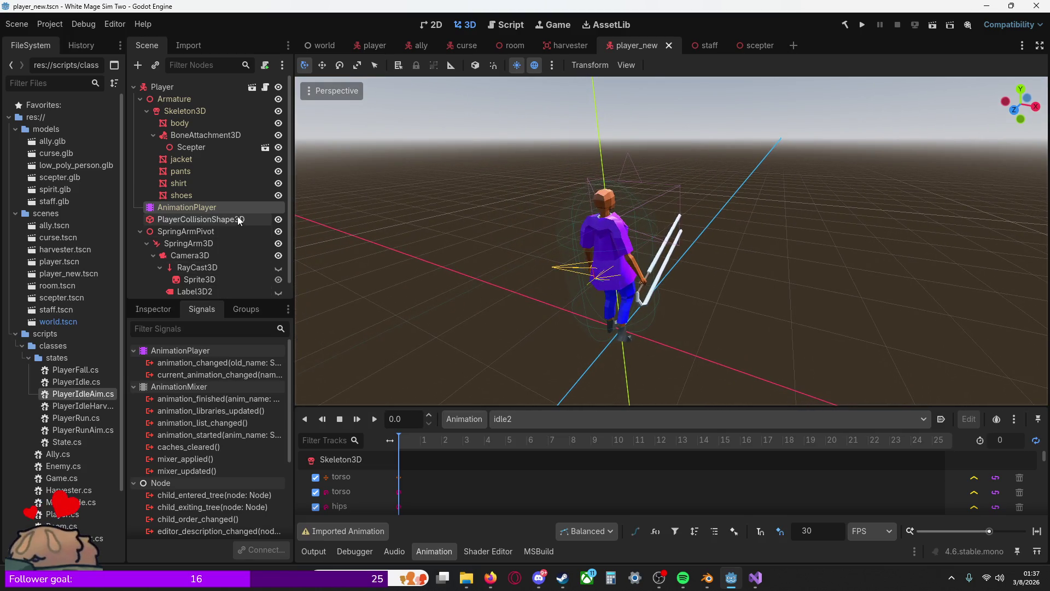
scroll(232, 240, down, 1)
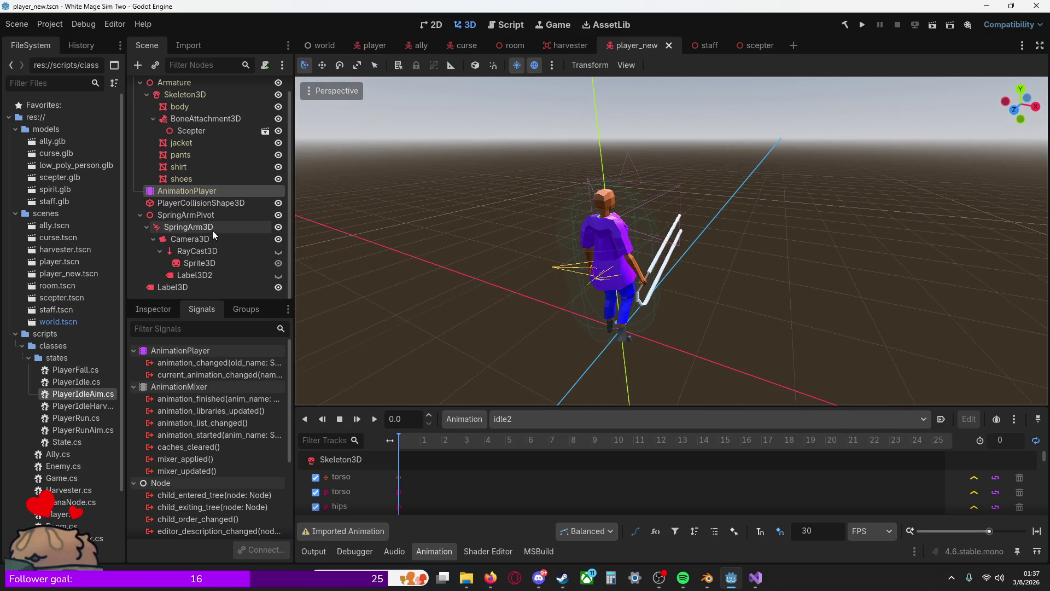
click(278, 251)
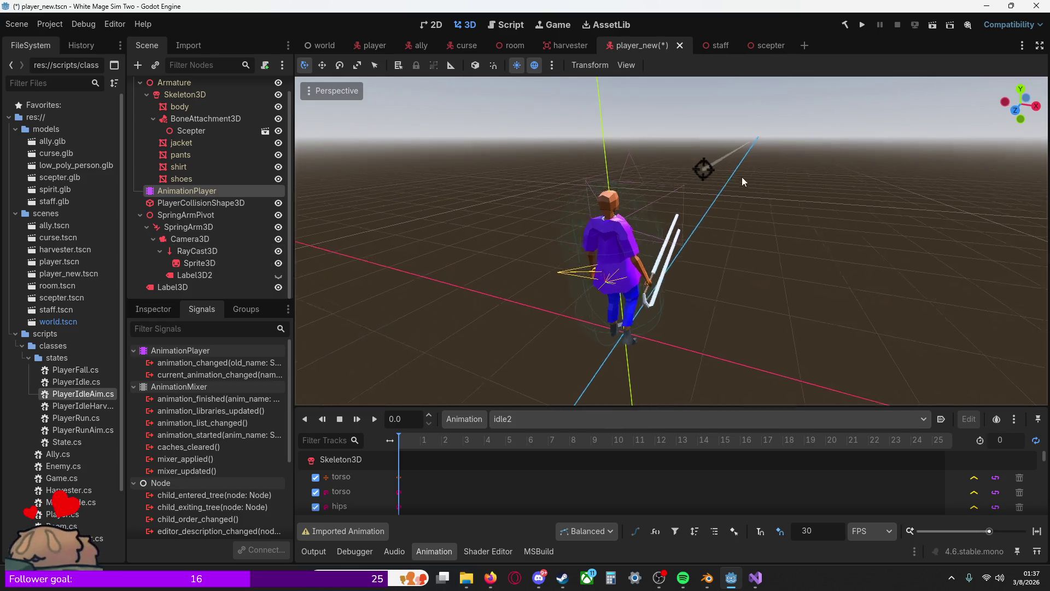
mouse_move(742, 176)
mouse_down()
mouse_move(741, 238)
mouse_move(567, 196)
mouse_move(685, 204)
mouse_move(643, 195)
mouse_up()
scroll(713, 185, up, 2)
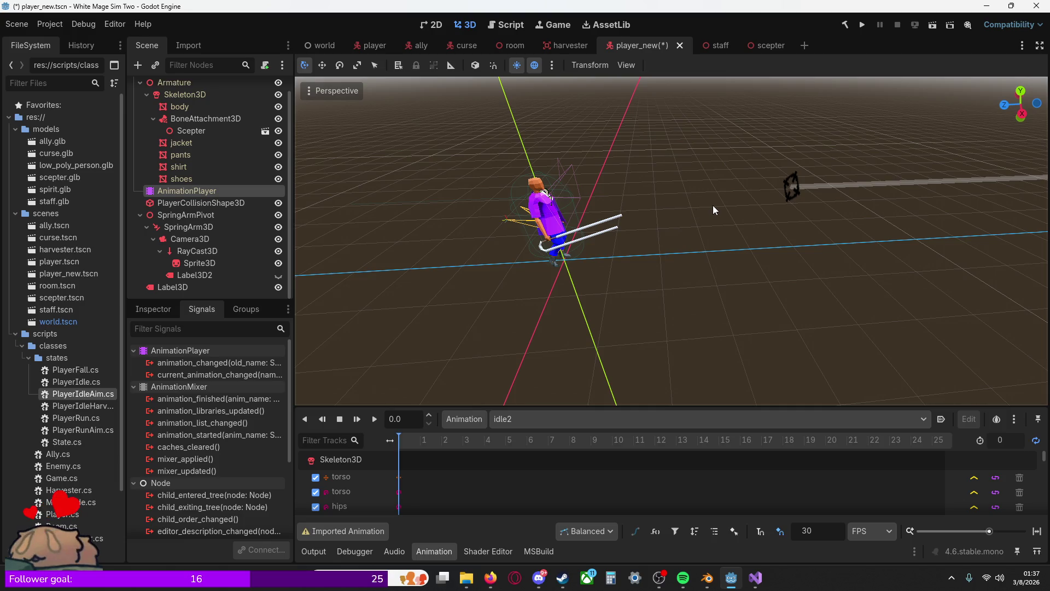
drag(713, 205, 739, 206)
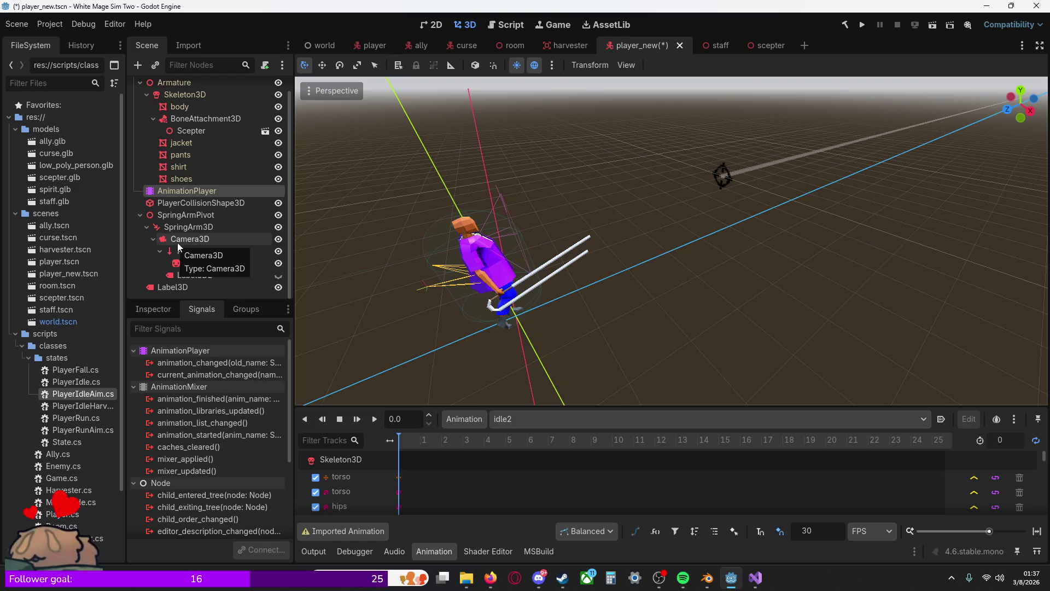
click(200, 252)
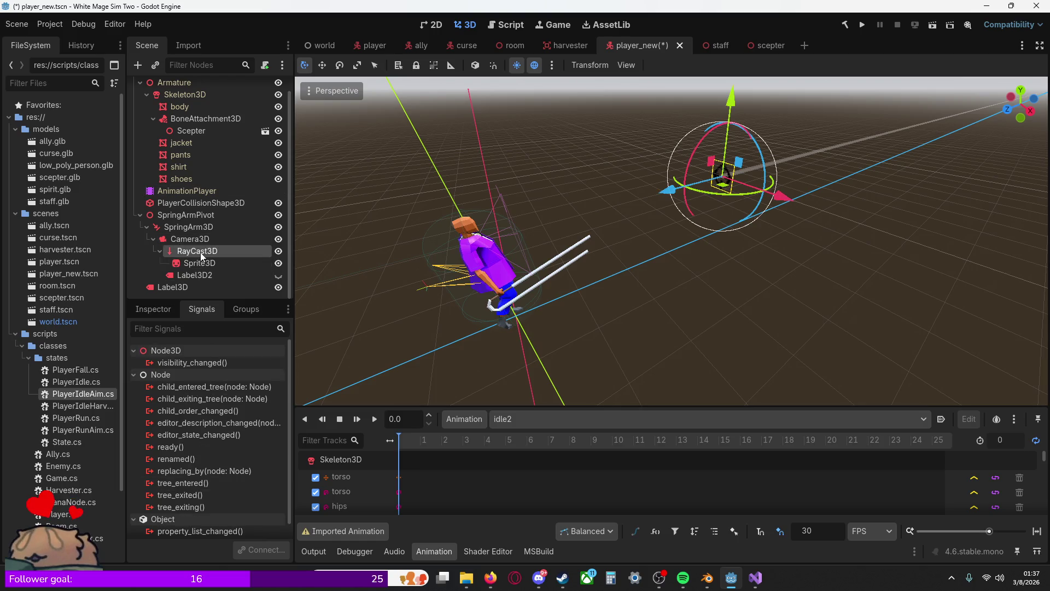
click(148, 316)
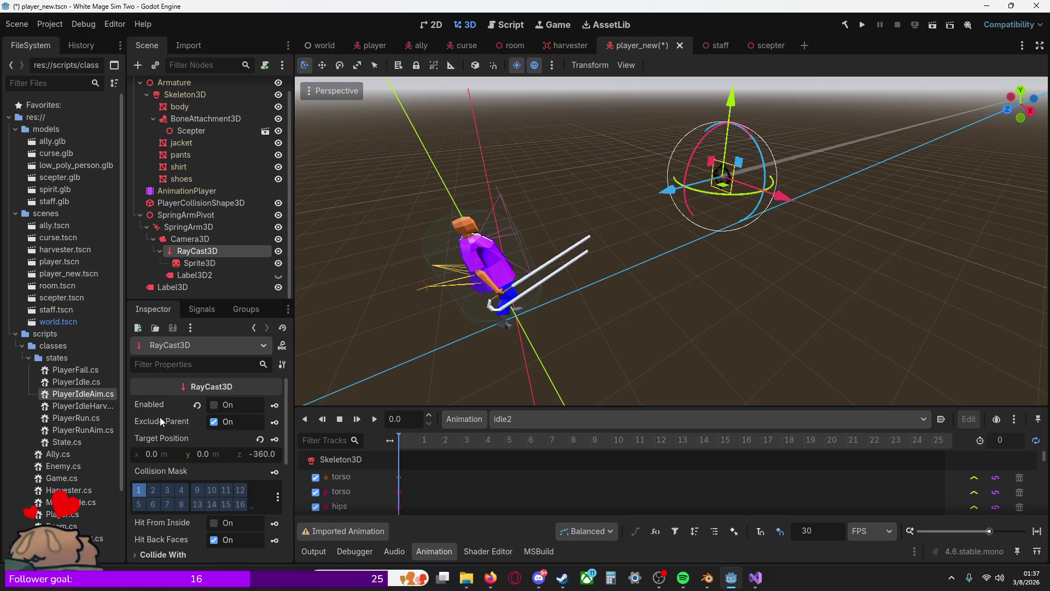
scroll(156, 437, down, 4)
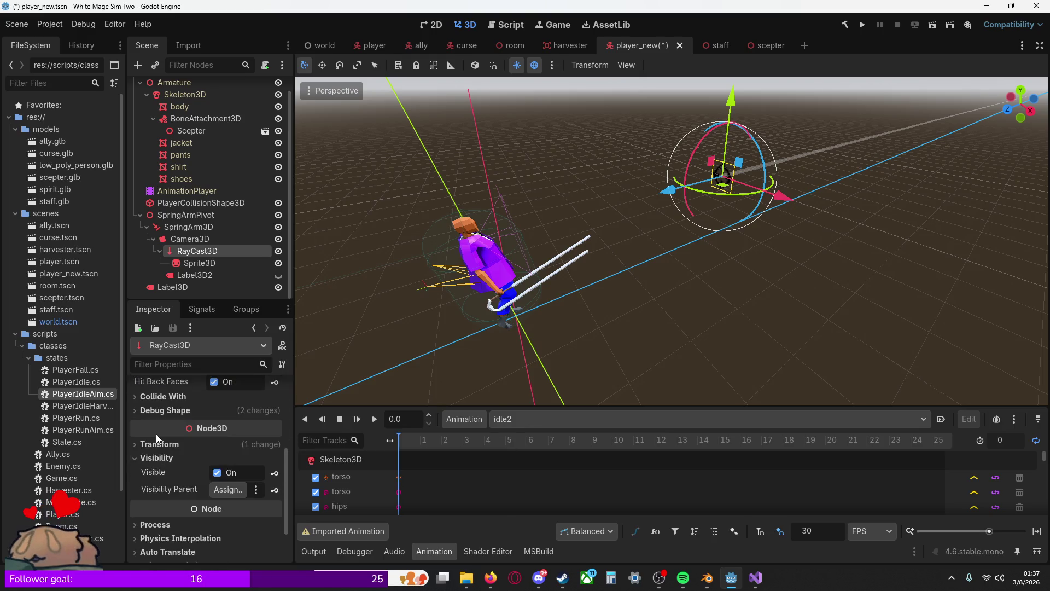
click(160, 444)
scroll(162, 399, down, 1)
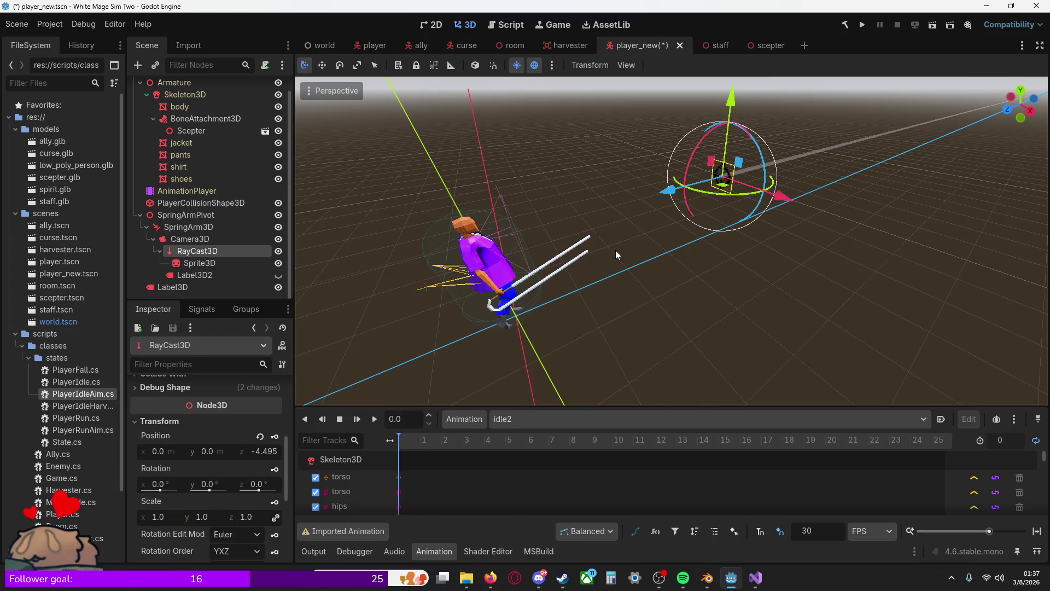
scroll(615, 251, up, 5)
scroll(685, 238, down, 4)
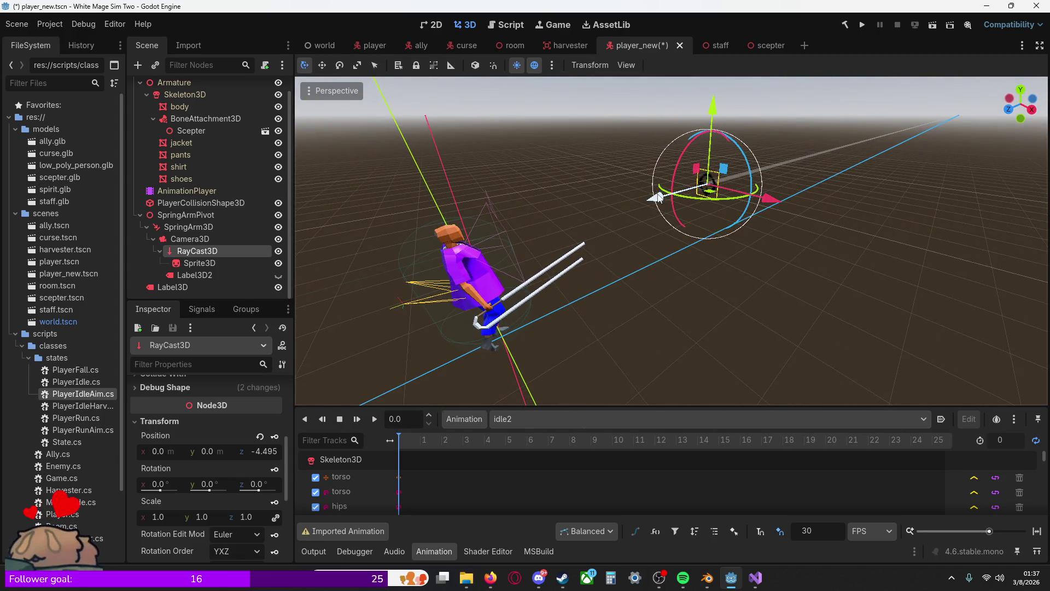
drag(659, 200, 336, 301)
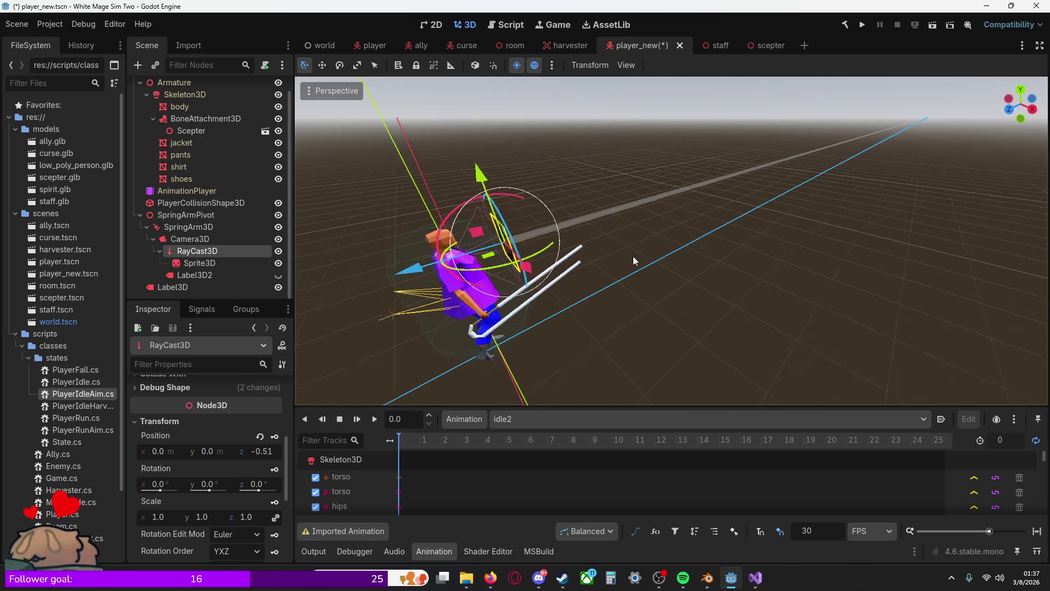
scroll(633, 256, up, 3)
scroll(664, 254, down, 1)
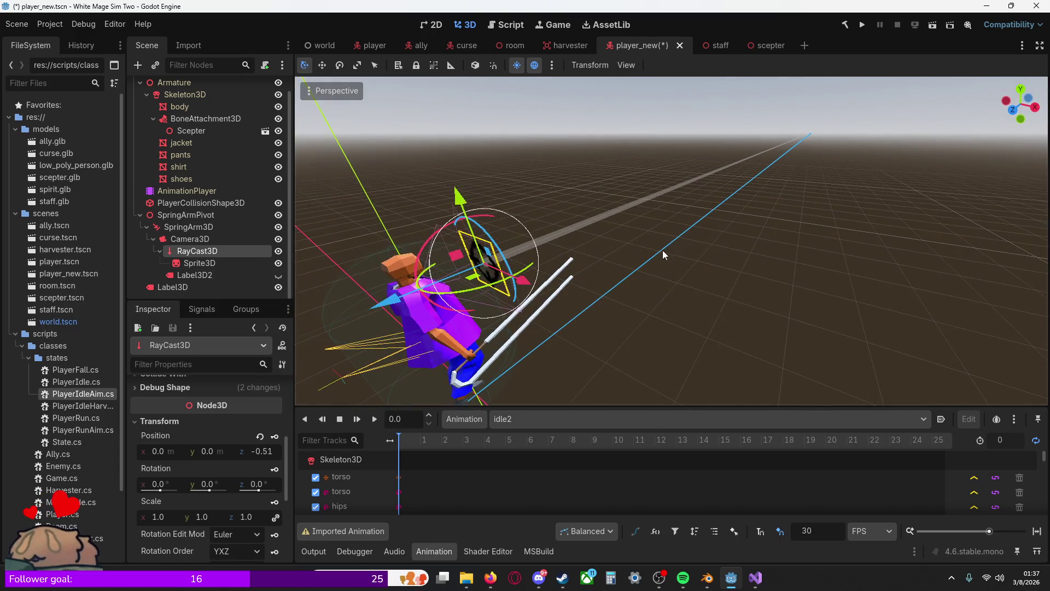
scroll(636, 227, up, 5)
mouse_move(695, 202)
mouse_down()
mouse_move(625, 220)
mouse_move(608, 237)
mouse_up()
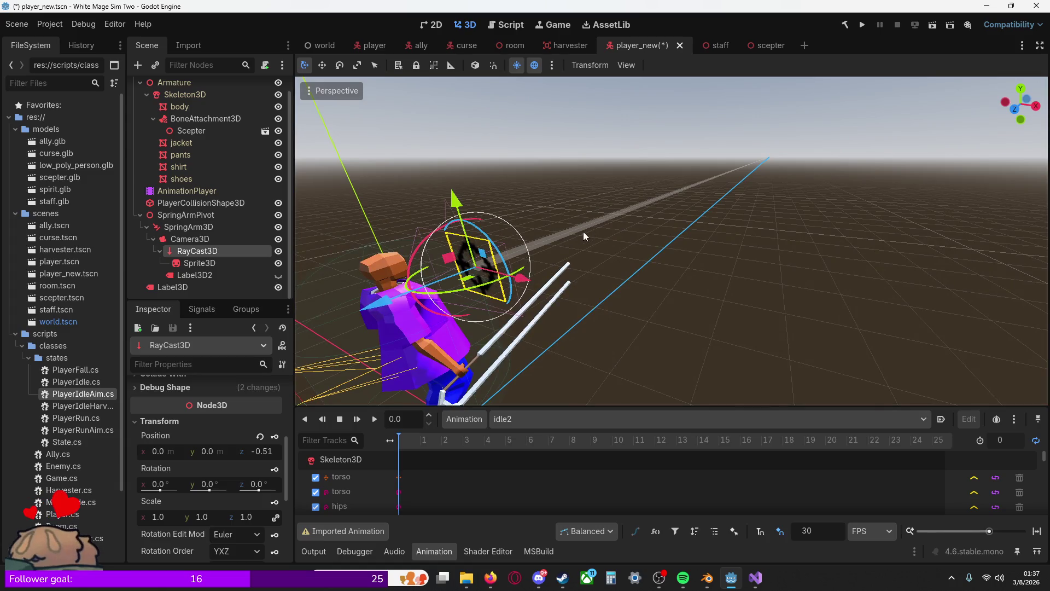
click(793, 285)
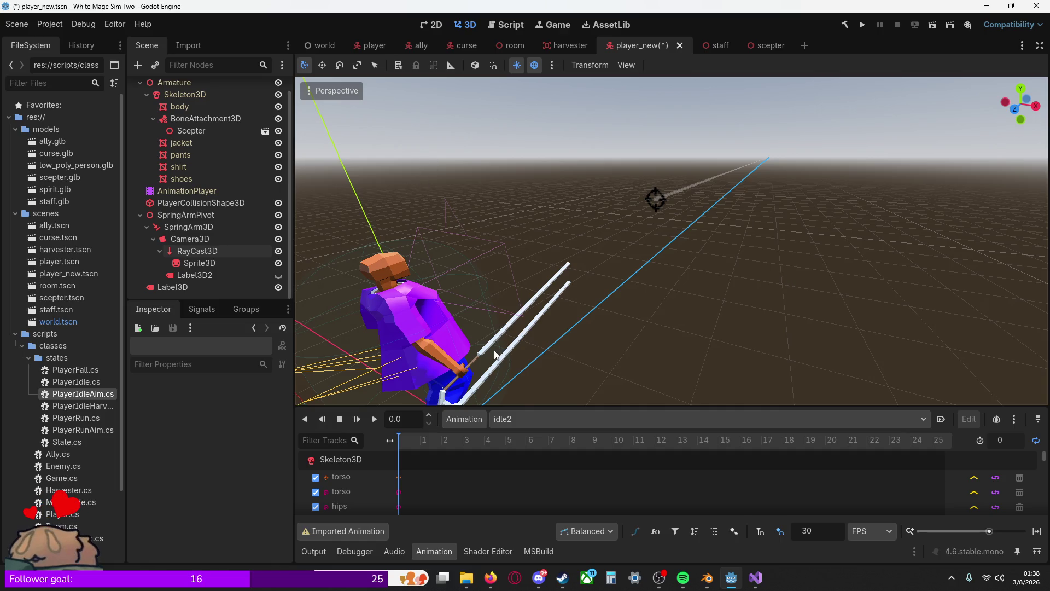
- Select the Scepter and, in Right side view, shift it in the hand to about (-0.007, 0.072, -0.022)
scroll(539, 328, up, 3)
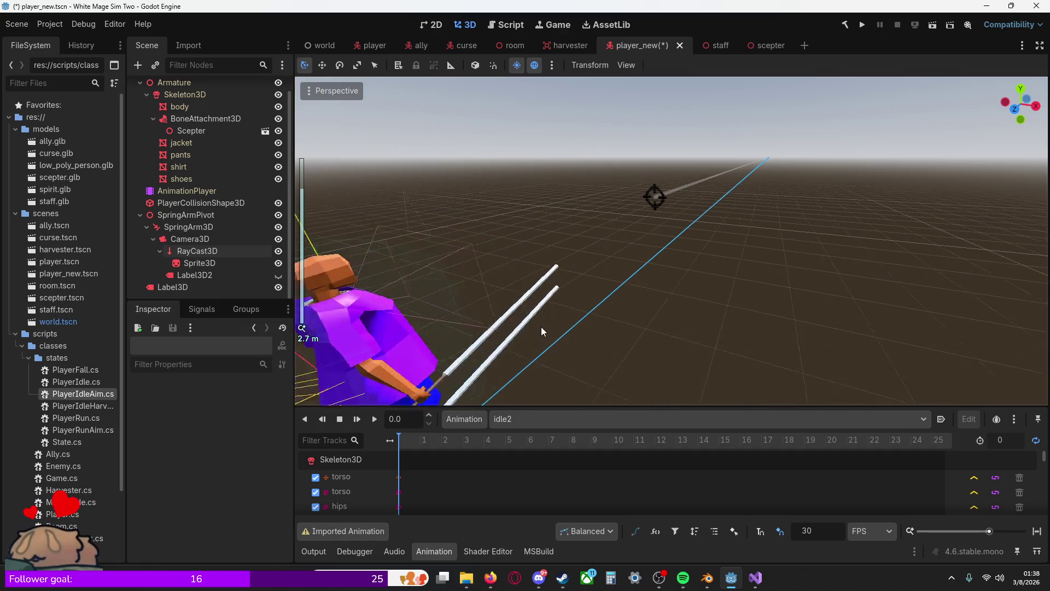
scroll(543, 331, up, 5)
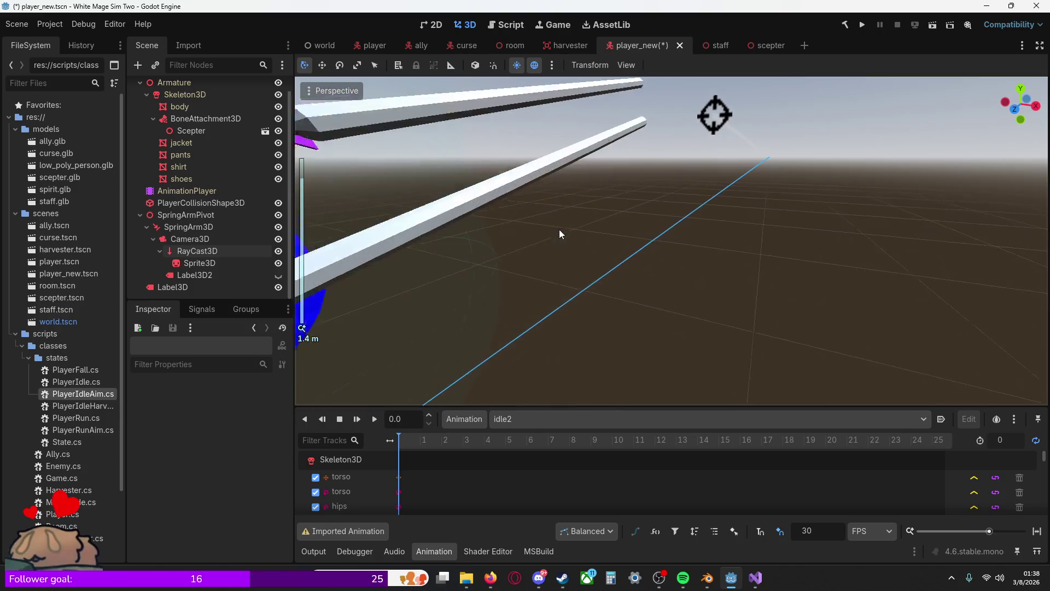
mouse_move(580, 259)
mouse_down()
mouse_move(623, 240)
mouse_move(579, 238)
mouse_move(626, 235)
mouse_move(571, 235)
mouse_move(599, 209)
mouse_move(533, 226)
mouse_move(632, 210)
mouse_move(683, 180)
mouse_up()
click(542, 157)
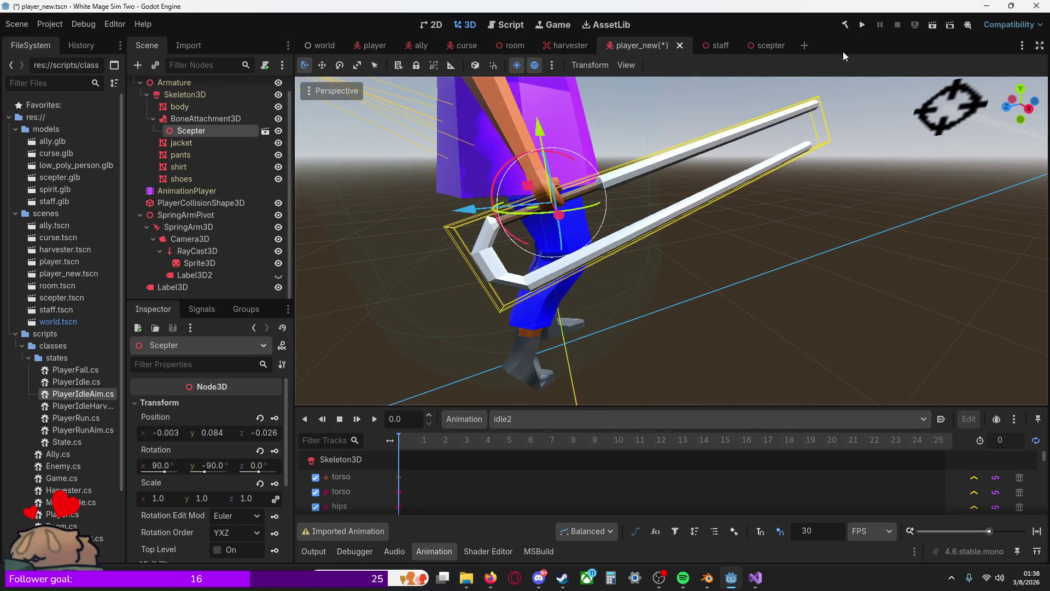
click(1025, 110)
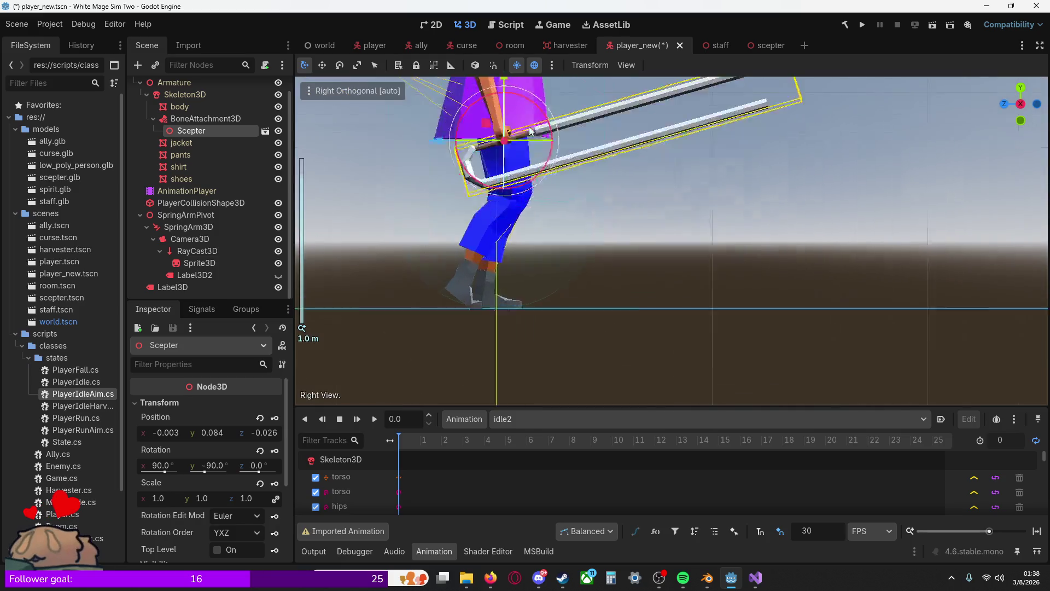
scroll(449, 90, up, 6)
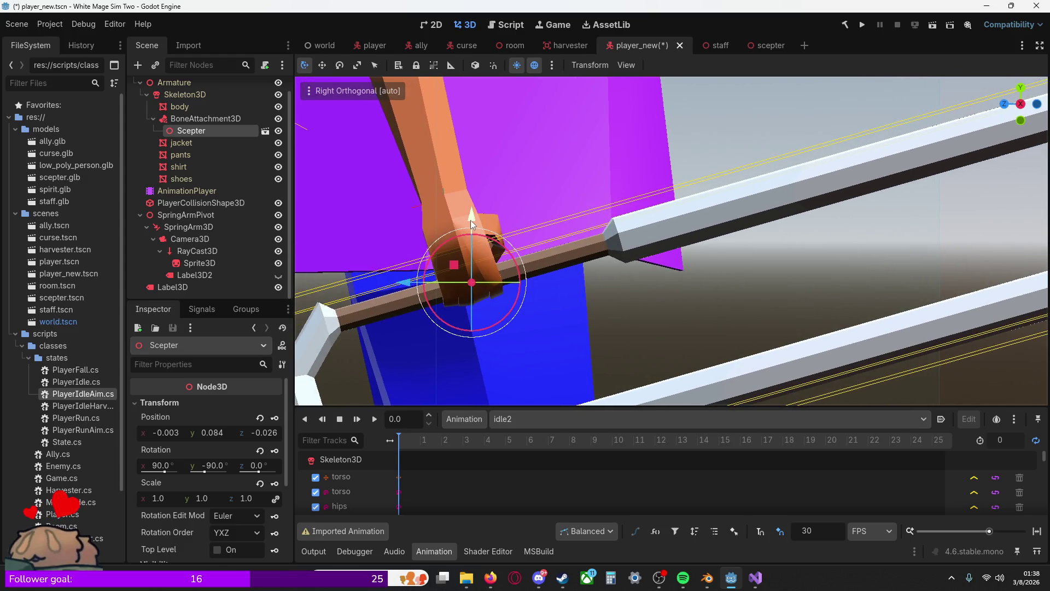
mouse_move(471, 220)
mouse_down()
mouse_move(465, 207)
mouse_move(526, 229)
mouse_move(546, 217)
mouse_up()
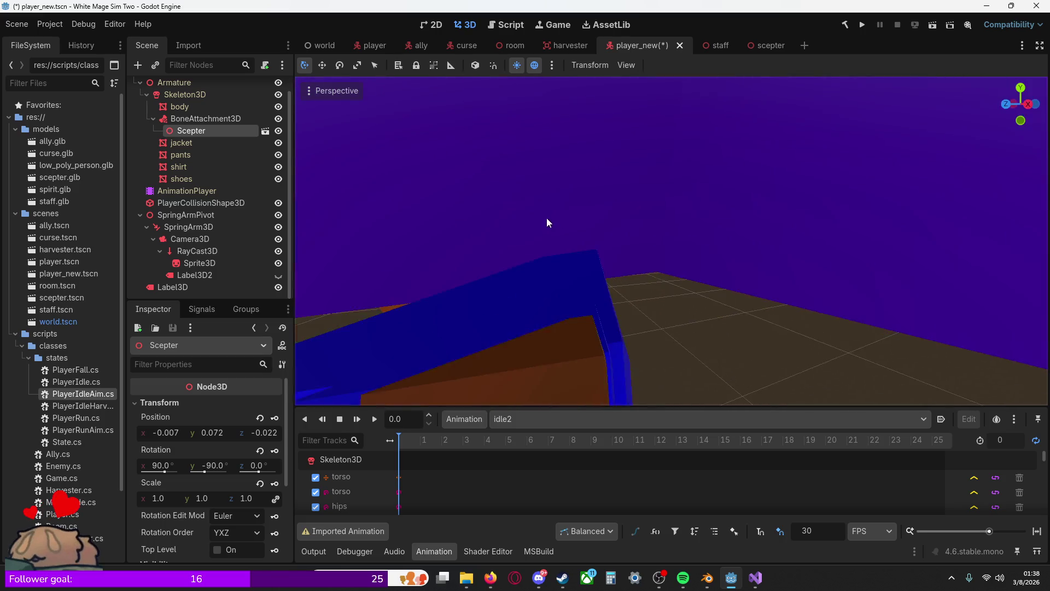
- Orbit around the character to check the scepter's new placement, then select the crosshair Sprite3D
scroll(656, 246, down, 5)
drag(791, 294, 524, 271)
scroll(569, 268, up, 8)
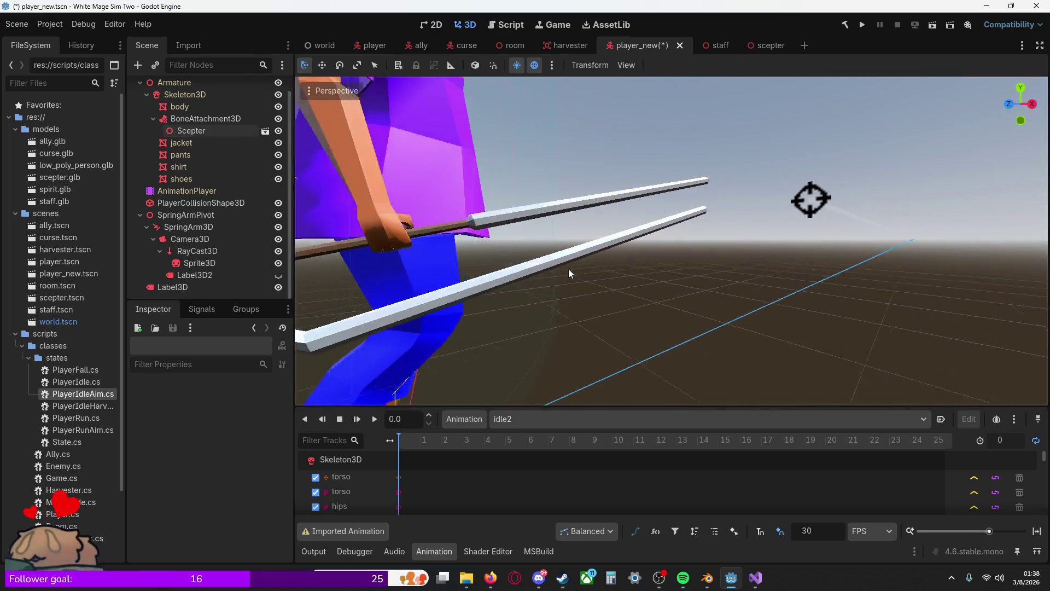
scroll(639, 264, down, 10)
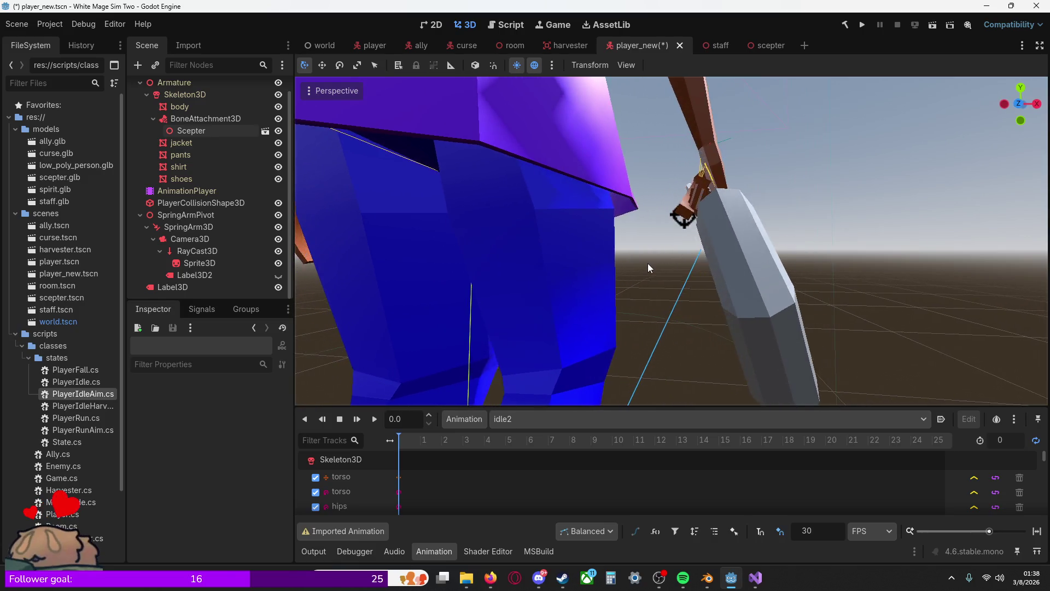
mouse_move(589, 247)
mouse_down()
mouse_move(593, 275)
mouse_move(624, 283)
mouse_up()
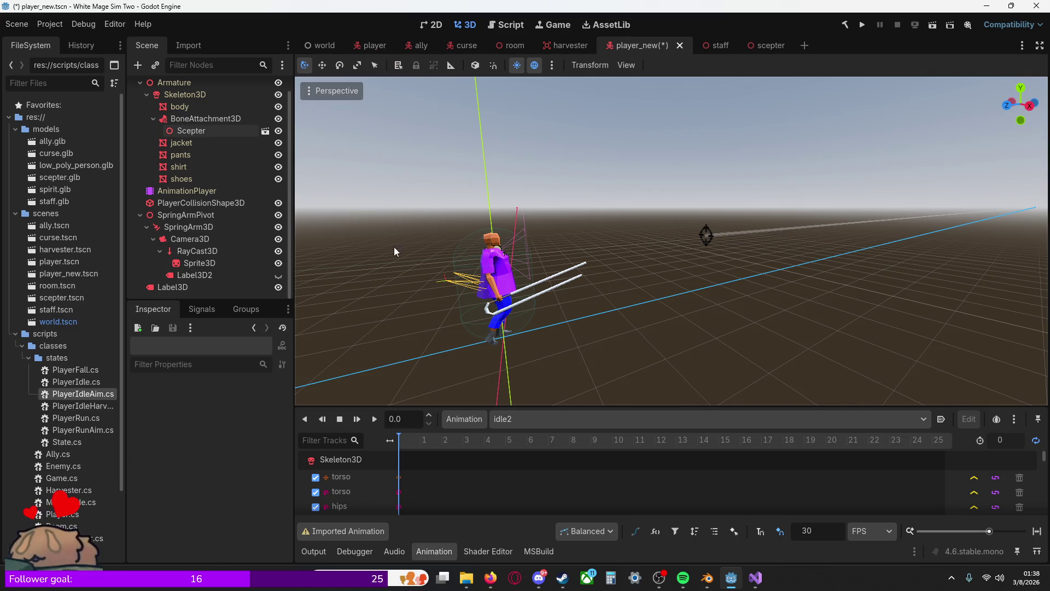
scroll(548, 314, up, 2)
mouse_move(549, 314)
mouse_down()
mouse_move(573, 252)
mouse_move(645, 255)
mouse_move(659, 284)
mouse_move(622, 324)
mouse_up()
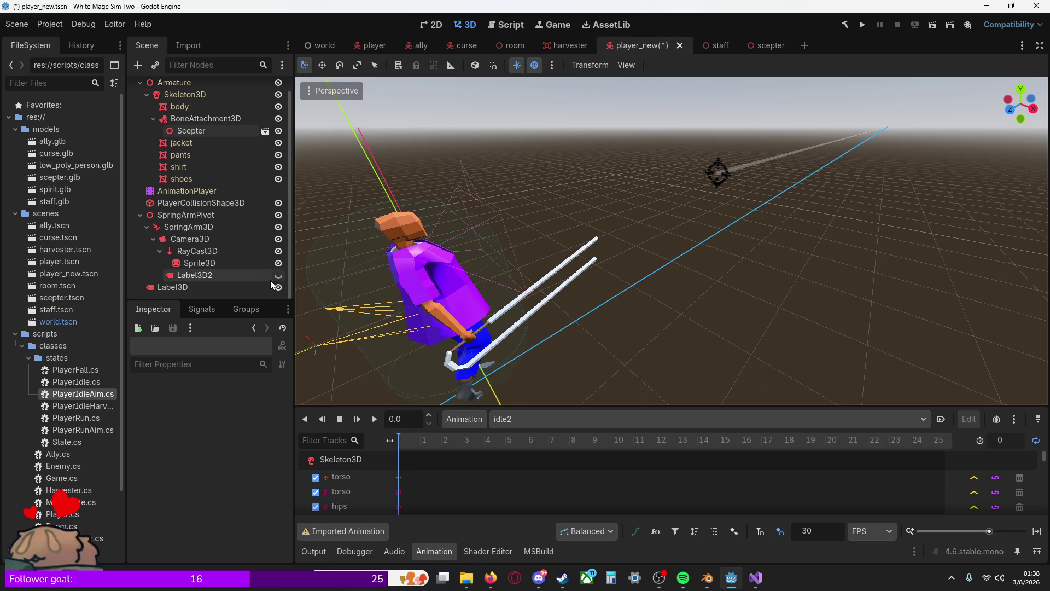
scroll(566, 252, down, 4)
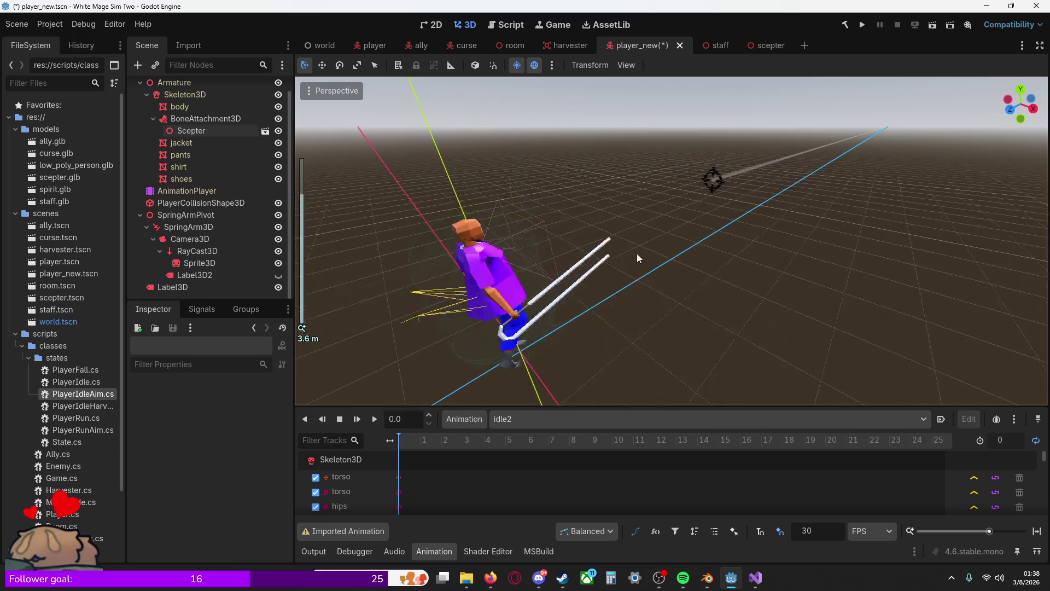
click(212, 262)
- Select the aim RayCast3D to show its transform, z at -4.495
click(215, 252)
click(206, 241)
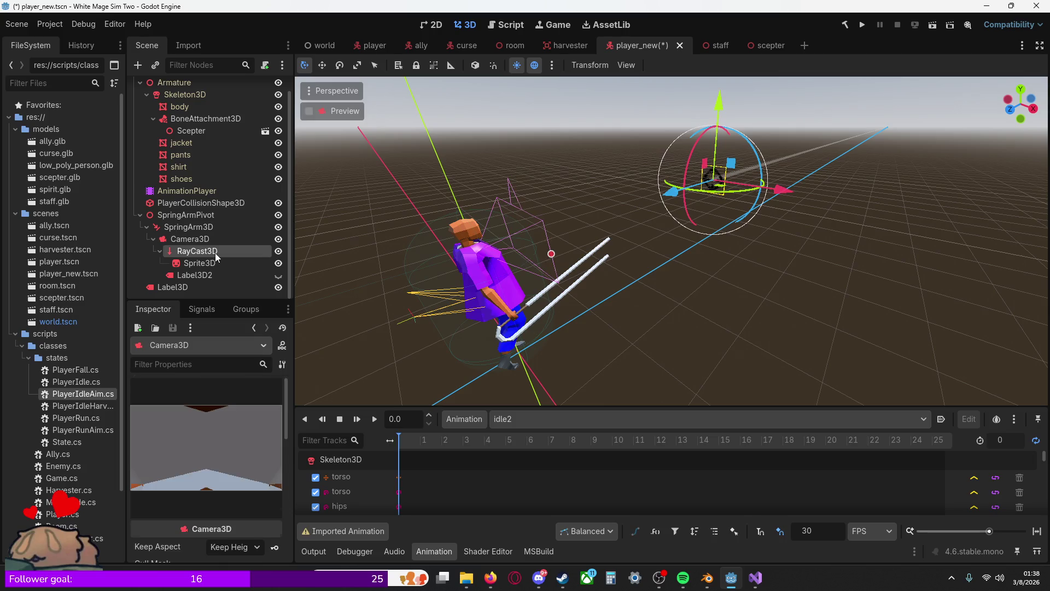
click(215, 252)
scroll(648, 235, up, 3)
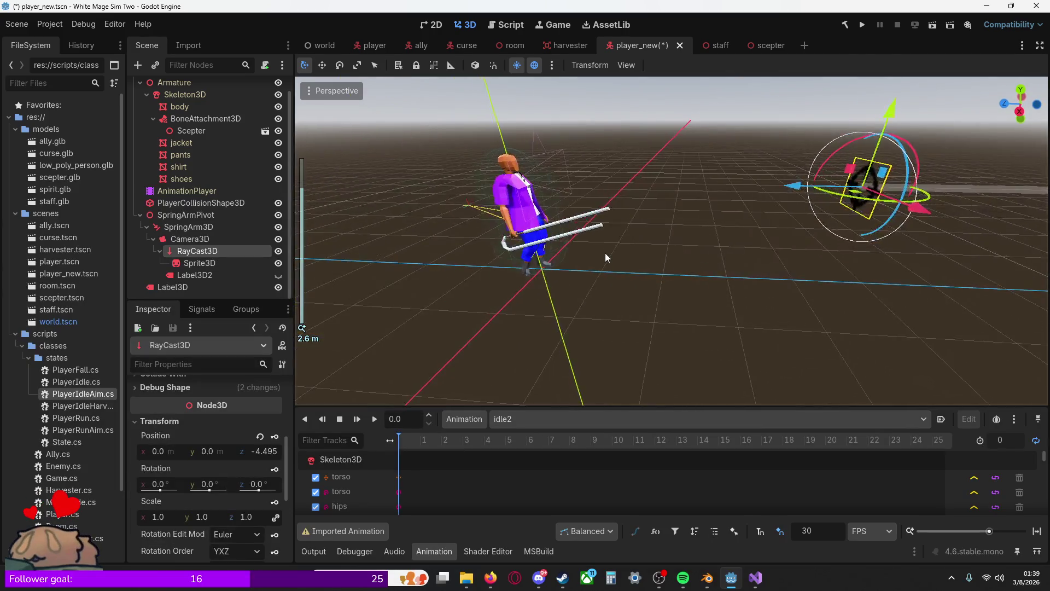
scroll(878, 120, down, 1)
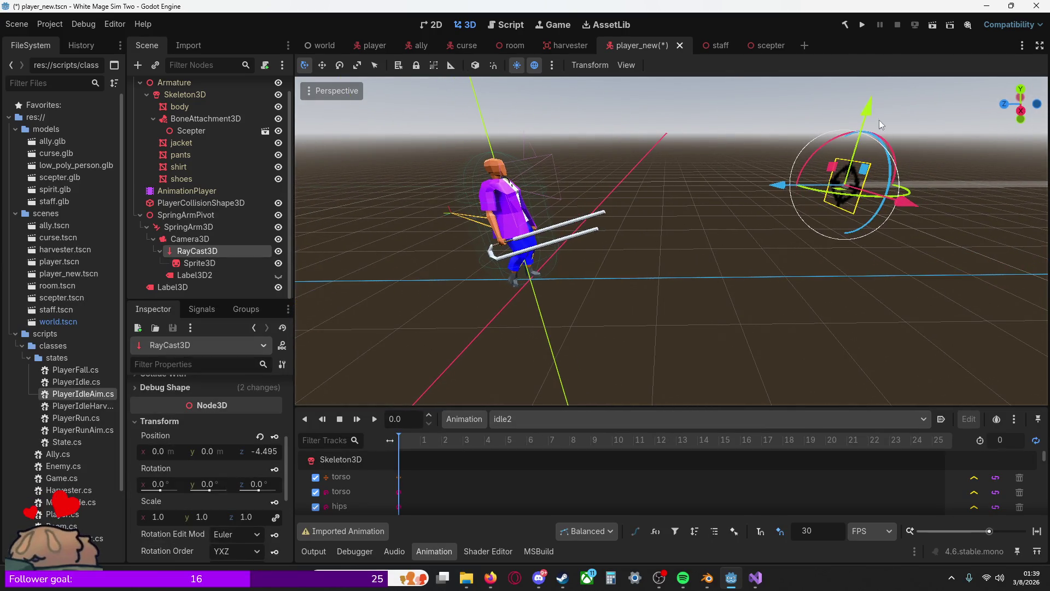
- Frame the character and raycast in Right side view, then select Camera3D for its preview
click(1021, 110)
scroll(664, 211, down, 1)
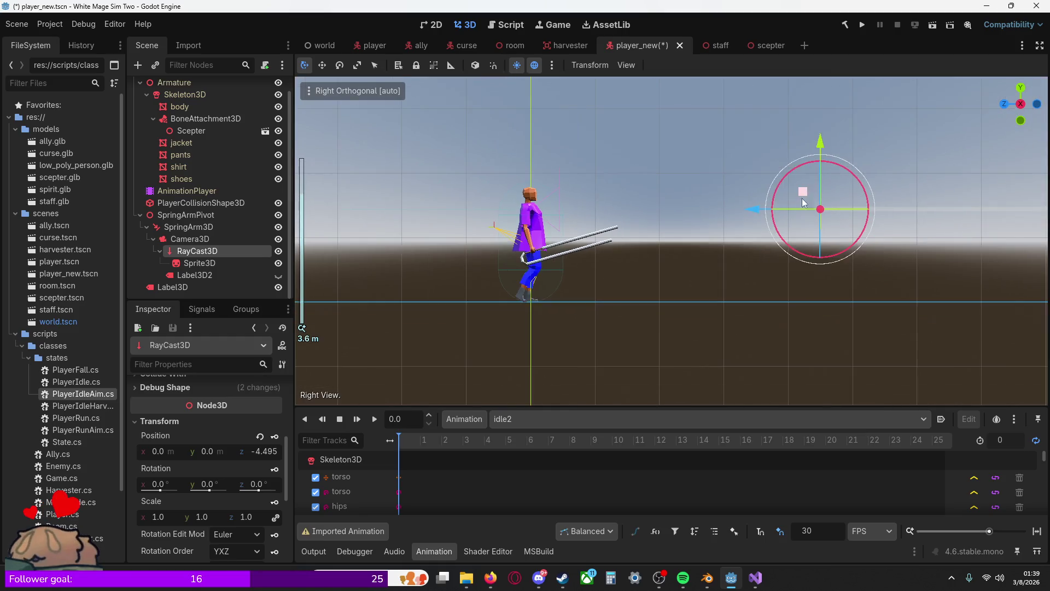
scroll(664, 212, up, 1)
mouse_move(664, 212)
mouse_down()
mouse_move(586, 232)
mouse_move(643, 285)
mouse_move(640, 262)
mouse_move(662, 278)
mouse_move(711, 274)
mouse_move(639, 286)
mouse_up()
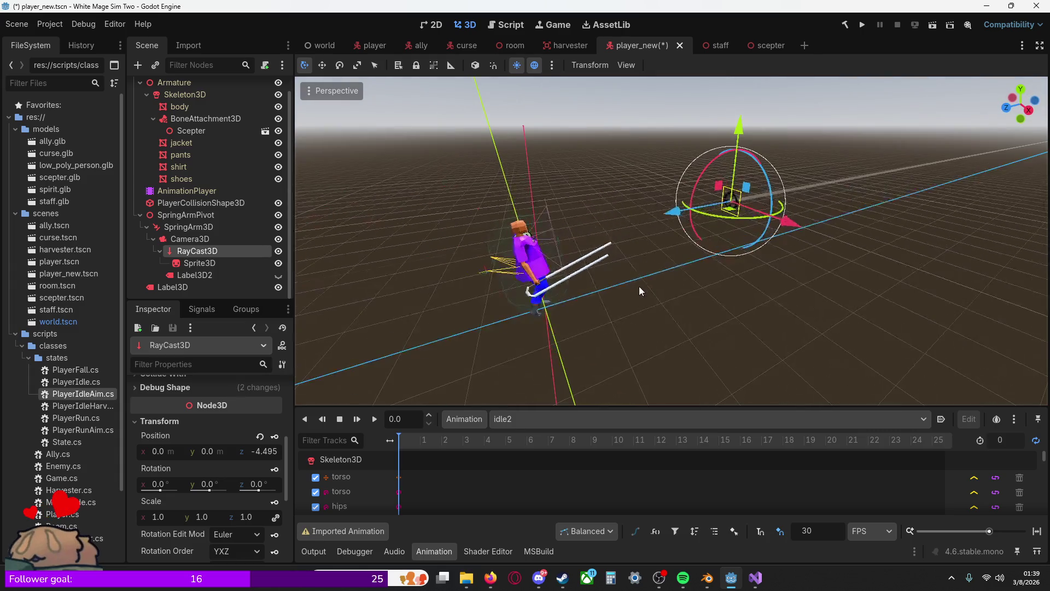
mouse_move(532, 246)
mouse_down()
mouse_move(592, 212)
mouse_move(637, 205)
mouse_move(622, 225)
mouse_up()
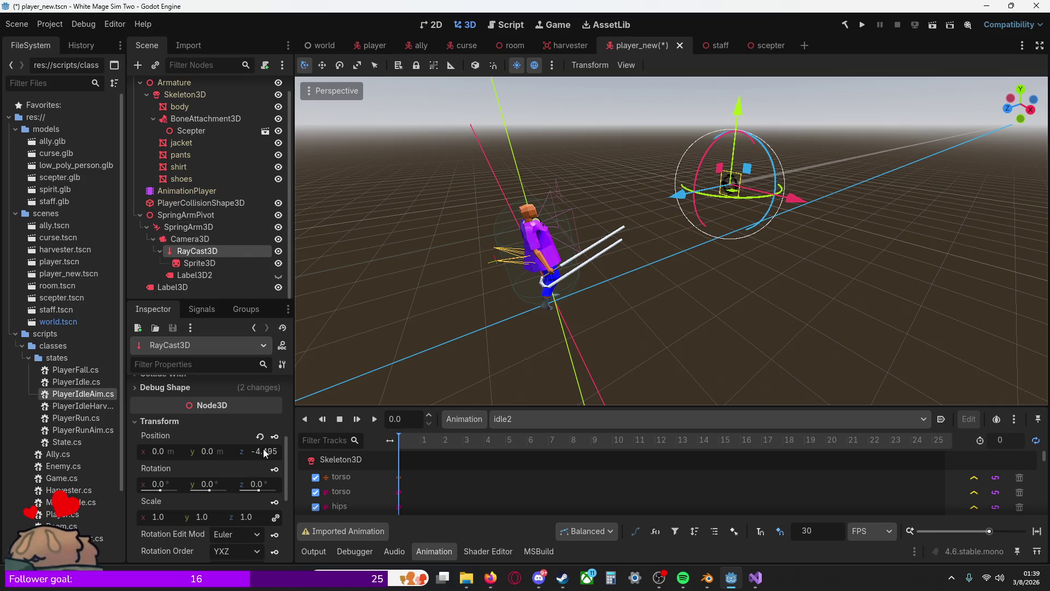
click(199, 239)
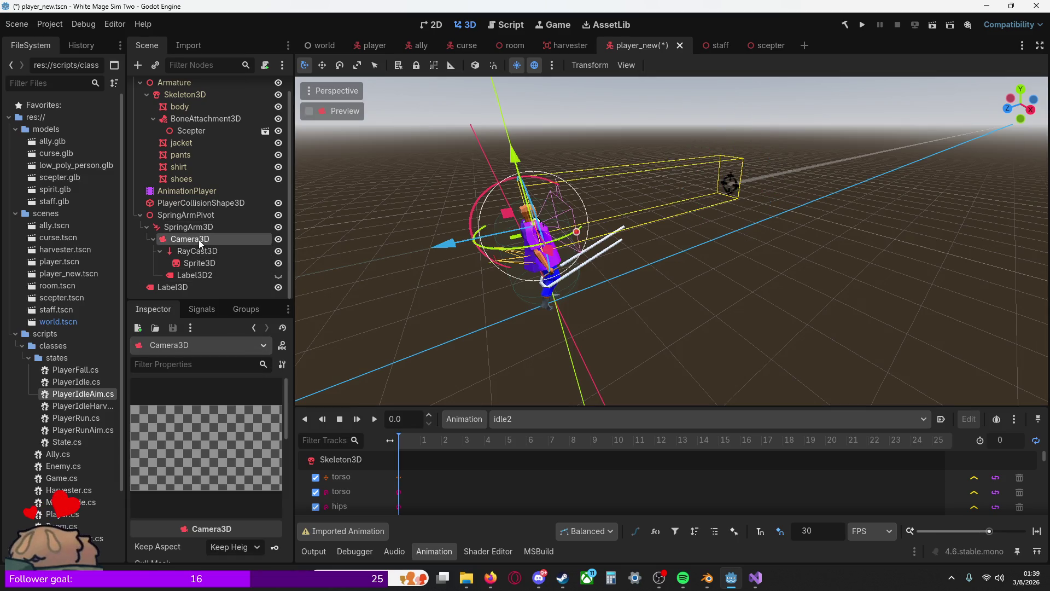
- Try shortening the SpringArm3D length, then undo it back to 3.0 m
click(203, 251)
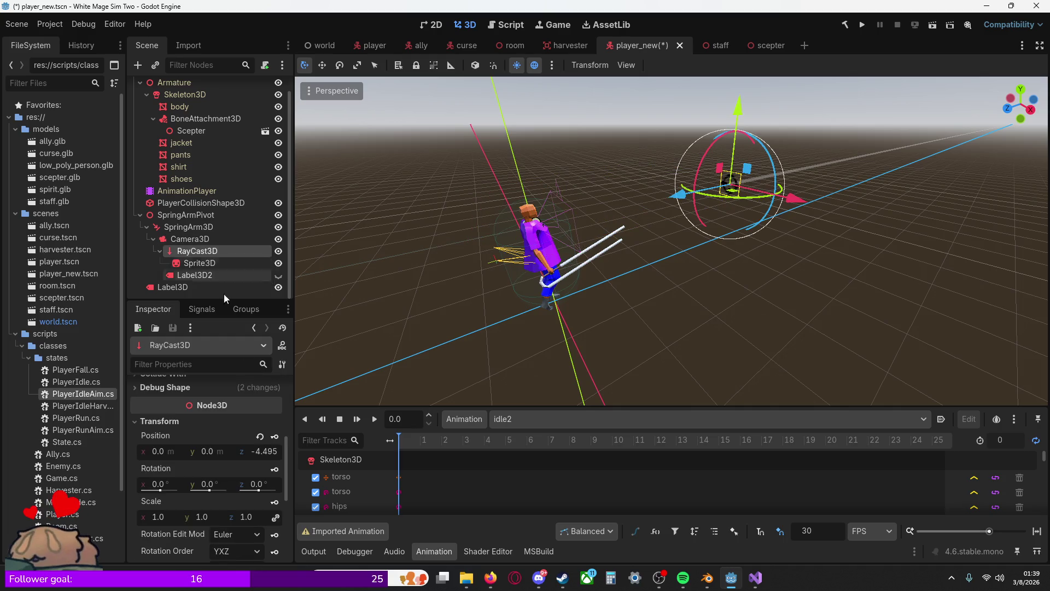
click(196, 228)
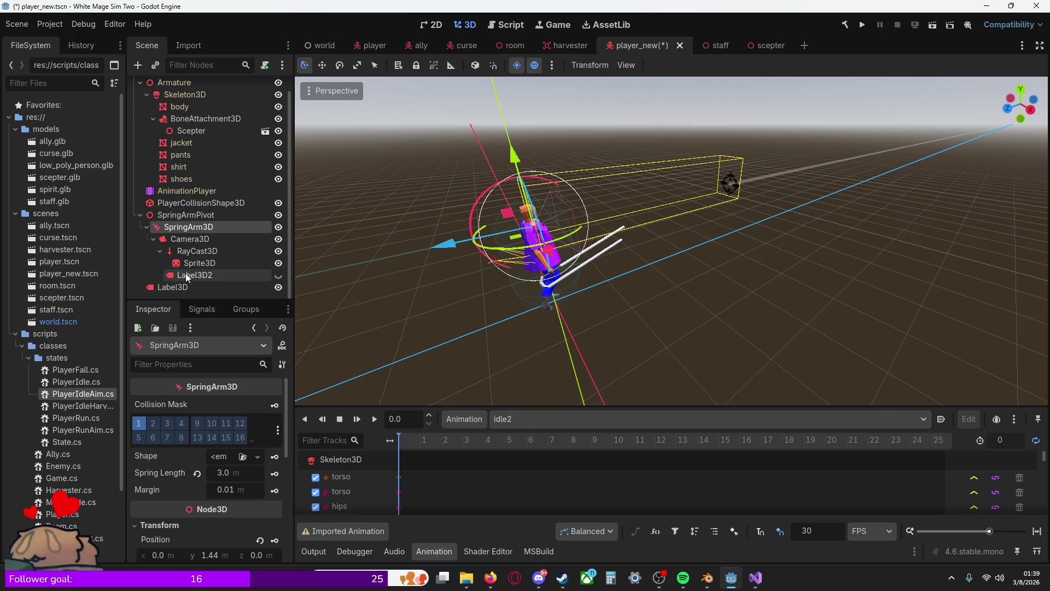
mouse_move(659, 238)
mouse_down()
mouse_move(552, 255)
mouse_move(440, 242)
mouse_move(699, 222)
mouse_move(687, 254)
mouse_move(655, 284)
mouse_up()
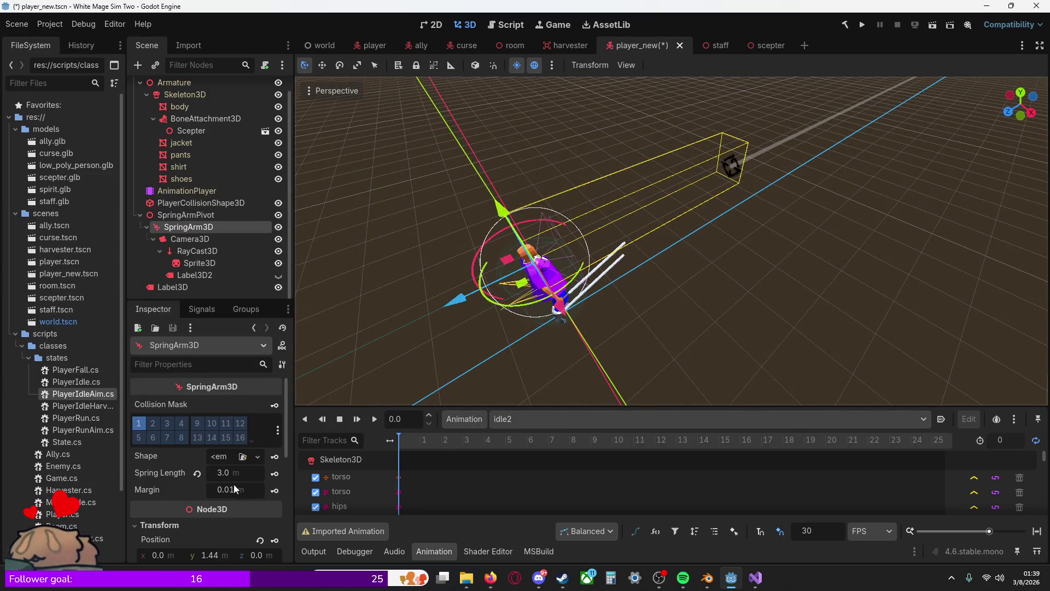
drag(224, 474, 217, 474)
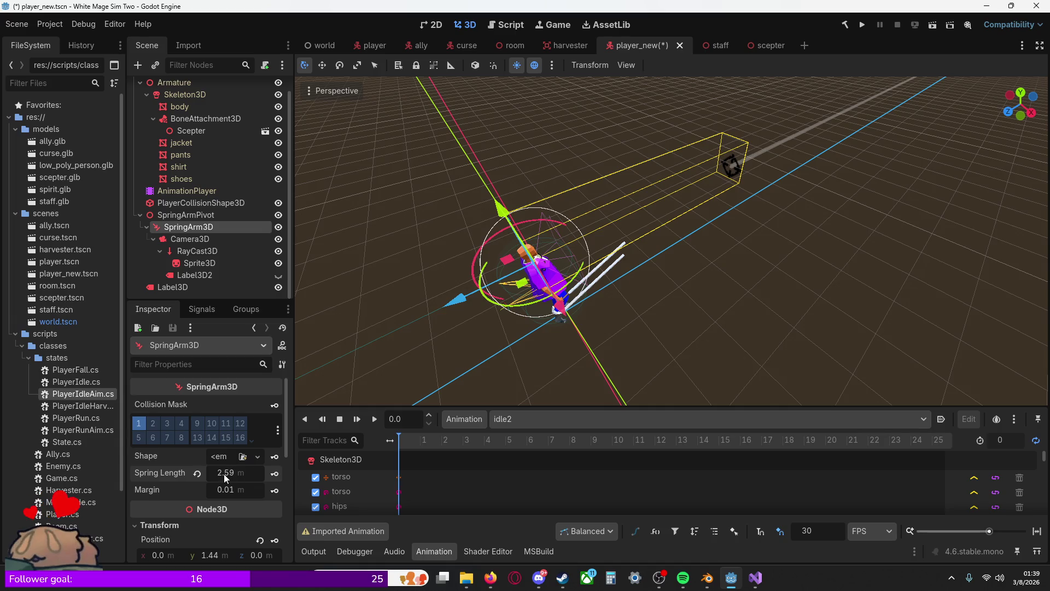
key(ctrl+z)
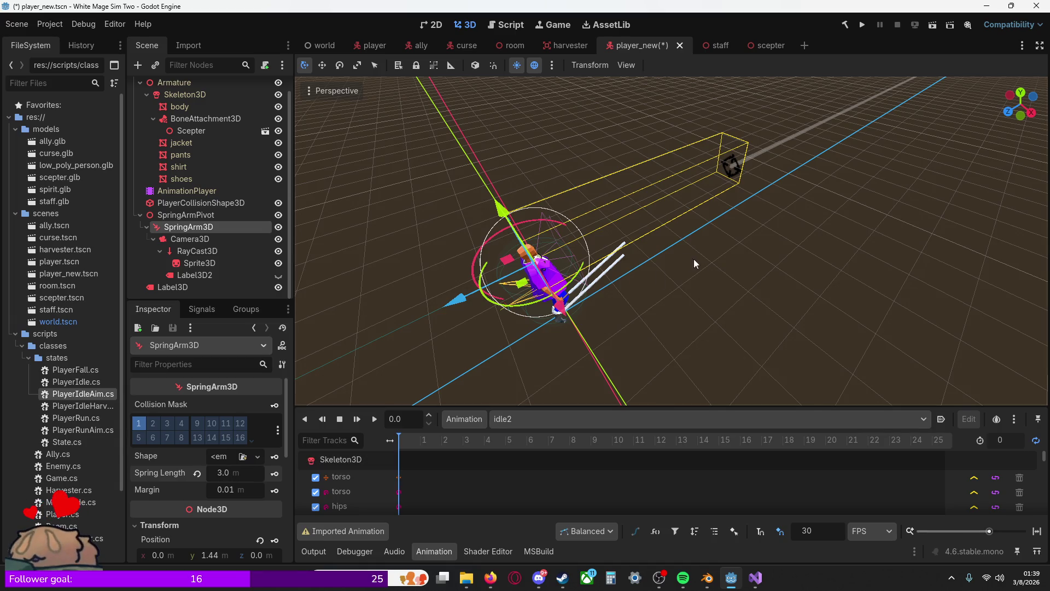
- Check the Camera3D, RayCast3D and SpringArm3D nodes, ending on the Camera3D preview
click(694, 258)
click(209, 224)
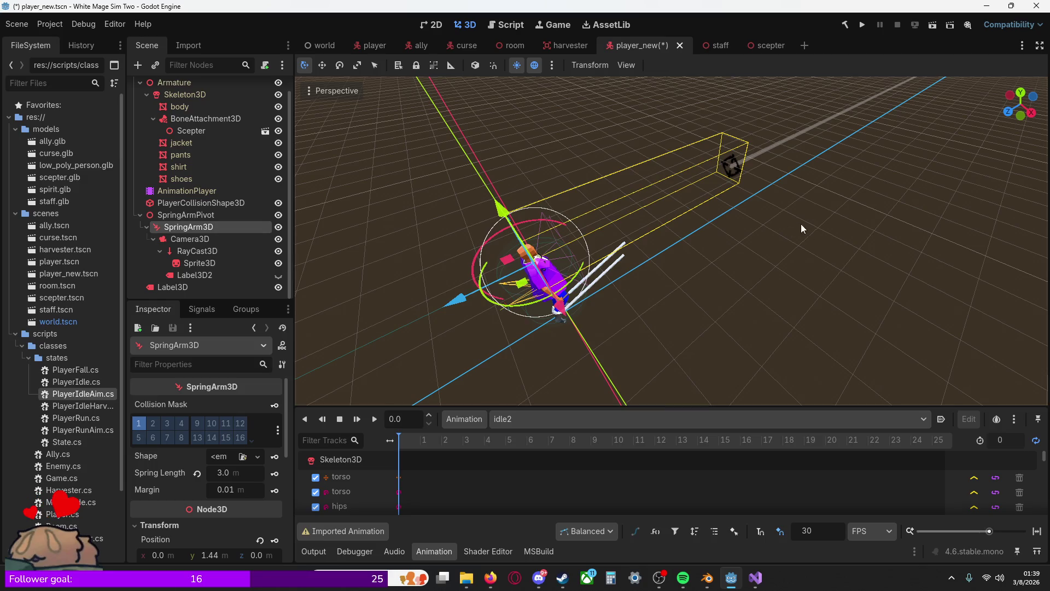
mouse_move(802, 225)
mouse_down()
mouse_move(815, 234)
mouse_move(771, 223)
mouse_up()
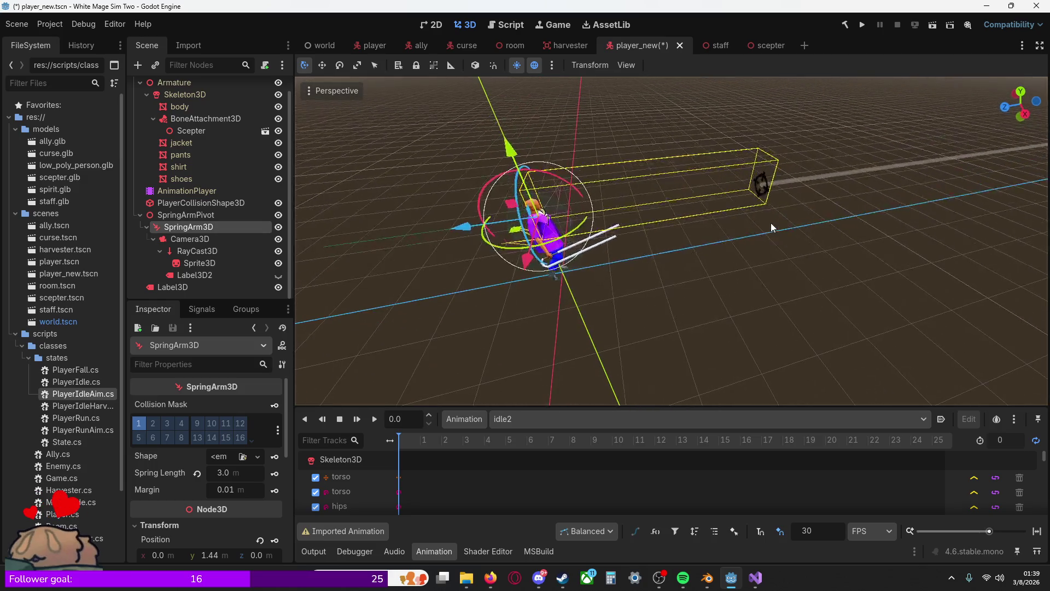
click(205, 244)
click(208, 250)
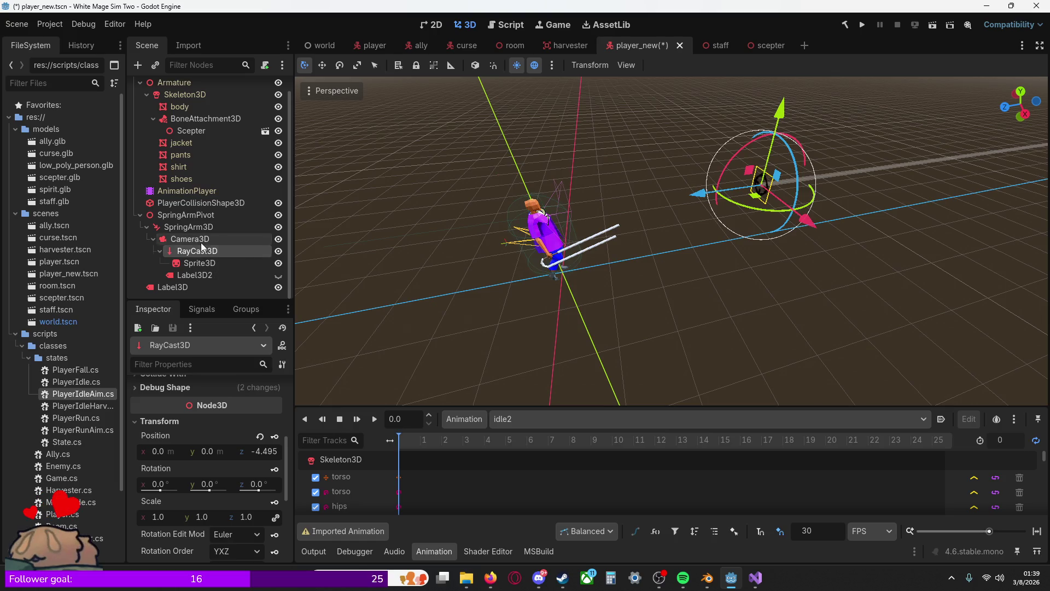
click(201, 242)
click(198, 228)
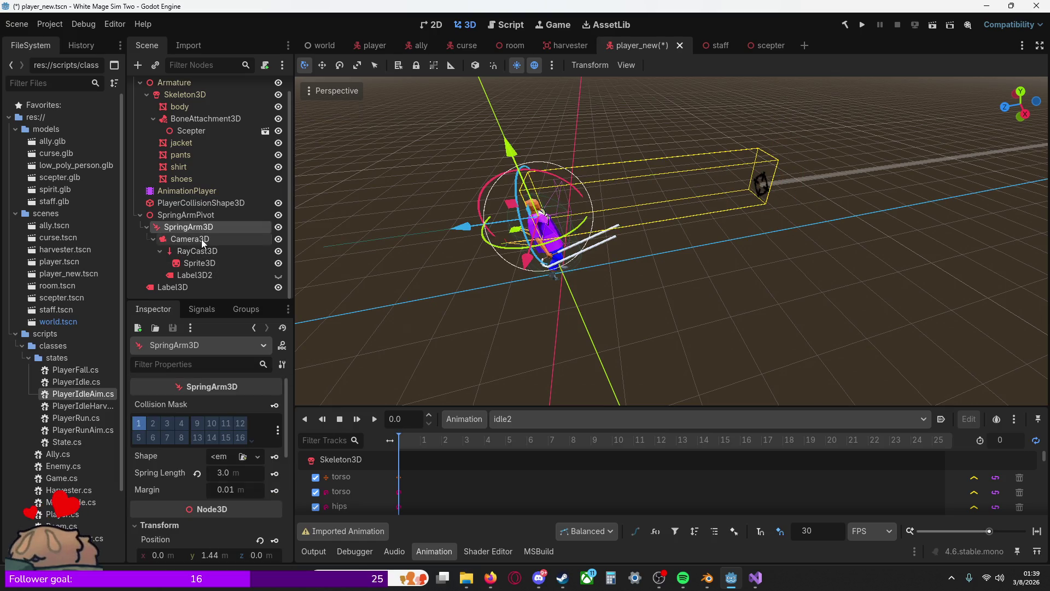
click(201, 239)
mouse_move(634, 257)
mouse_down()
mouse_move(695, 261)
mouse_move(641, 255)
mouse_up()
scroll(640, 253, down, 3)
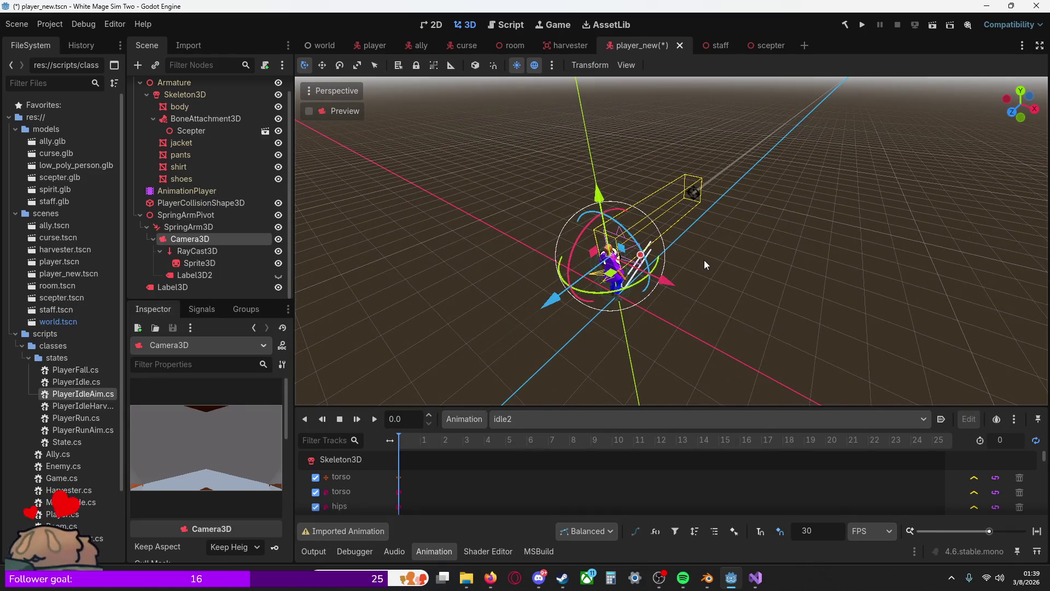
scroll(695, 270, up, 2)
drag(693, 273, 755, 281)
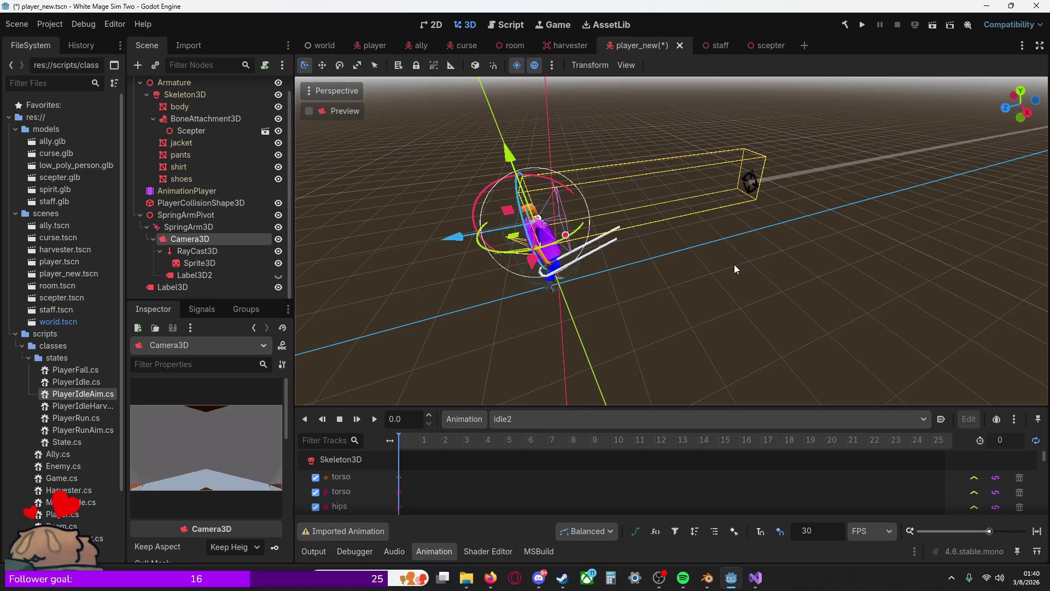
scroll(721, 254, up, 5)
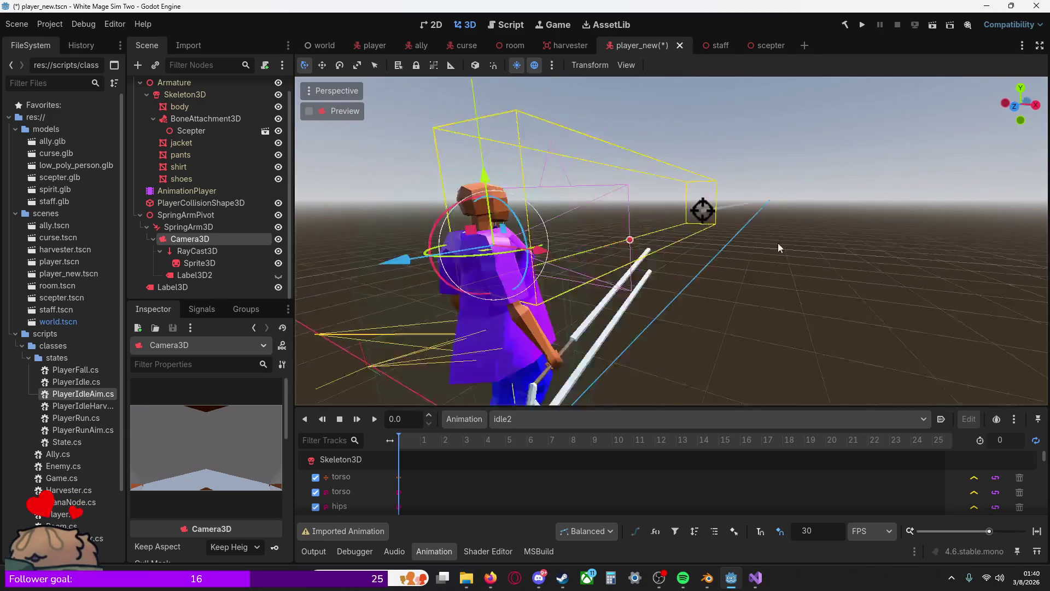
scroll(755, 247, down, 5)
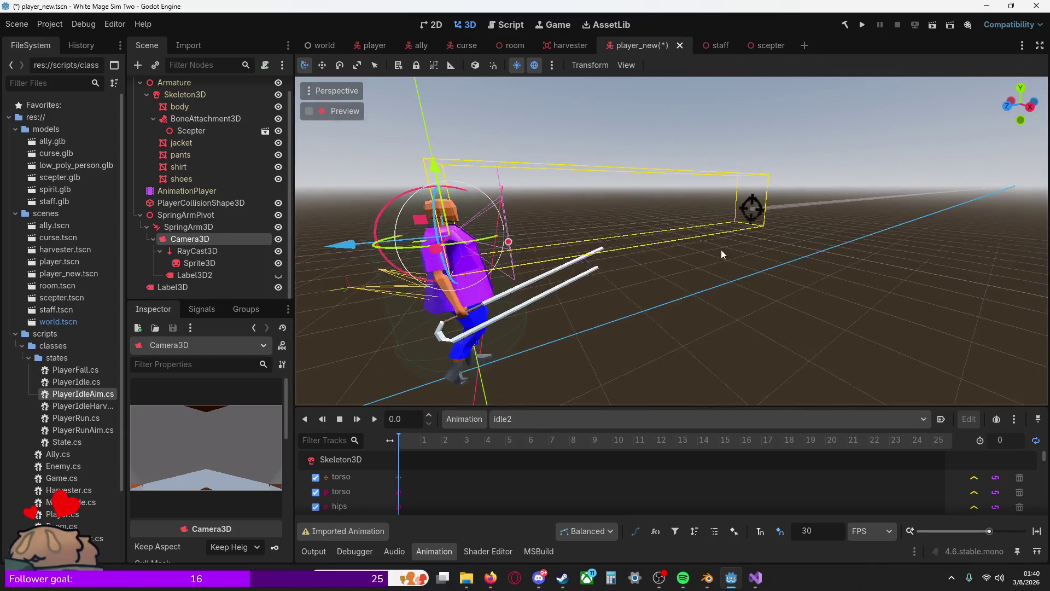
mouse_move(608, 265)
mouse_down()
mouse_move(674, 285)
mouse_move(727, 280)
mouse_move(653, 296)
mouse_move(385, 282)
mouse_move(390, 269)
mouse_move(658, 288)
mouse_move(629, 285)
mouse_up()
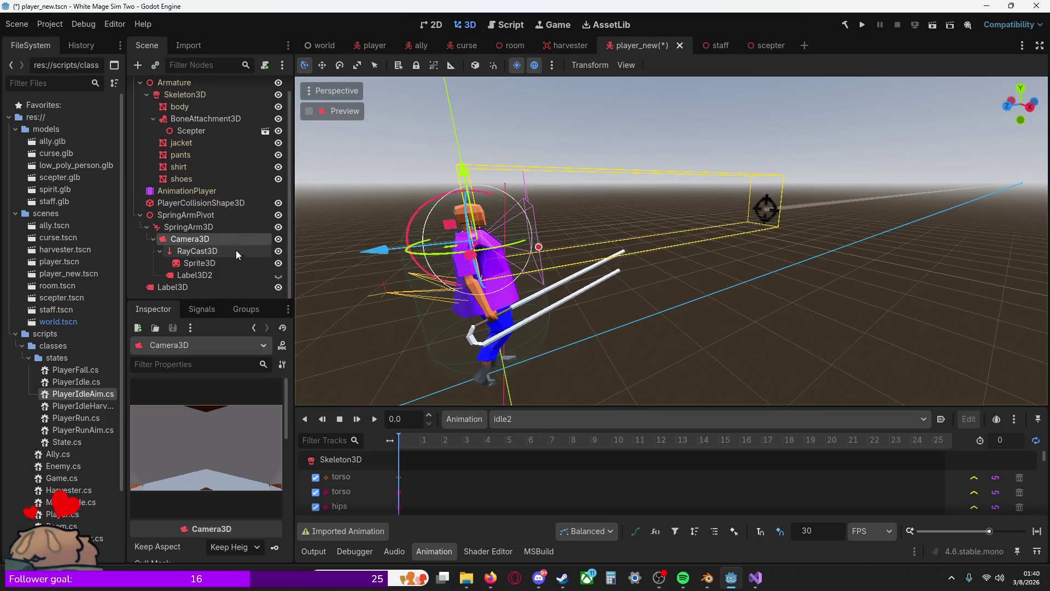
click(220, 248)
- Change the RayCast3D's Transform position z to -3.0, then switch to Visual Studio's PlayerIdleHarvest script
click(213, 227)
click(212, 252)
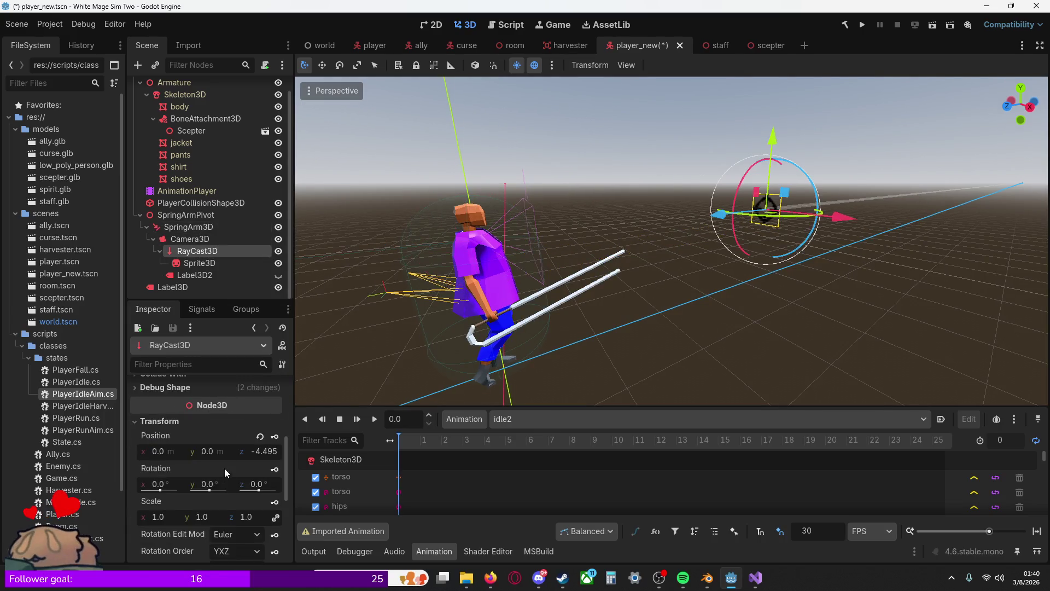
click(262, 451)
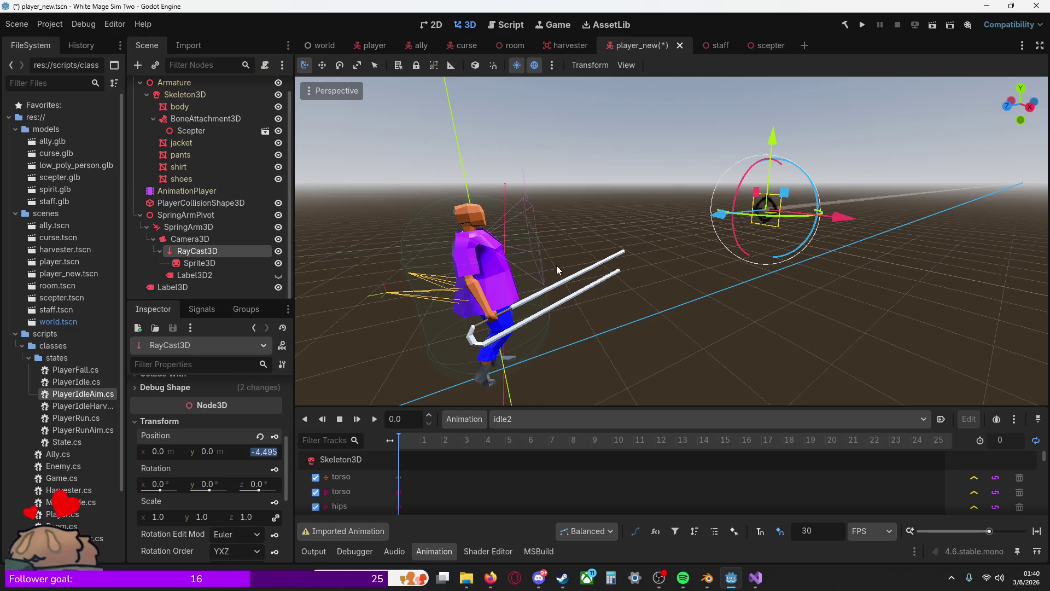
text(-3)
click(769, 319)
scroll(708, 300, down, 3)
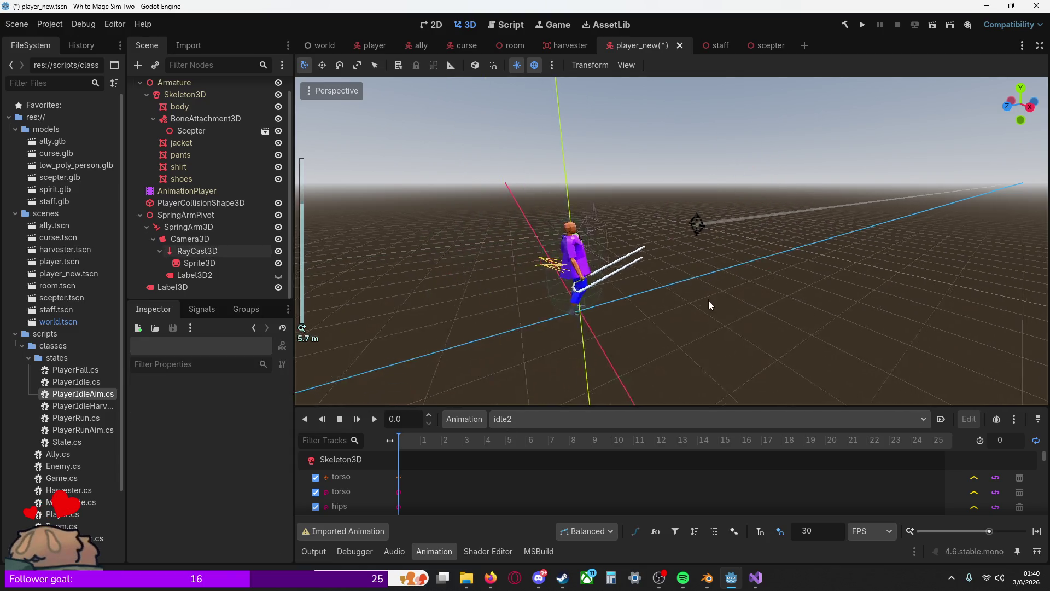
mouse_move(708, 300)
mouse_down()
mouse_move(633, 277)
mouse_move(685, 280)
mouse_move(601, 307)
mouse_move(599, 273)
mouse_up()
scroll(599, 273, up, 4)
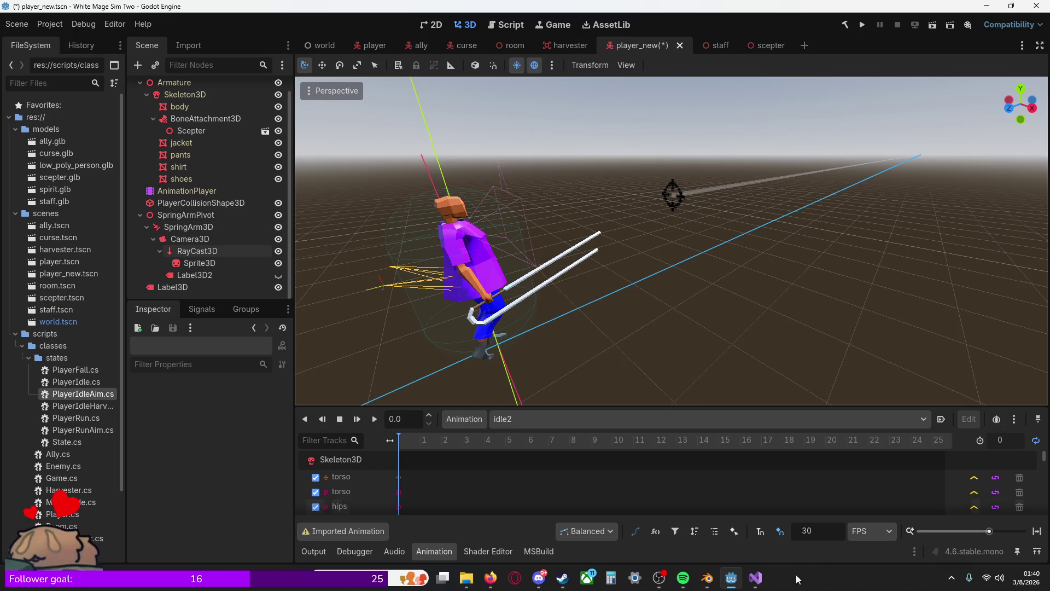
click(762, 569)
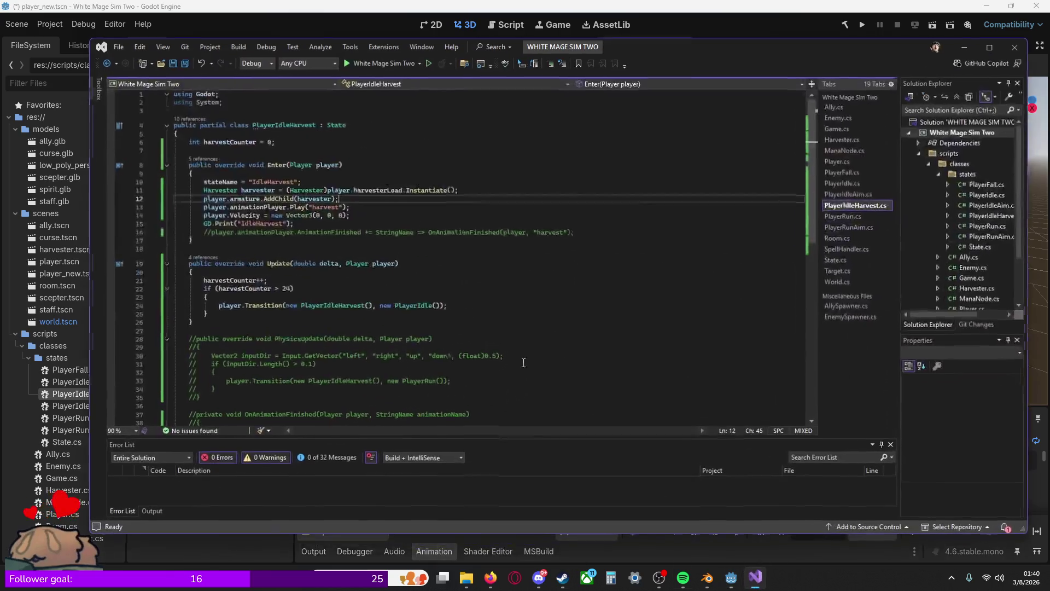
- In PlayerRunAim.cs, review the run transition on line 67 and the movement direction code
click(851, 226)
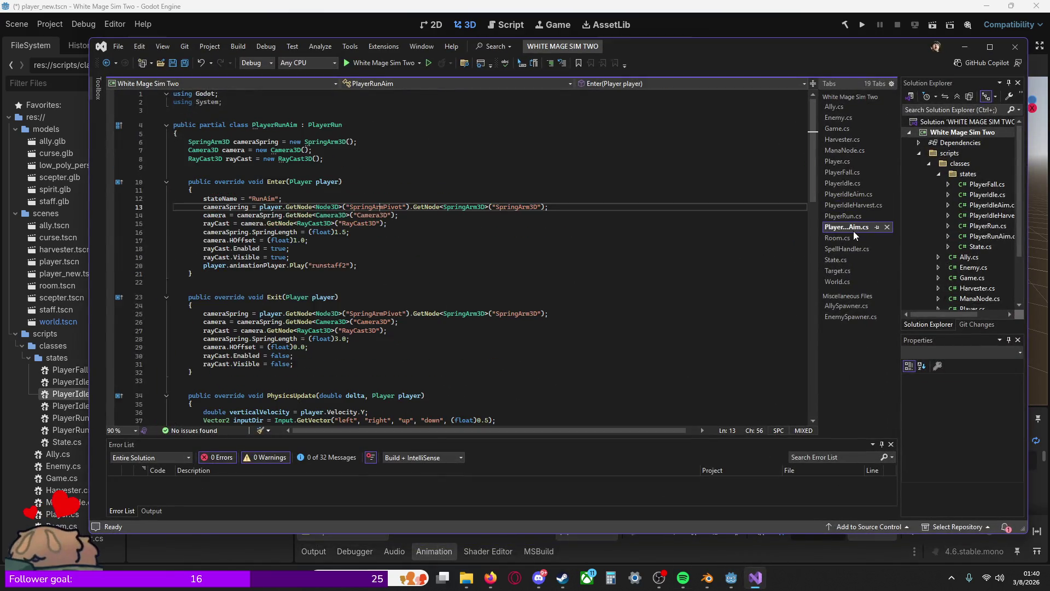
scroll(413, 250, down, 5)
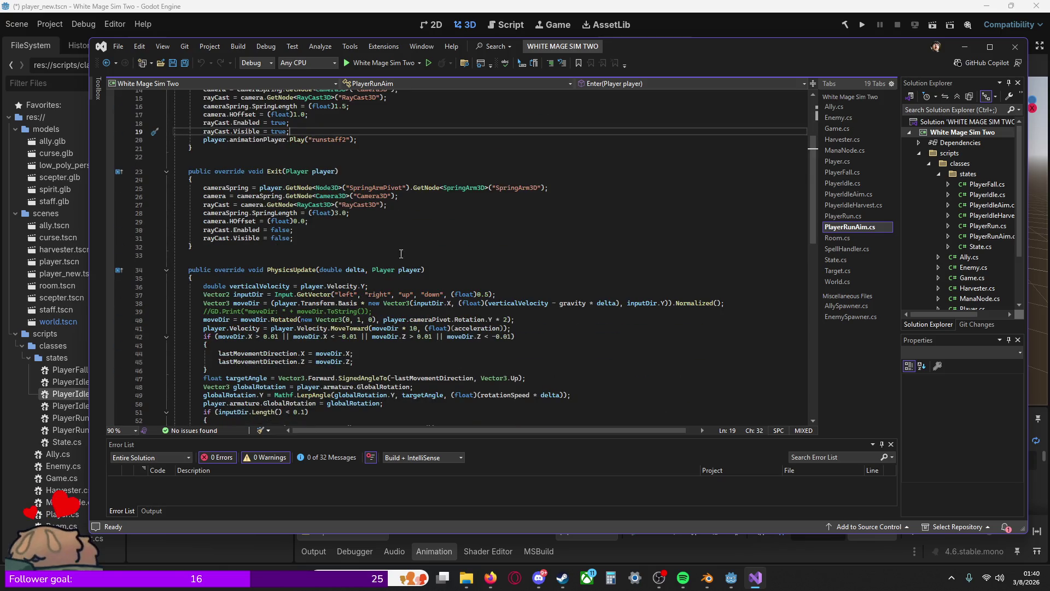
scroll(320, 258, down, 9)
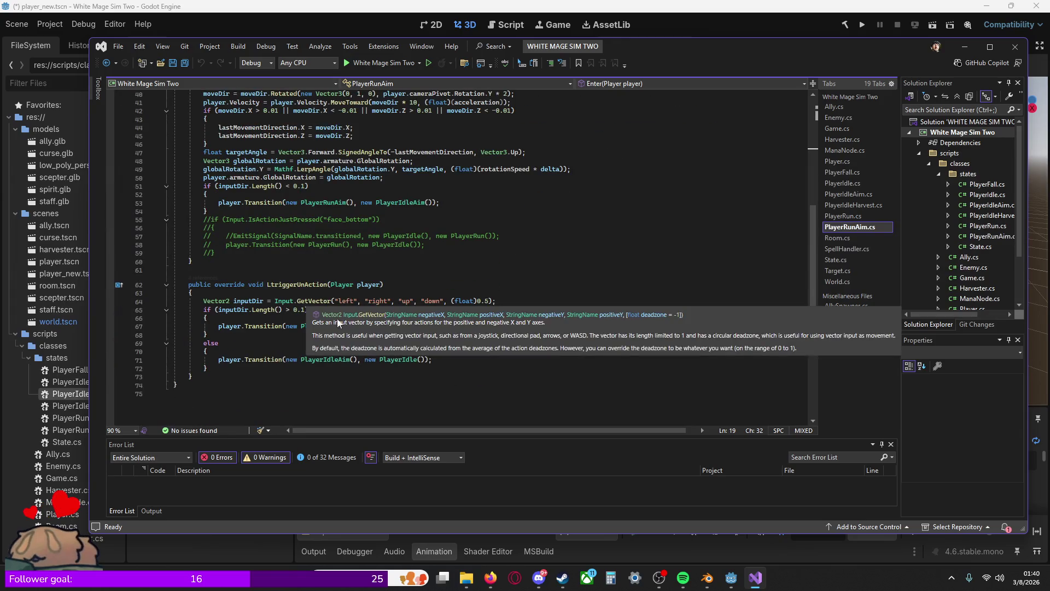
click(287, 325)
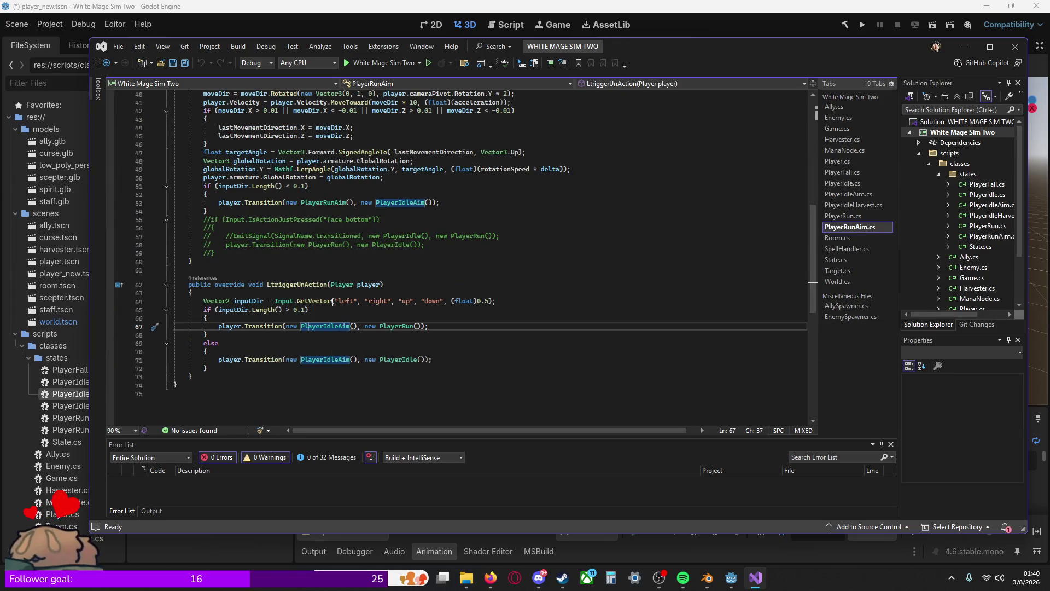
scroll(328, 274, up, 4)
click(323, 236)
click(361, 229)
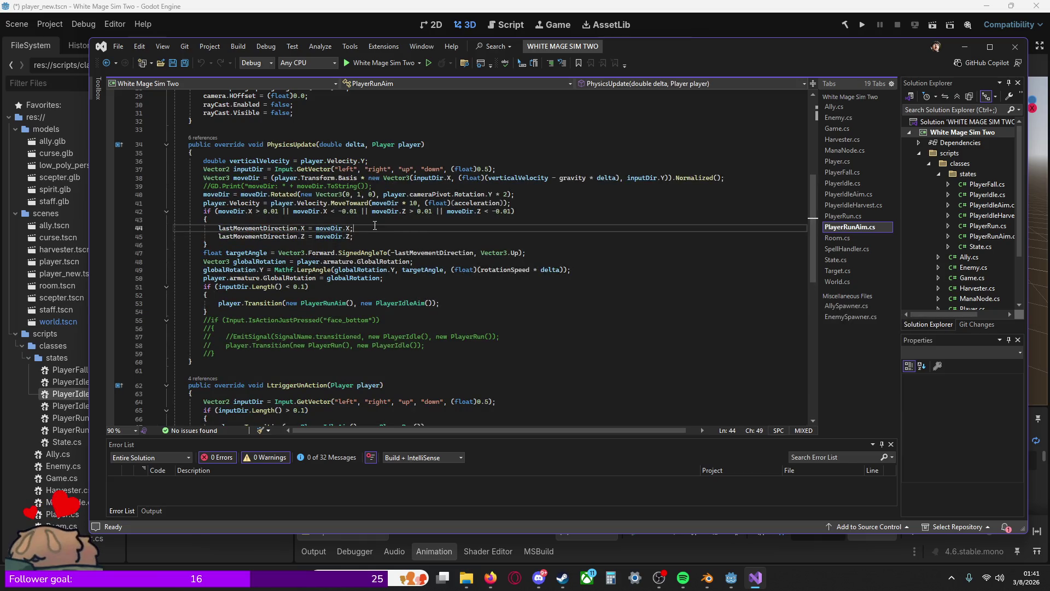
scroll(350, 274, up, 6)
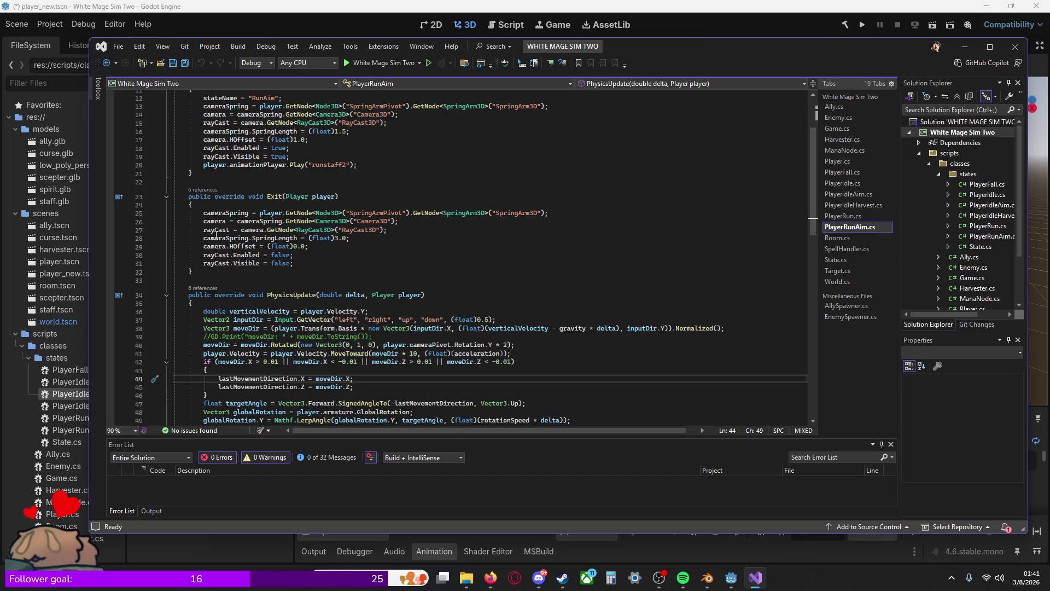
- Review the camera HOffset and spring length lines in Enter, then return to Godot's RayCast3D
mouse_move(327, 233)
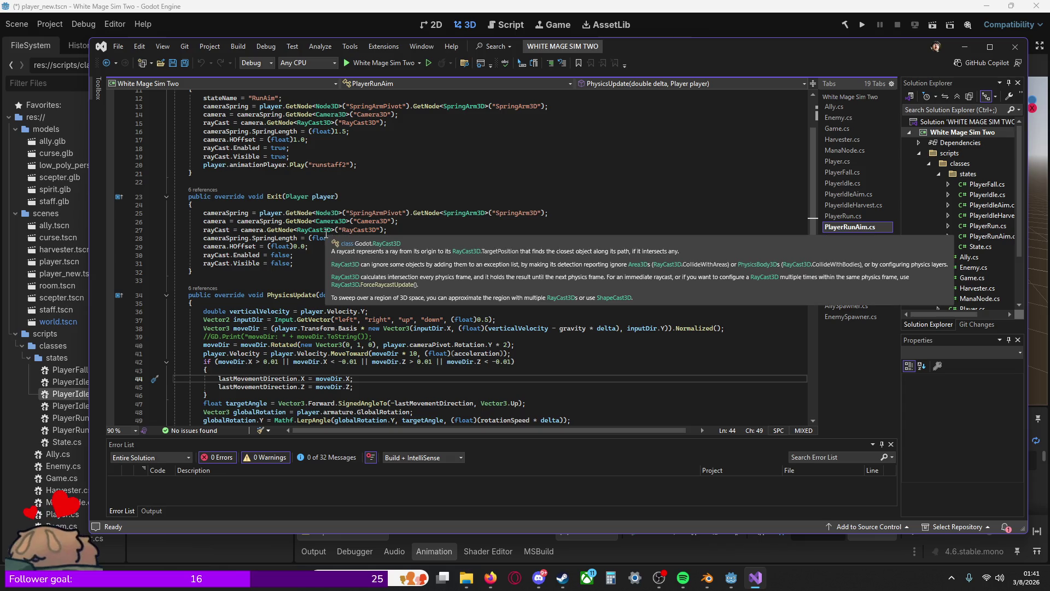
scroll(320, 222, up, 3)
click(312, 215)
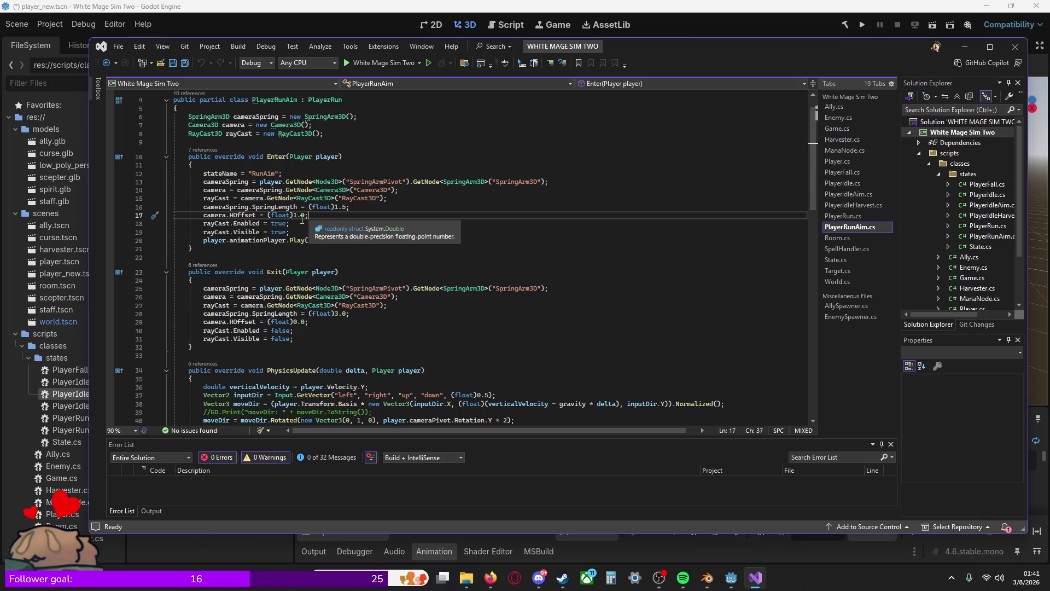
click(354, 208)
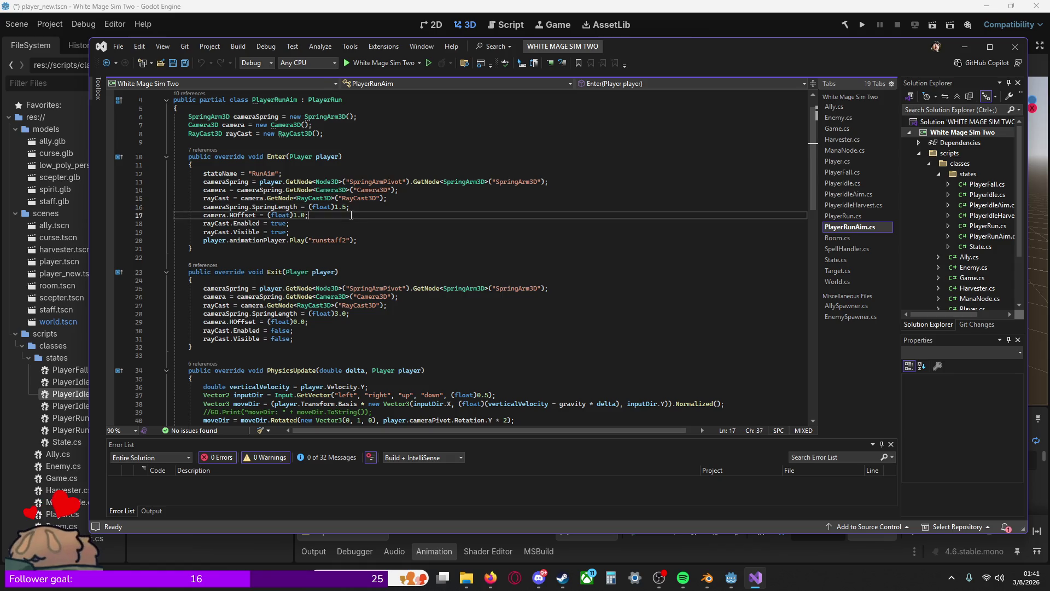
click(964, 47)
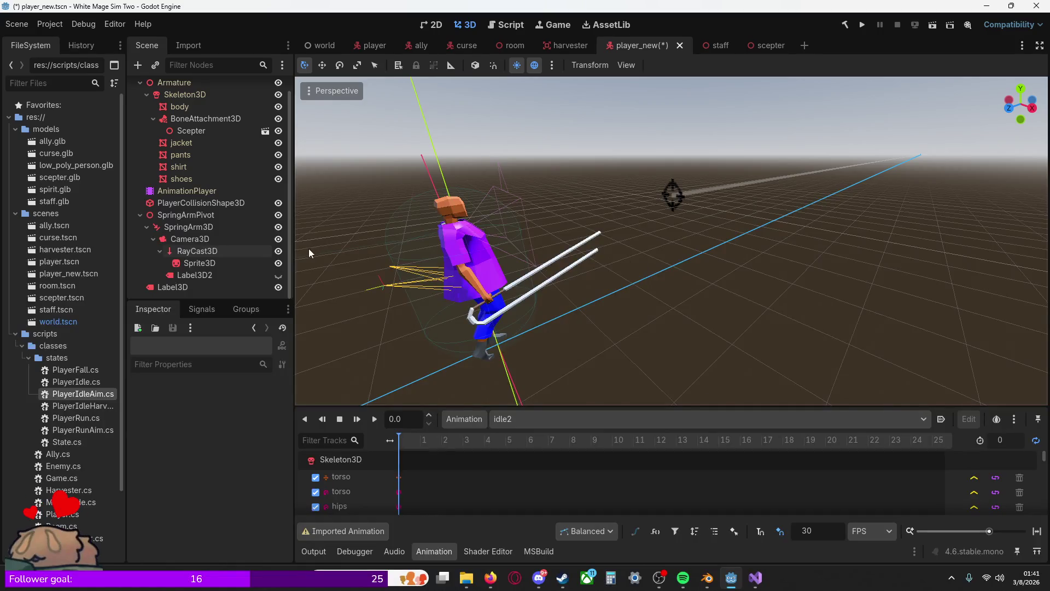
click(232, 251)
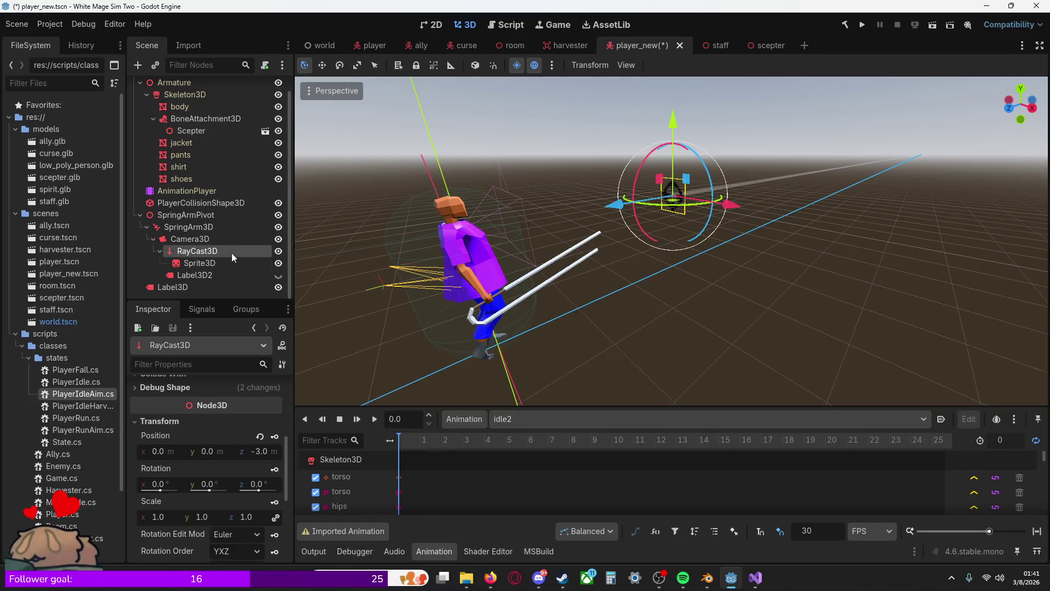
- Set the RayCast3D's z position to -1.5 to bring the crosshair closer
click(261, 451)
text(-1.5)
key(Return)
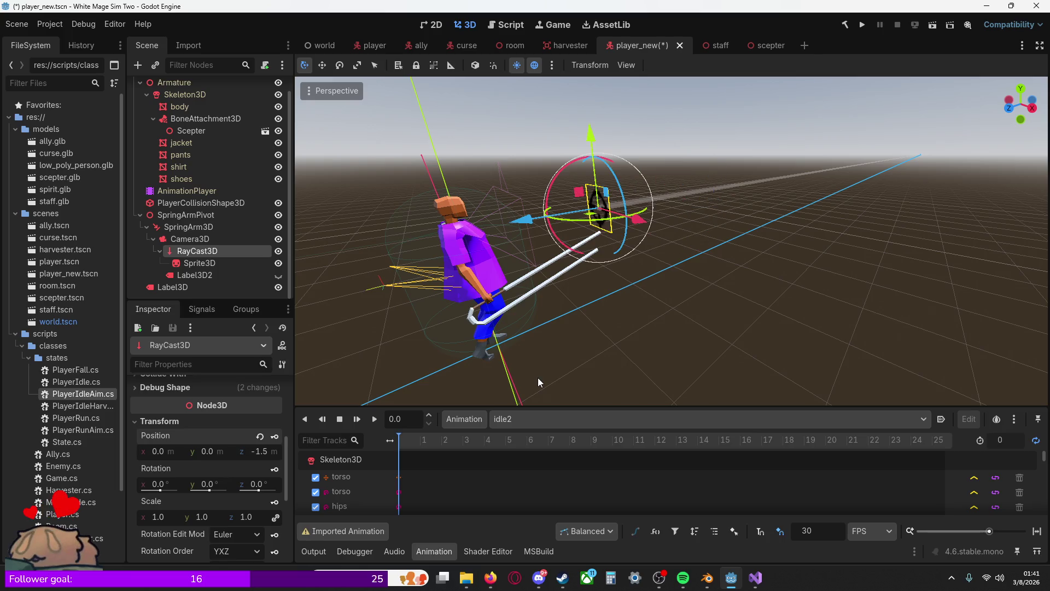
click(715, 308)
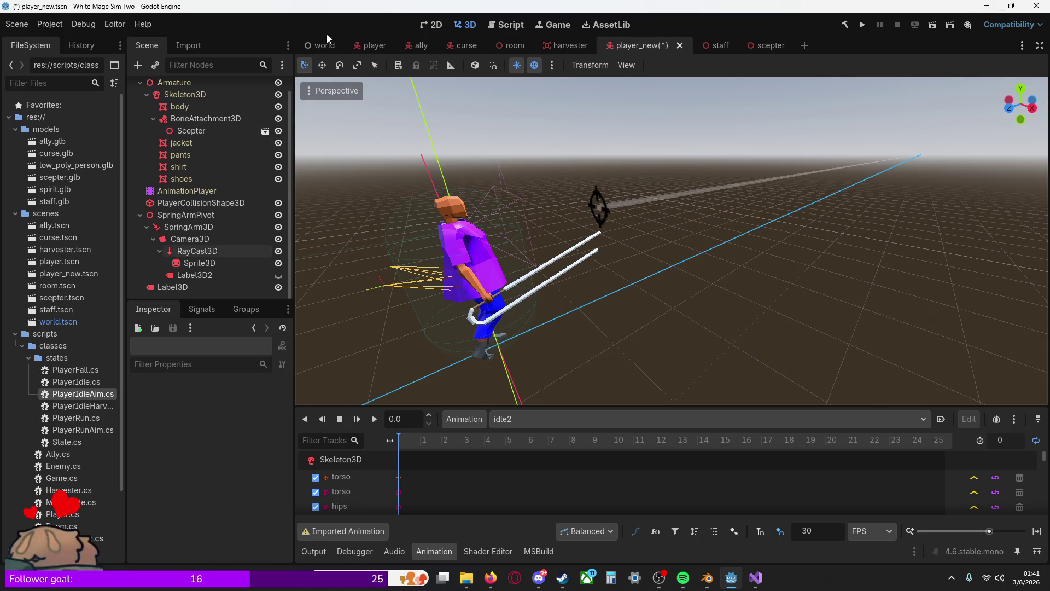
scroll(620, 241, down, 5)
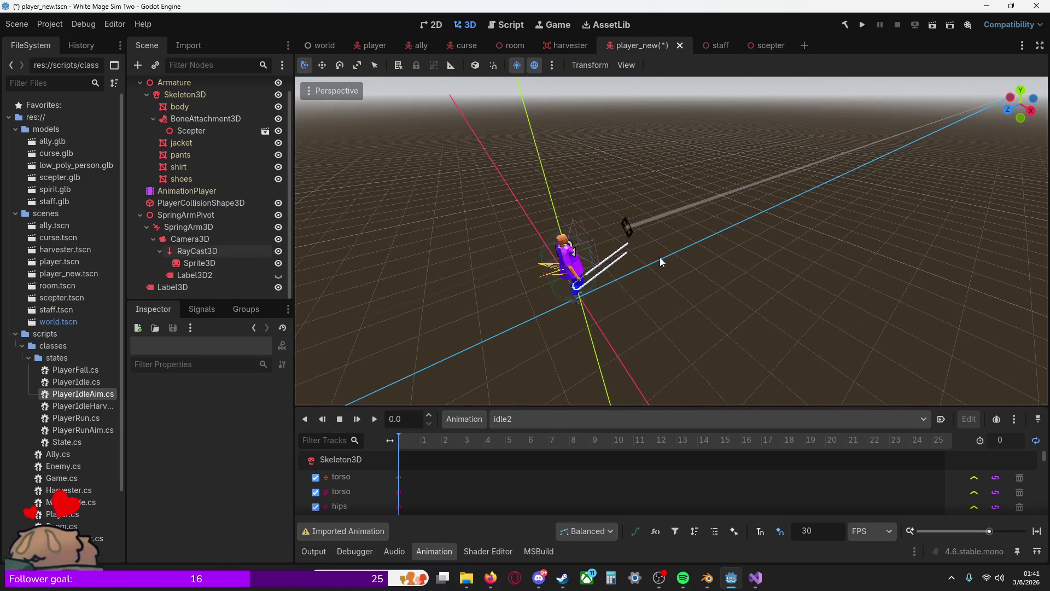
scroll(633, 257, up, 5)
- Inspect the Camera3D, RayCast3D and SpringArm3D settings
click(192, 240)
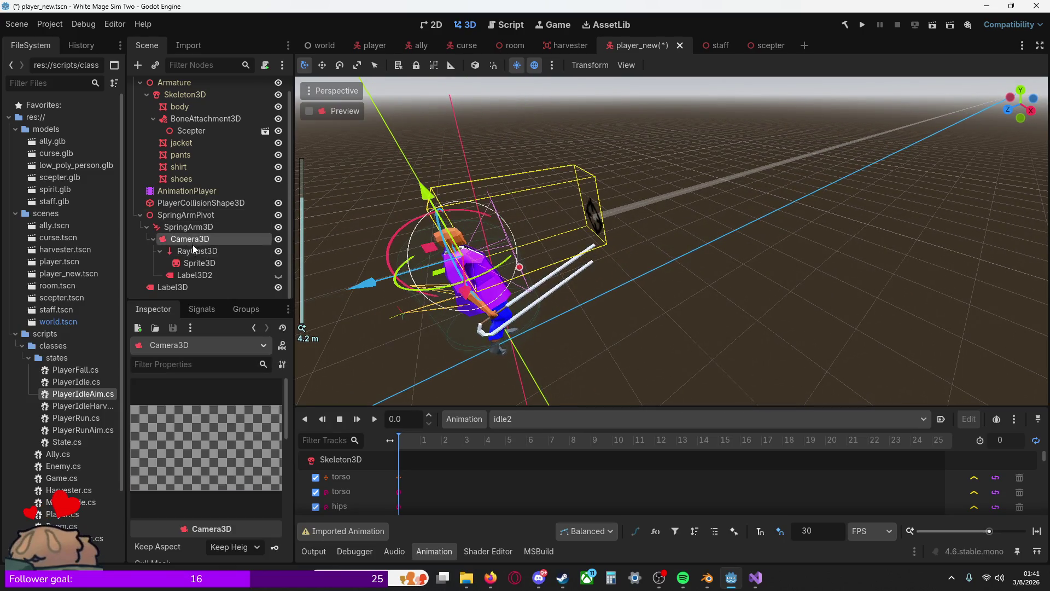
click(196, 251)
click(196, 241)
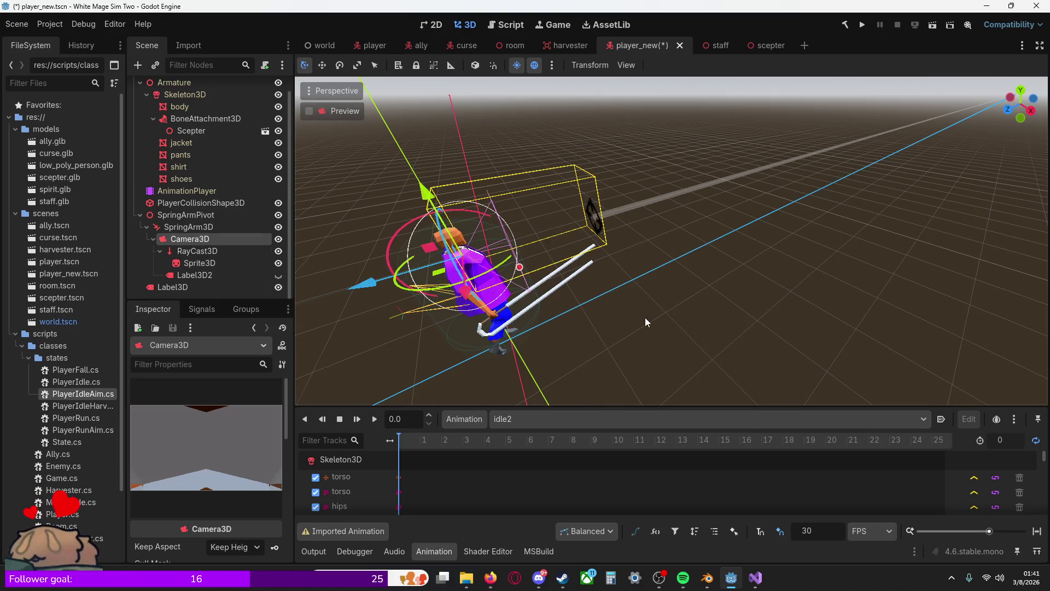
scroll(645, 317, down, 3)
click(690, 324)
click(198, 228)
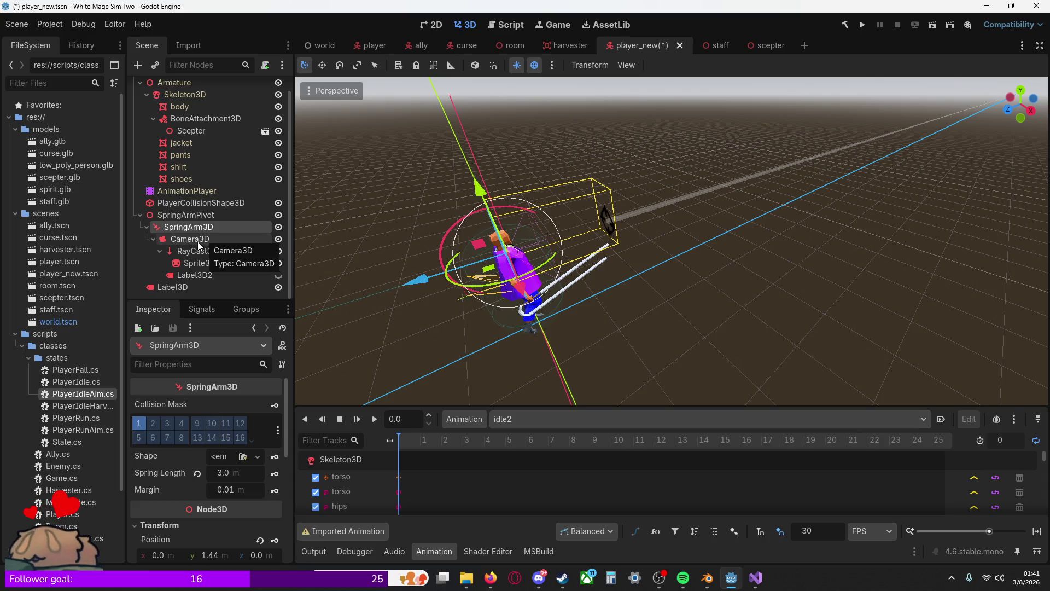
drag(615, 264, 378, 245)
- Look over the RayCast3D from several angles, then save the player_new scene
click(197, 251)
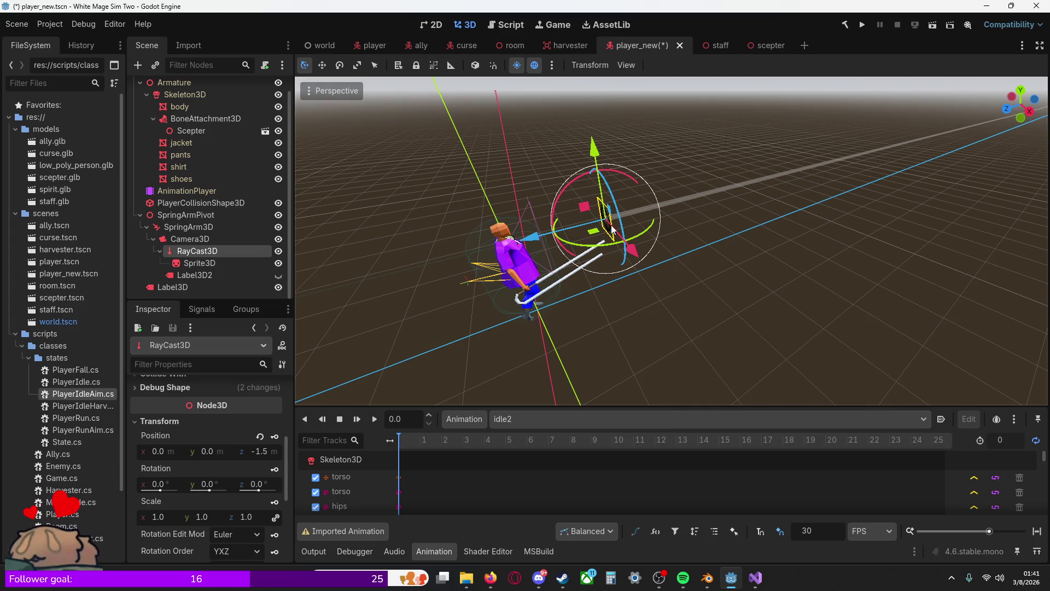
drag(455, 281, 556, 279)
scroll(585, 279, down, 2)
scroll(585, 279, up, 2)
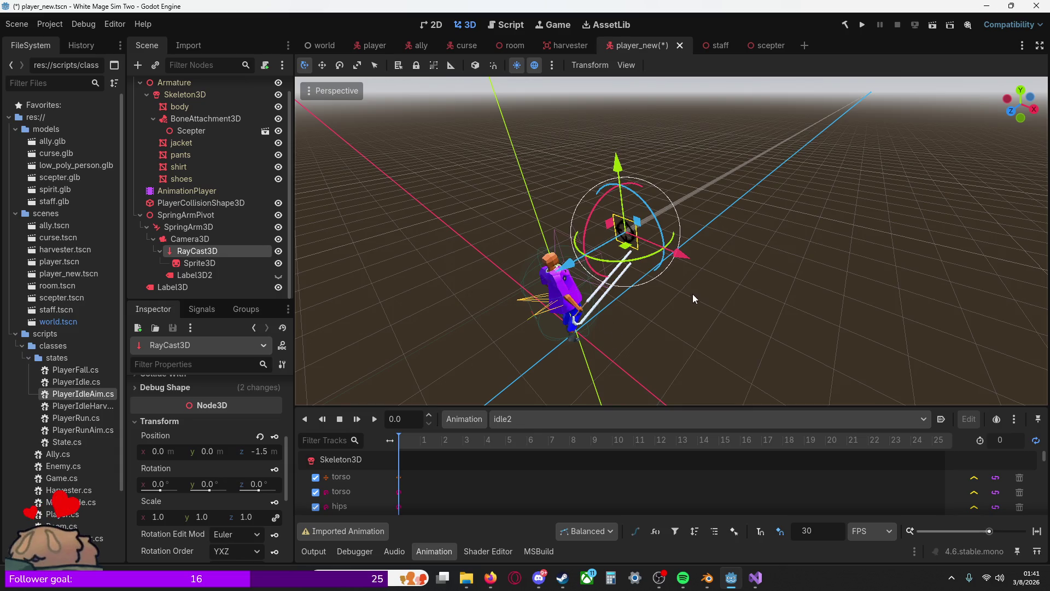
mouse_move(692, 298)
mouse_down()
mouse_move(679, 299)
mouse_move(693, 301)
mouse_move(722, 271)
mouse_up()
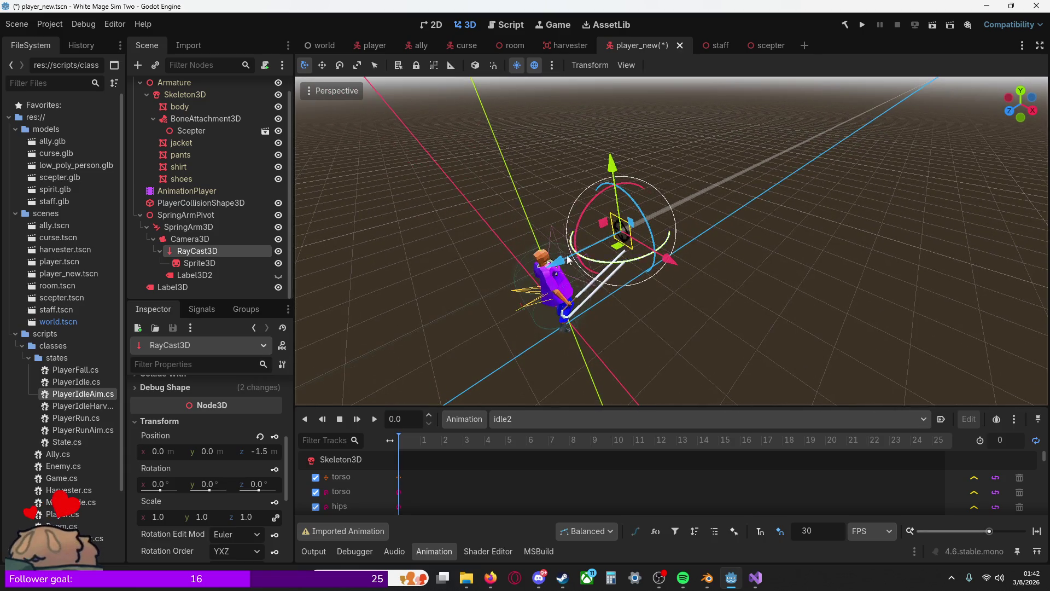
drag(547, 268, 591, 274)
click(861, 290)
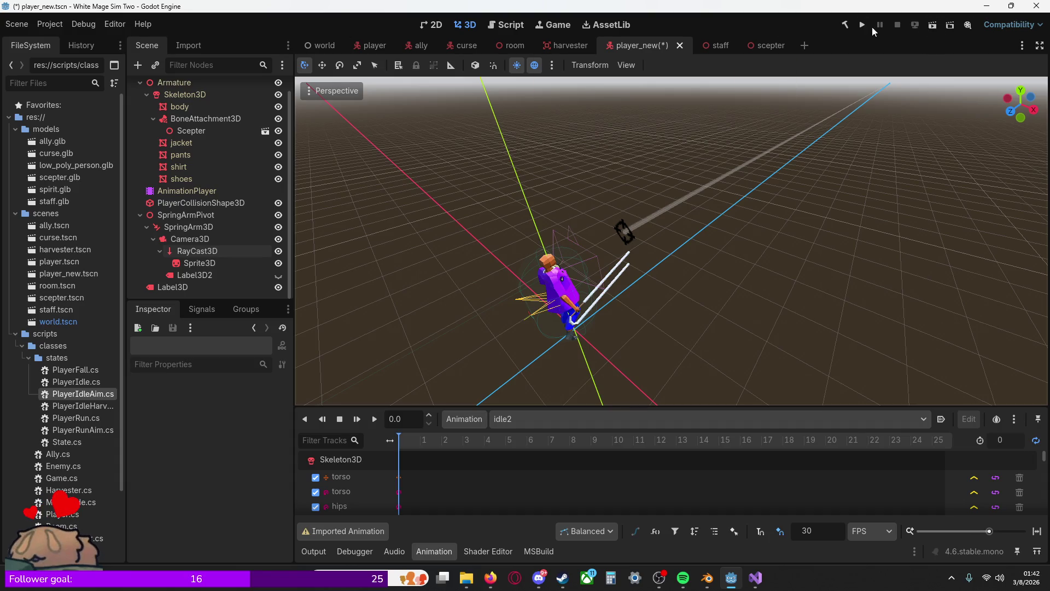
click(18, 24)
click(60, 123)
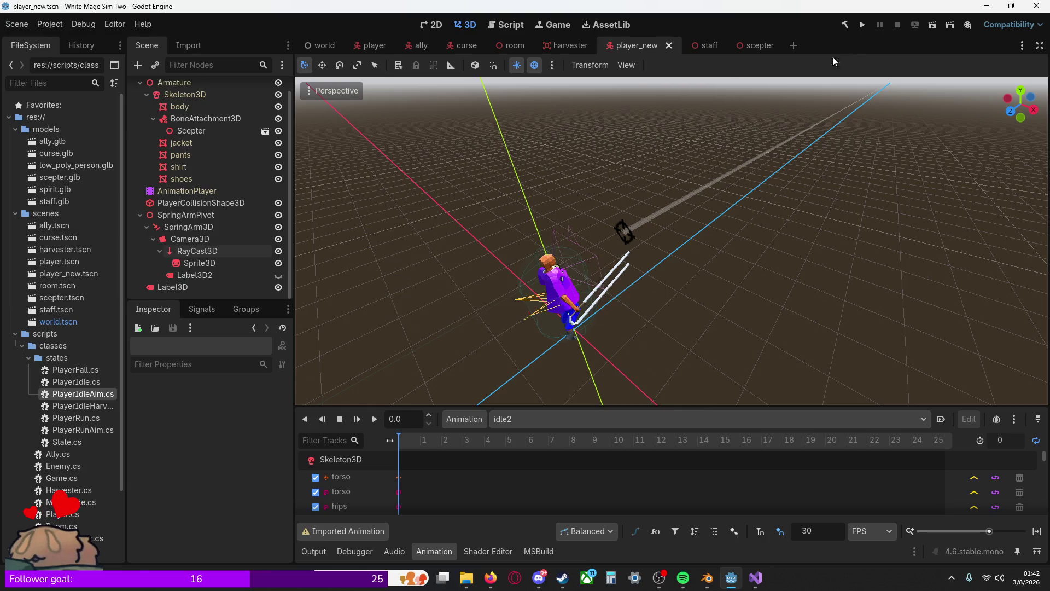
- Run the room scene, test aiming while standing and then running while aiming, and stop the game
click(496, 45)
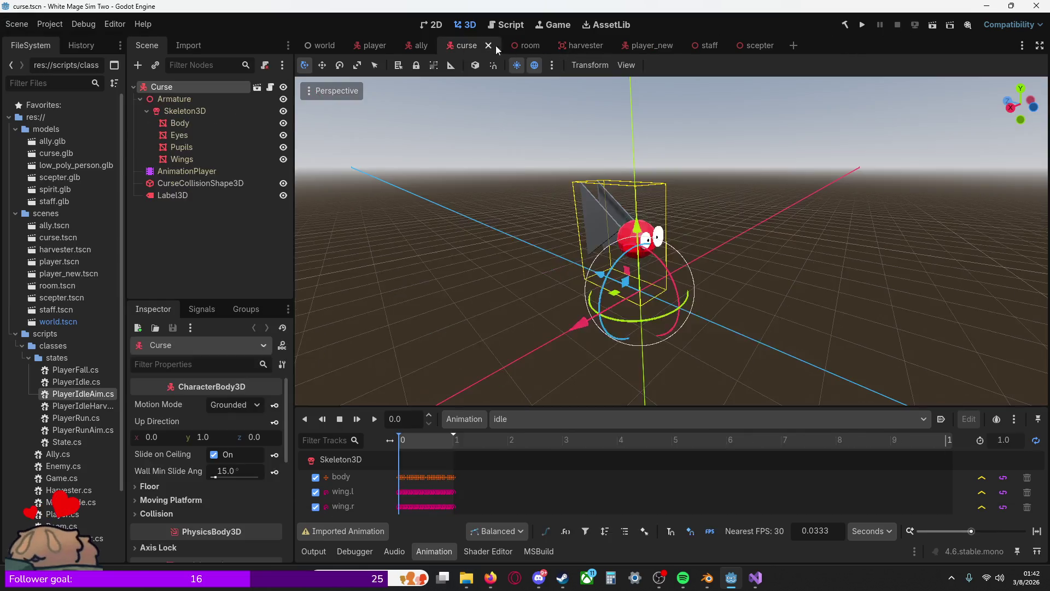
click(937, 26)
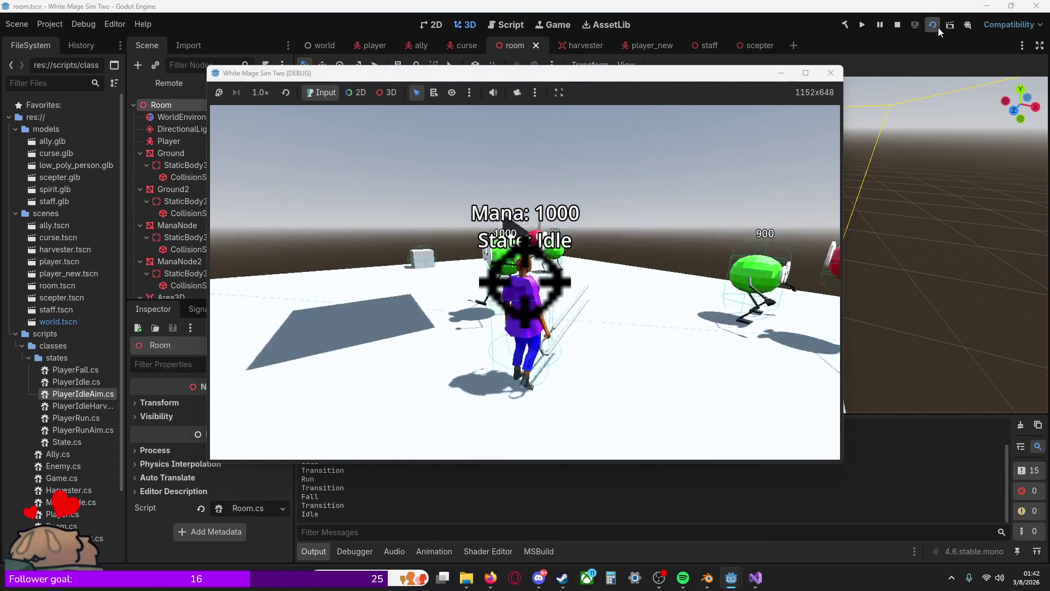
key(w)
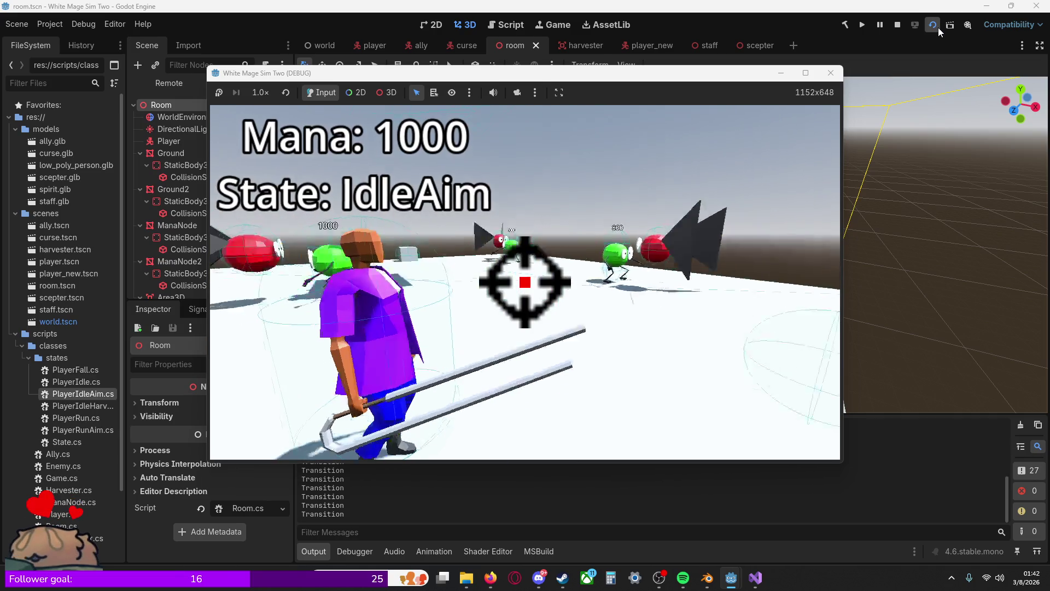
key(w)
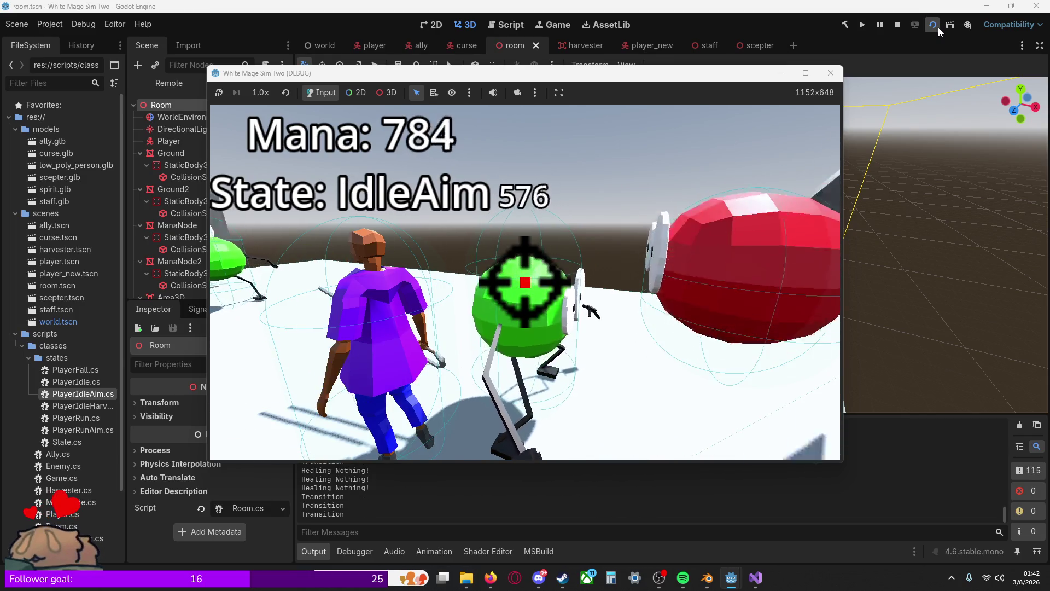
key(w)
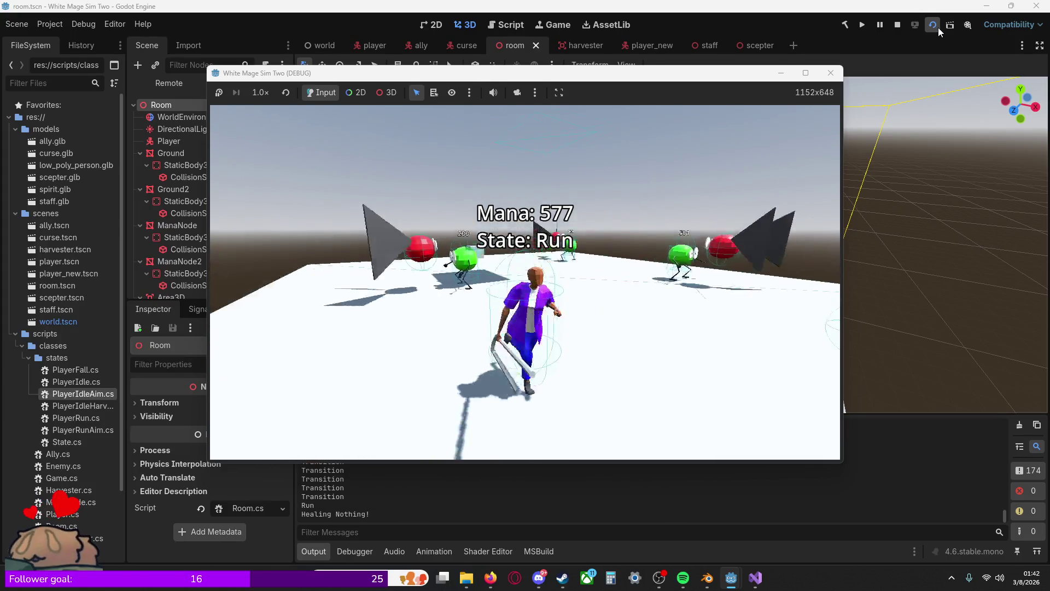
click(897, 25)
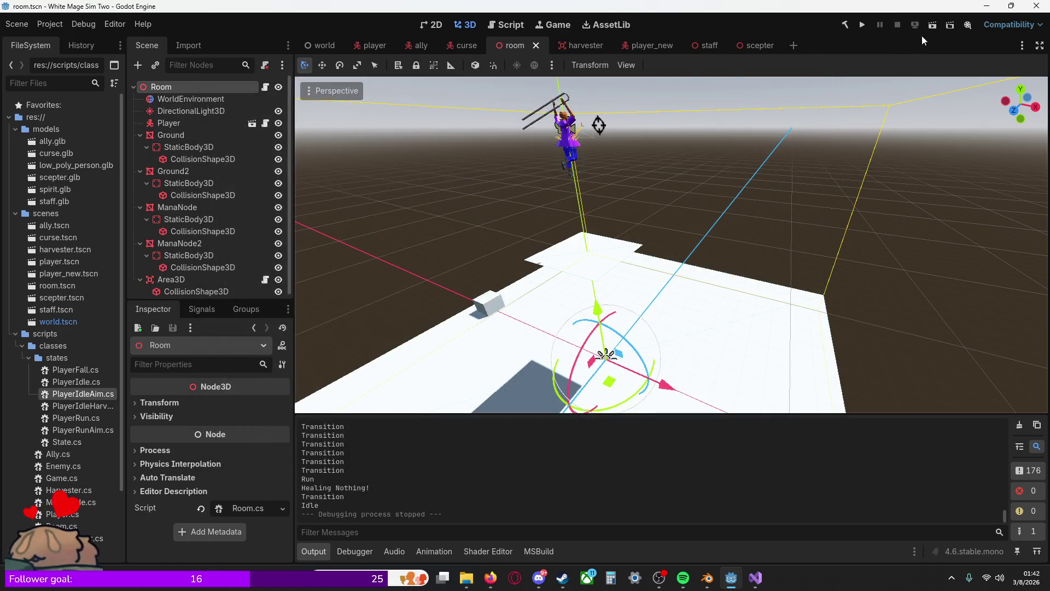
click(932, 26)
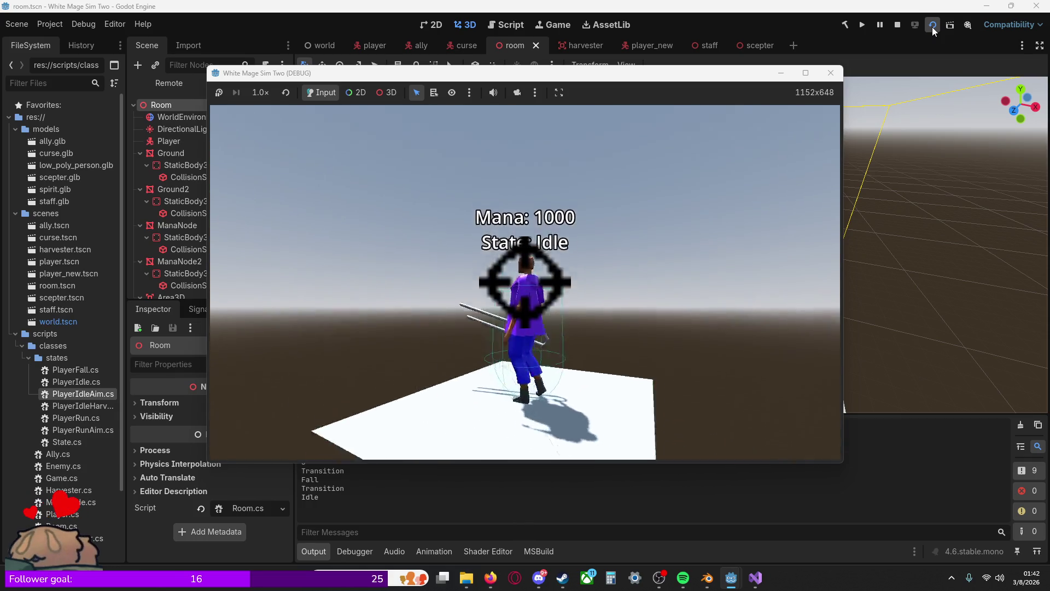
key(w)
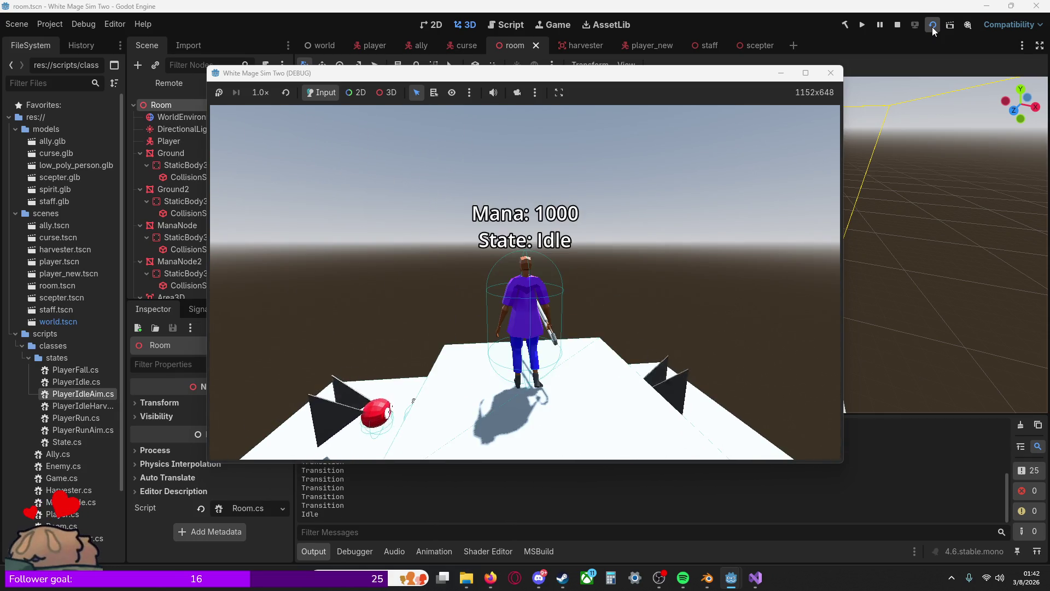
click(897, 24)
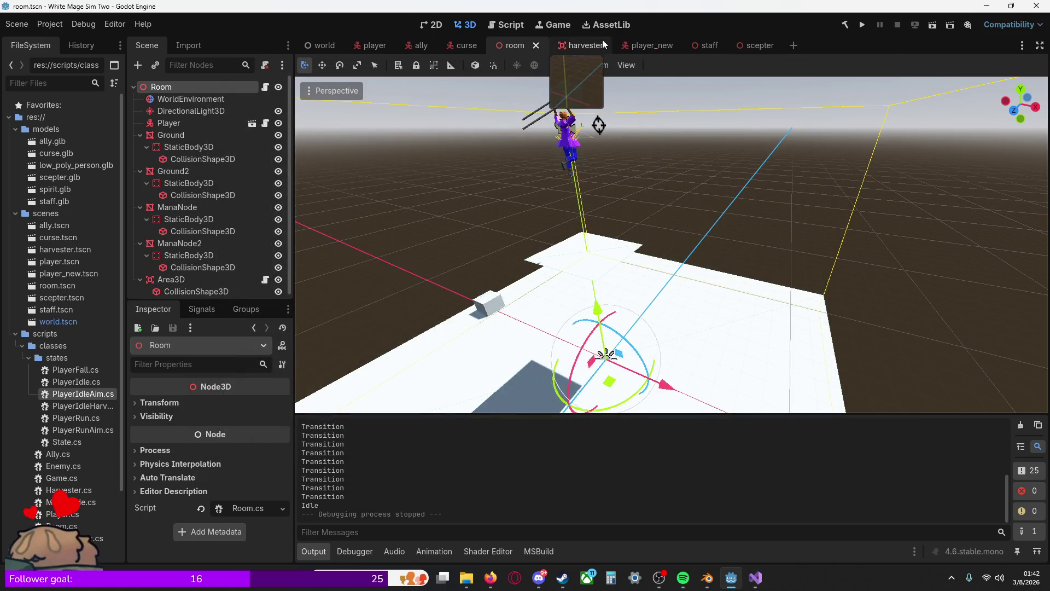
- In player_new, hide the RayCast3D and its crosshair sprite with its visibility toggle
click(651, 44)
click(219, 240)
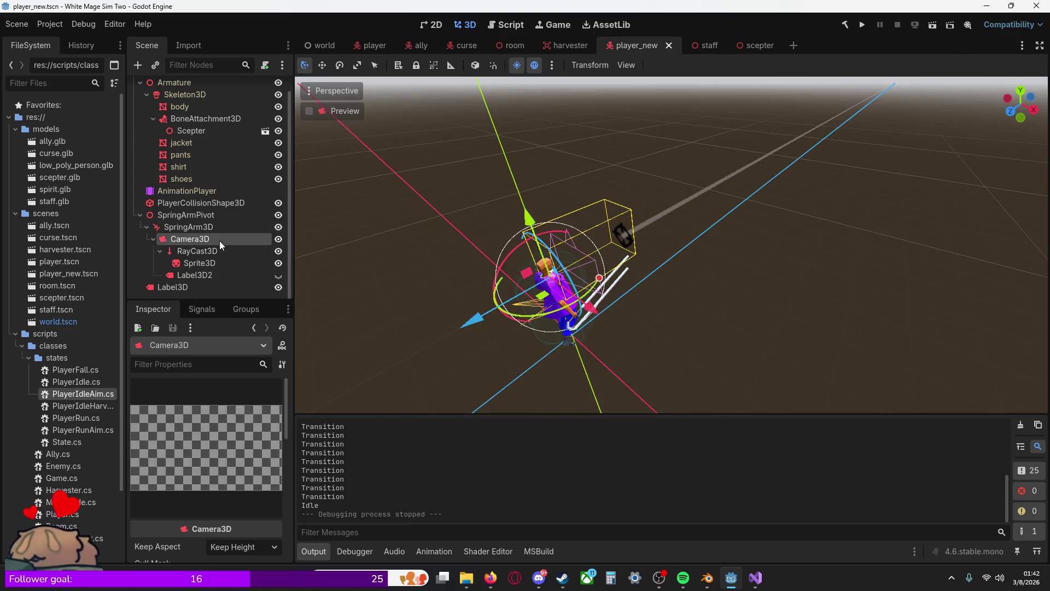
click(214, 251)
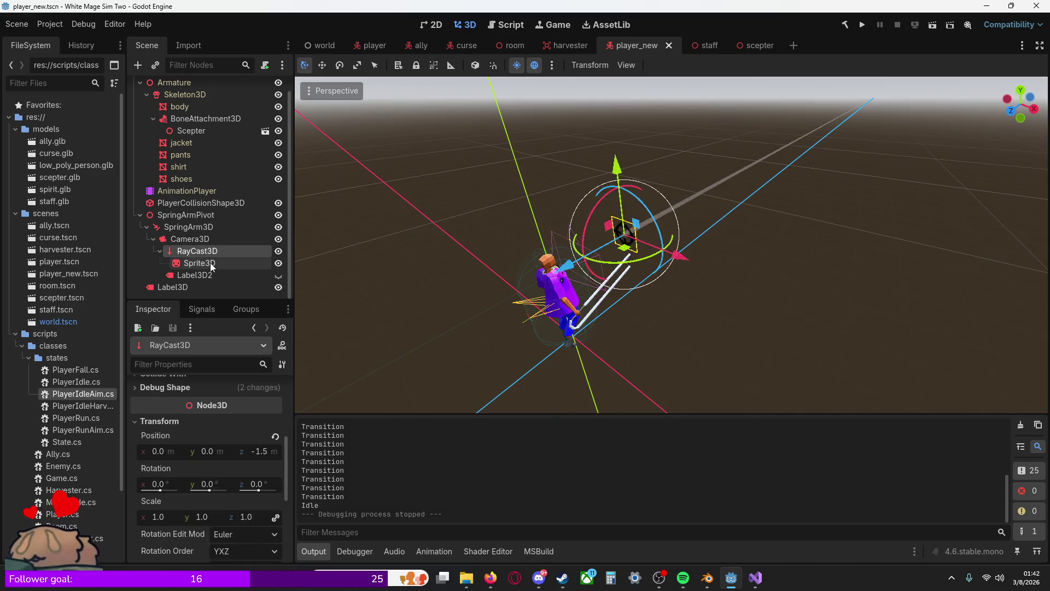
click(212, 265)
scroll(167, 451, down, 4)
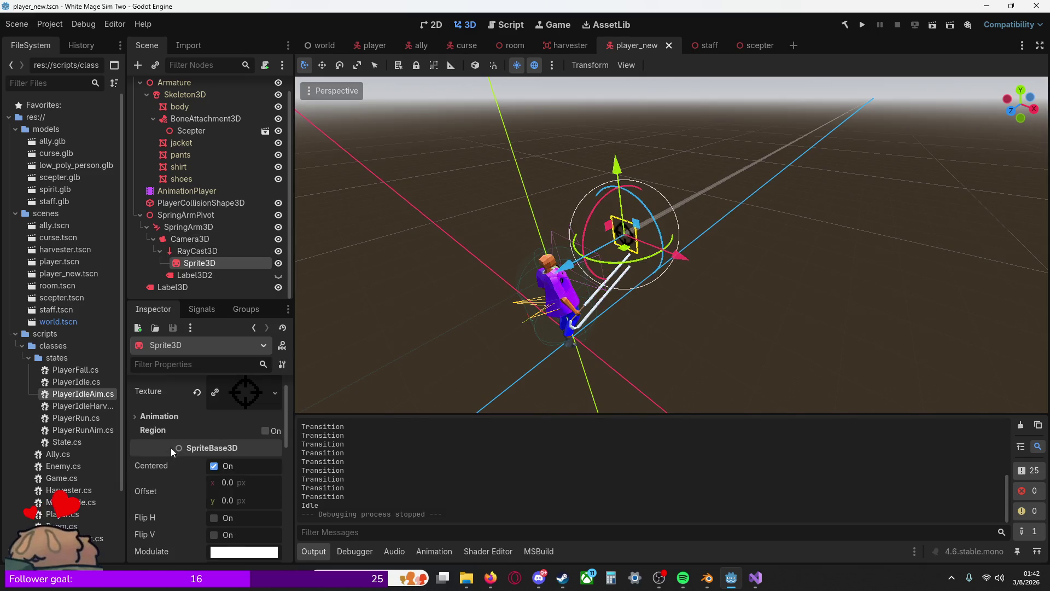
click(204, 251)
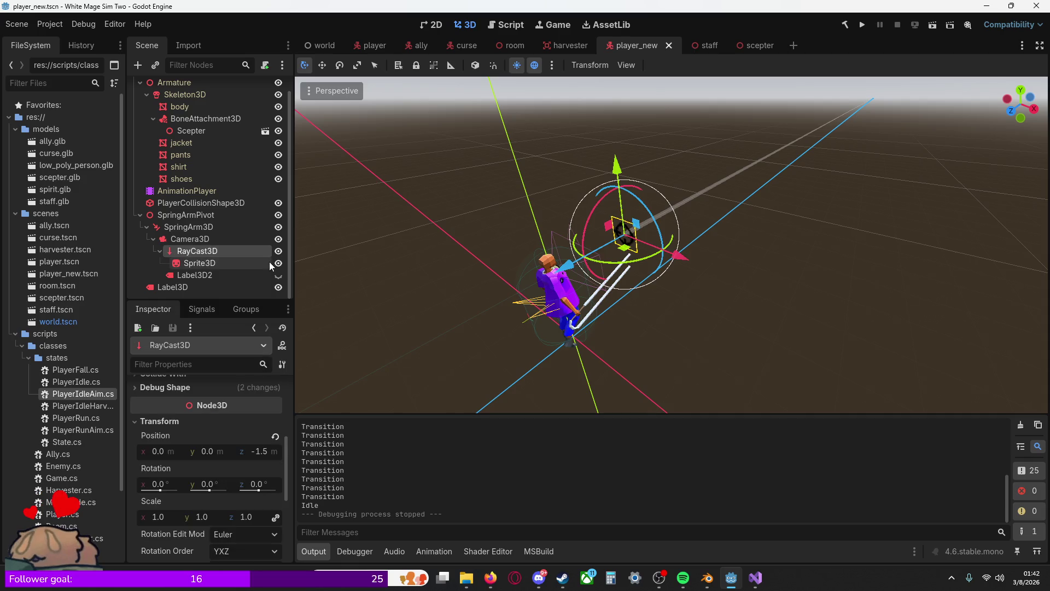
click(278, 251)
click(810, 301)
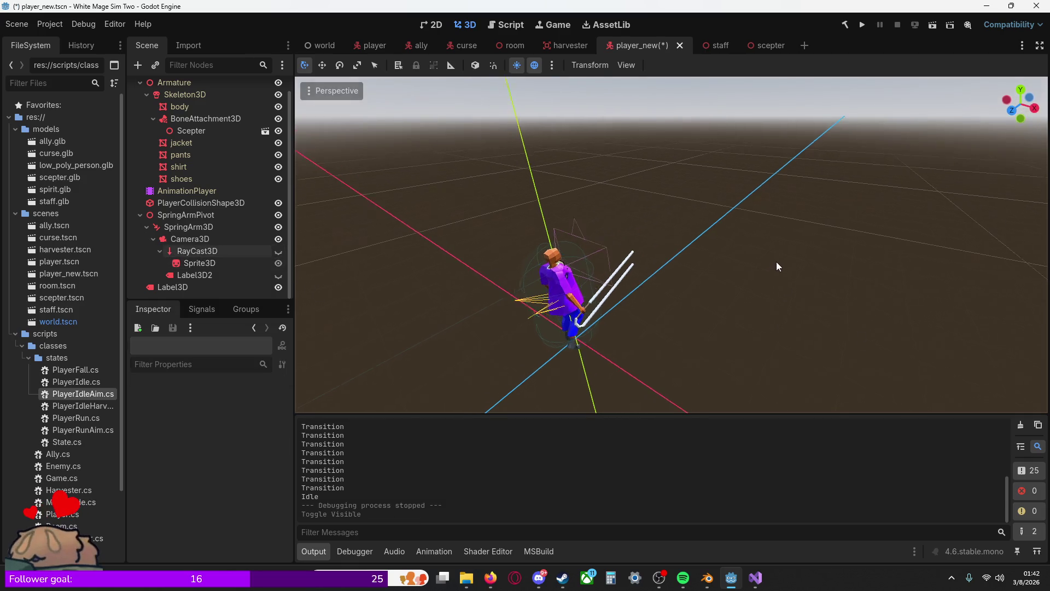
- Switch to the room scene and run it for another test
click(589, 50)
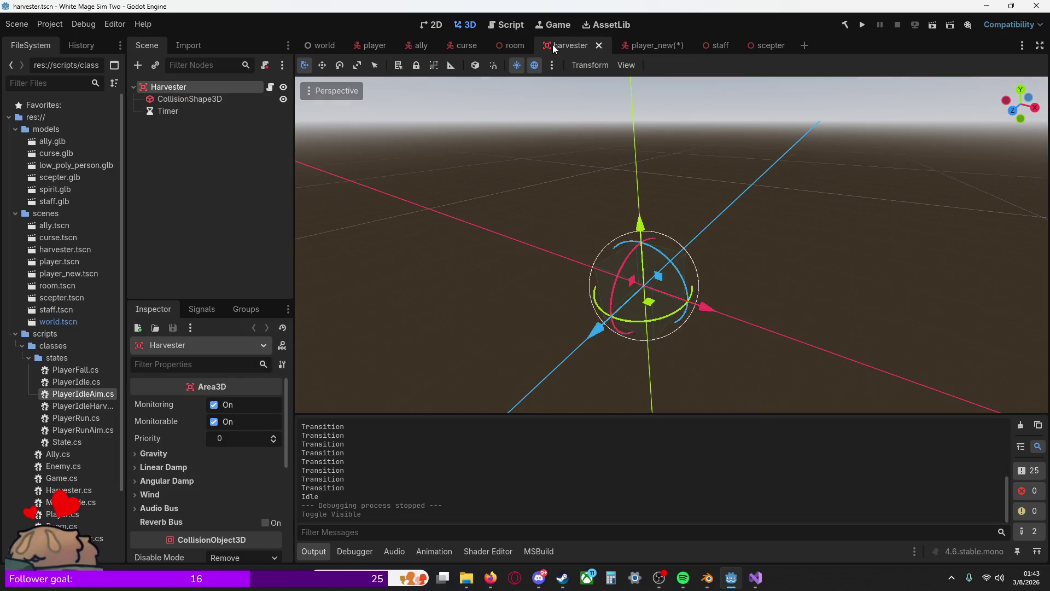
click(514, 46)
click(574, 46)
click(514, 46)
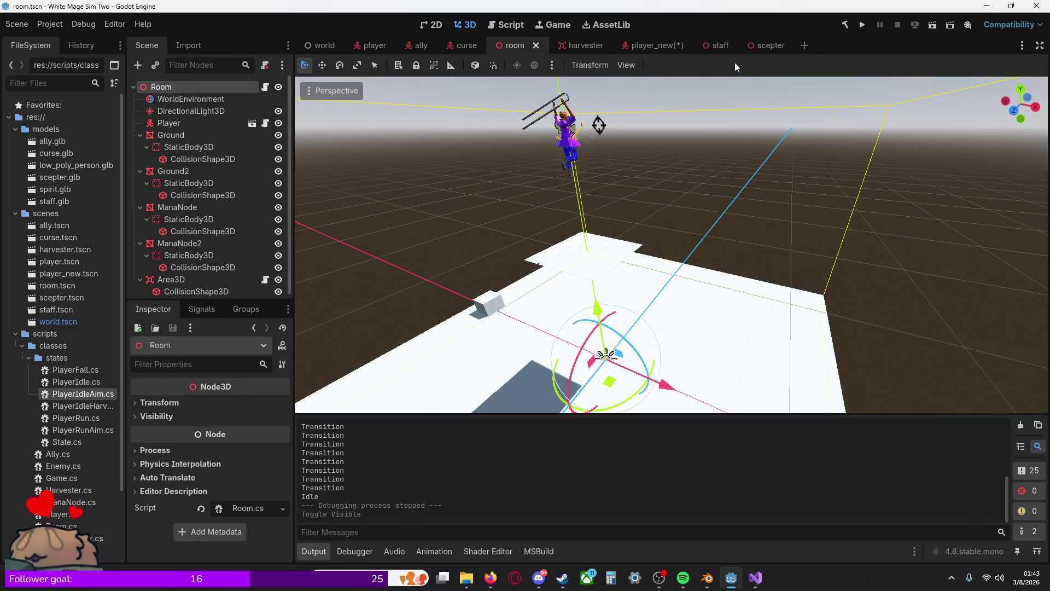
click(936, 26)
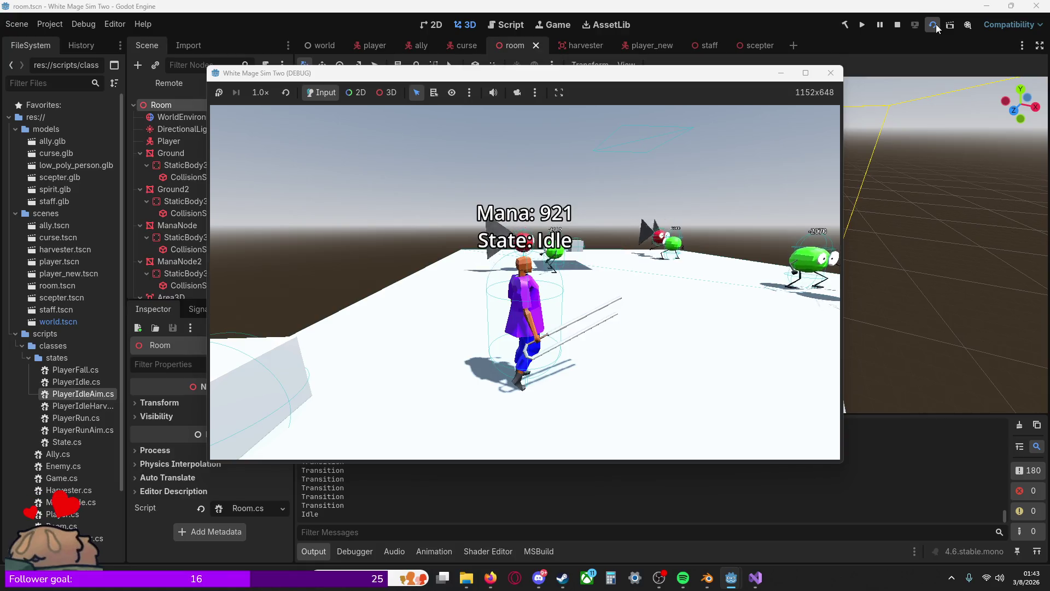
- Run the player around while turning the camera, stopping near the green enemy
key(w)
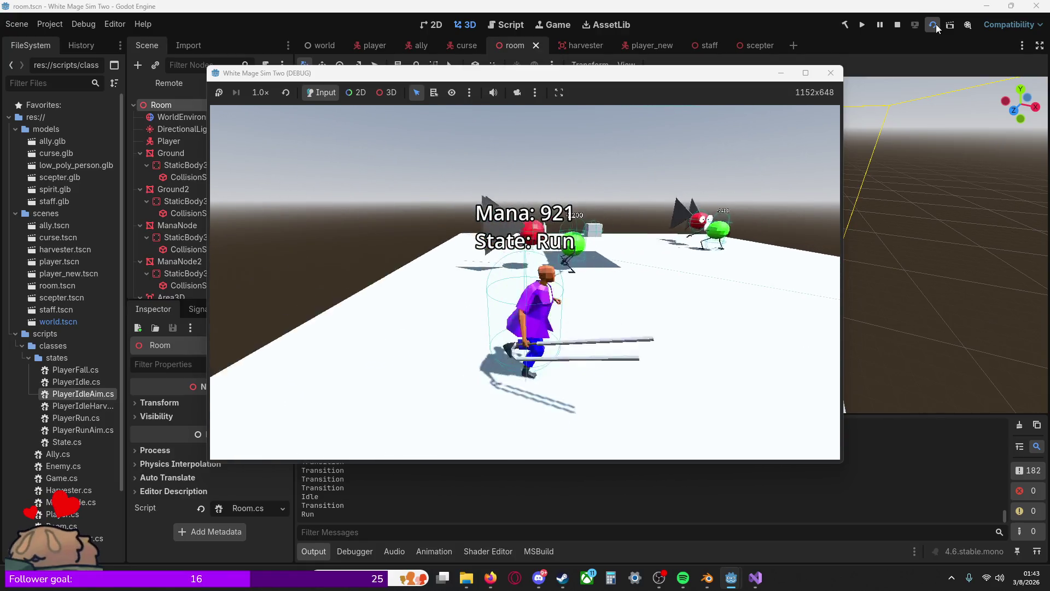
key(a)
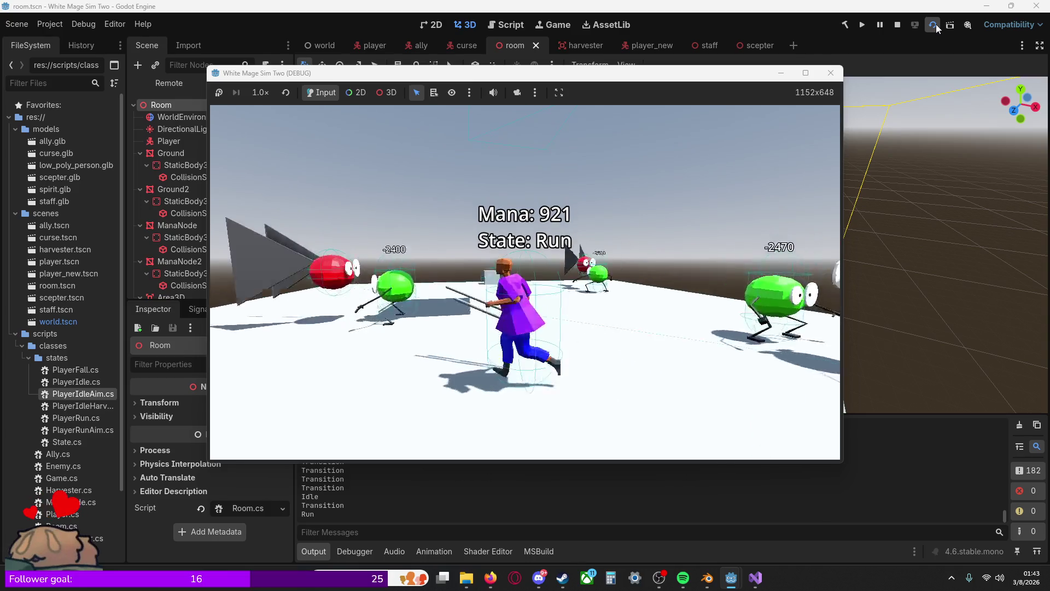
key(a)
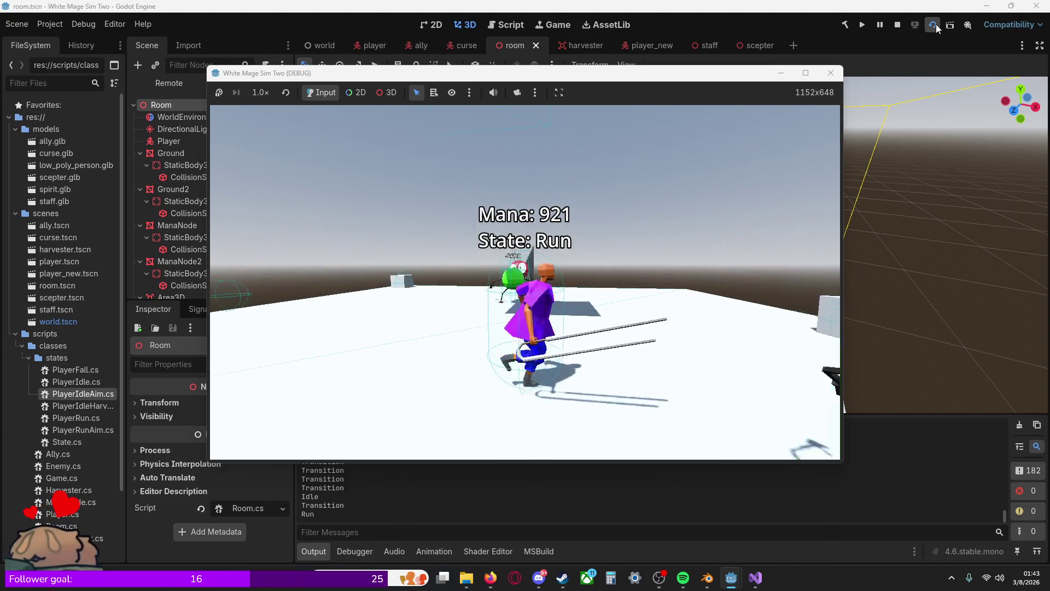
key(a)
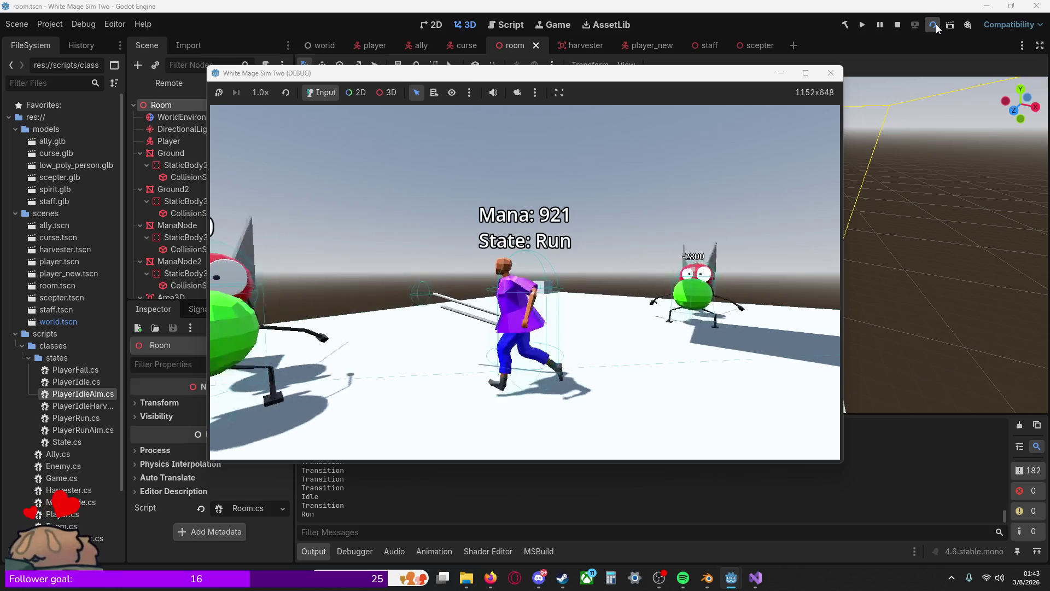
key(a)
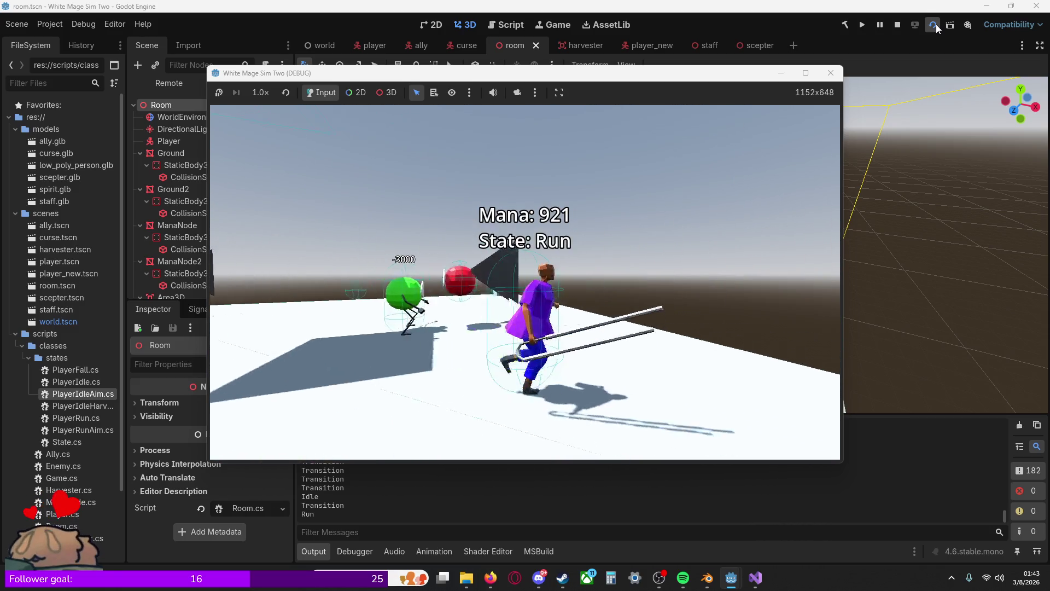
key(a)
key(a)
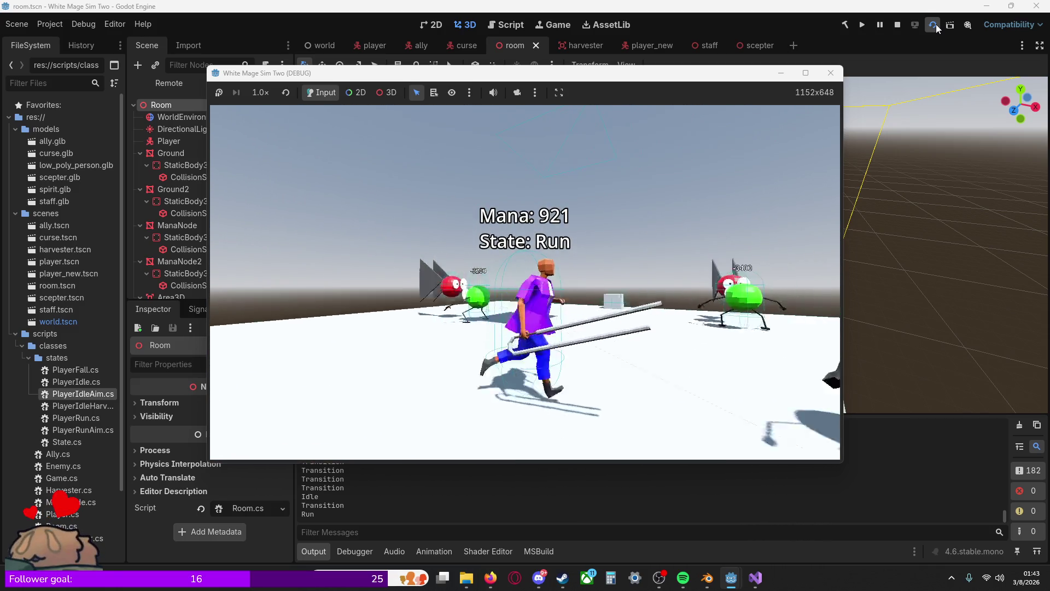
key(a)
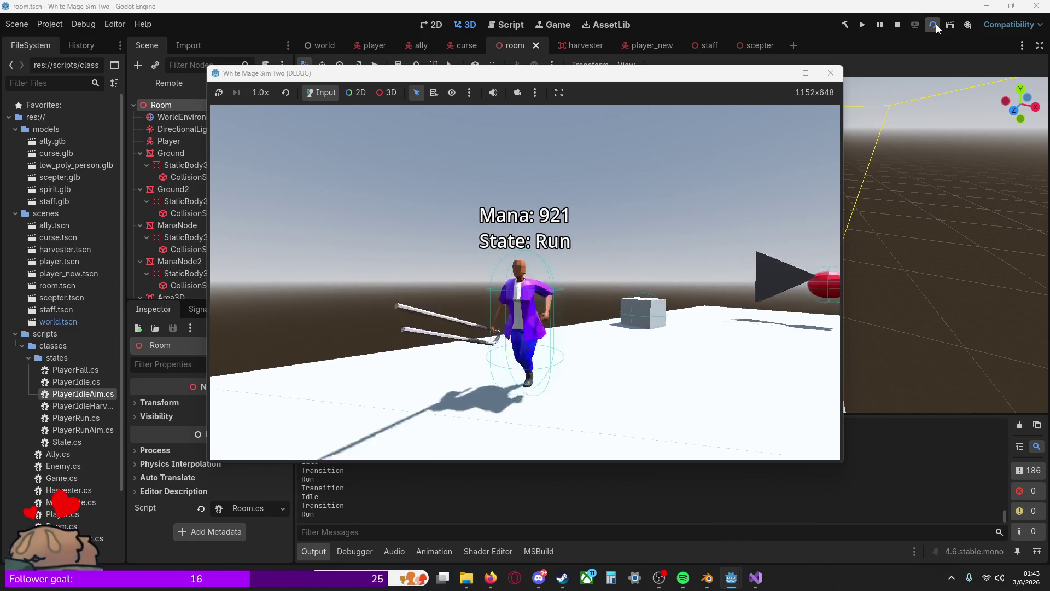
key(a)
key(a)
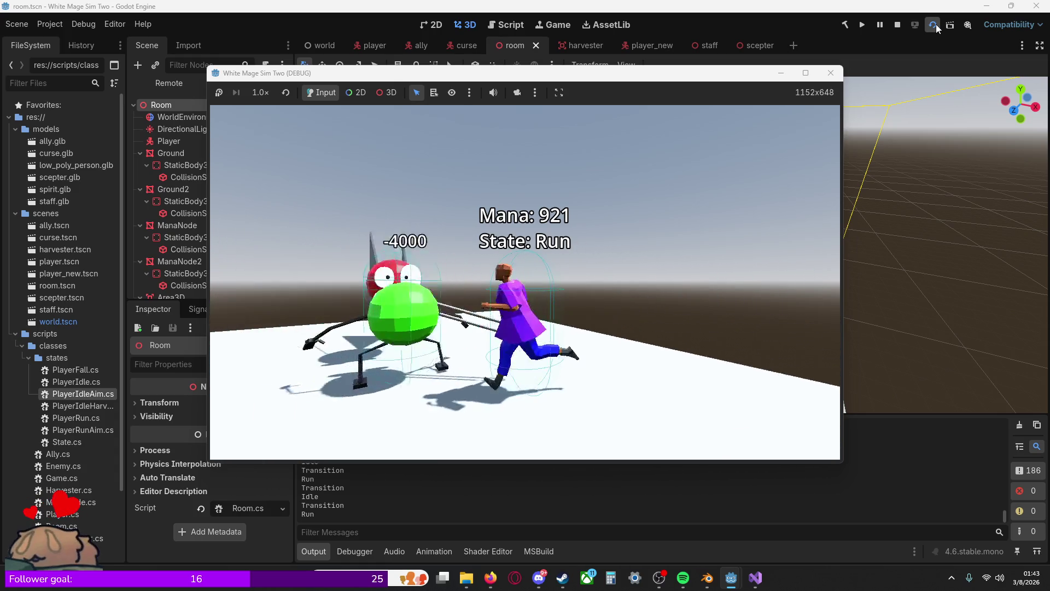
key(a)
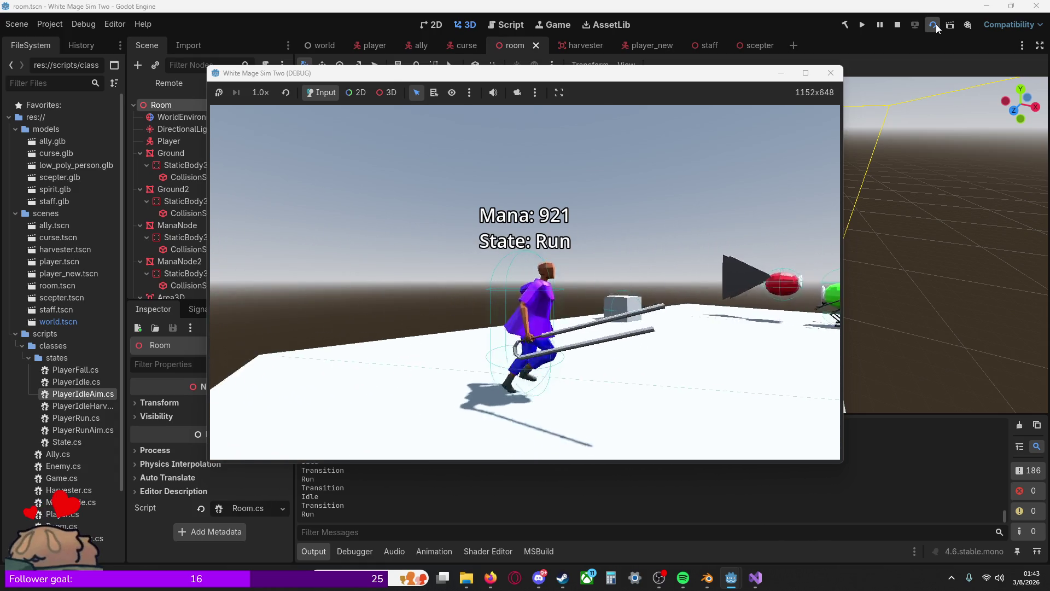
key(a)
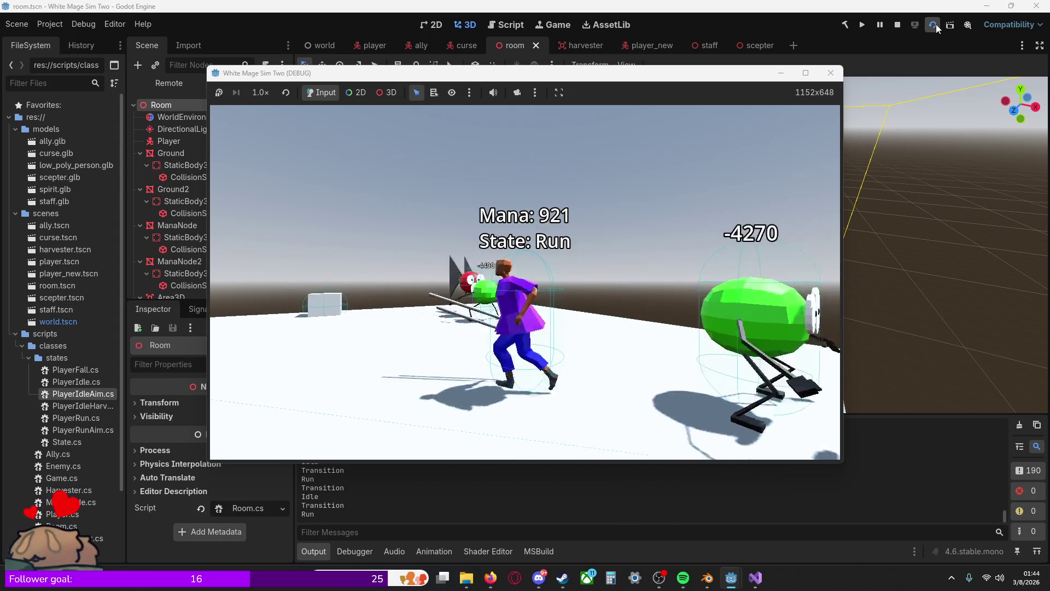
- Alternate running and idling near the enemies to test harvesting mana
key(a)
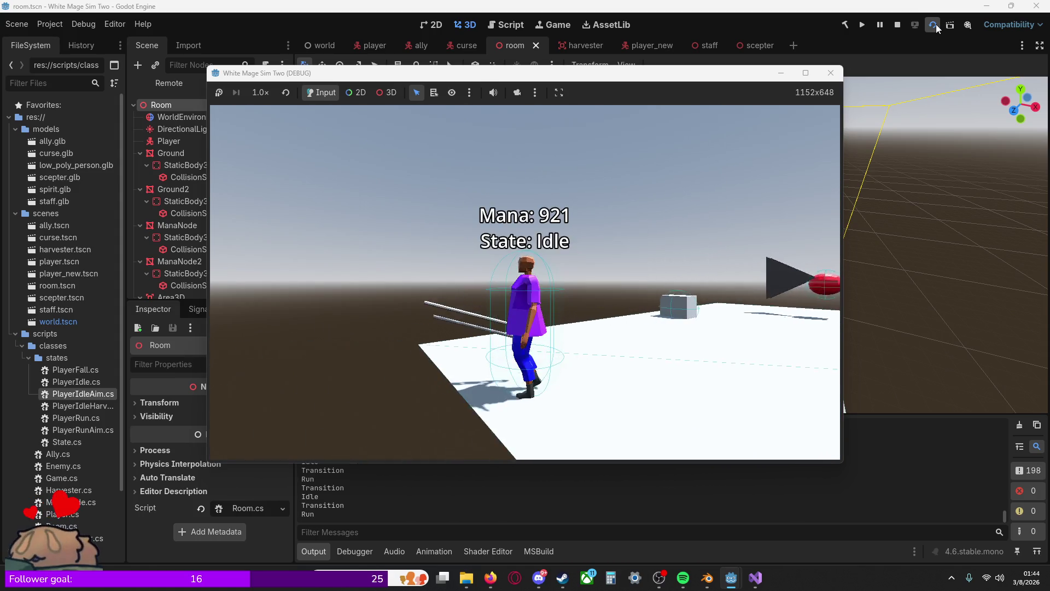
key(a)
key(a)
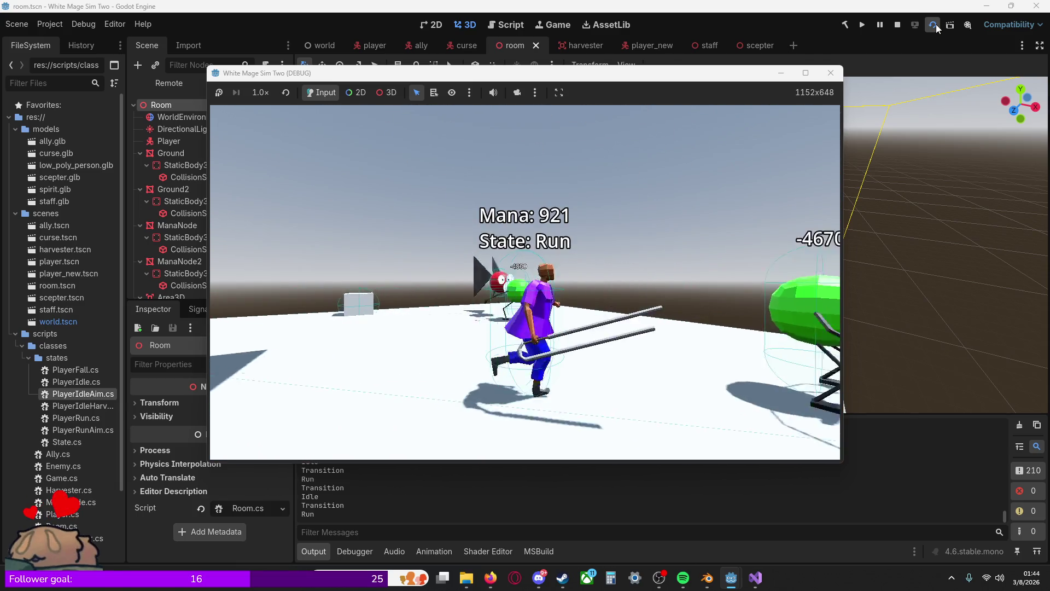
key(a)
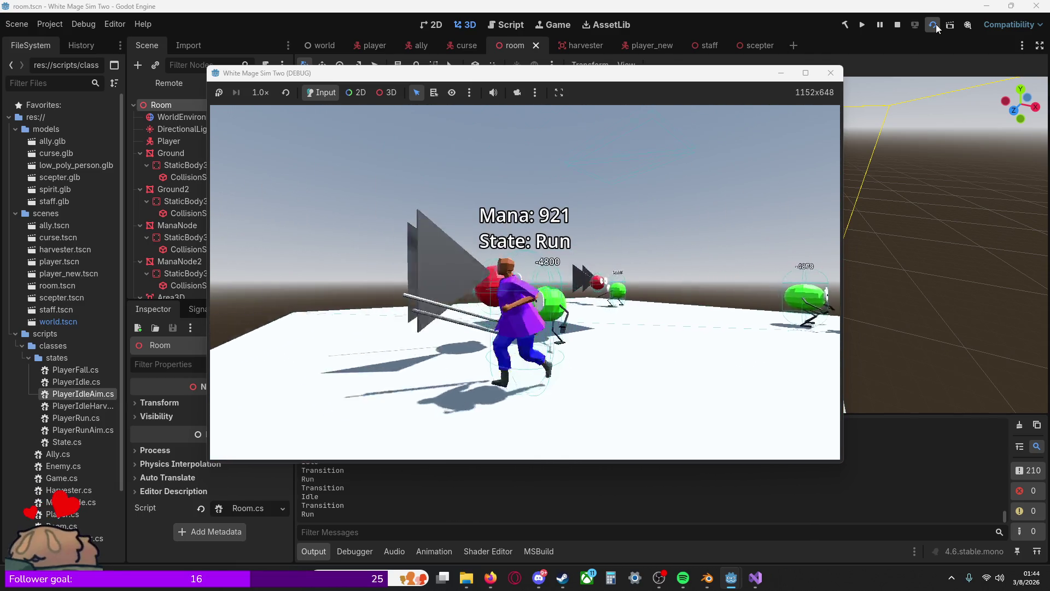
key(a)
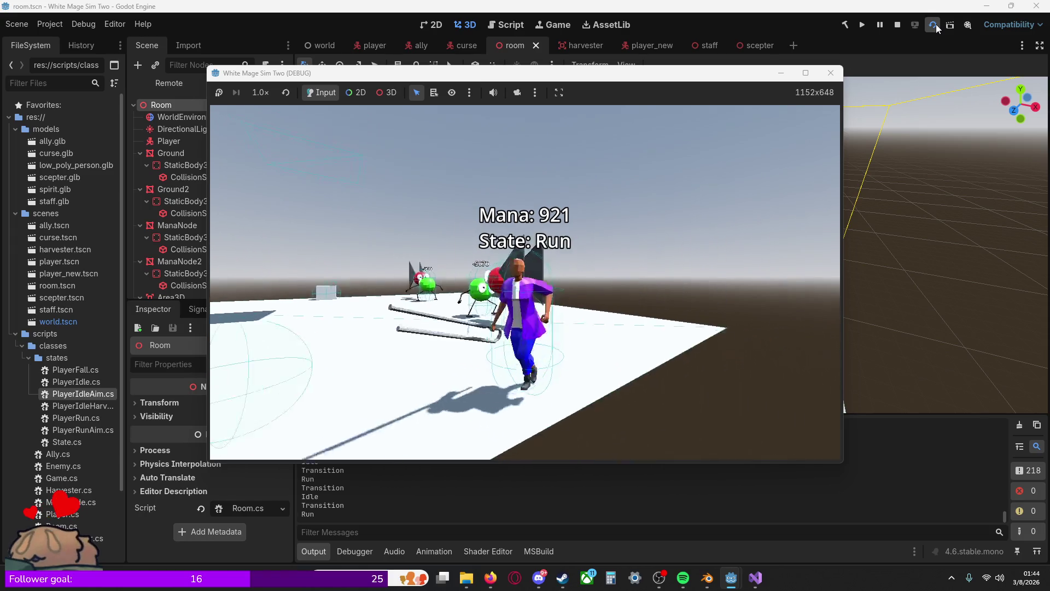
key(a)
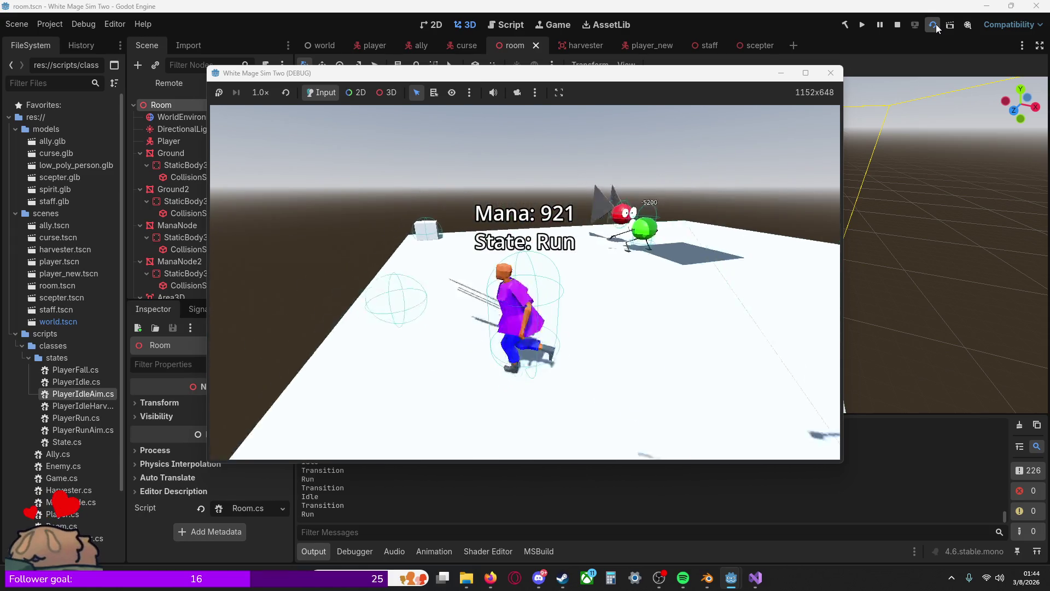
key(a)
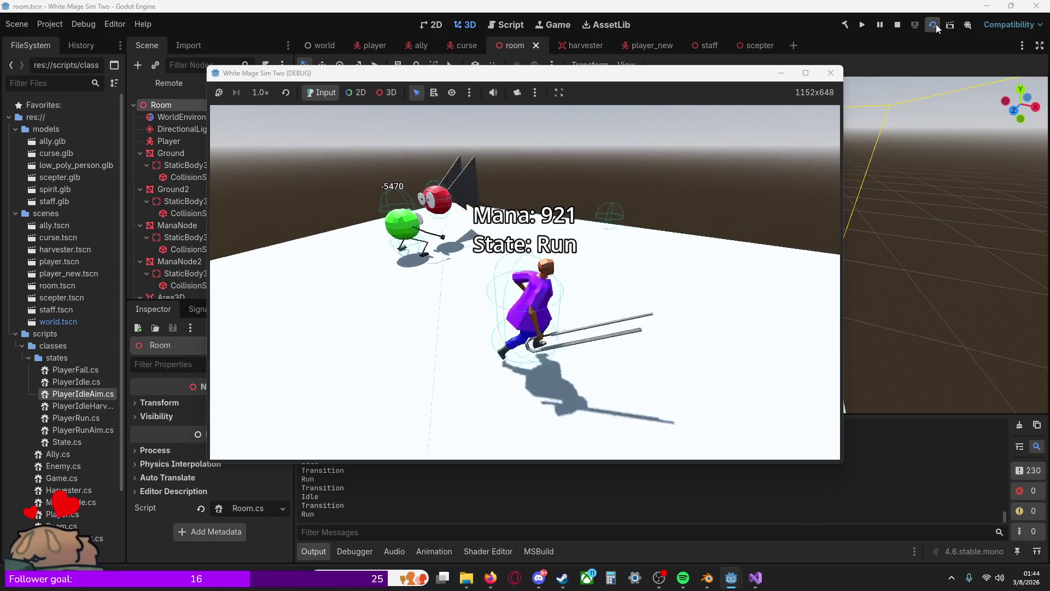
key(a)
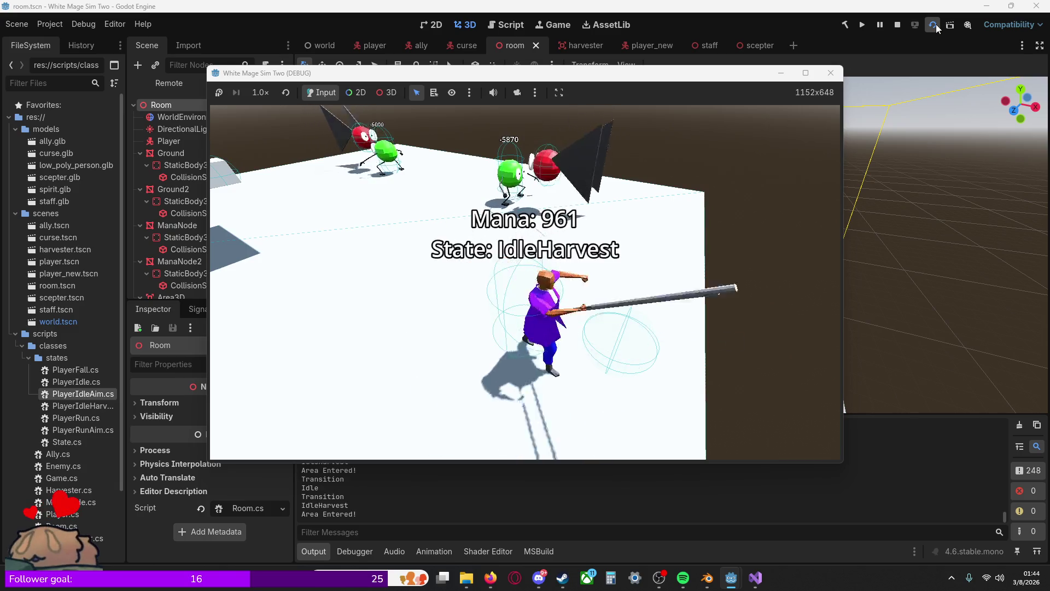
key(a)
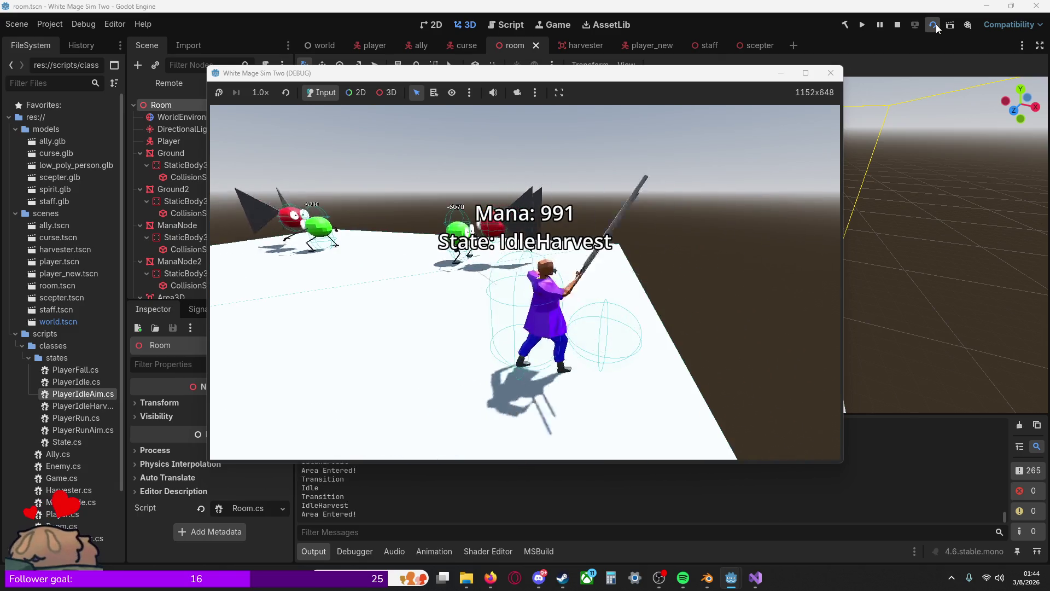
key(a)
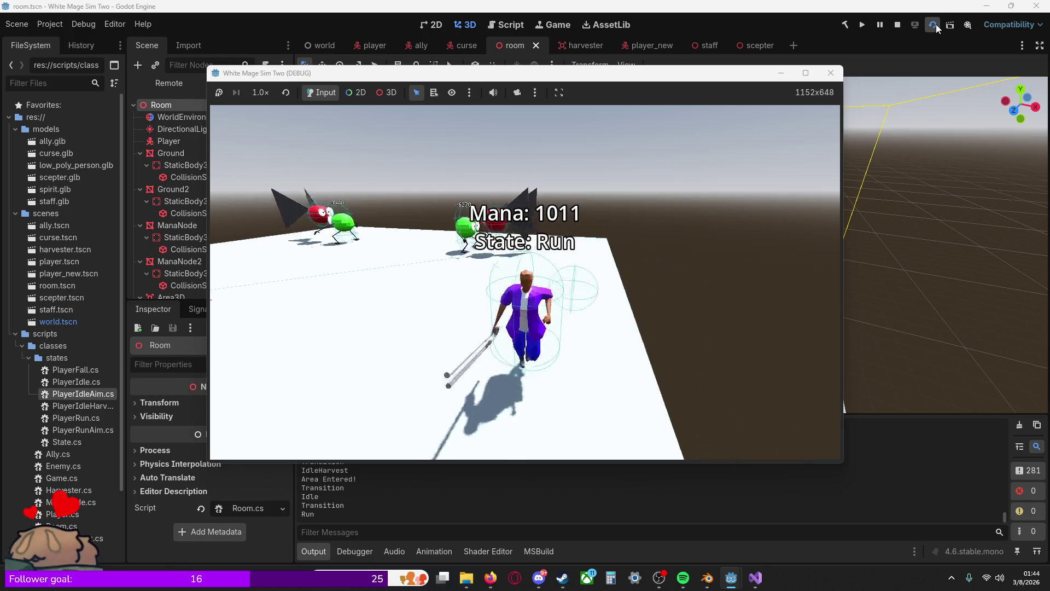
- Turn right and run while aiming at an enemy, then stop the game
key(d)
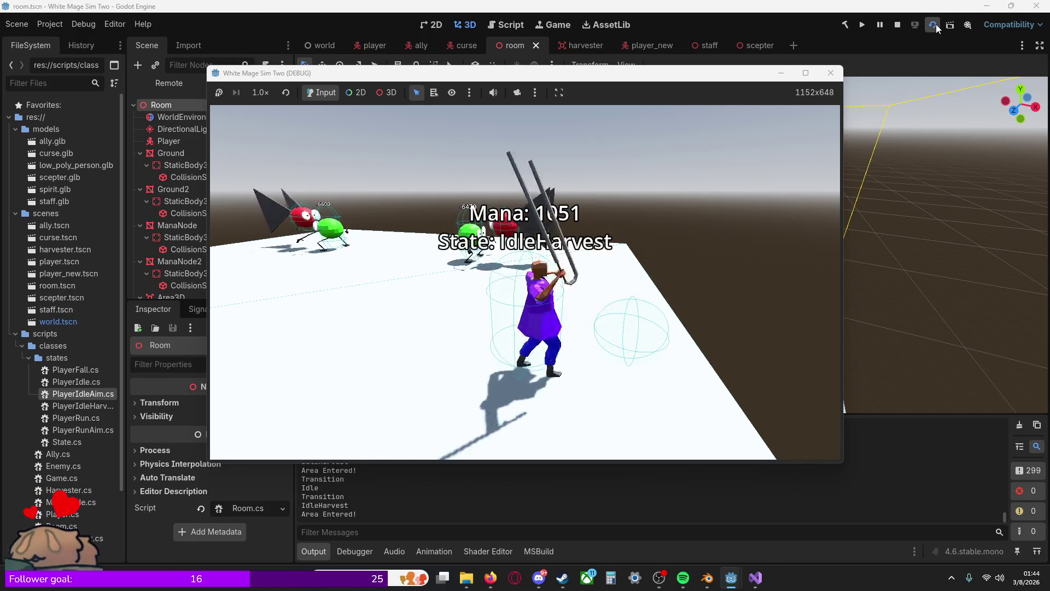
key(w)
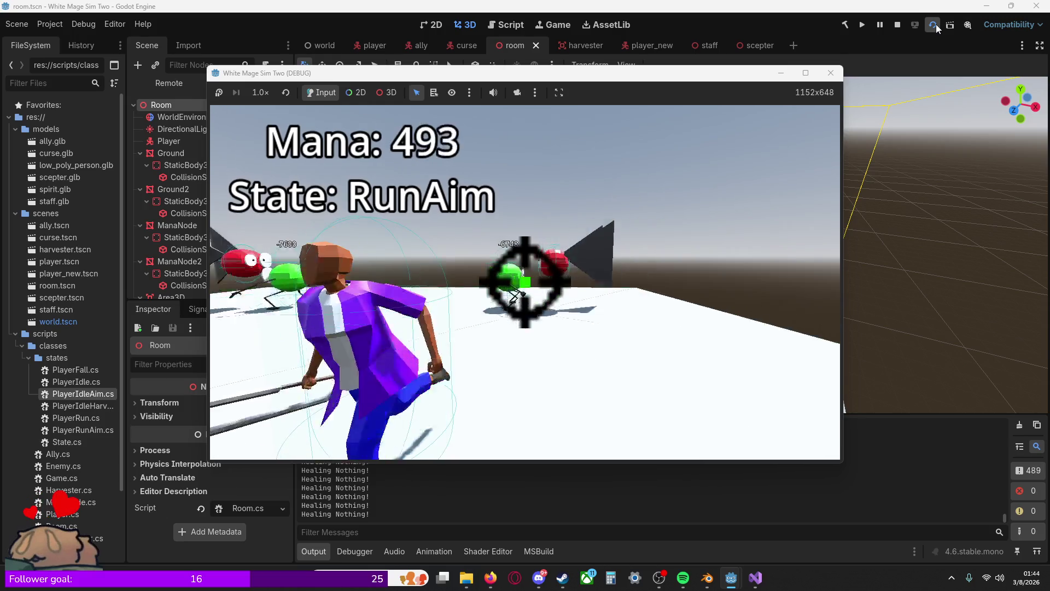
click(897, 24)
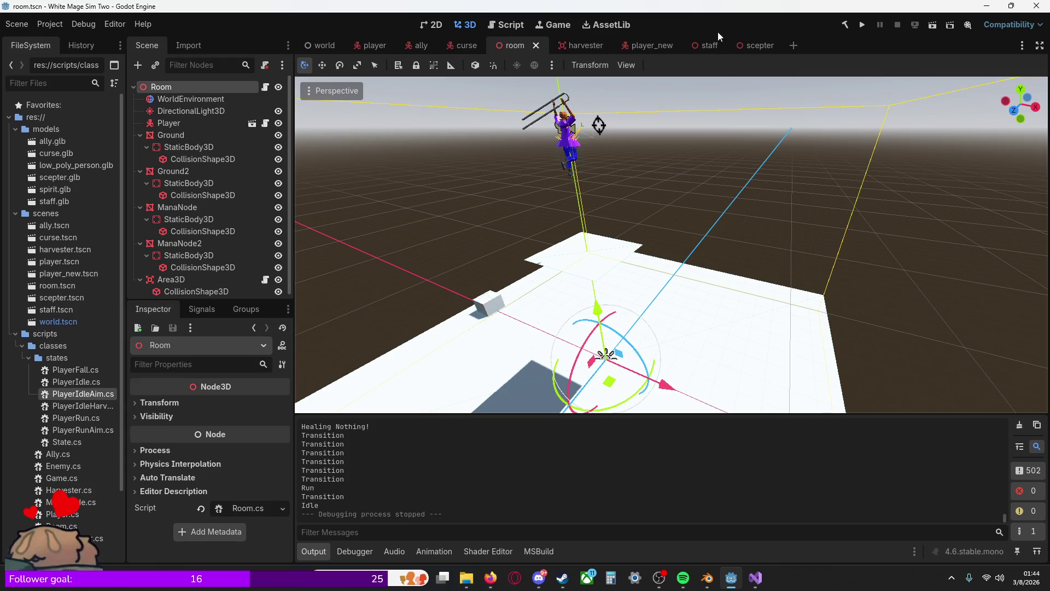
- Close the staff and scepter scene tabs and return to player_new
click(672, 43)
click(702, 46)
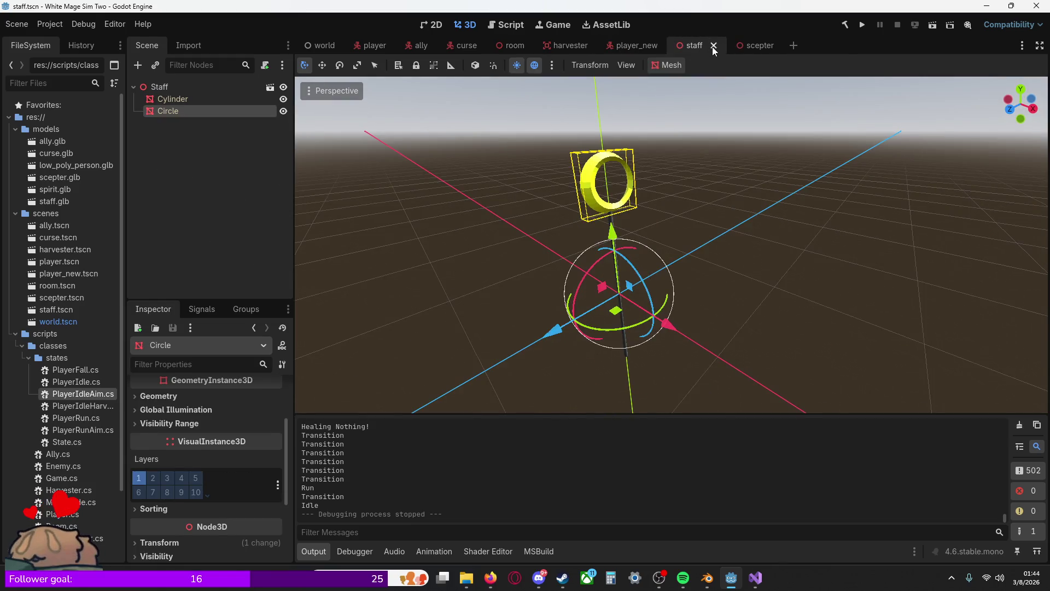
click(713, 46)
click(714, 47)
click(729, 47)
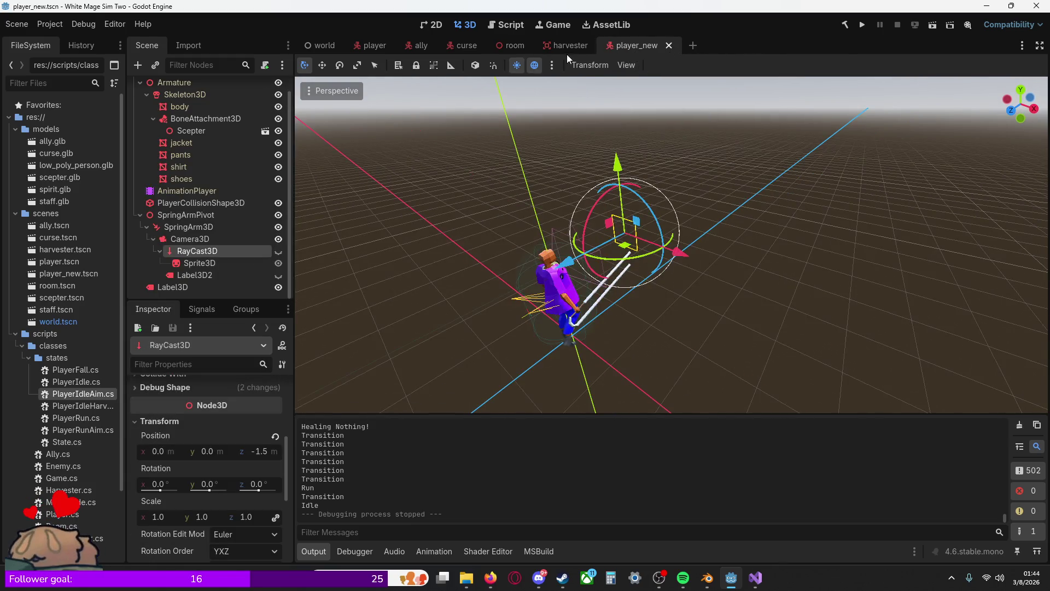
- Make the crosshair Sprite3D under the SpringArm3D camera visible
click(203, 229)
click(207, 264)
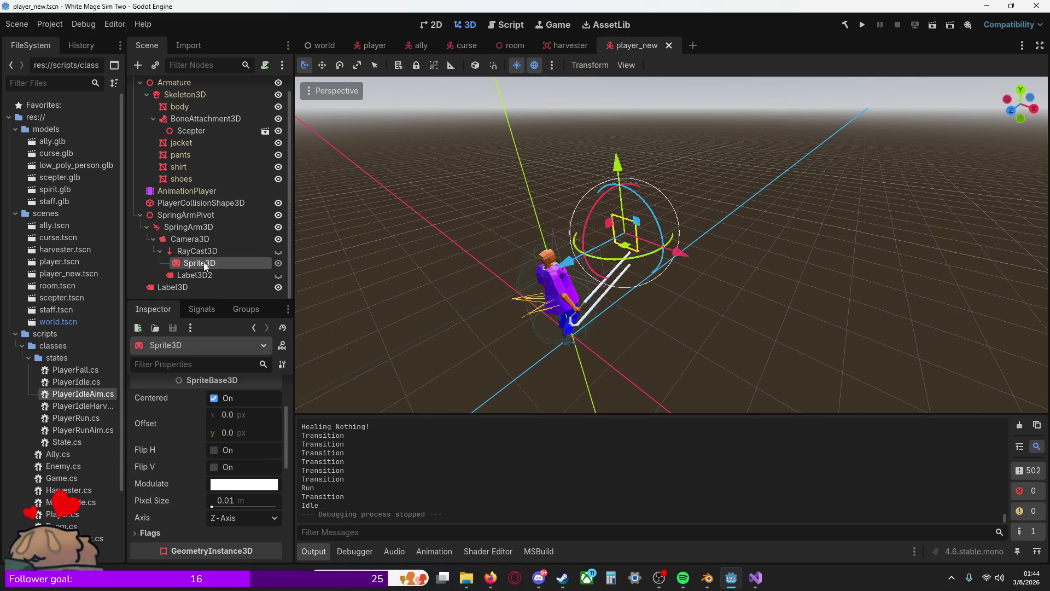
key(Down)
click(209, 264)
click(278, 263)
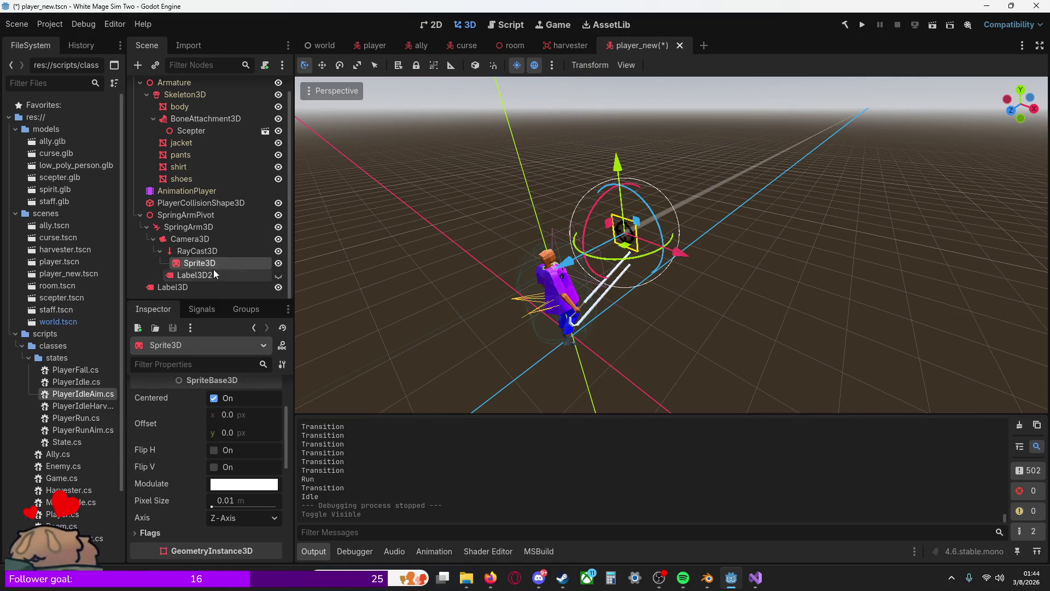
click(215, 274)
click(213, 267)
- Reset the crosshair sprite's Transform scale from 3 to 1
scroll(552, 267, up, 5)
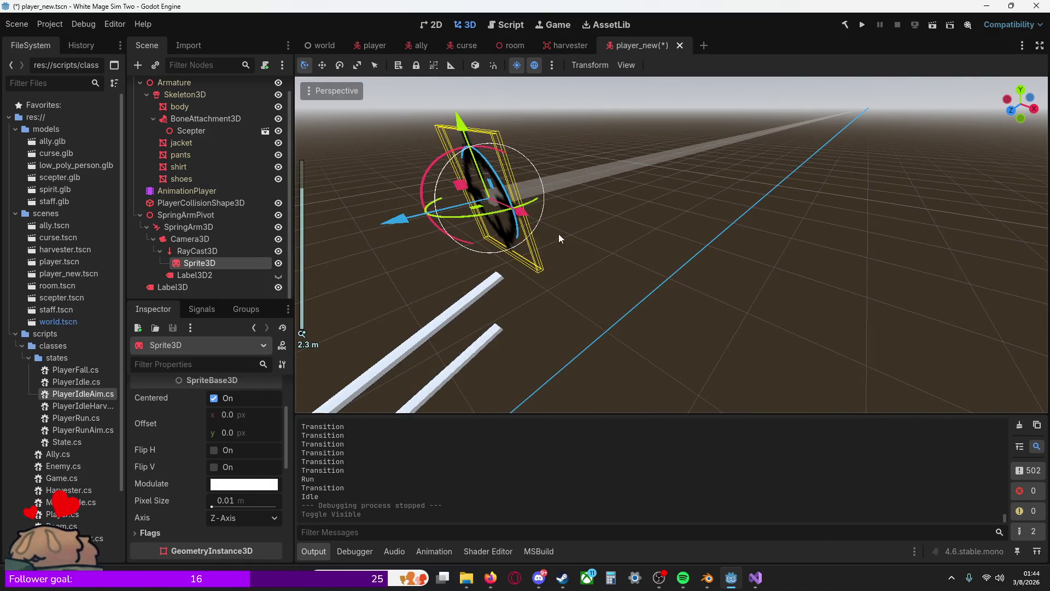
mouse_move(559, 234)
mouse_down()
mouse_move(586, 227)
mouse_move(299, 320)
mouse_up()
scroll(175, 449, down, 4)
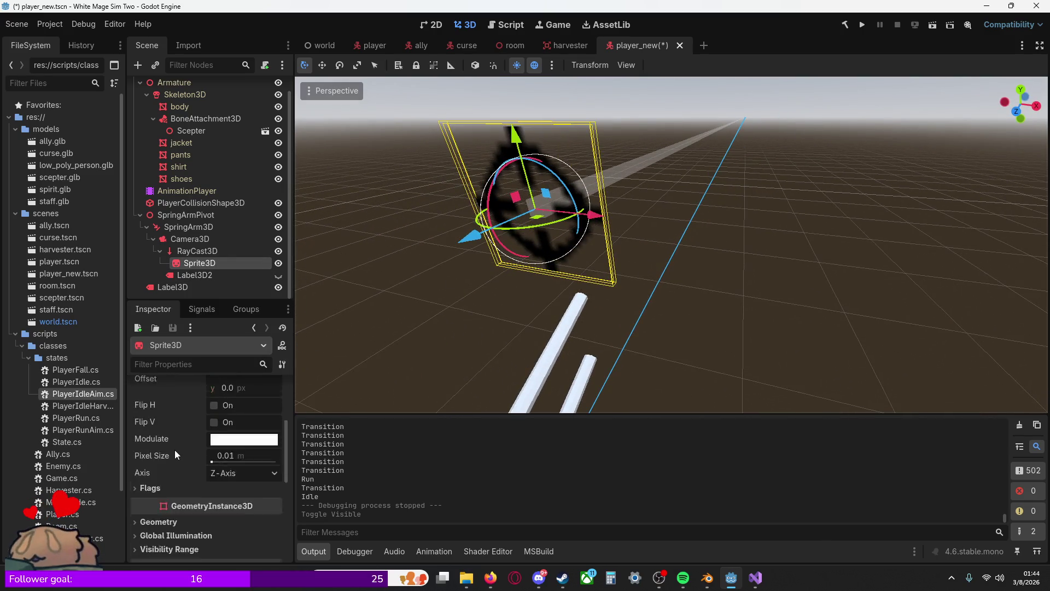
scroll(173, 454, up, 6)
scroll(169, 452, down, 8)
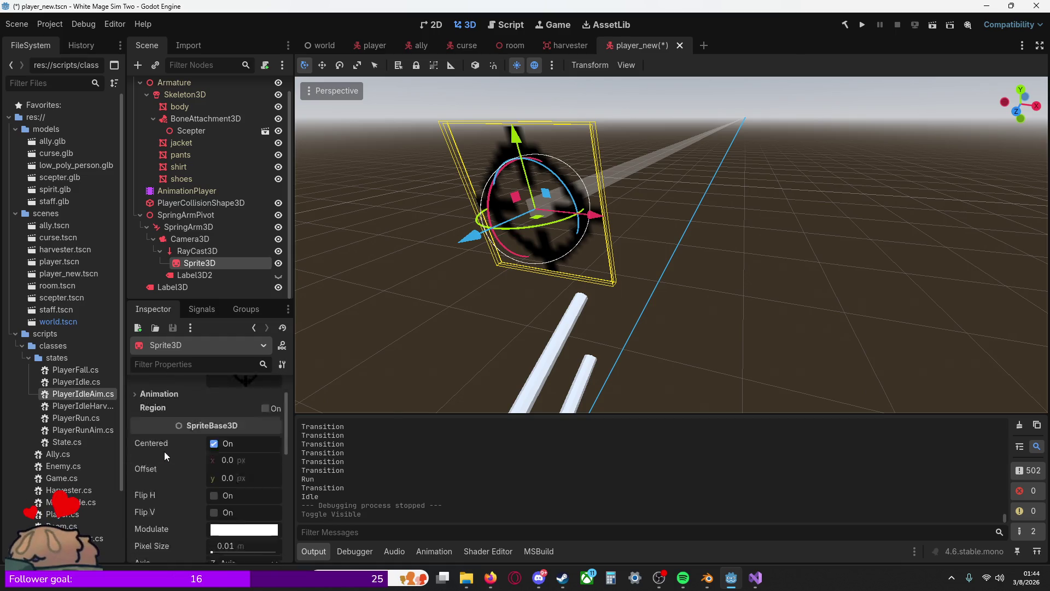
click(169, 441)
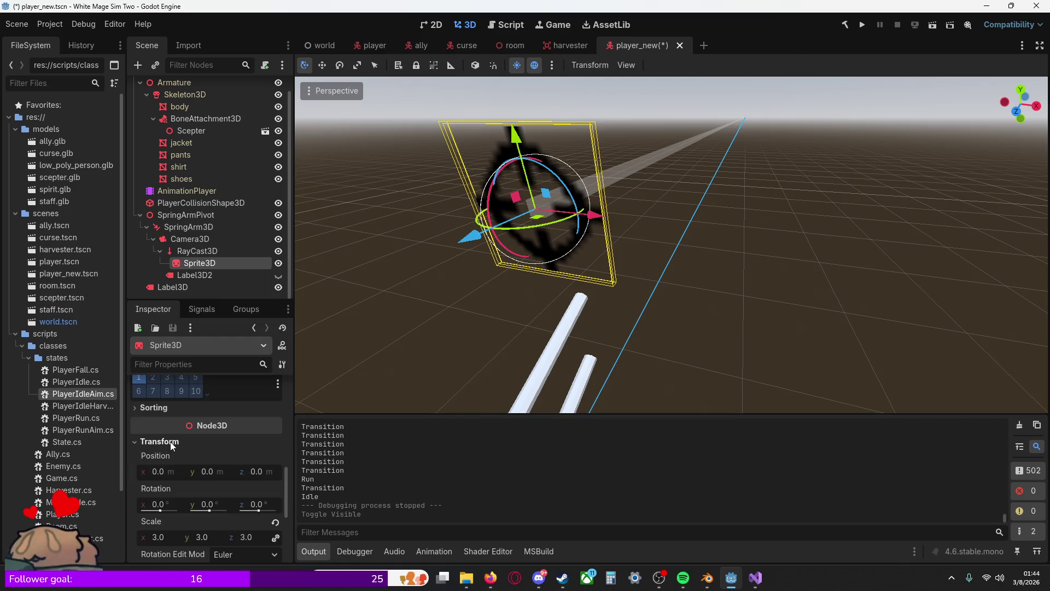
scroll(165, 427, down, 2)
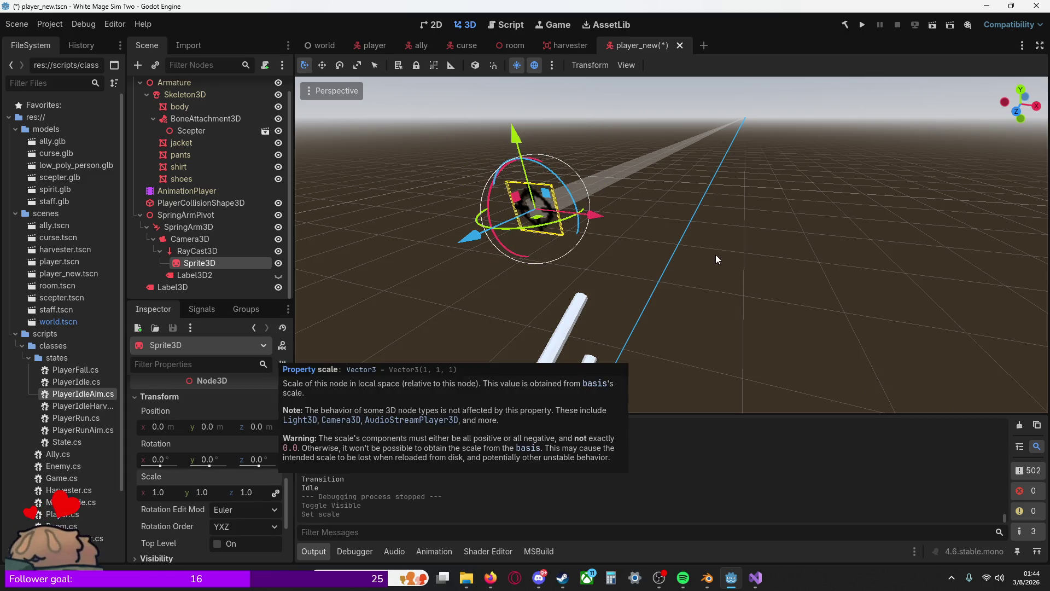
click(275, 478)
- Save all open scenes and launch the game
click(651, 247)
scroll(646, 249, down, 2)
scroll(764, 241, down, 3)
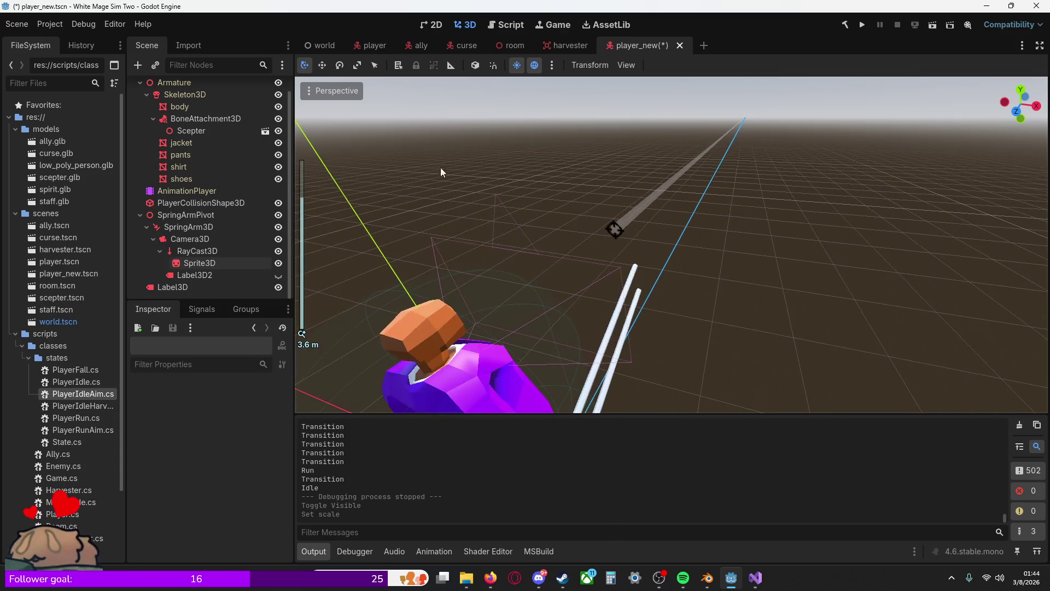
click(17, 24)
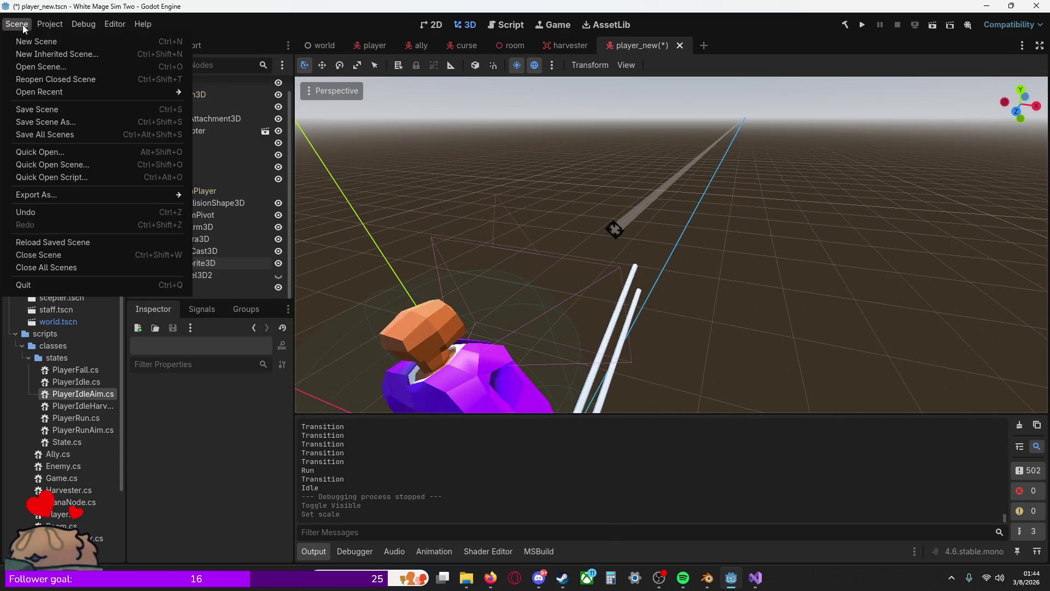
click(62, 137)
click(932, 27)
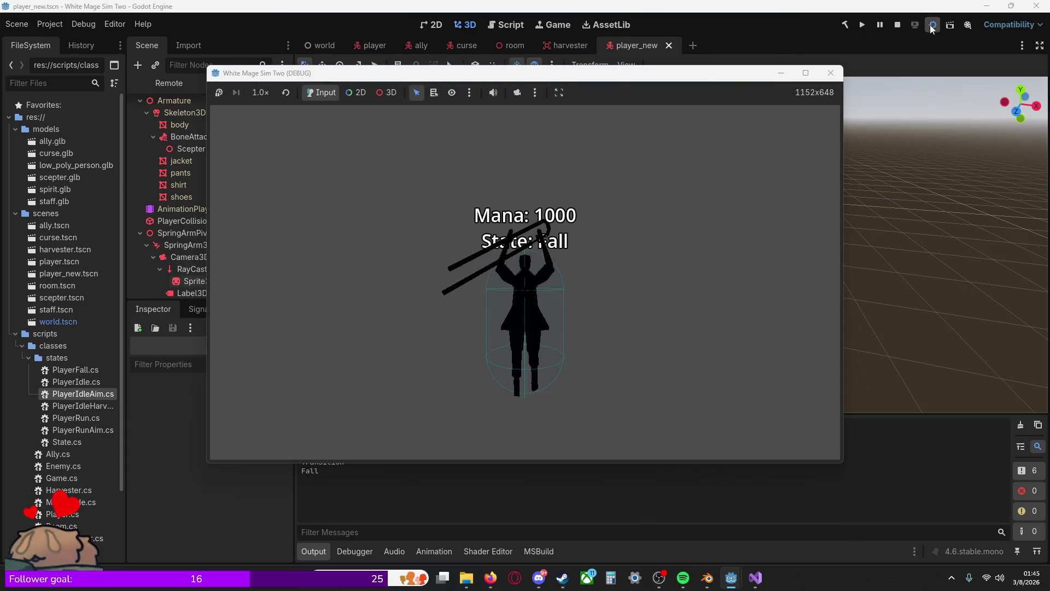
- Restart the game from the room scene and run the character off the platform edge
click(898, 25)
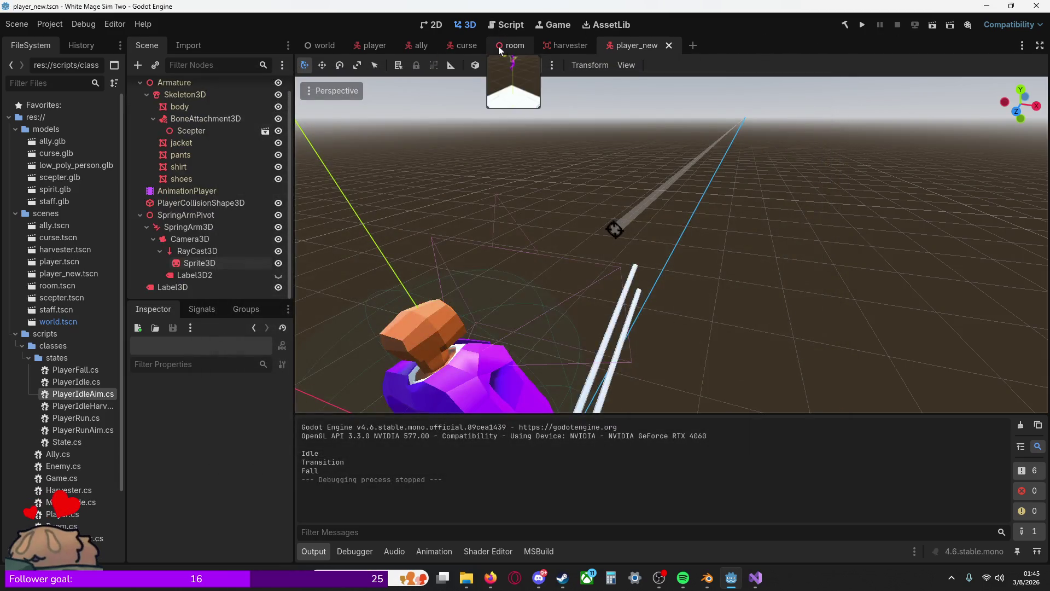
click(499, 46)
click(932, 28)
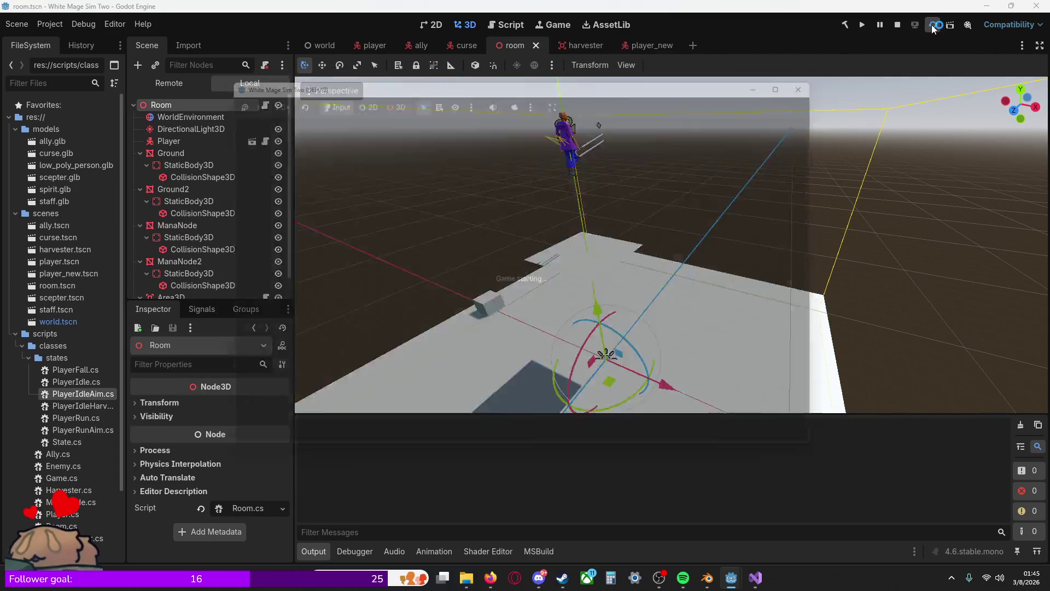
key(w)
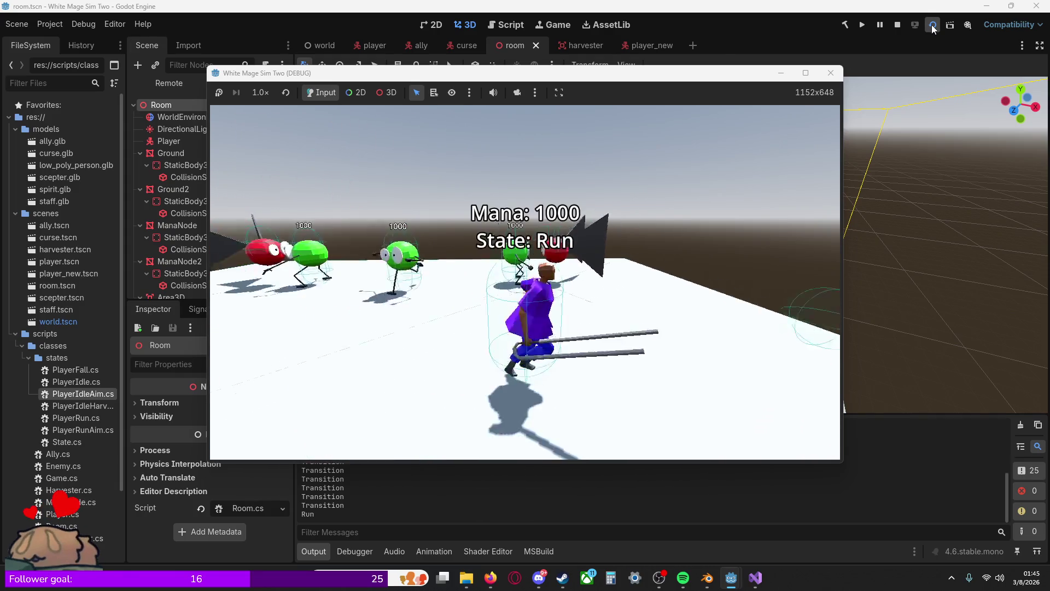
key(w)
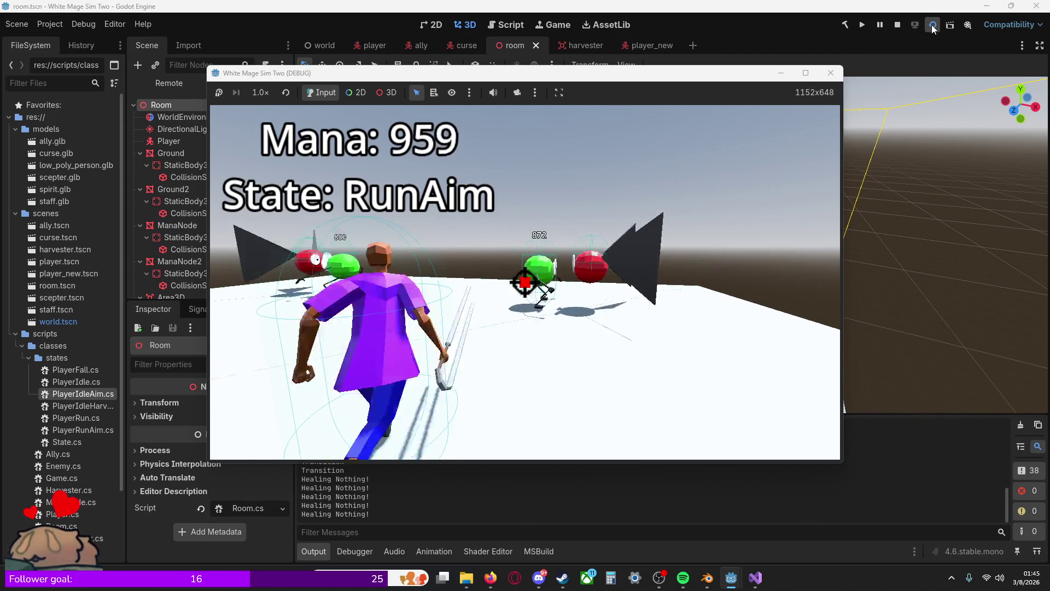
key(w)
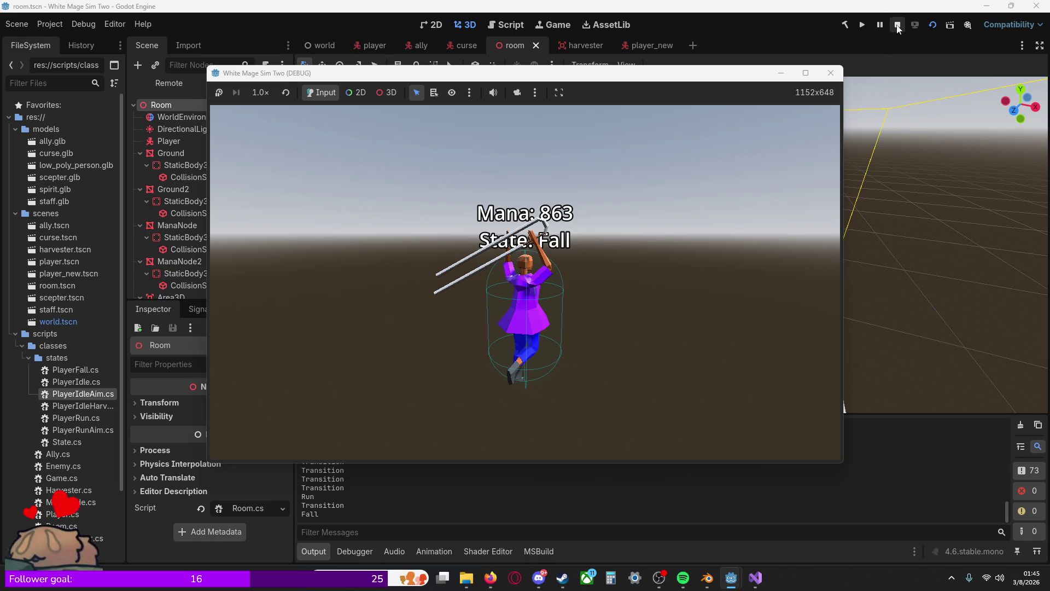
- Relaunch the room scene, move briefly while aiming, then stop the game
click(898, 26)
click(930, 26)
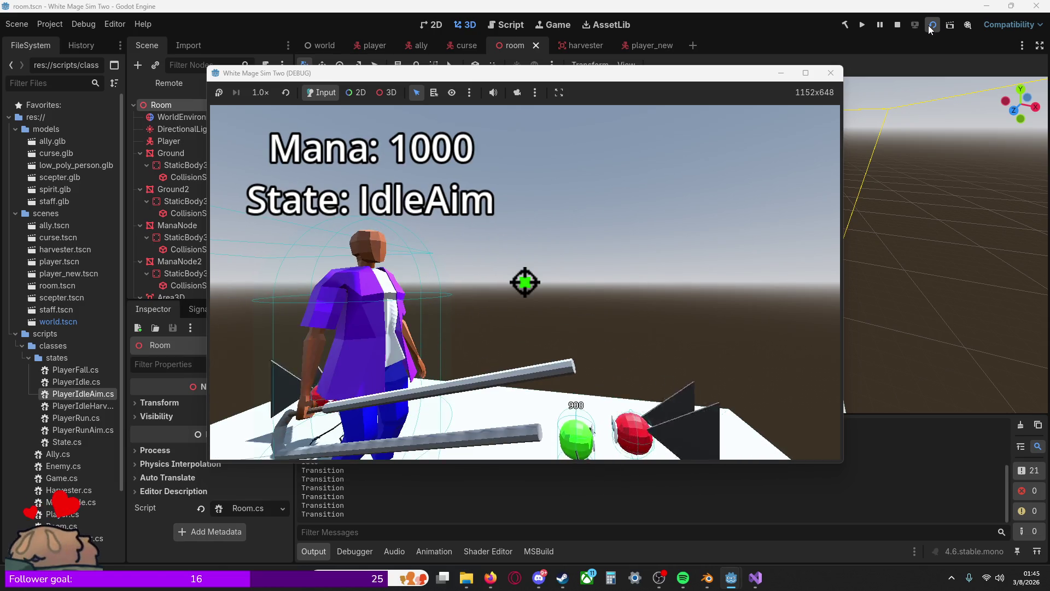
key(w)
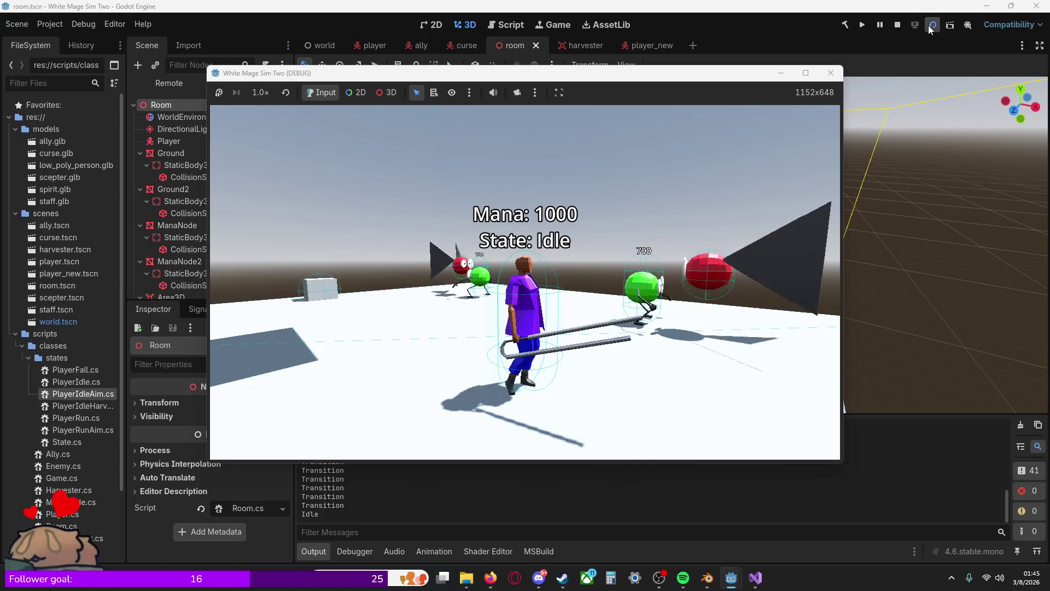
key(w)
click(897, 26)
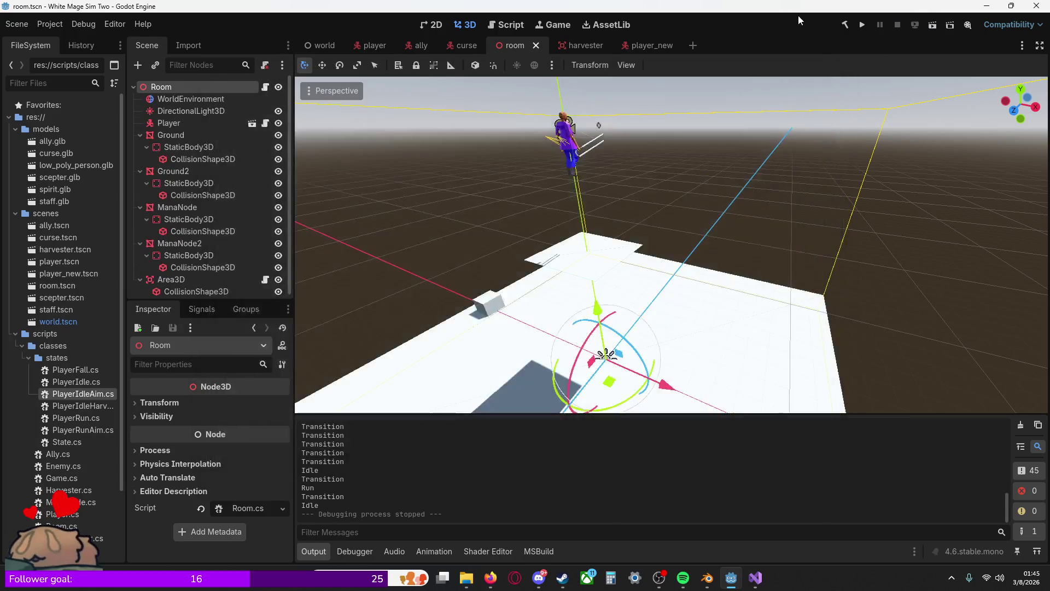
- Review the PlayerIdleAim and PlayerRunAim scripts in Visual Studio
click(753, 585)
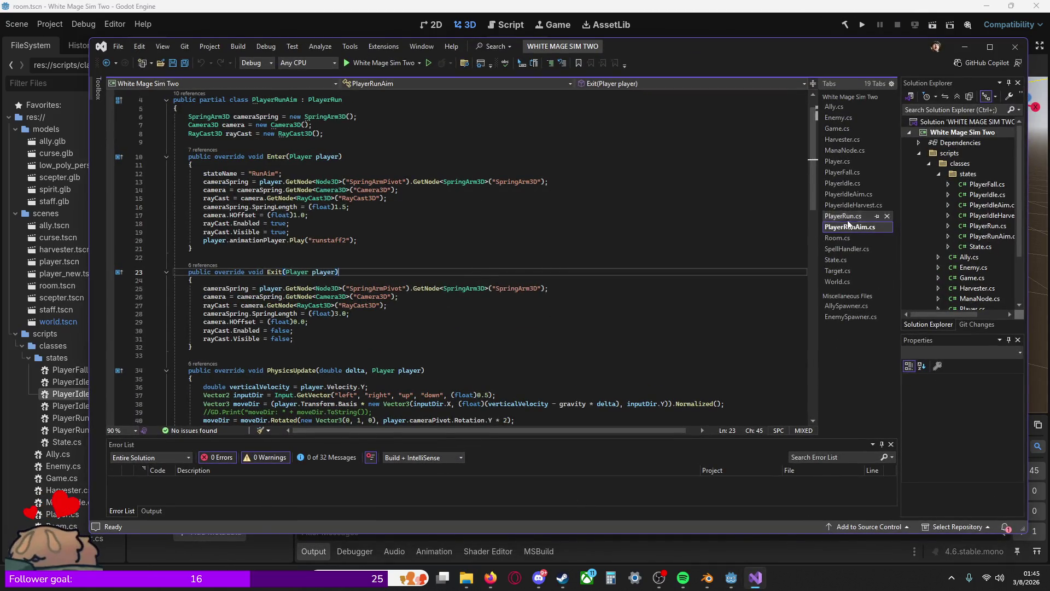
click(849, 195)
click(856, 238)
click(849, 194)
click(866, 226)
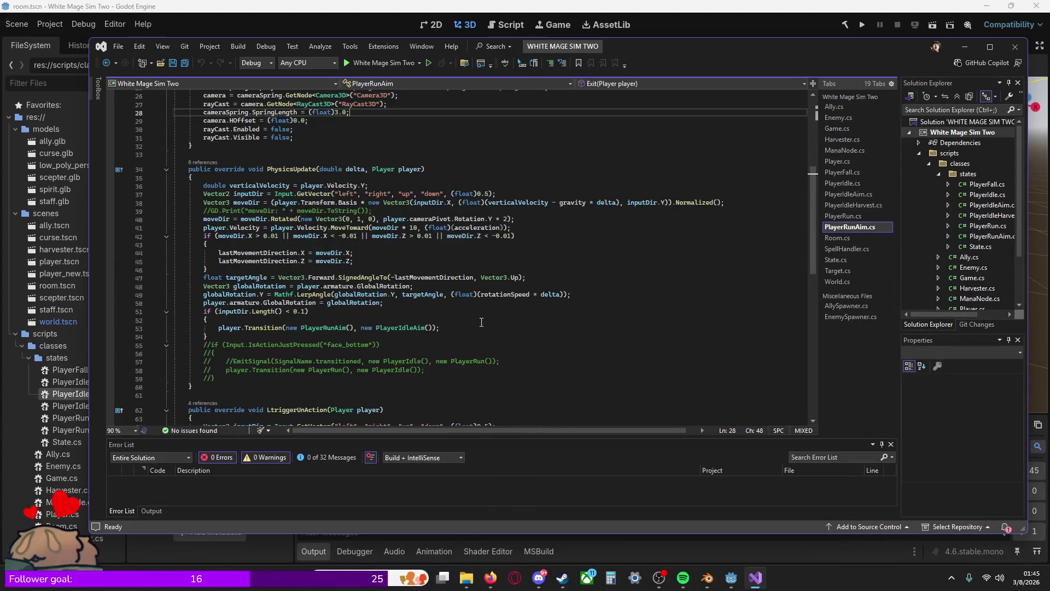
scroll(482, 322, down, 6)
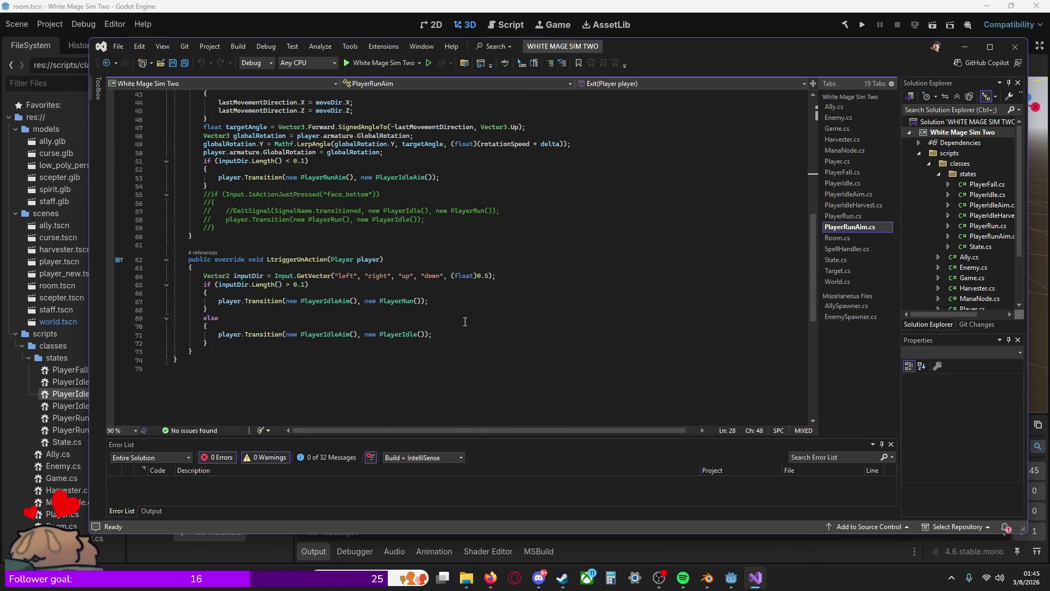
scroll(462, 309, up, 5)
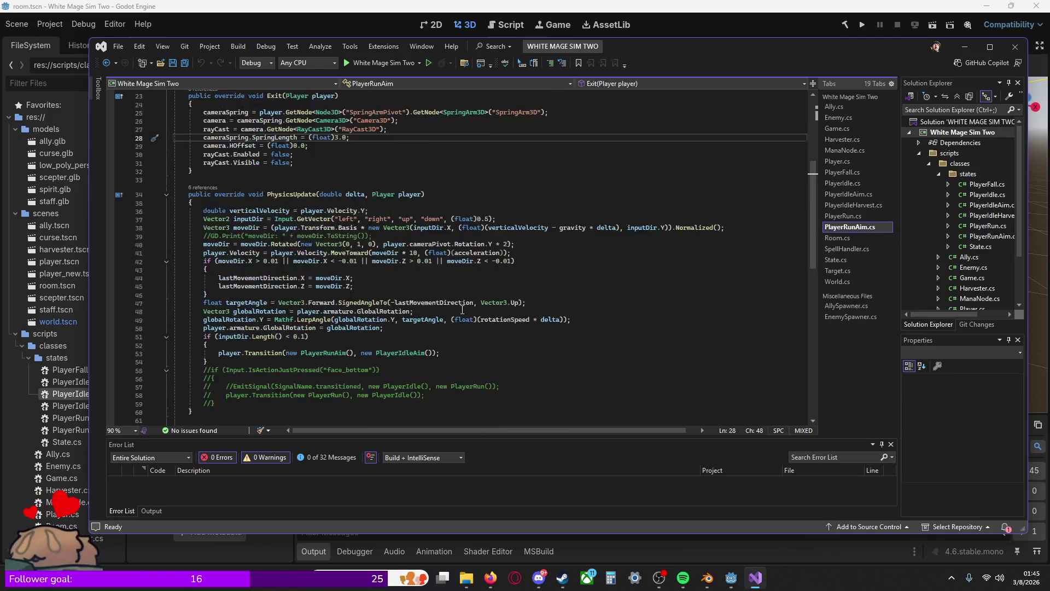
scroll(462, 310, down, 2)
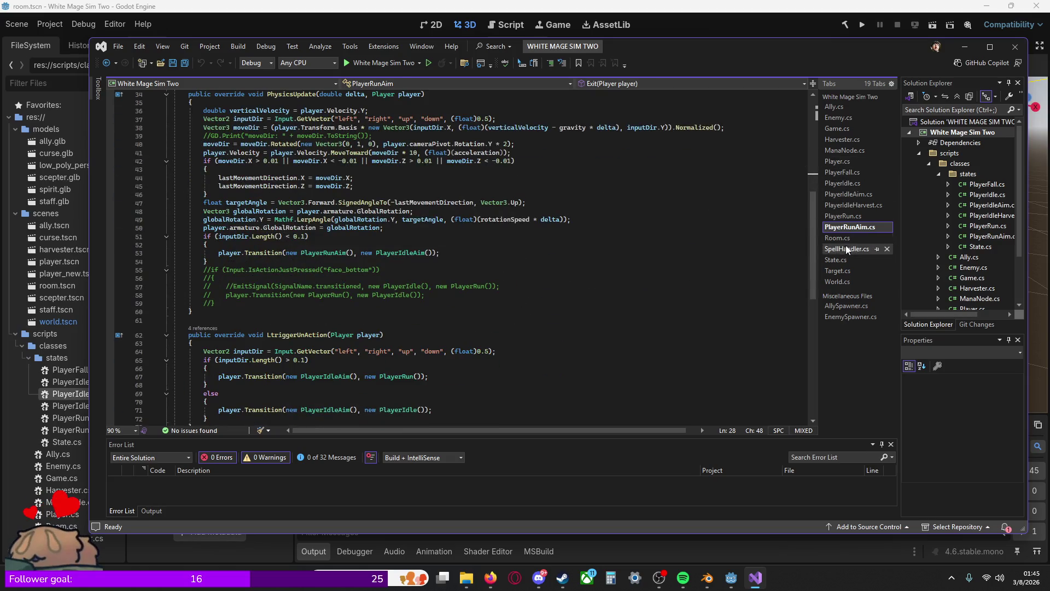
- Copy the IsOnFloor fall check block from PlayerRun.cs
click(843, 216)
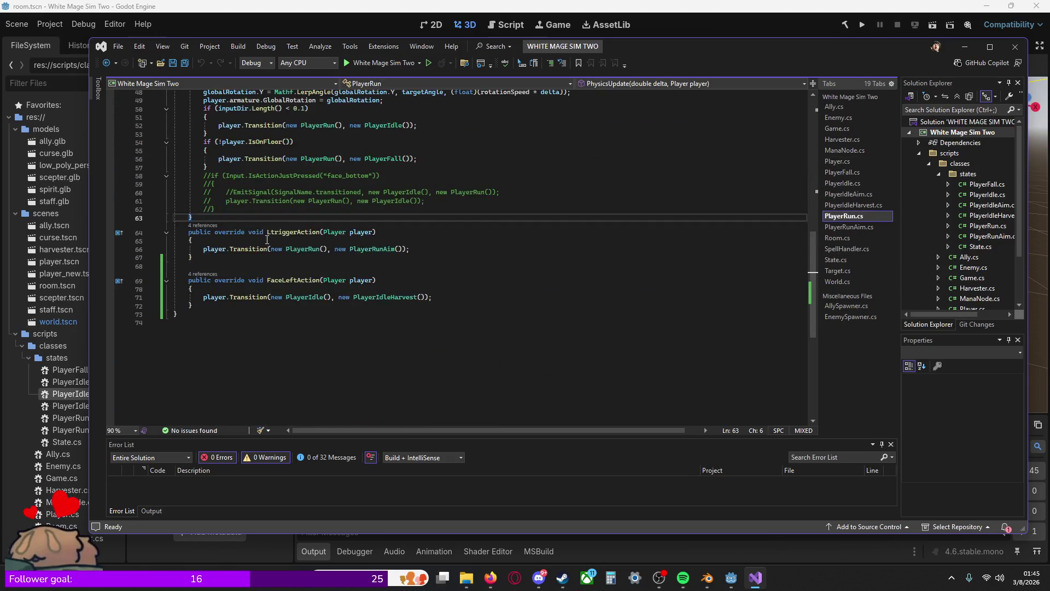
scroll(336, 247, up, 3)
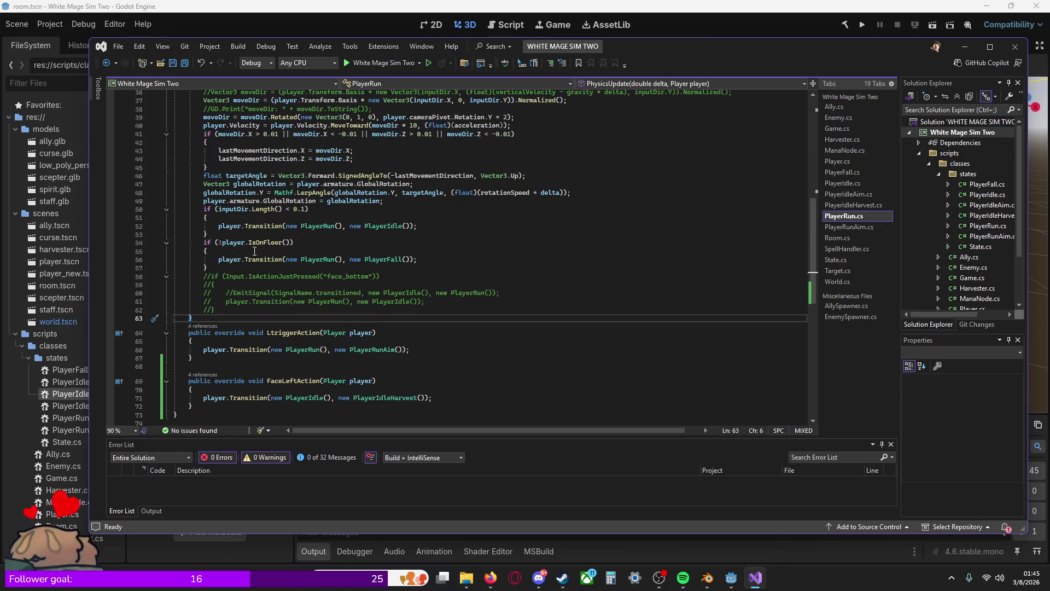
drag(225, 266, 204, 242)
key(ctrl+c)
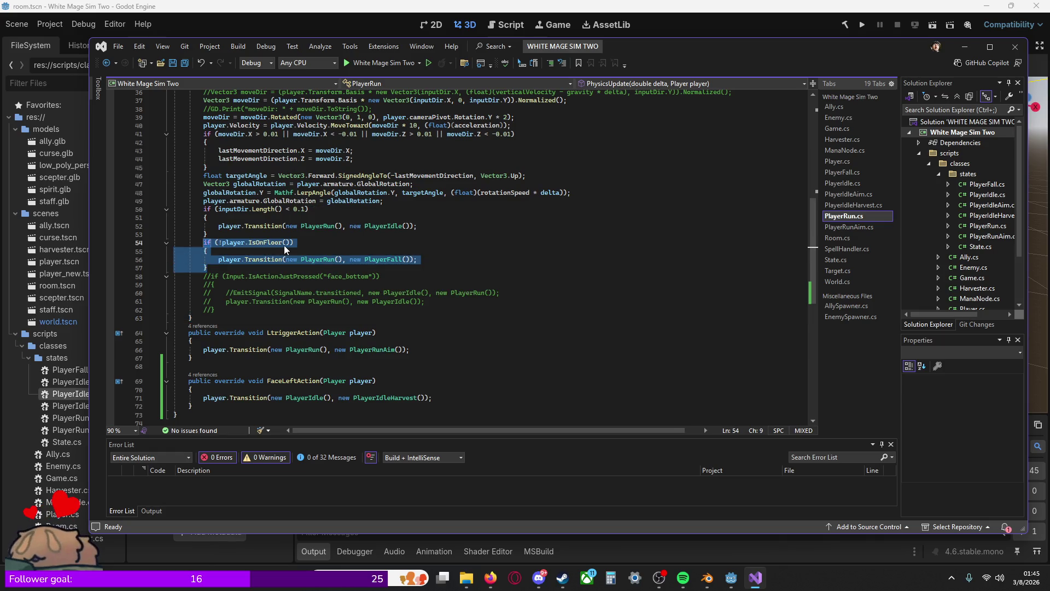
click(361, 259)
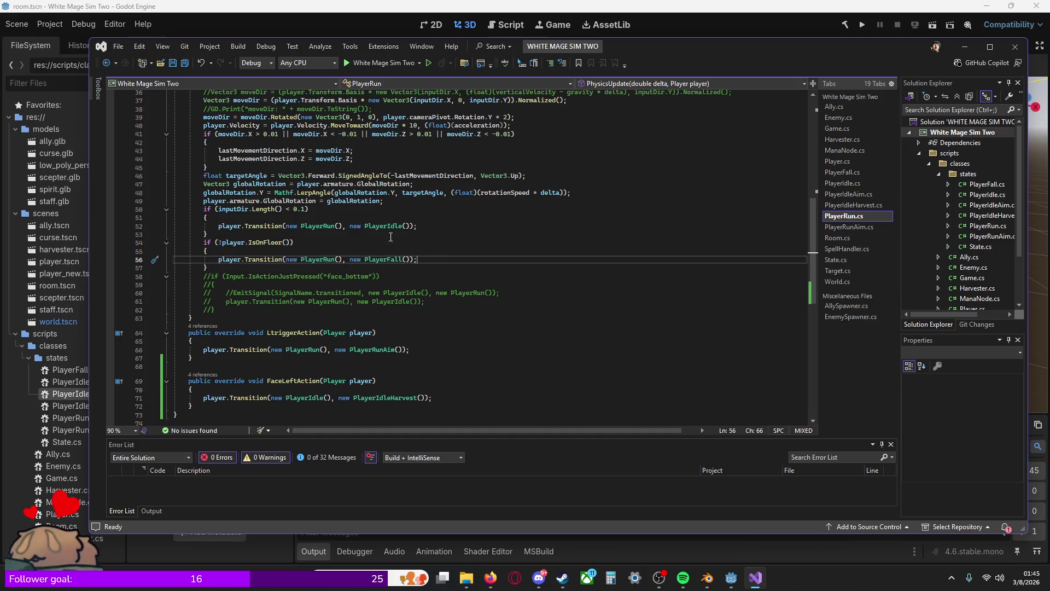
- Paste the fall check into PlayerRunAim's PhysicsUpdate after the idle transition and adjust its transition
click(854, 228)
scroll(387, 256, down, 2)
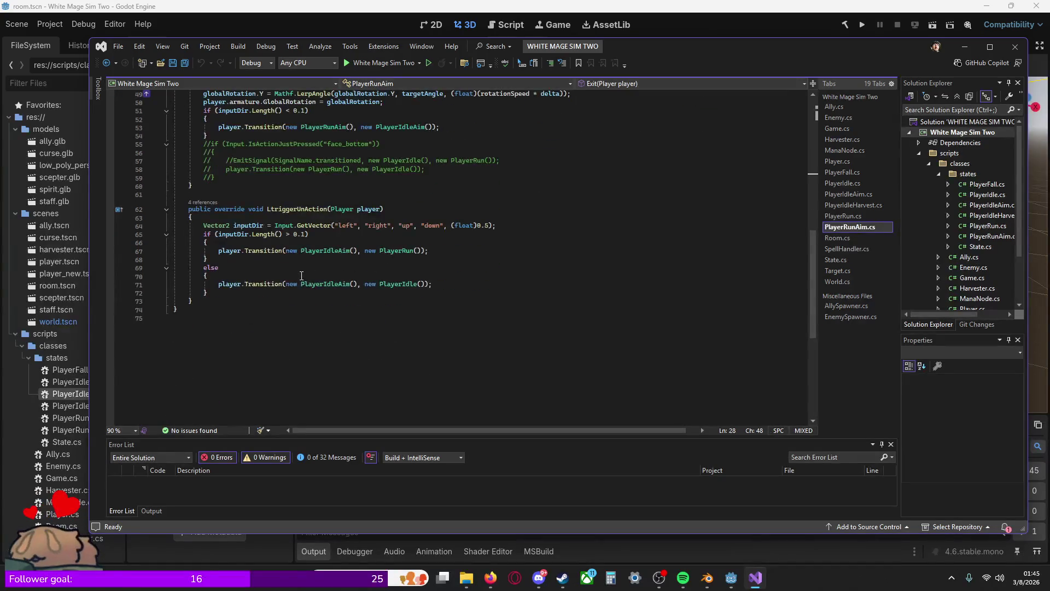
scroll(300, 276, up, 1)
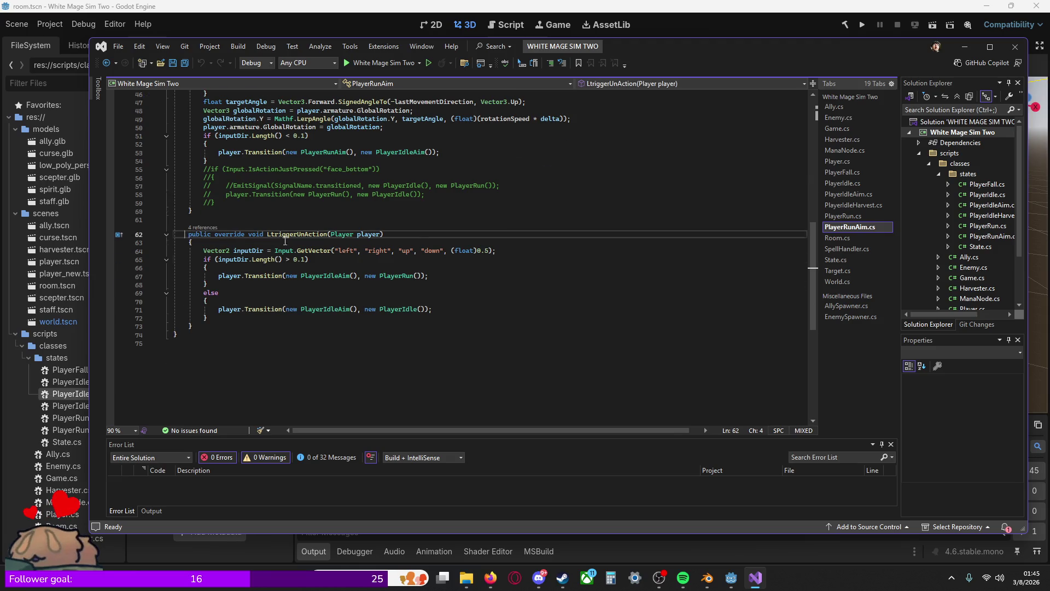
scroll(285, 240, up, 4)
click(225, 263)
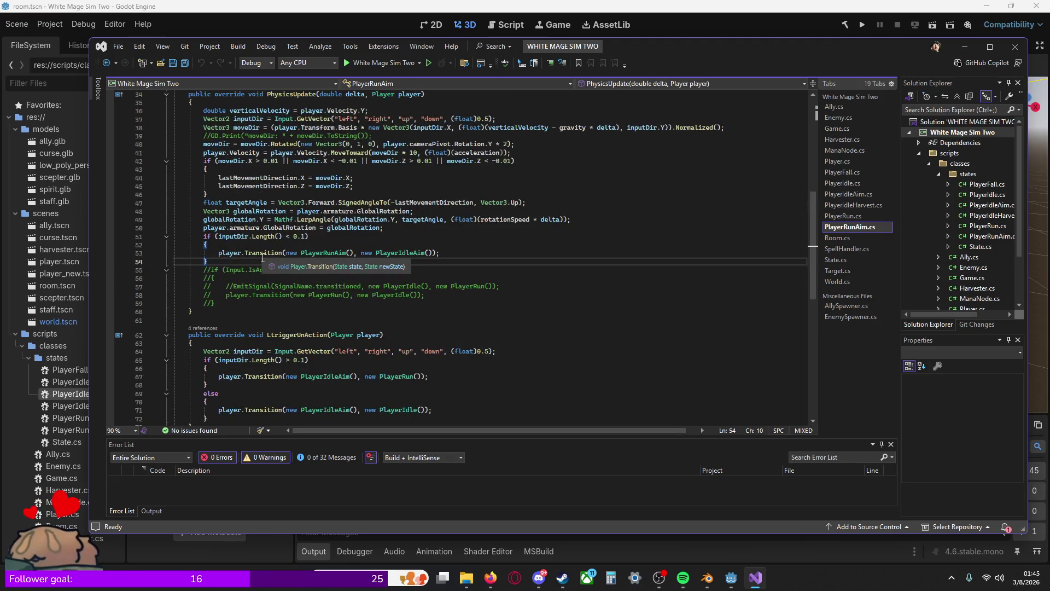
key(ctrl+v)
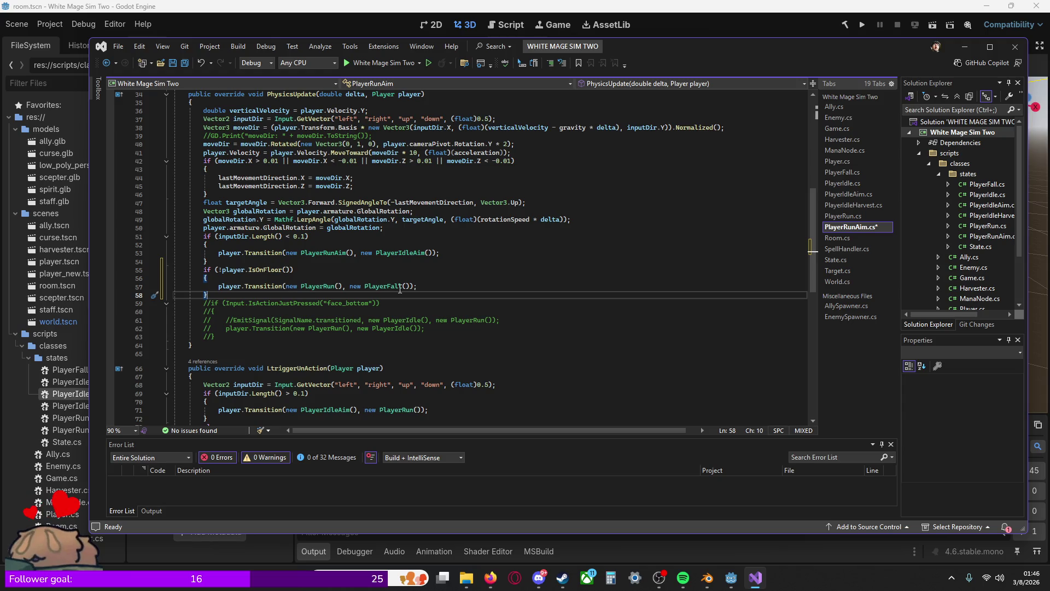
click(350, 285)
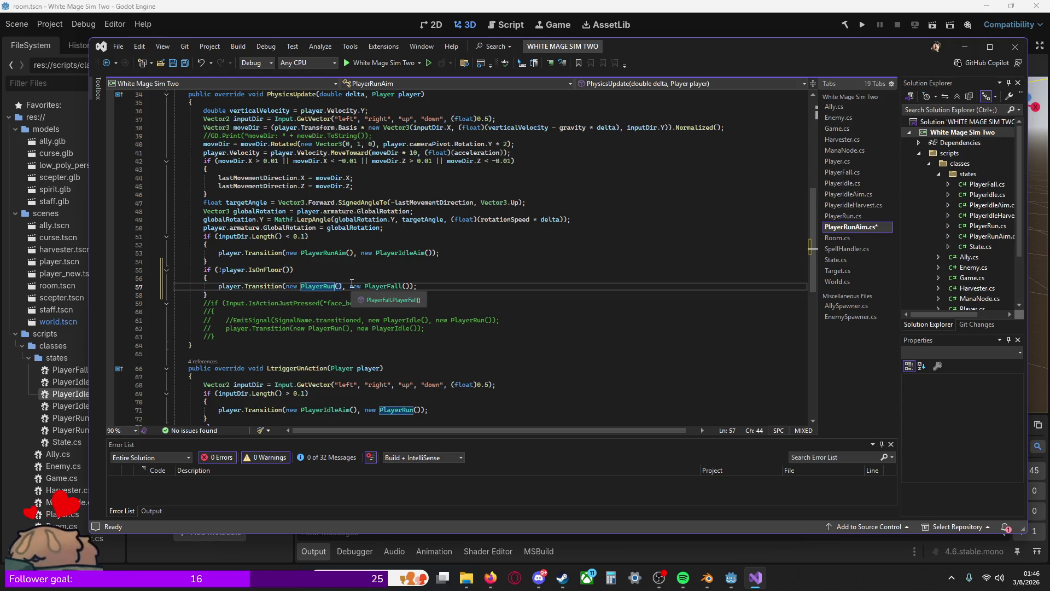
text(Aim)
drag(174, 269, 328, 270)
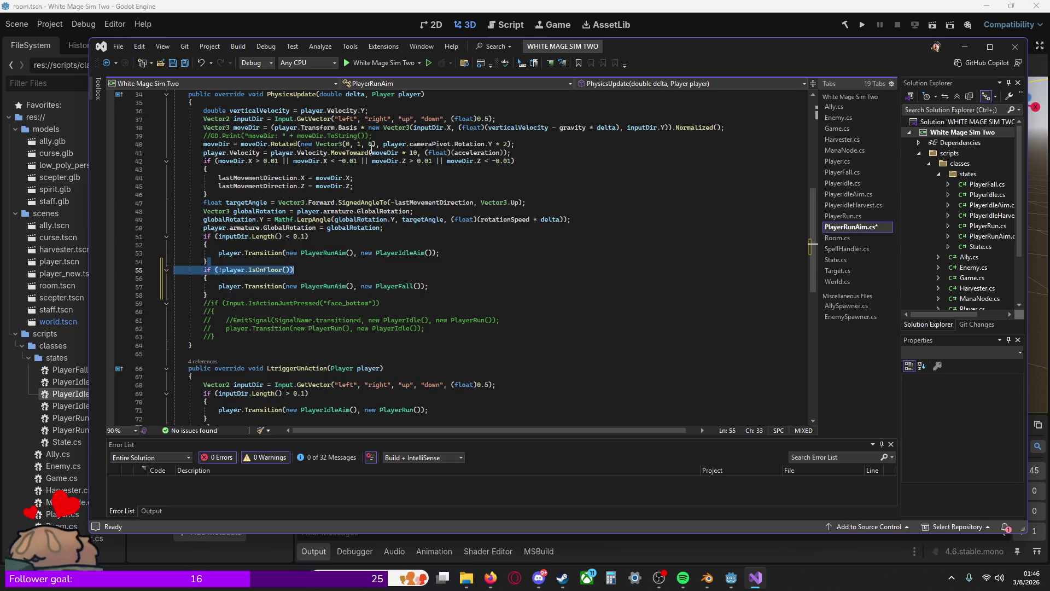
click(779, 28)
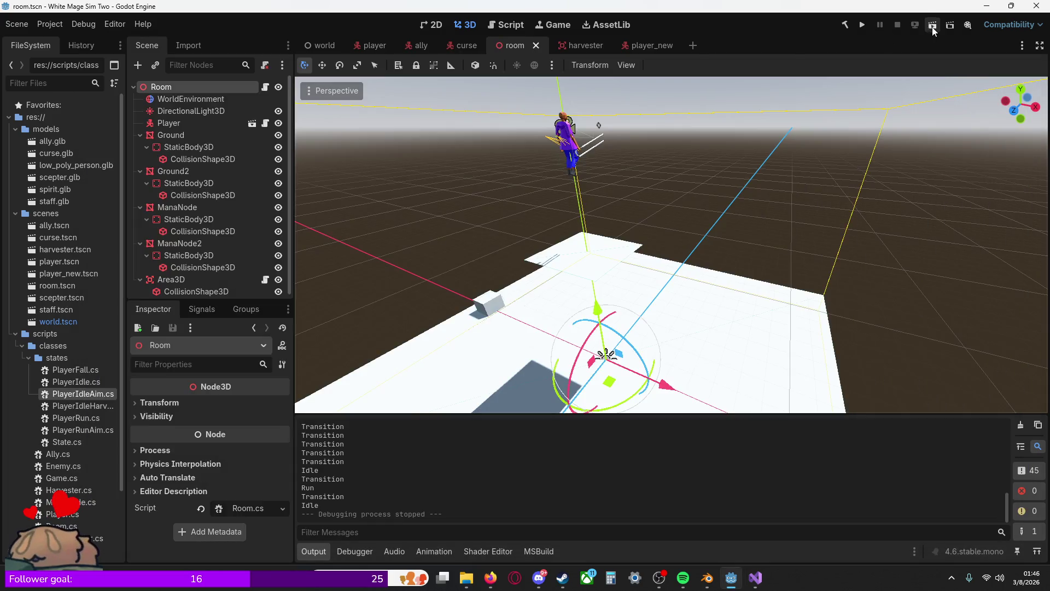
- Run the room scene, run across the platform, stop, and toggle aiming at the enemy
click(933, 25)
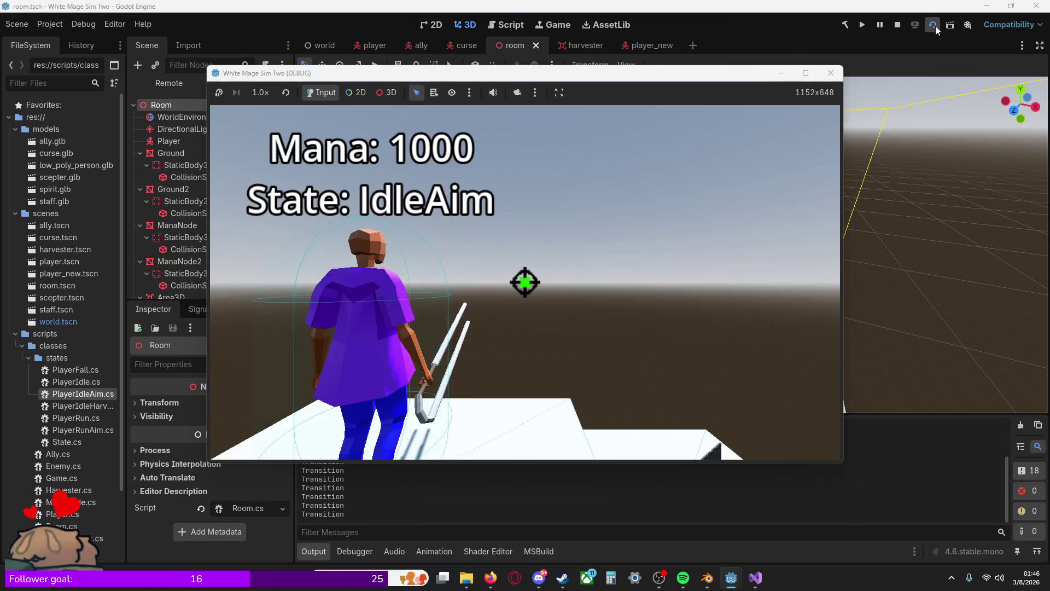
key(w)
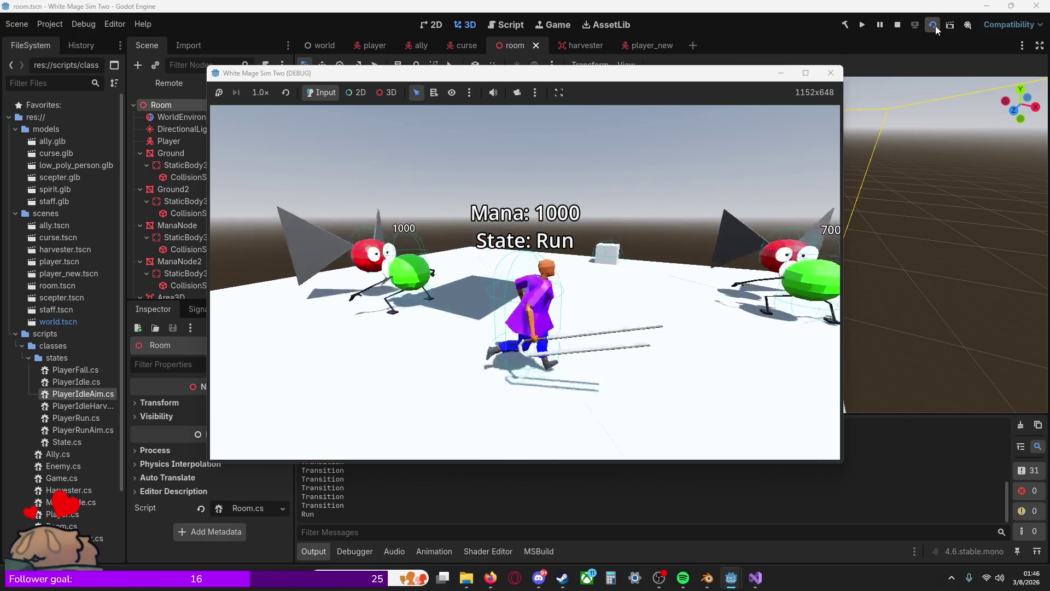
key(w)
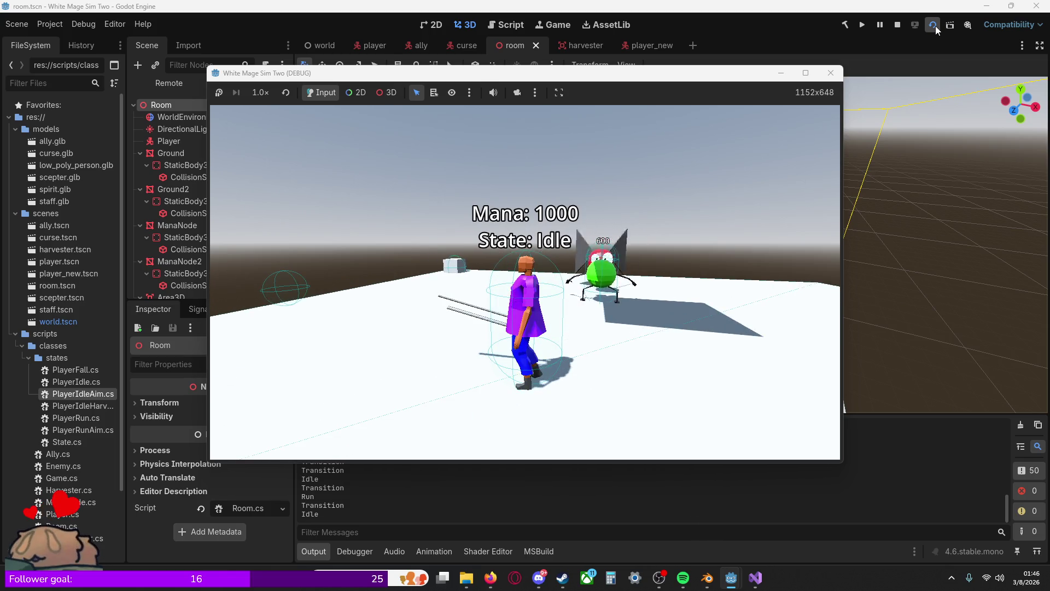
key(shift)
key(shift)
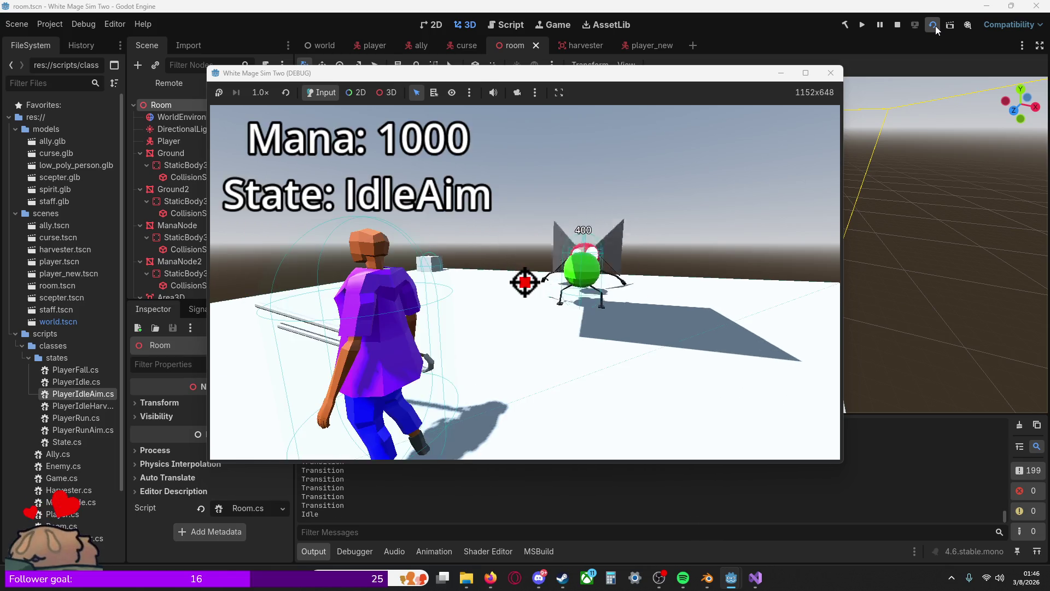
key(shift)
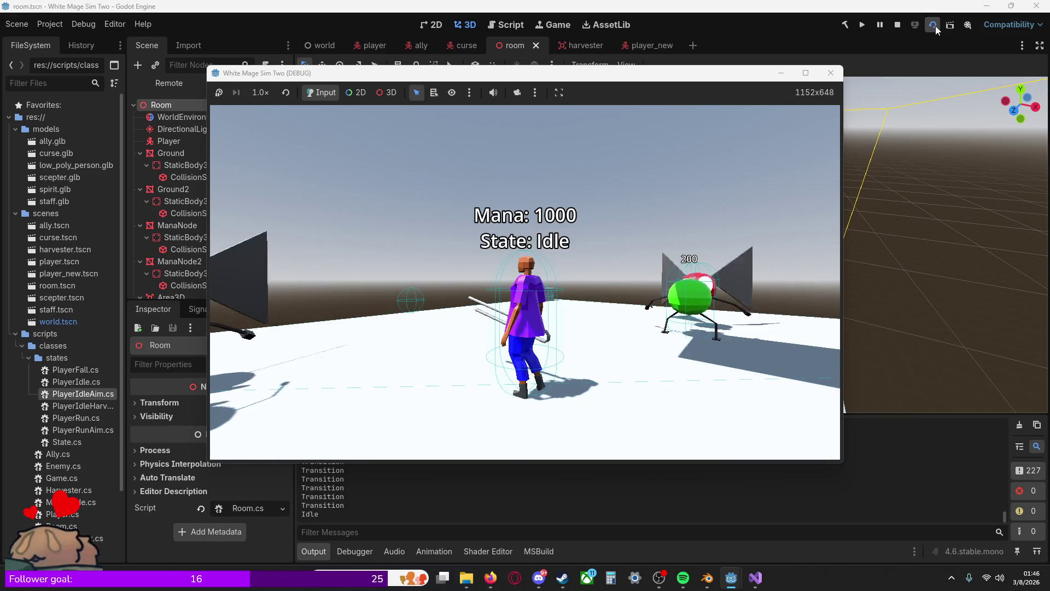
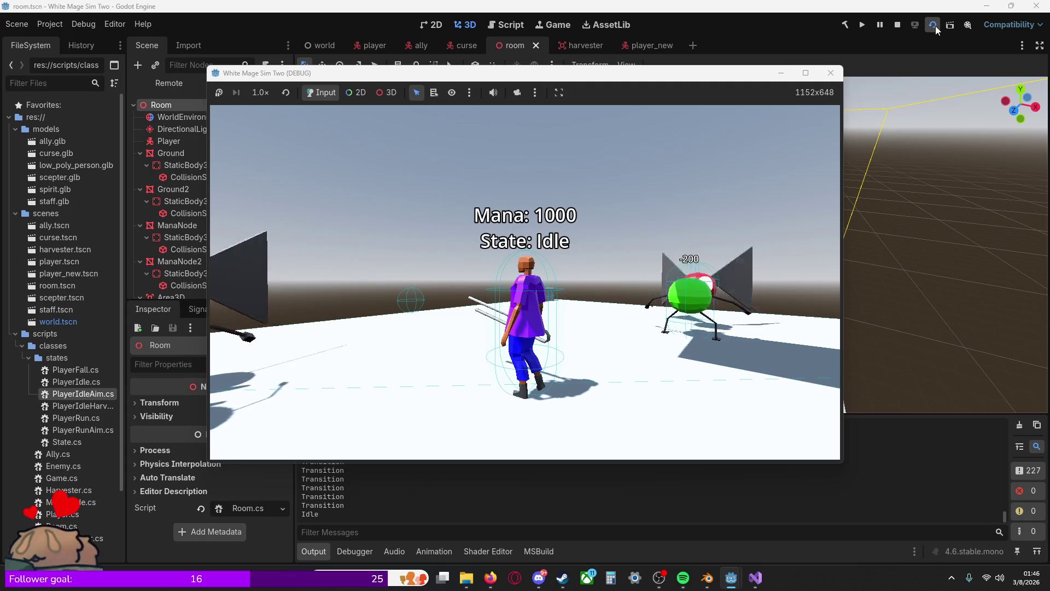
- Toggle aiming with Shift three times to test Idle/IdleAim switching, then stop the game
key(shift)
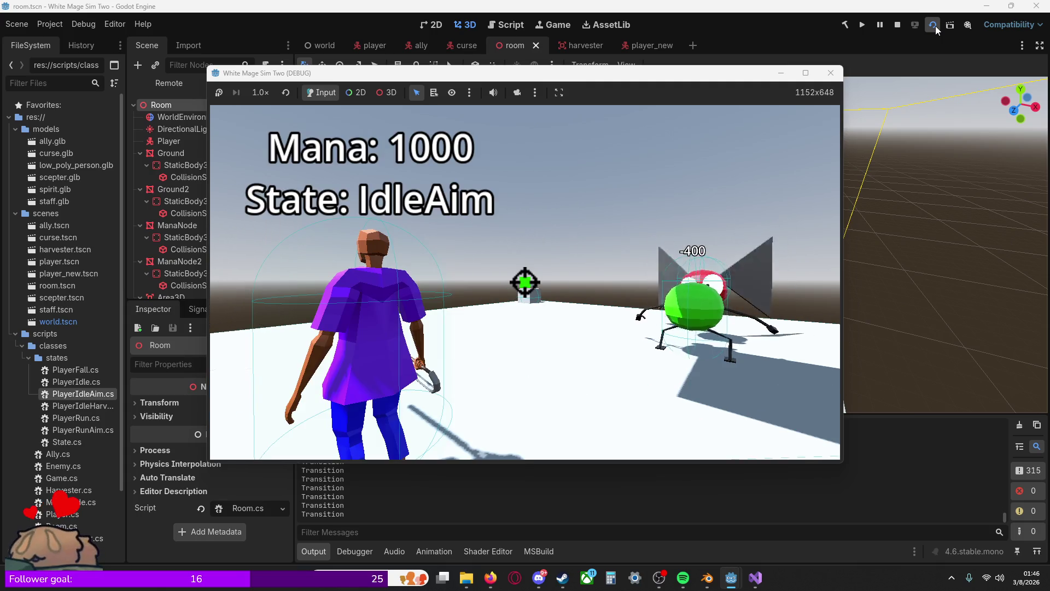
key(shift)
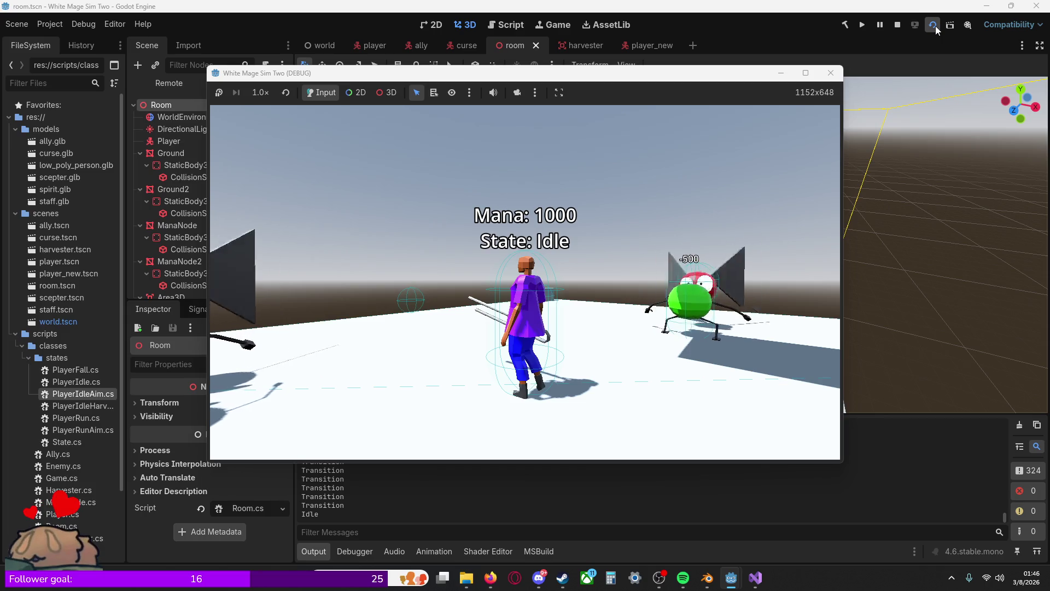
key(shift)
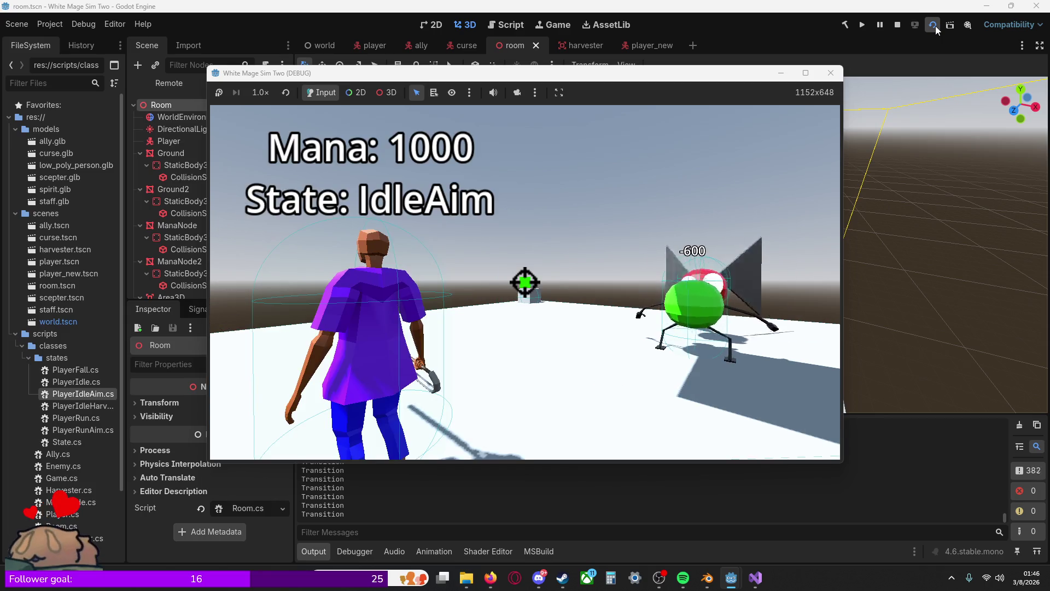
key(shift)
key(shift)
key(shift)
key(shift)
key(shift)
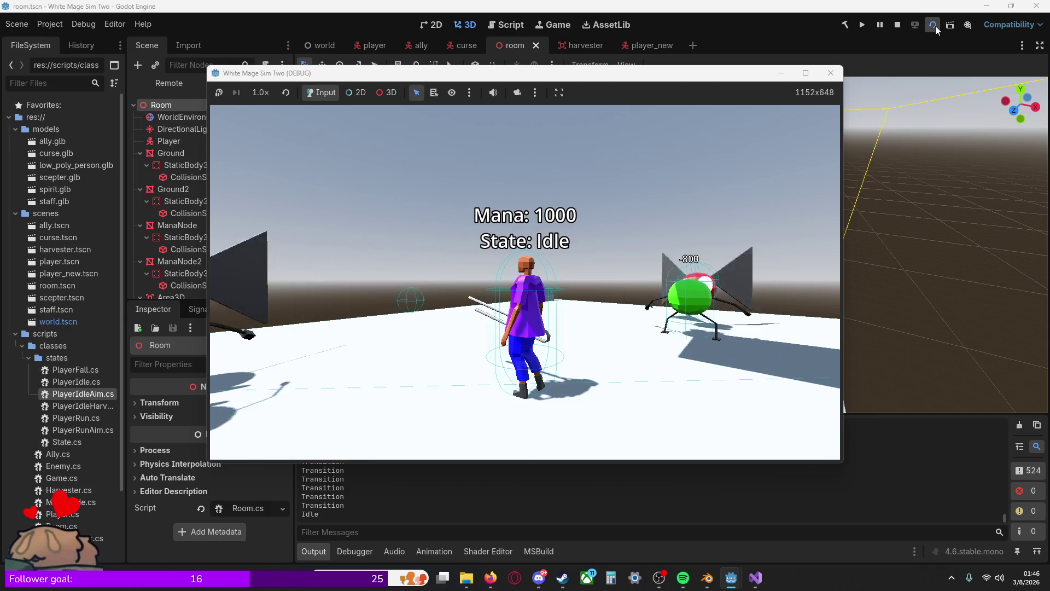
key(F8)
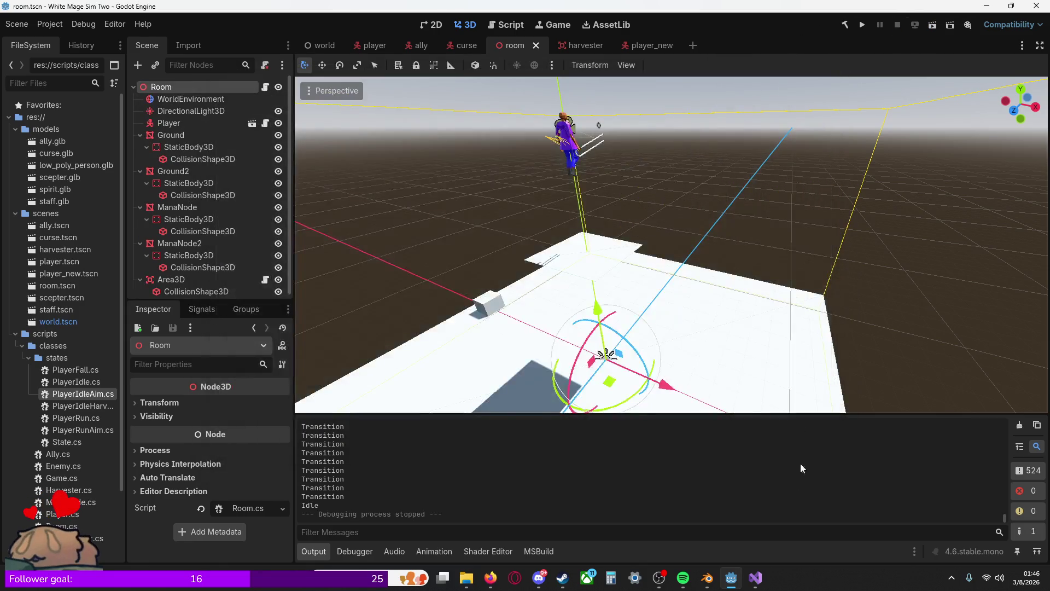
key(alt+Tab)
click(474, 253)
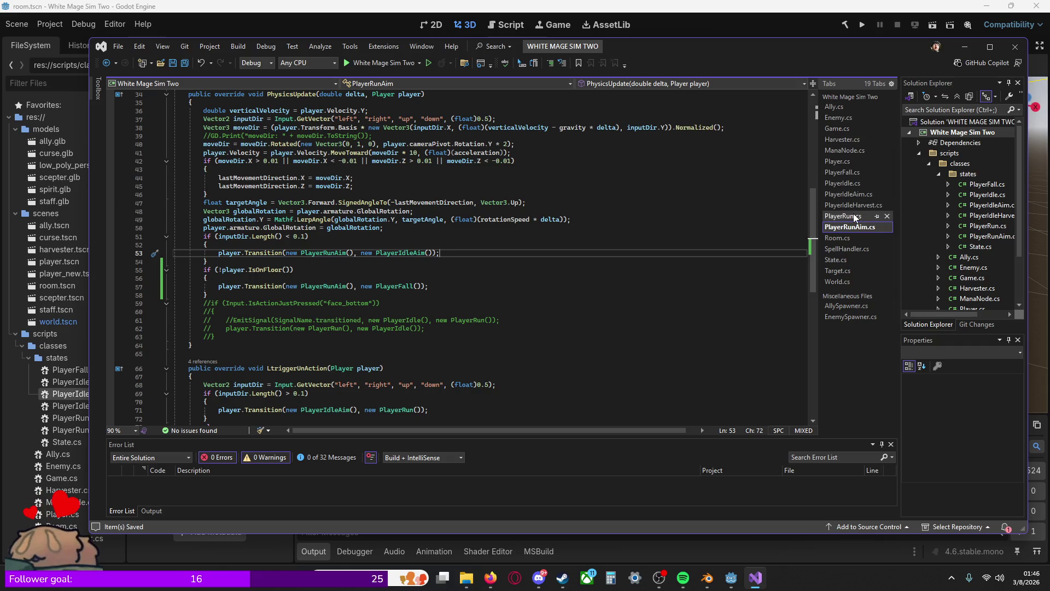
- Open Player.cs and place the caret after the ltrigger release block in _UnhandledInput
click(850, 172)
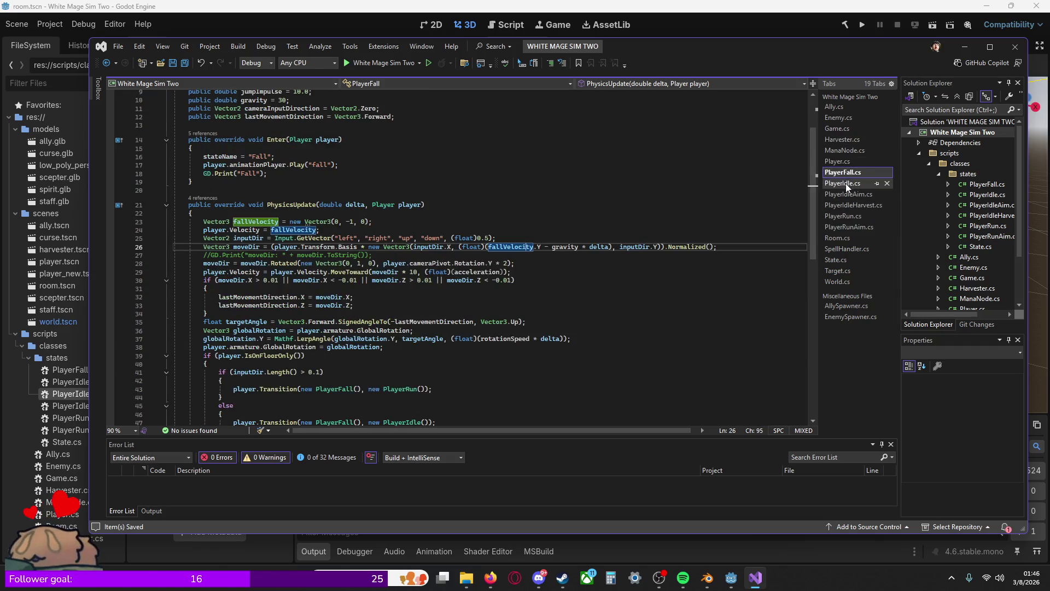
click(837, 161)
scroll(482, 284, up, 5)
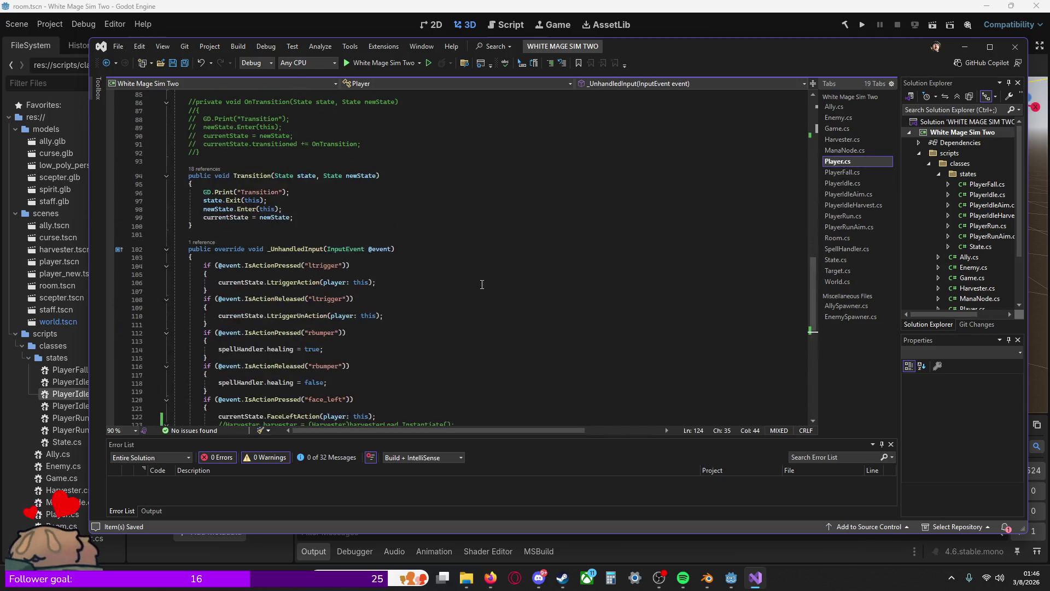
scroll(392, 272, down, 2)
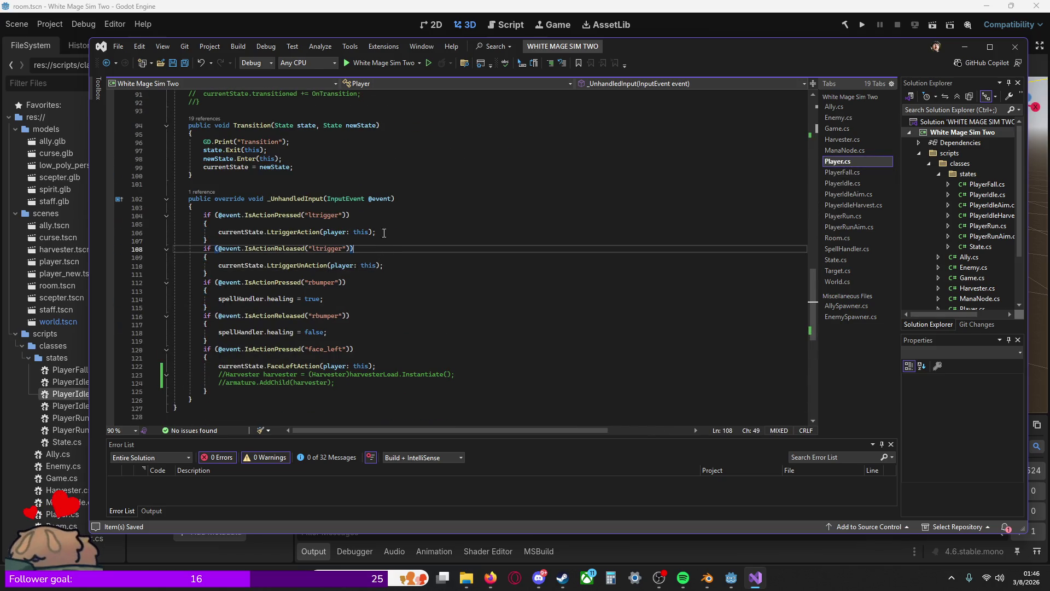
click(374, 211)
click(382, 283)
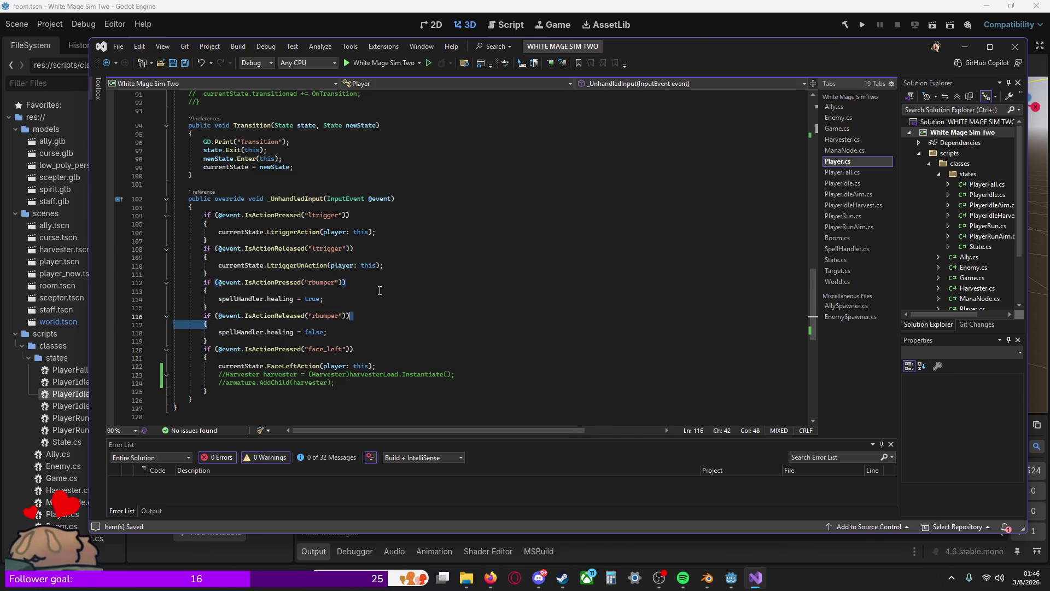
click(230, 272)
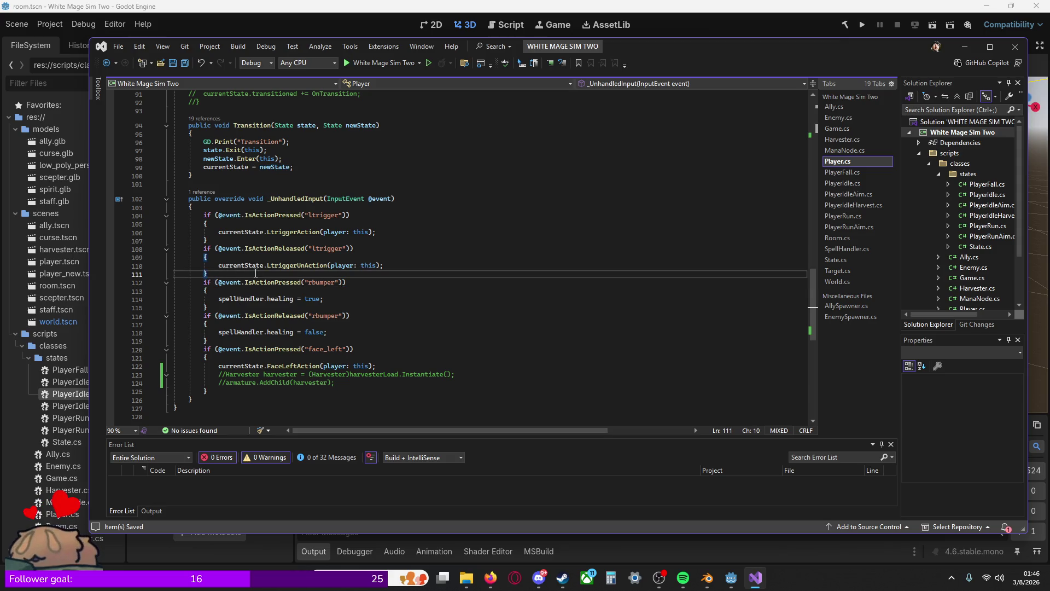
- Add an "lbumper" press check that calls currentState.LbumperAction(player: this)
key(Return)
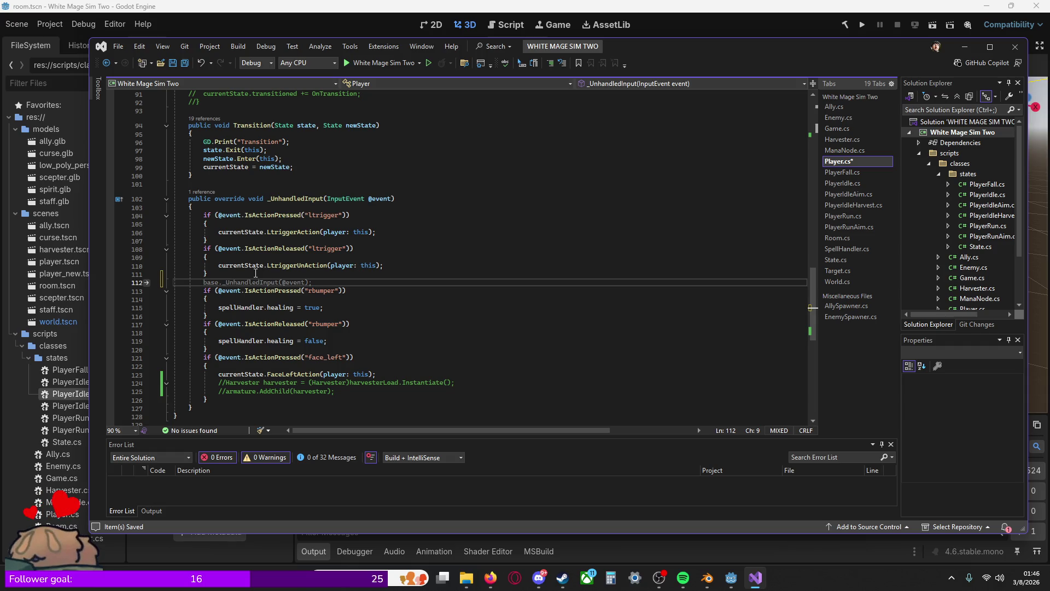
text(if (@)
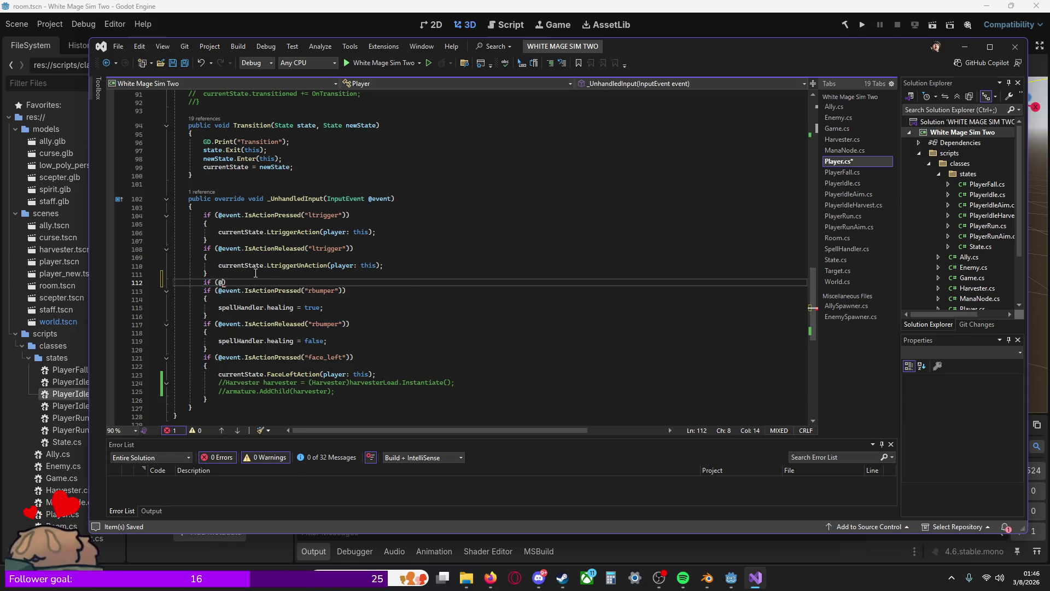
text(@event.)
text(IsAction)
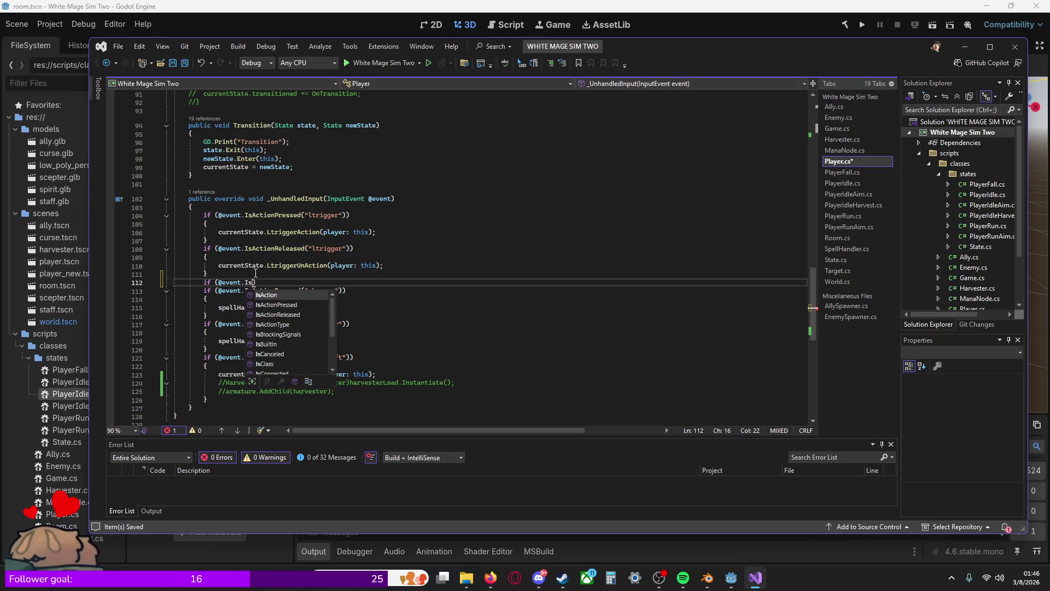
text(Pressed(")
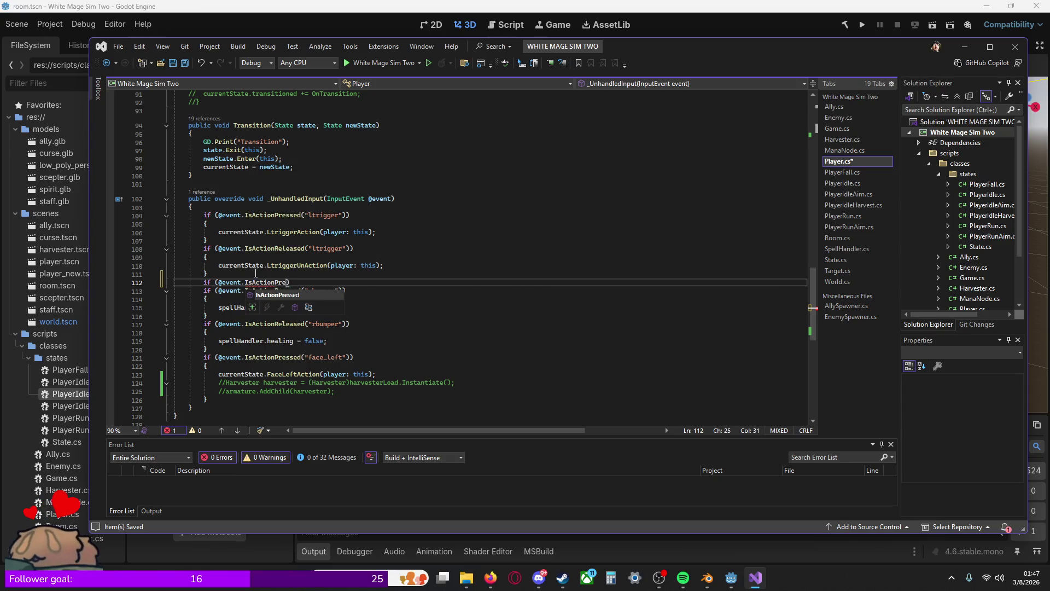
text(lb)
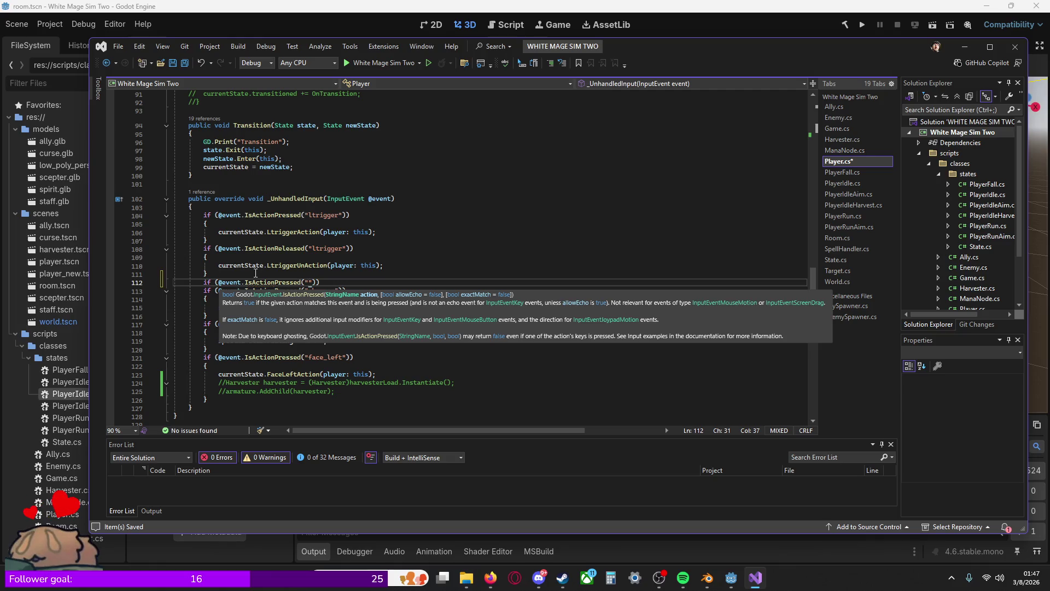
text(umper)
key(End)
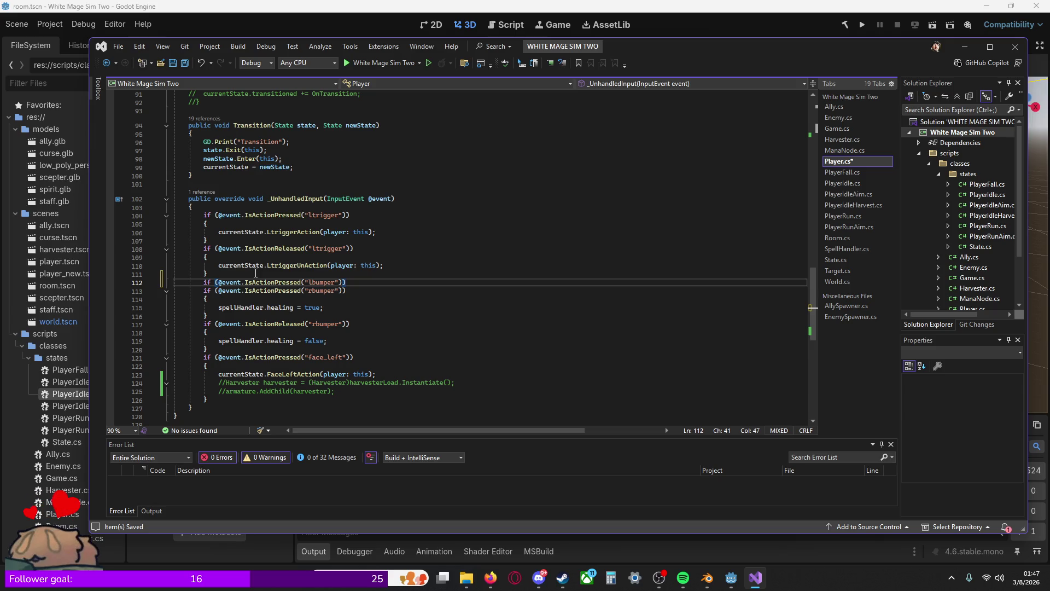
text({)
key(Return)
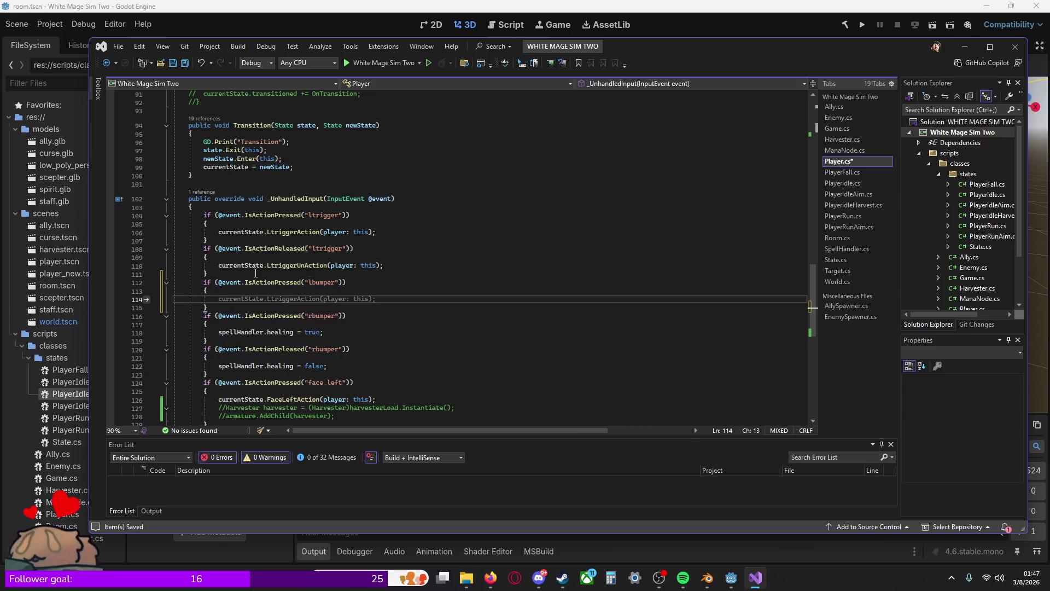
key(Tab)
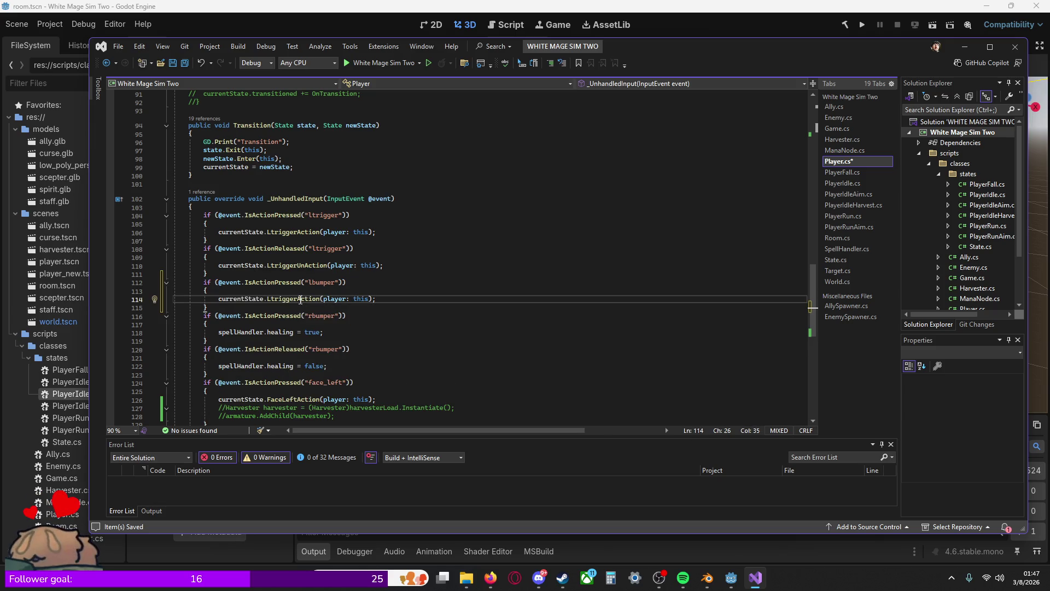
click(300, 299)
key(BackSpace)
key(BackSpace)
key(BackSpace)
key(BackSpace)
key(BackSpace)
key(BackSpace)
text(bump)
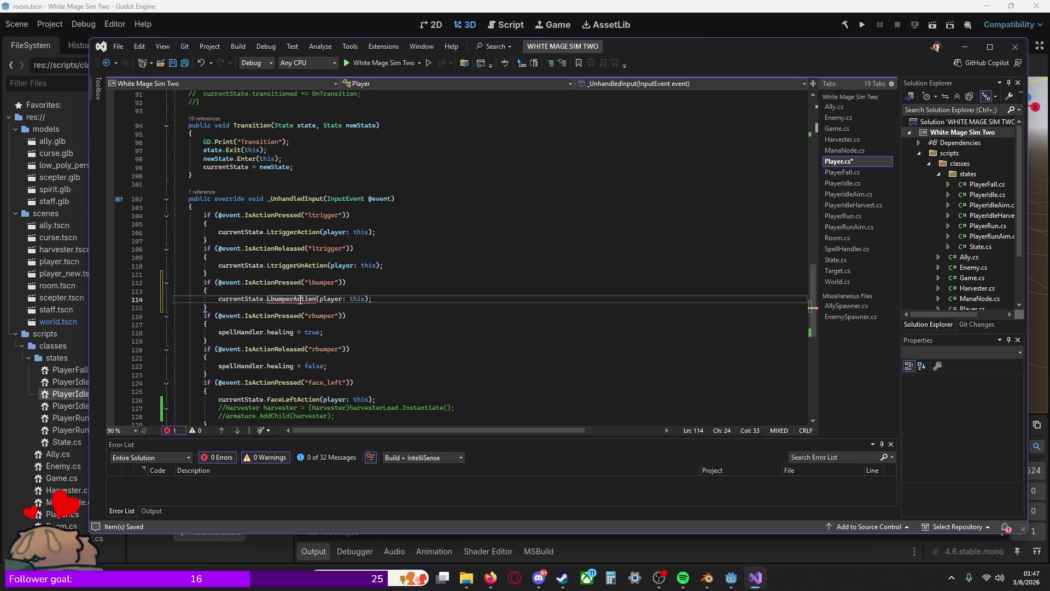
key(End)
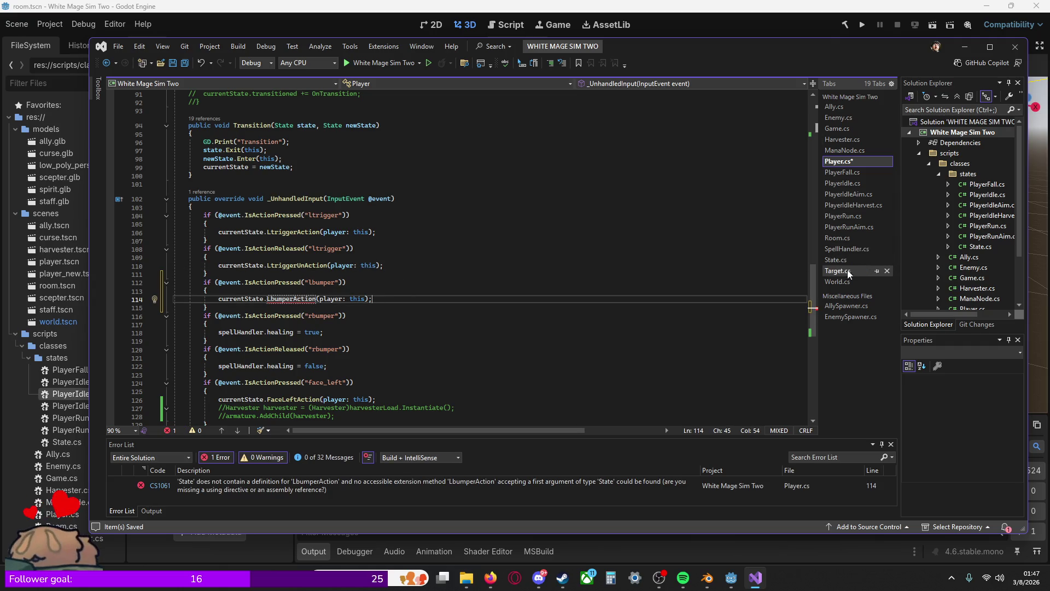
click(846, 261)
- Duplicate State.cs's LtriggerAction method and rename the copy to LbumperAction
scroll(309, 260, up, 2)
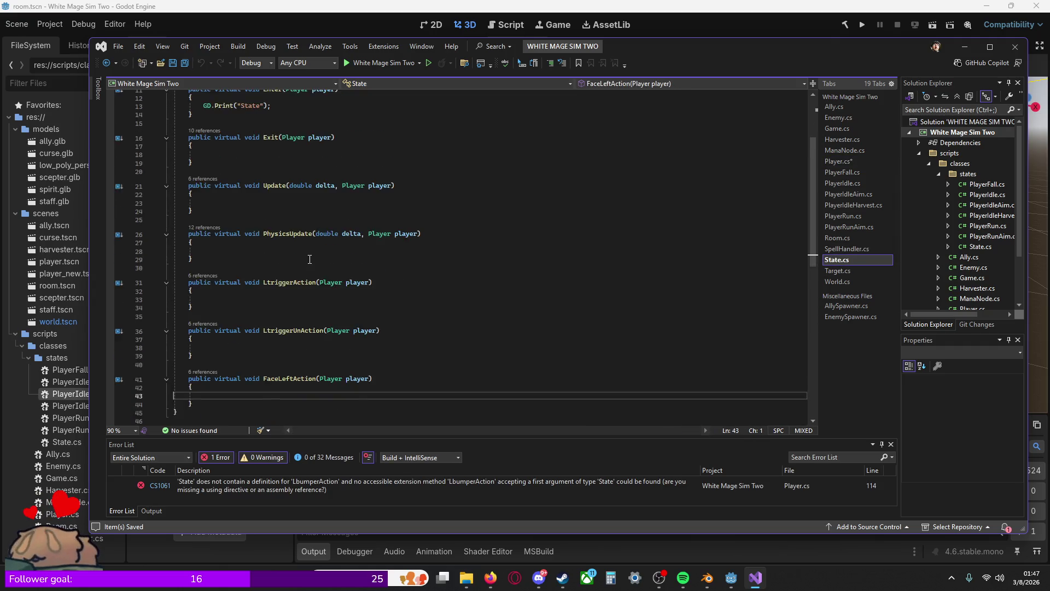
scroll(309, 259, down, 2)
scroll(347, 306, up, 3)
scroll(338, 261, down, 3)
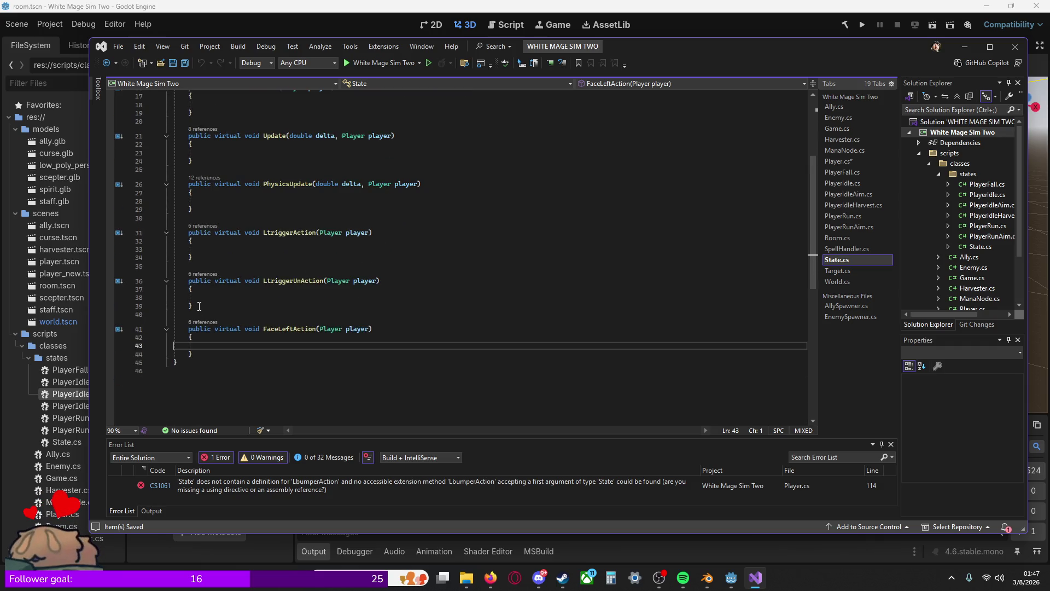
drag(203, 256, 186, 232)
key(ctrl+c)
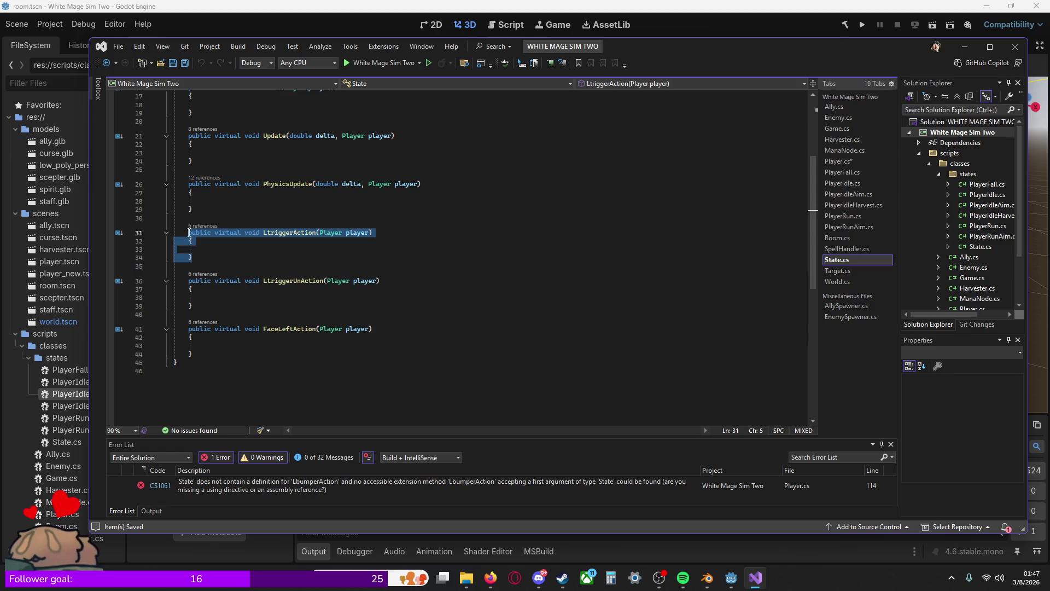
click(190, 234)
key(ctrl+v)
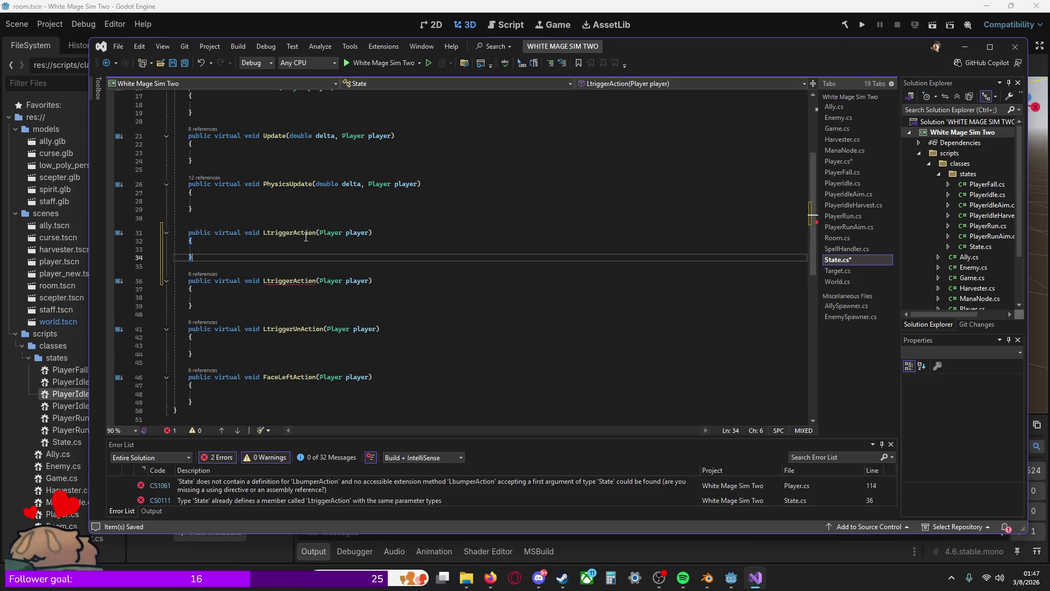
click(301, 232)
key(BackSpace)
key(BackSpace)
key(BackSpace)
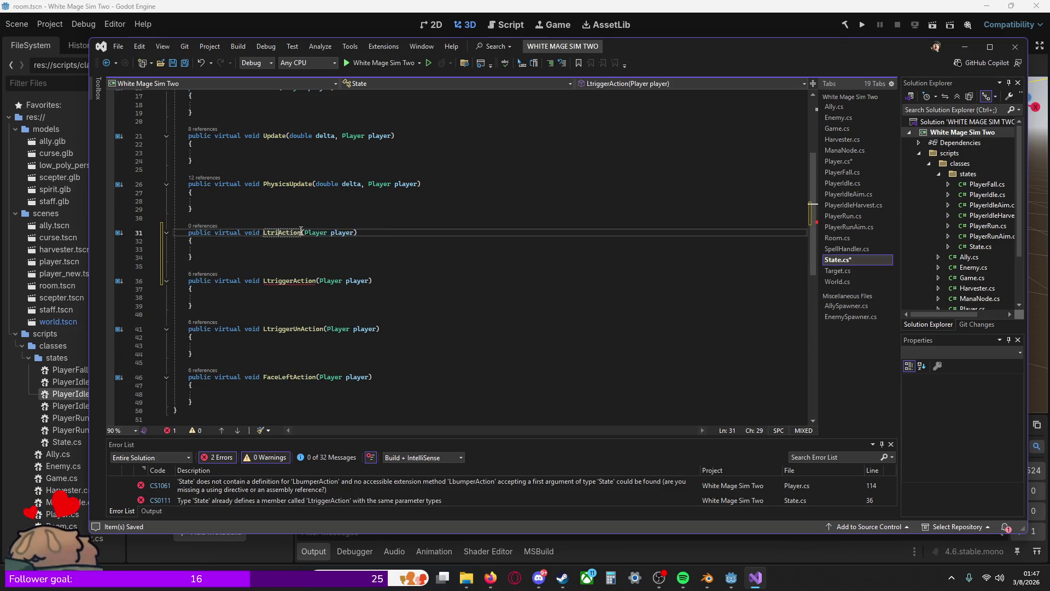
text(bumper)
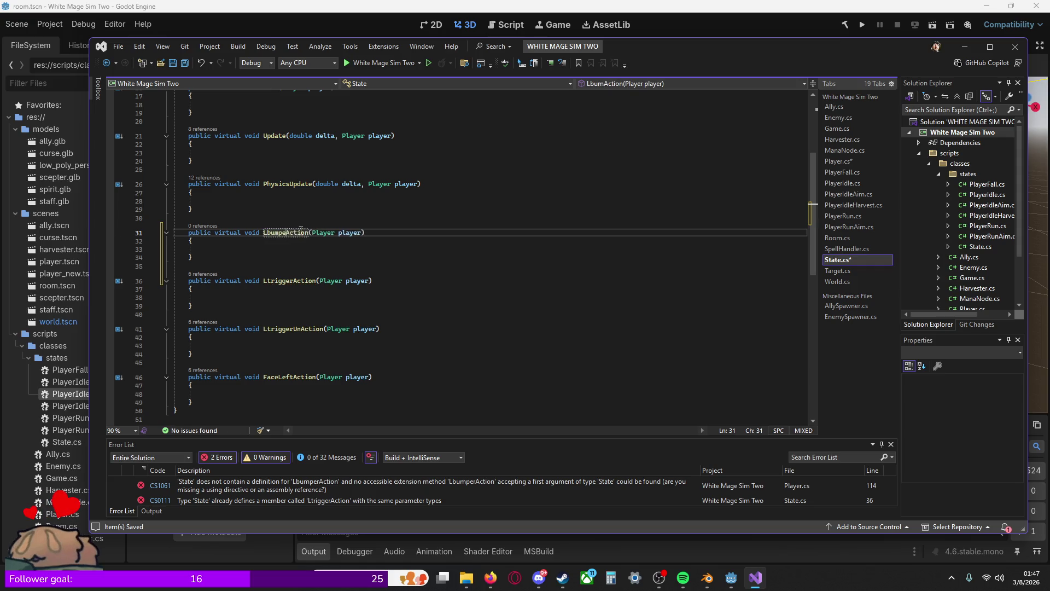
click(426, 185)
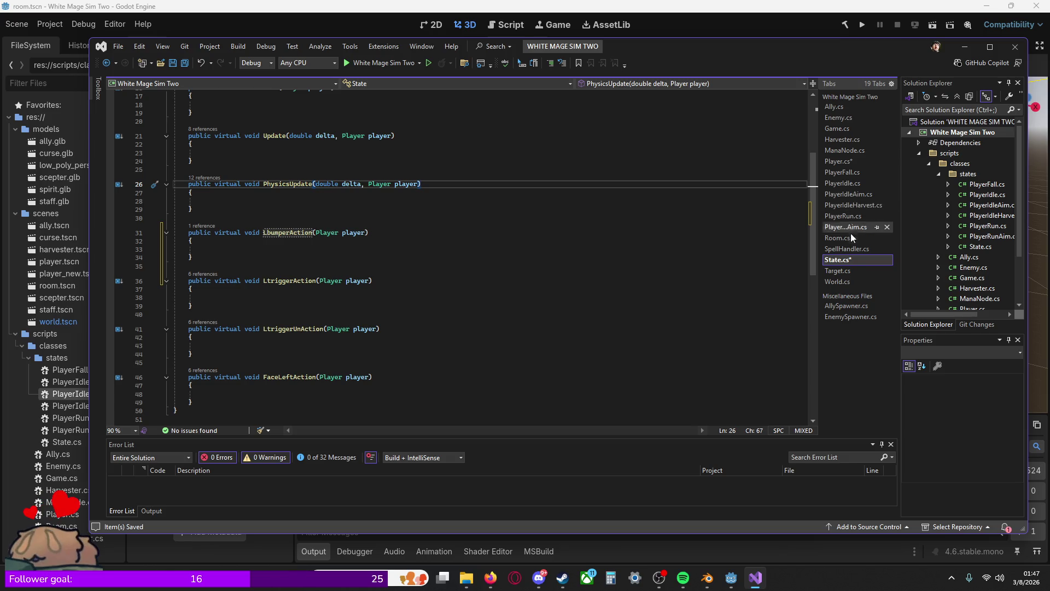
- Rename PlayerIdle.cs's LtriggerAction override to LbumperAction
click(841, 189)
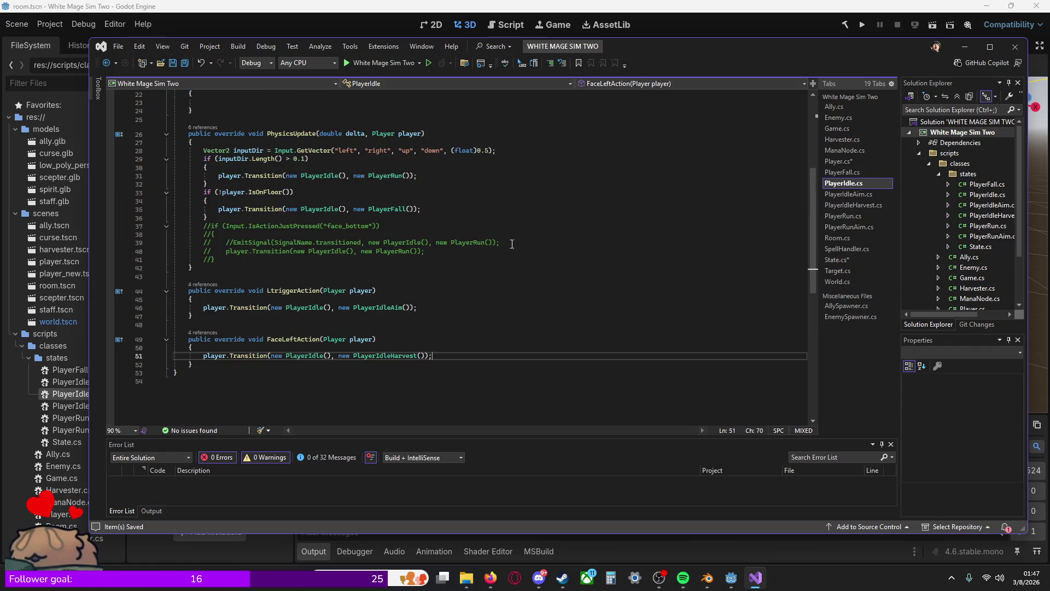
click(297, 290)
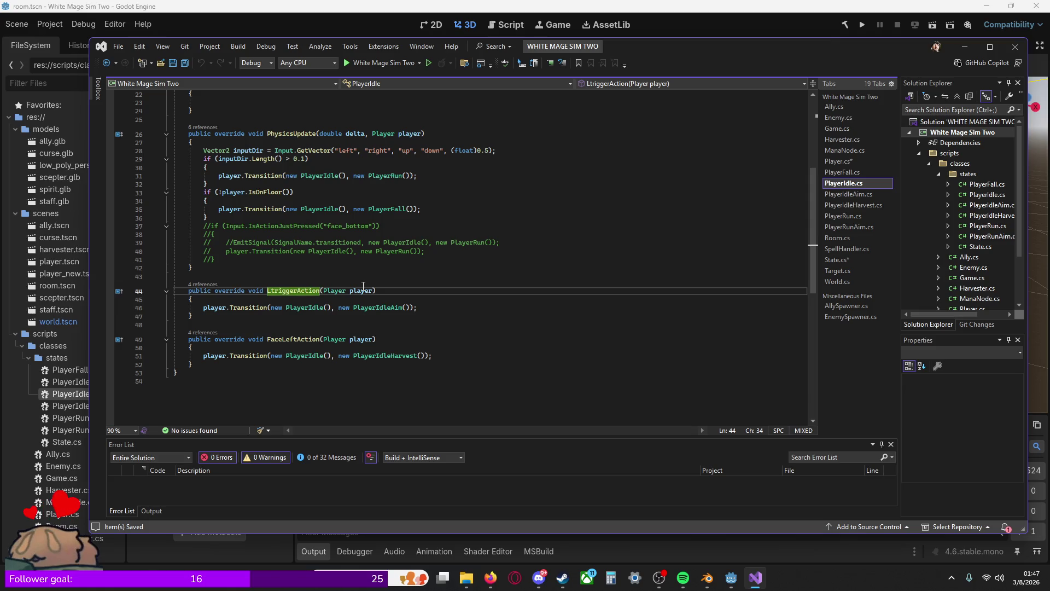
key(BackSpace)
key(BackSpace)
key(BackSpace)
key(BackSpace)
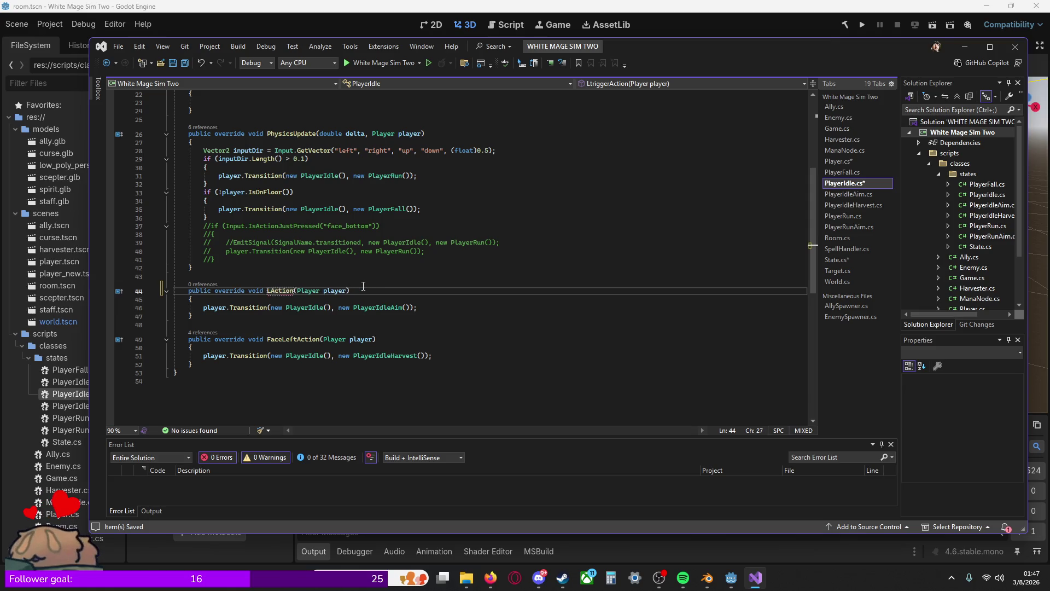
text(bumper)
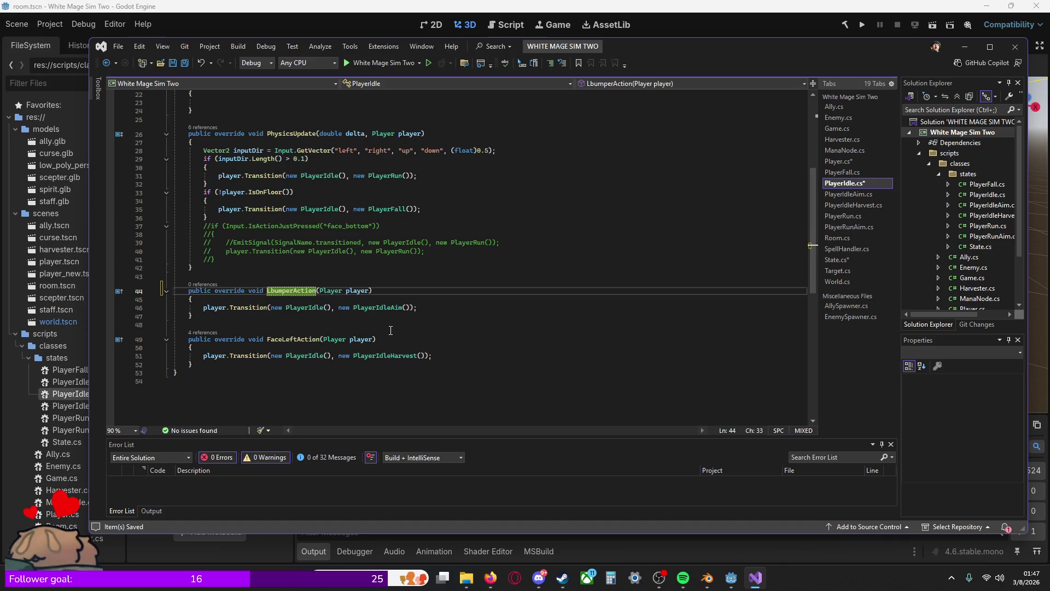
click(391, 330)
key(Up)
key(Up)
key(Up)
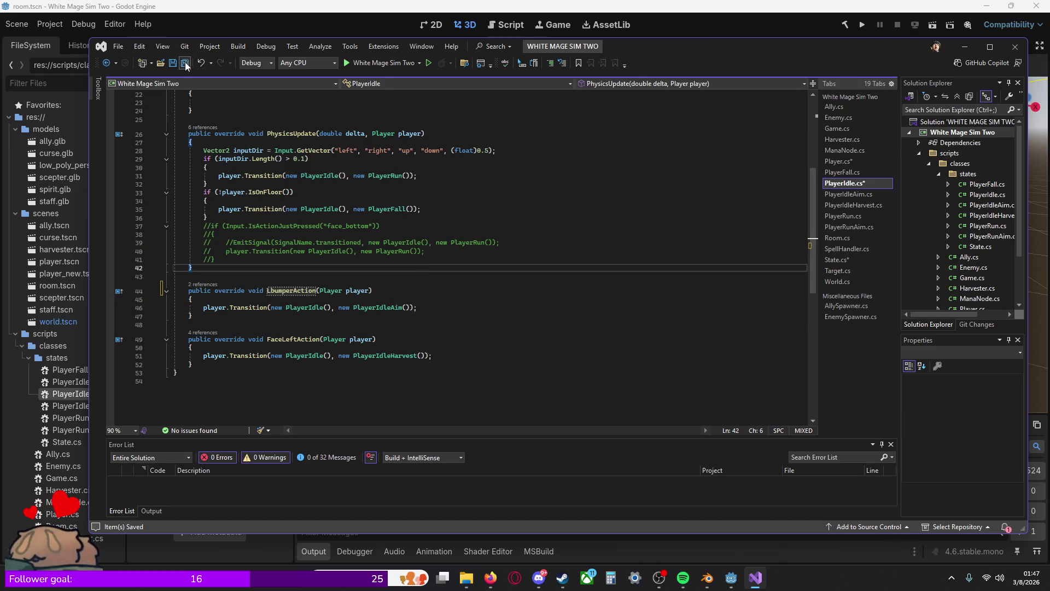
- Save all scripts, test-run the scene to reach IdleAim, then stop it
click(700, 16)
click(936, 26)
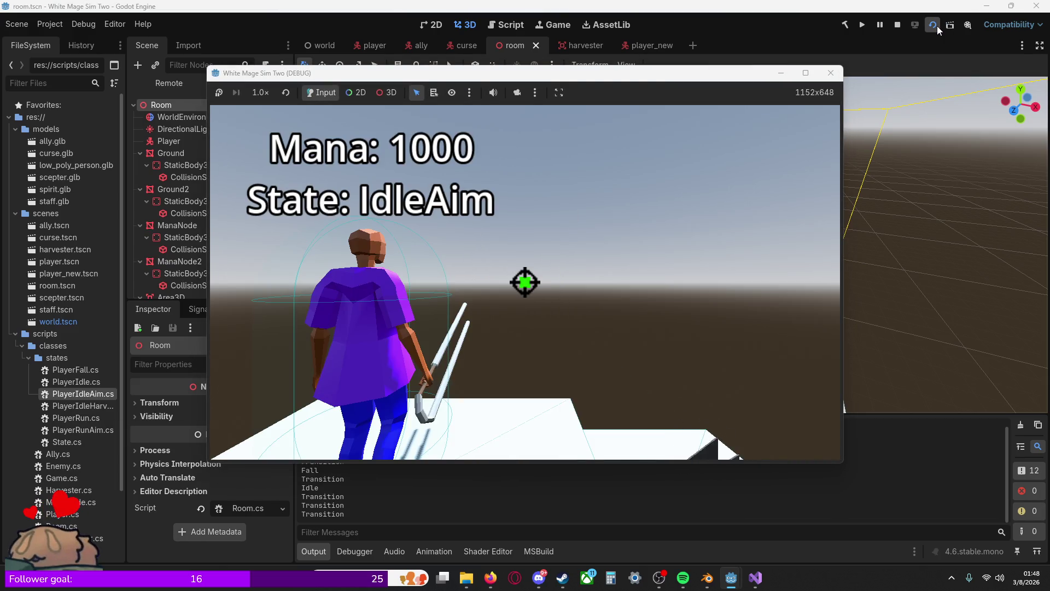
click(897, 24)
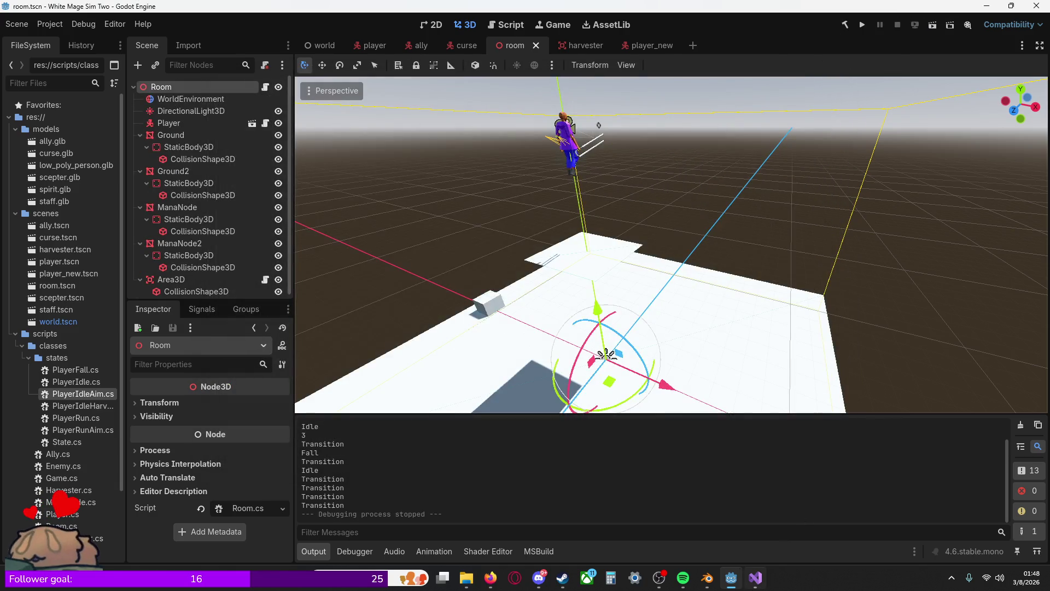
click(755, 578)
click(295, 290)
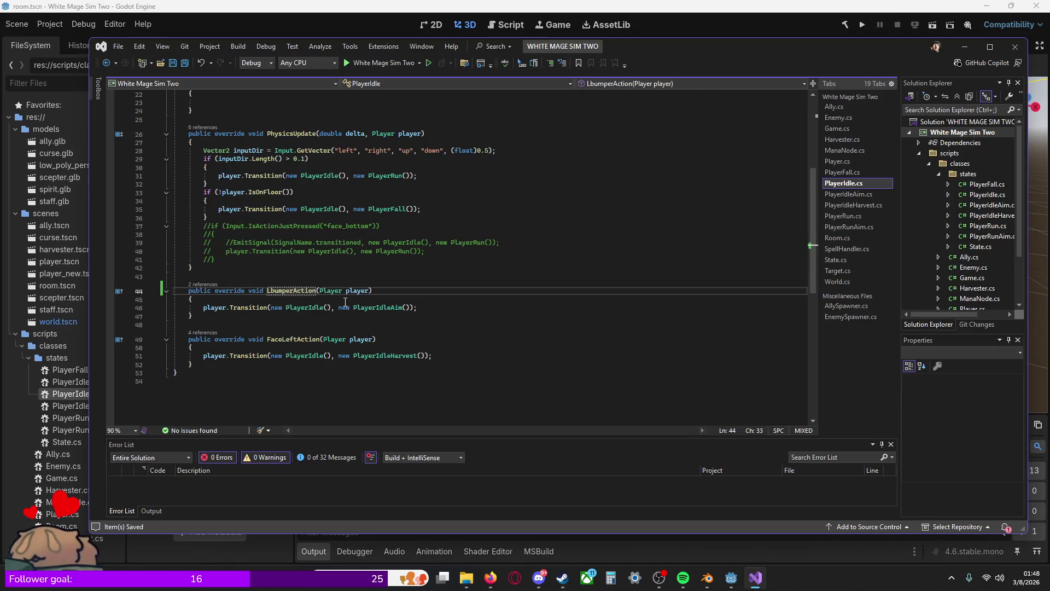
- Rename PlayerIdle's LbumperAction override to LTriggerAction
key(BackSpace)
key(BackSpace)
key(BackSpace)
text(T)
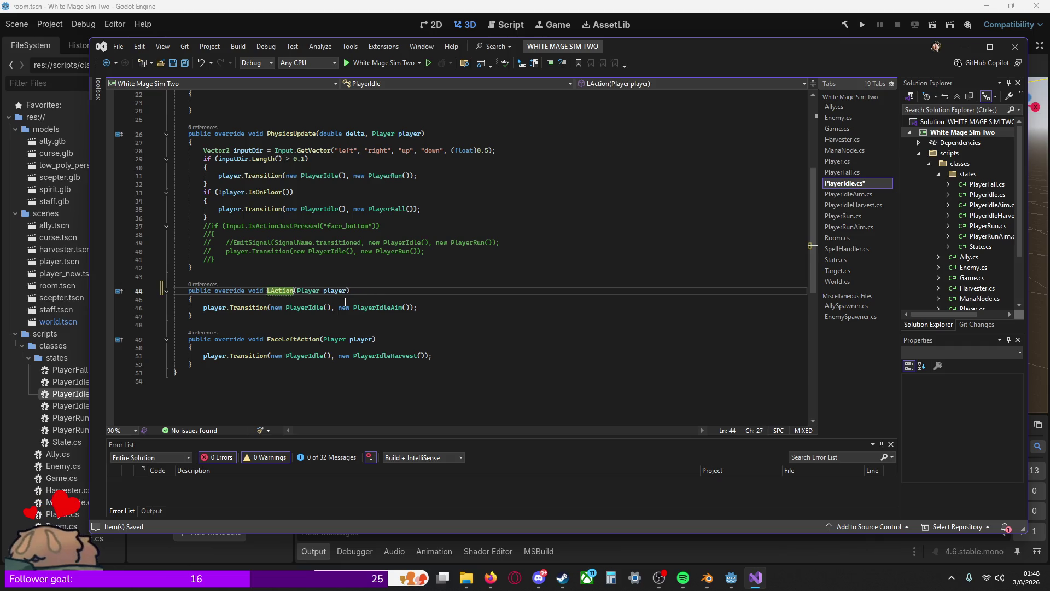
key(BackSpace)
text(Trigger)
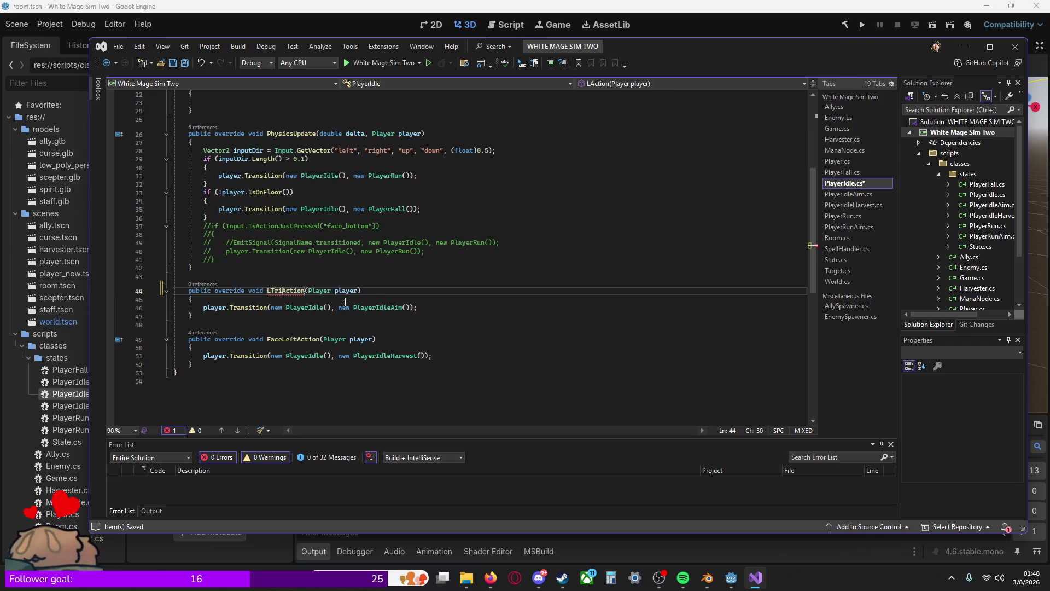
key(Up)
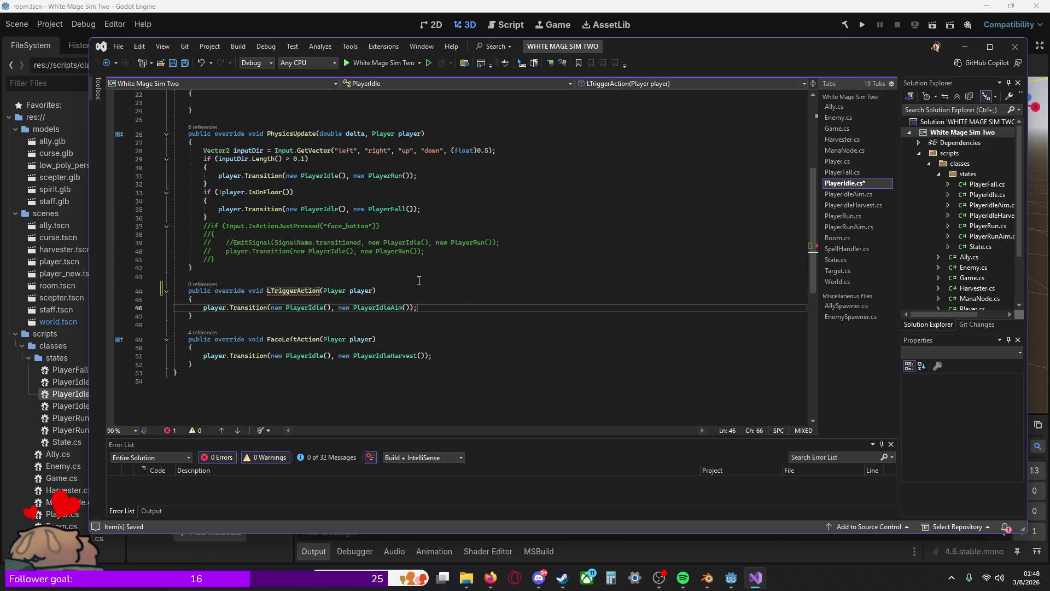
- Try a lowercase-t spelling, undo back to LTriggerAction, and open State.cs to compare
mouse_move(273, 291)
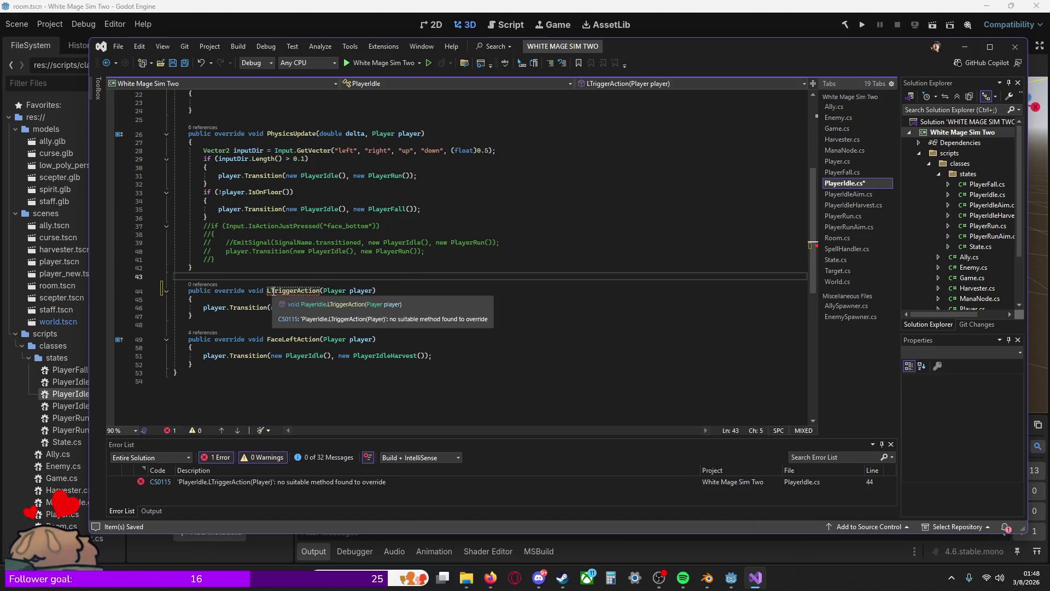
click(273, 291)
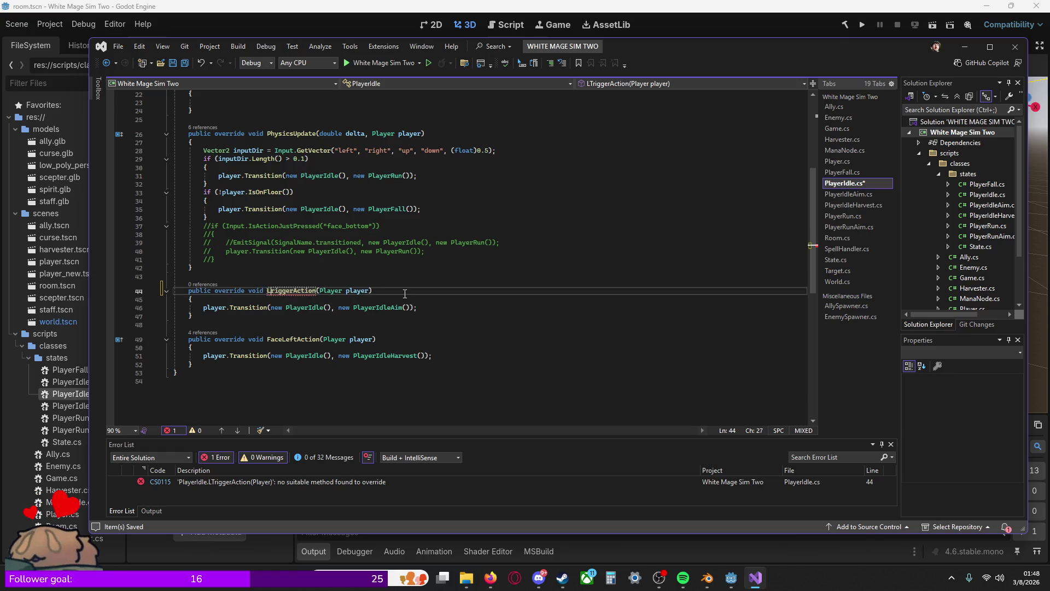
key(BackSpace)
text(t)
key(End)
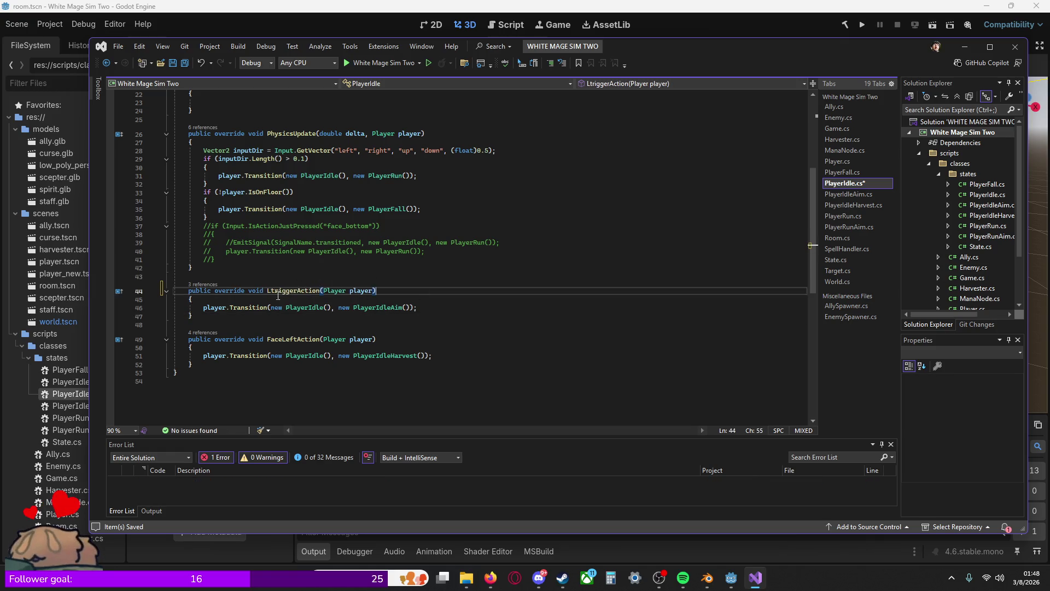
key(ctrl+z)
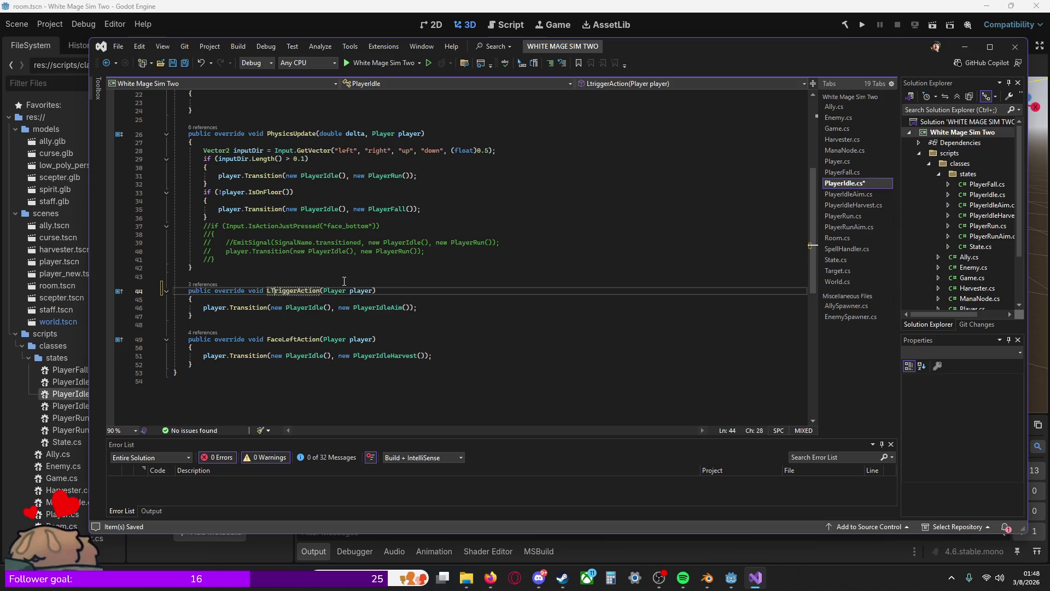
click(467, 320)
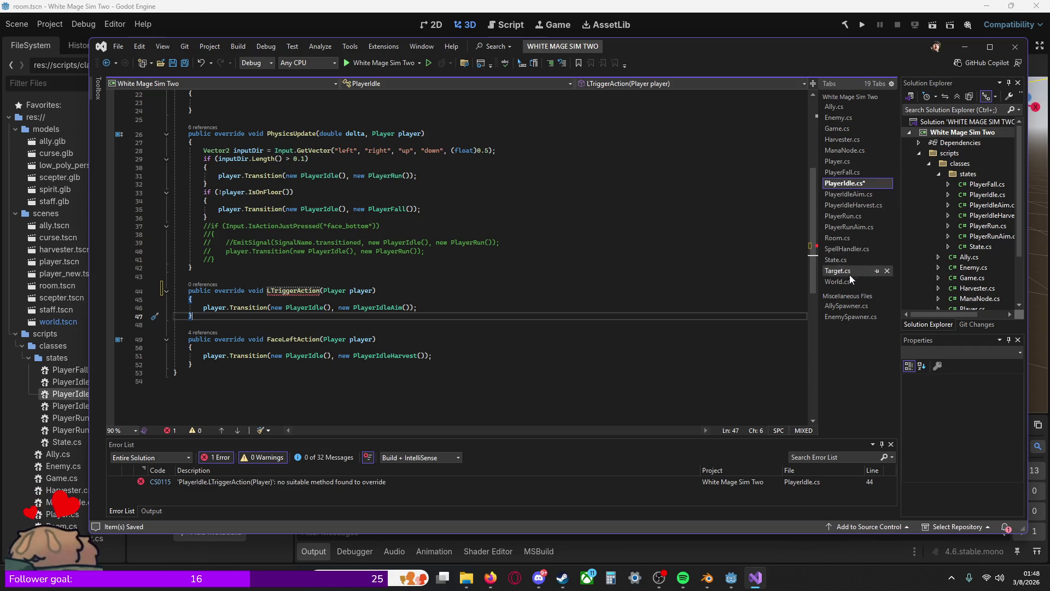
click(841, 261)
click(272, 281)
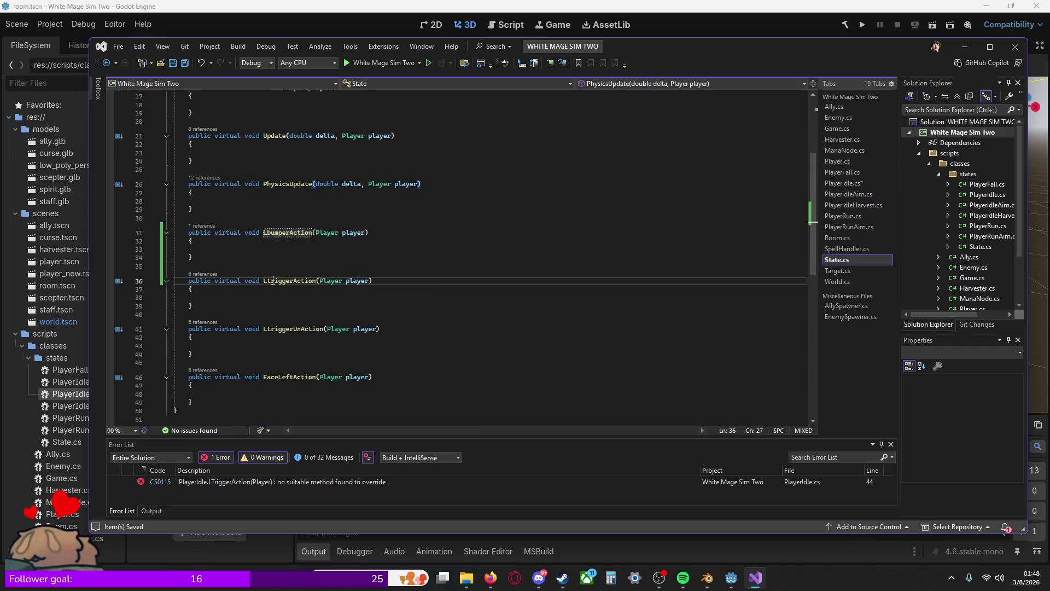
- Rename State.cs's base methods to LTriggerAction and LTriggerUnAction
key(BackSpace)
text(T)
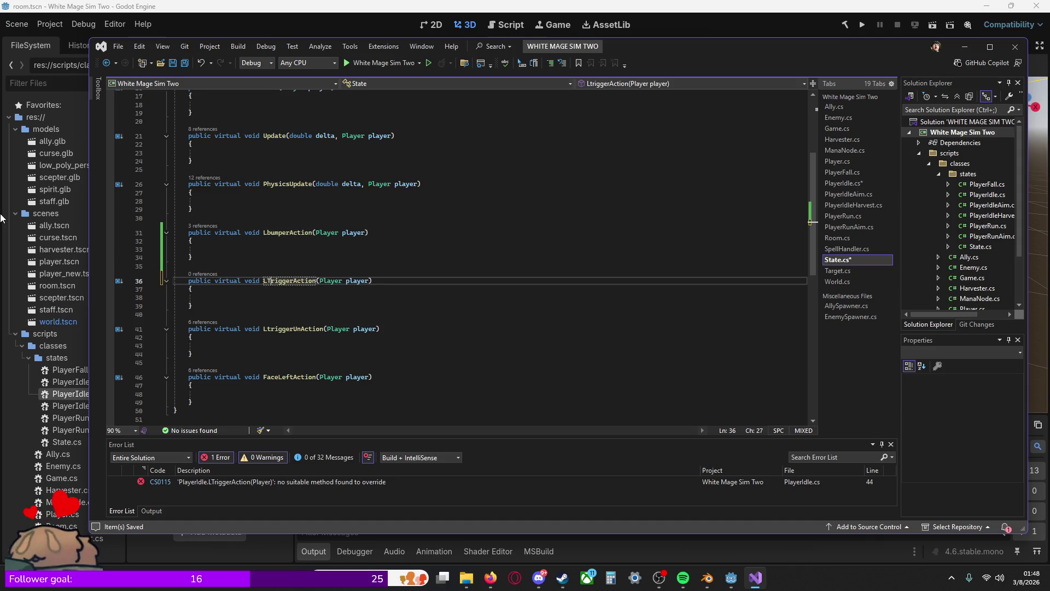
click(268, 329)
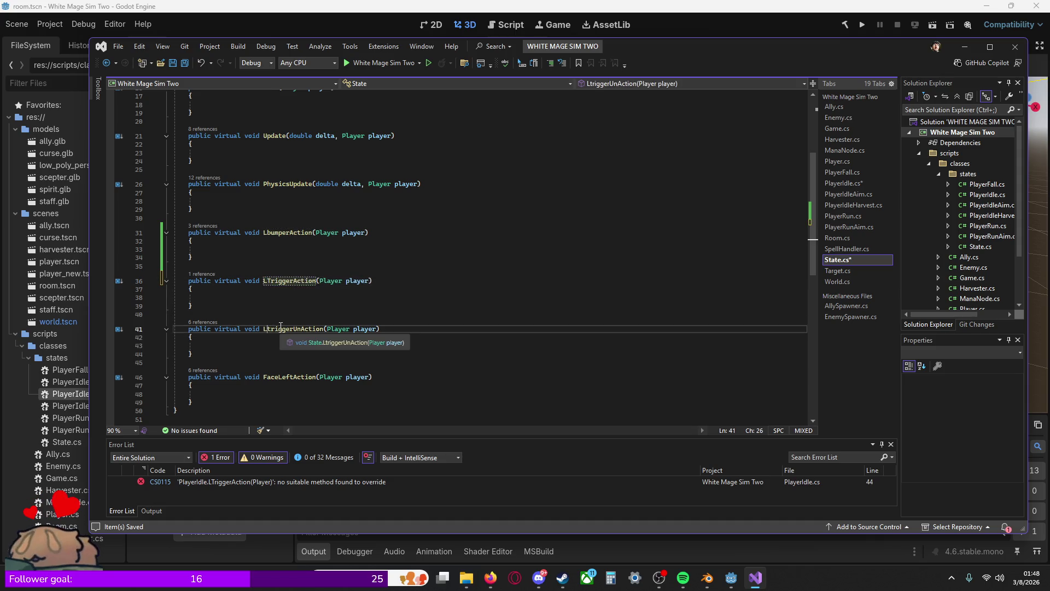
key(Delete)
text(T)
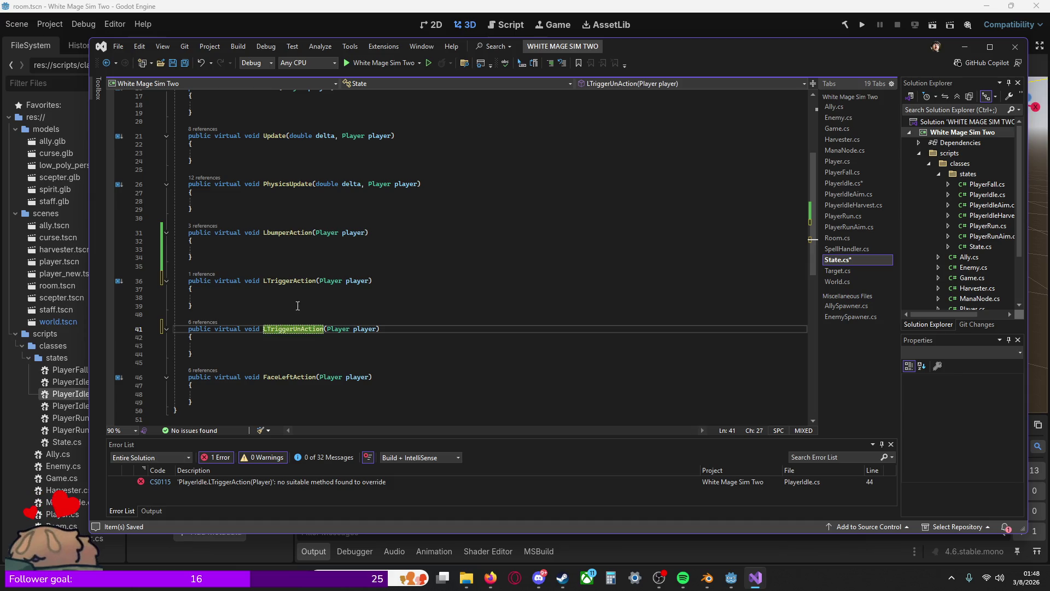
scroll(383, 290, down, 1)
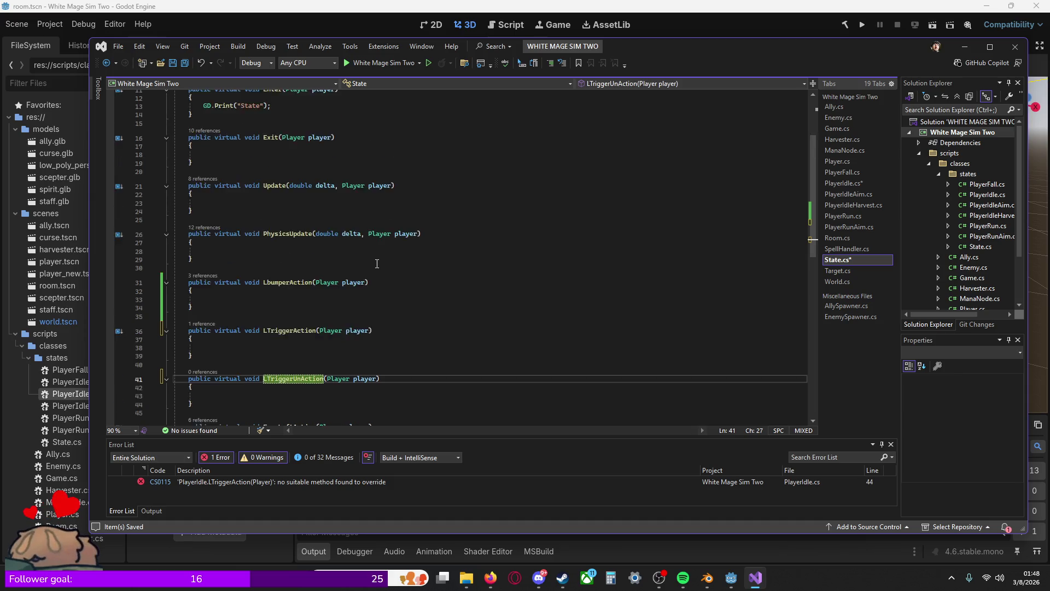
click(421, 254)
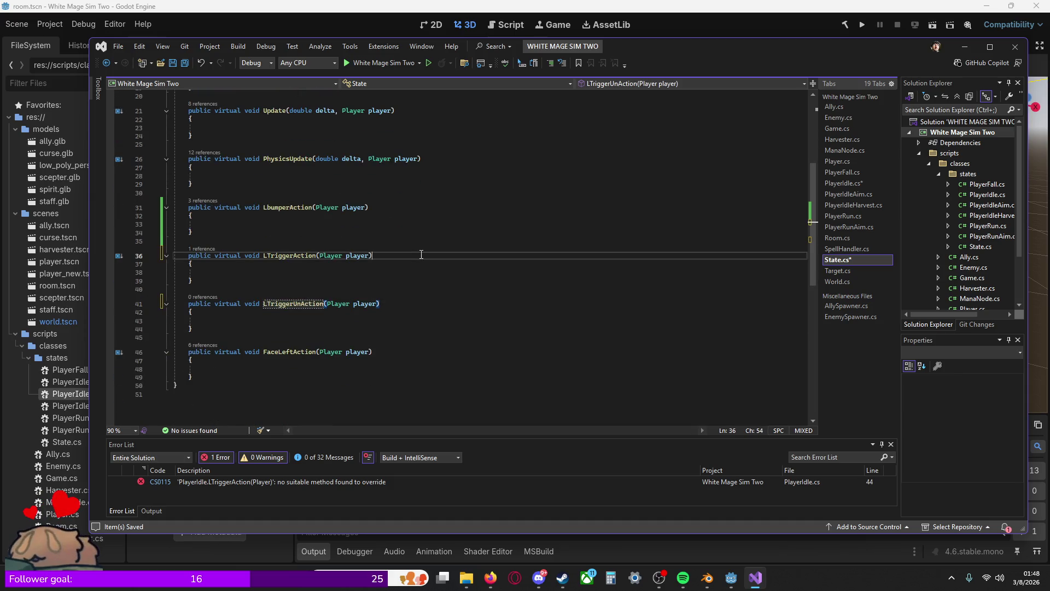
- Browse through Target.cs and State.cs to PlayerRunAim.cs
click(855, 272)
click(845, 260)
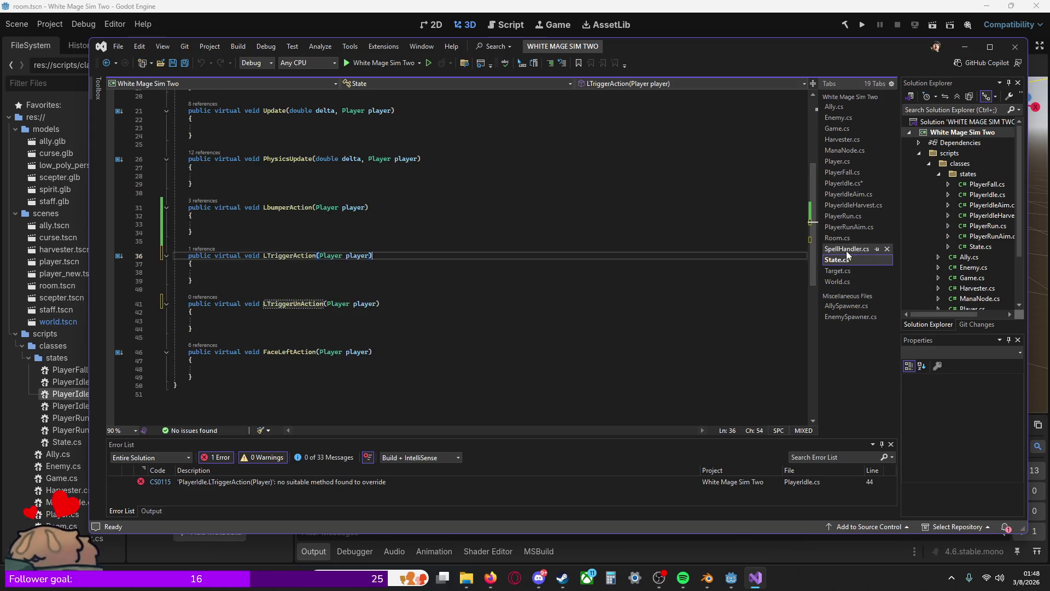
click(842, 239)
click(845, 228)
scroll(386, 281, down, 4)
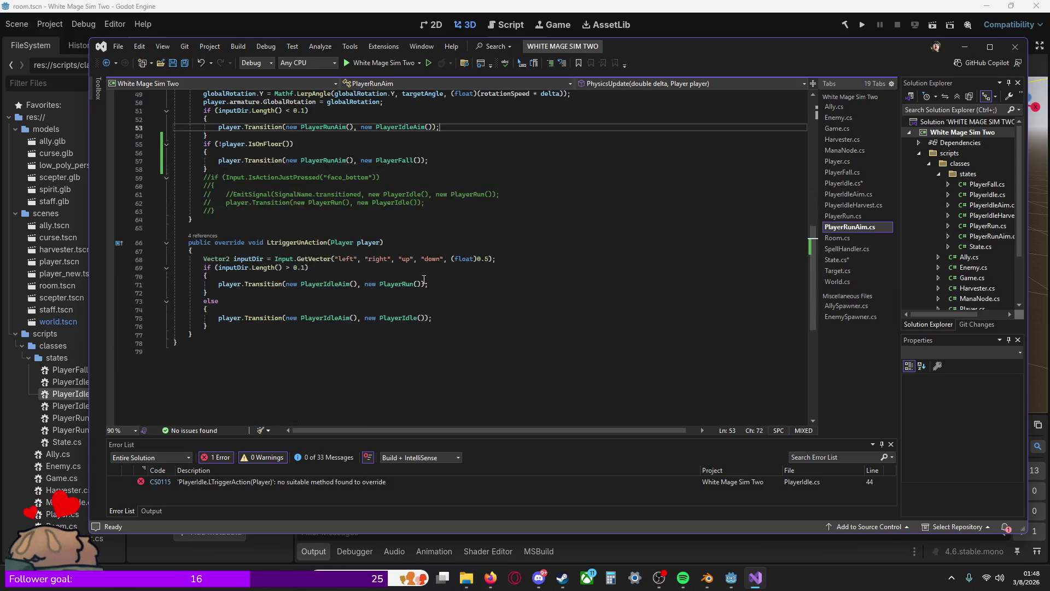
- Rename PlayerRunAim.cs's override to LTriggerUnAction
click(276, 268)
key(BackSpace)
text(T)
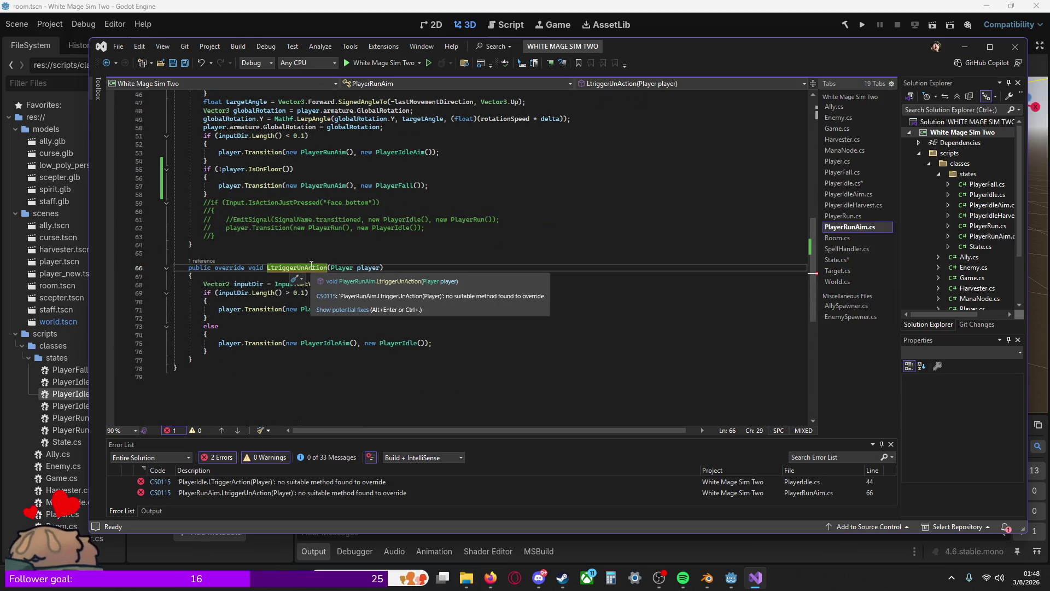
click(418, 309)
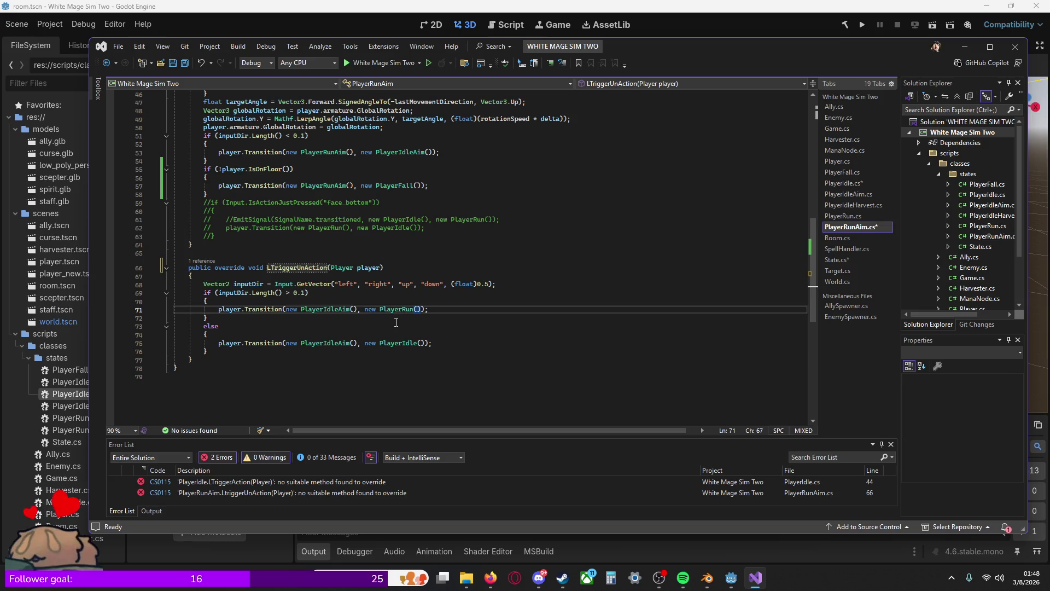
- Rename PlayerRun.cs's LtriggerAction override to LTriggerAction
click(835, 217)
scroll(492, 263, down, 1)
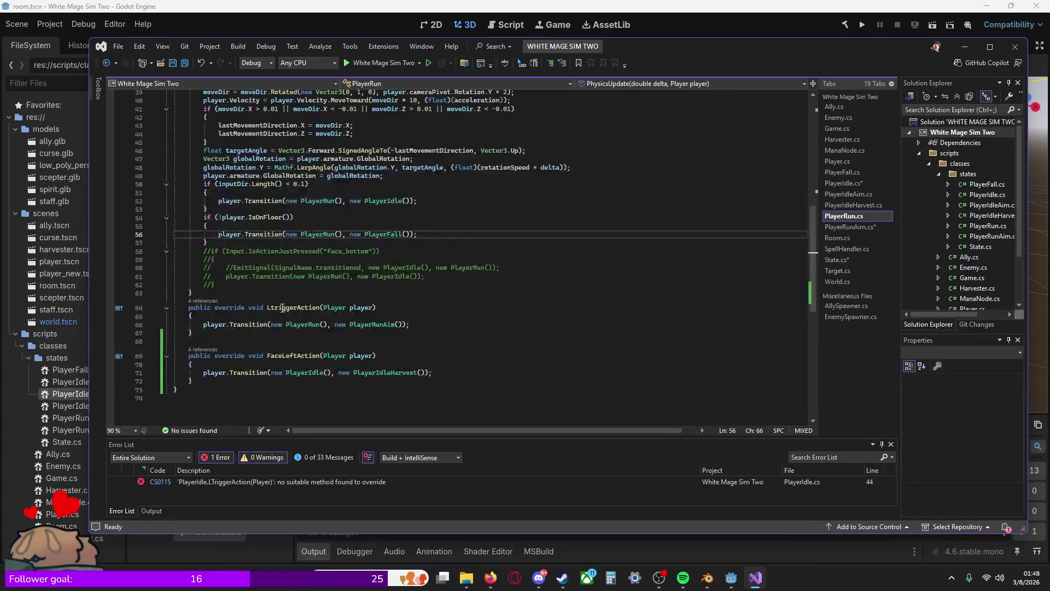
click(269, 308)
key(Delete)
text(T)
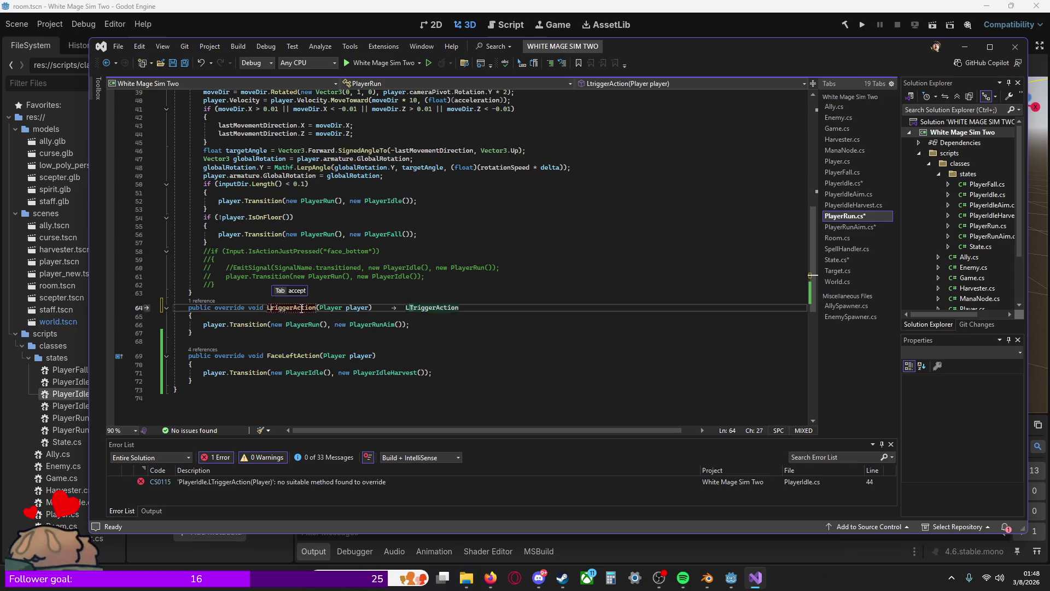
click(382, 339)
click(386, 314)
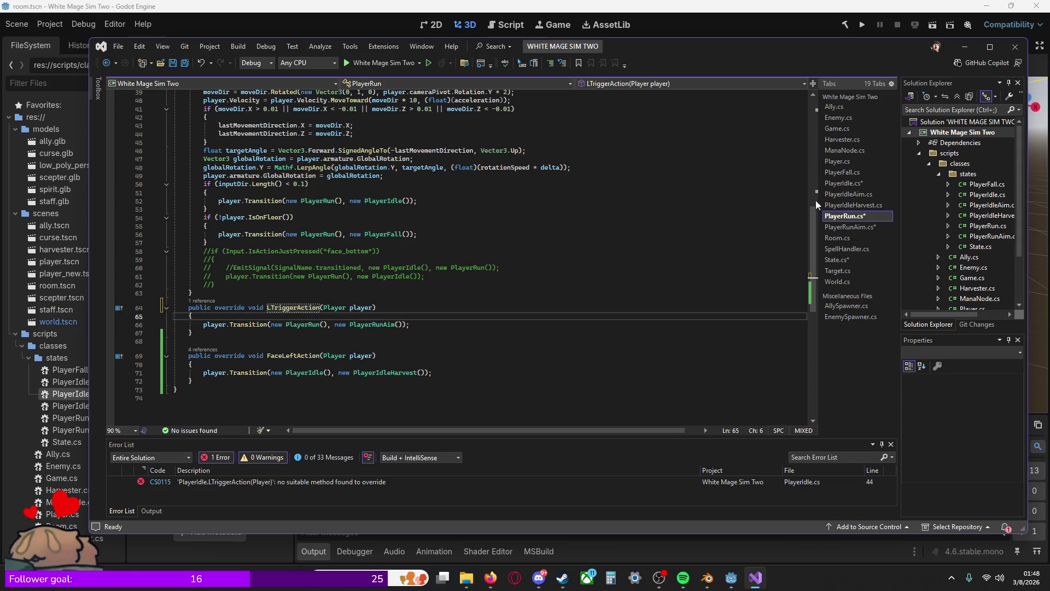
- Look over PlayerIdleHarvest.cs, then open PlayerIdleAim.cs
click(846, 205)
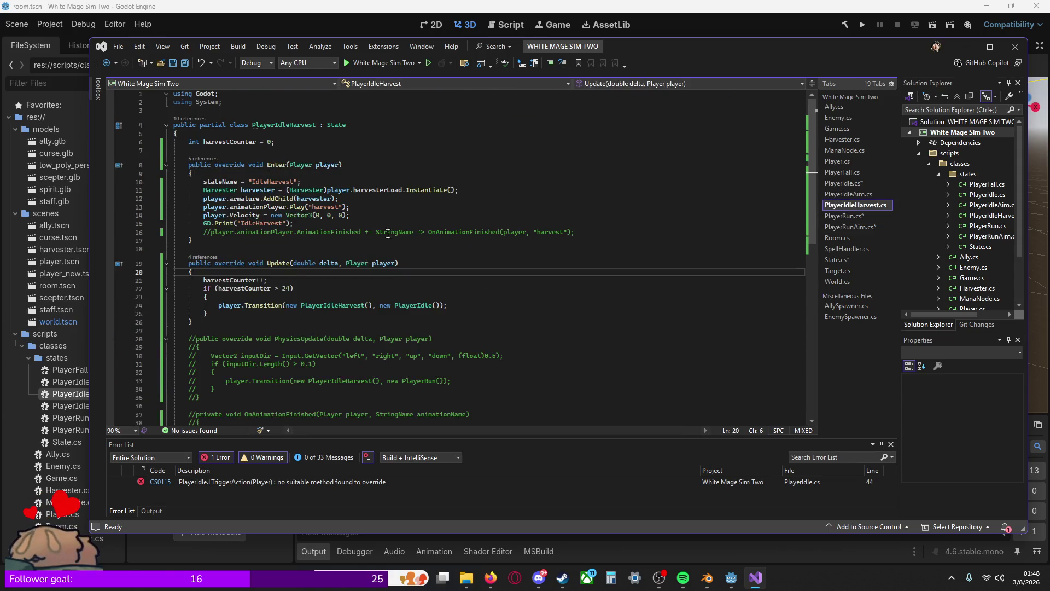
scroll(298, 295, down, 3)
scroll(298, 295, up, 2)
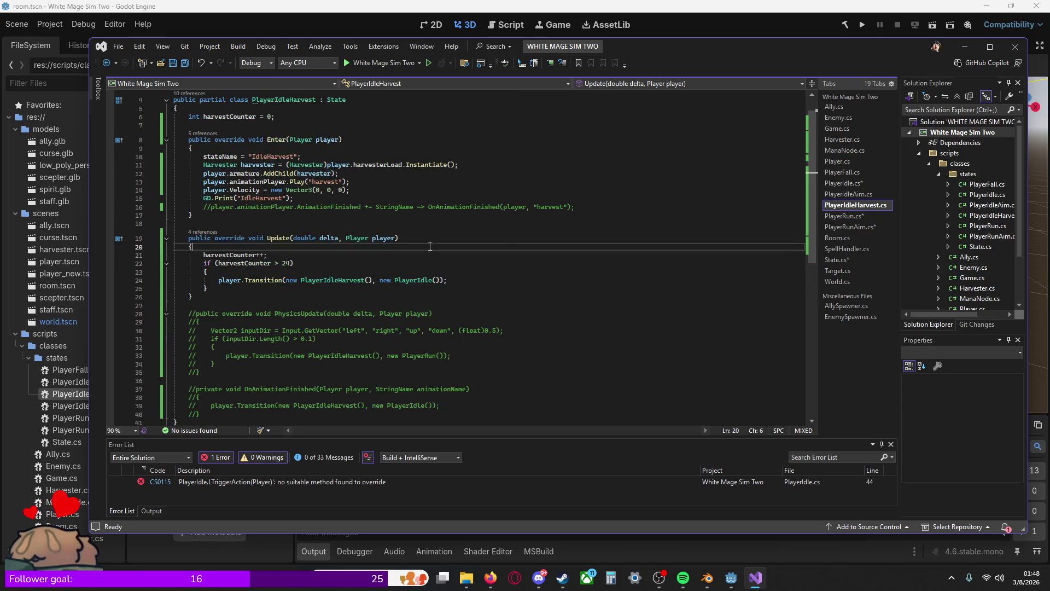
click(848, 194)
scroll(314, 290, up, 3)
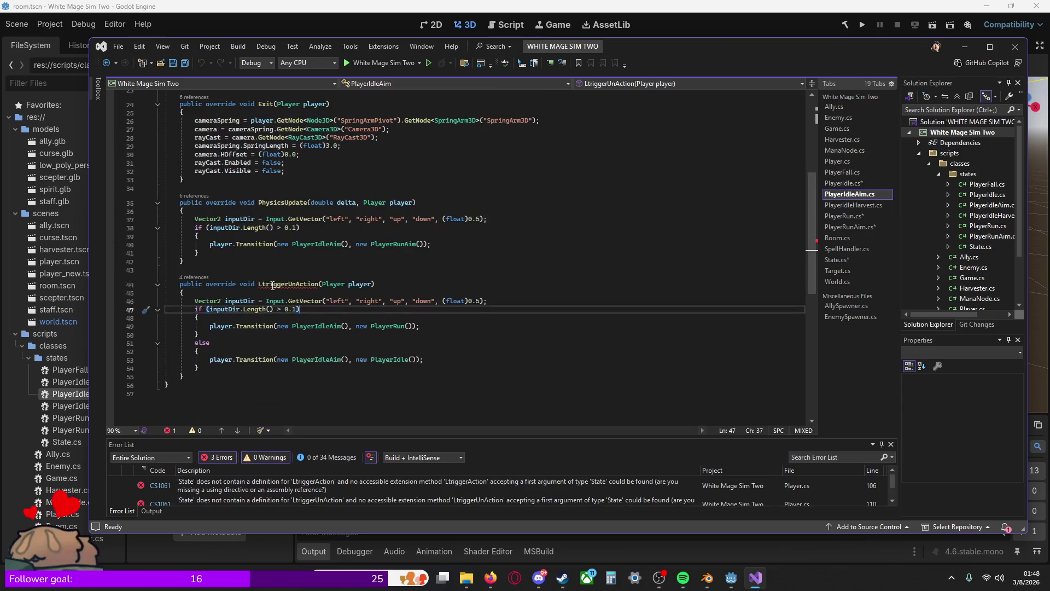
- Rename PlayerIdleAim's LtriggerUnAction method to LTriggerUnAction
click(264, 284)
key(Tab)
text(T)
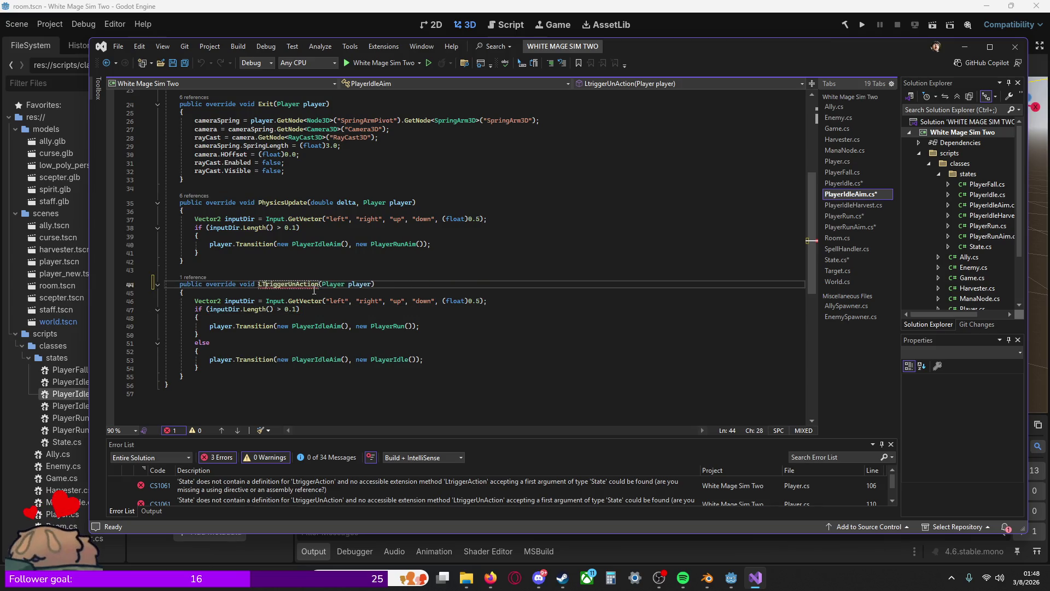
click(430, 235)
scroll(431, 286, up, 2)
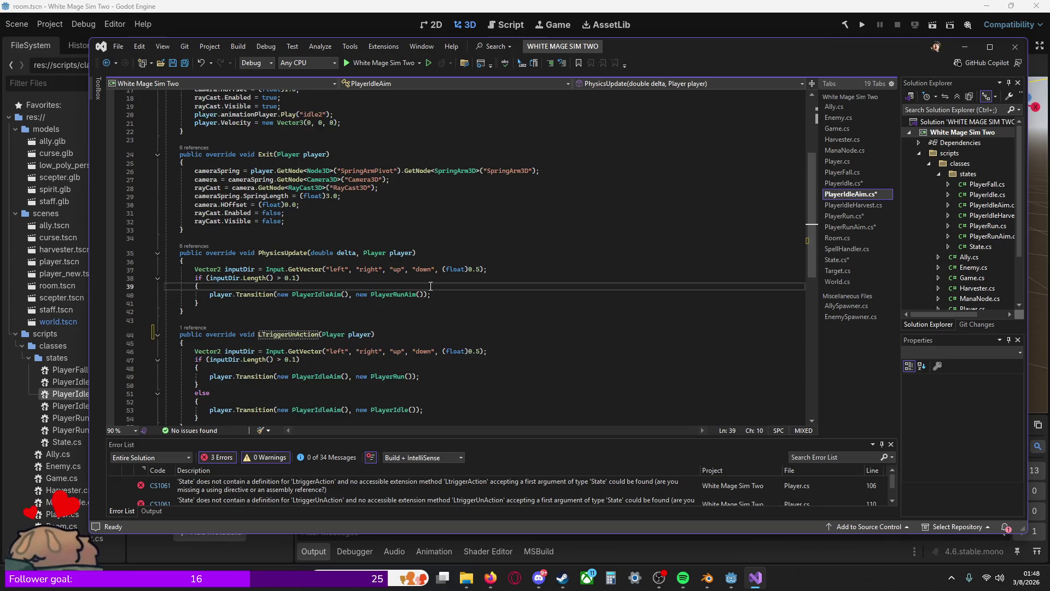
- Review the PlayerIdle.cs and PlayerFall.cs scripts, then open Player.cs
click(845, 184)
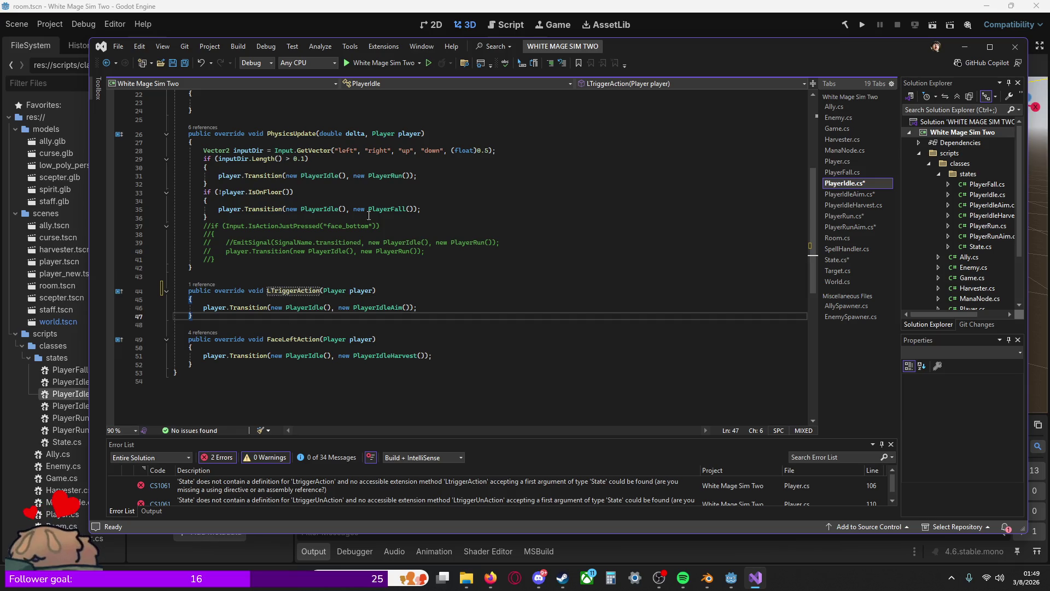
click(854, 172)
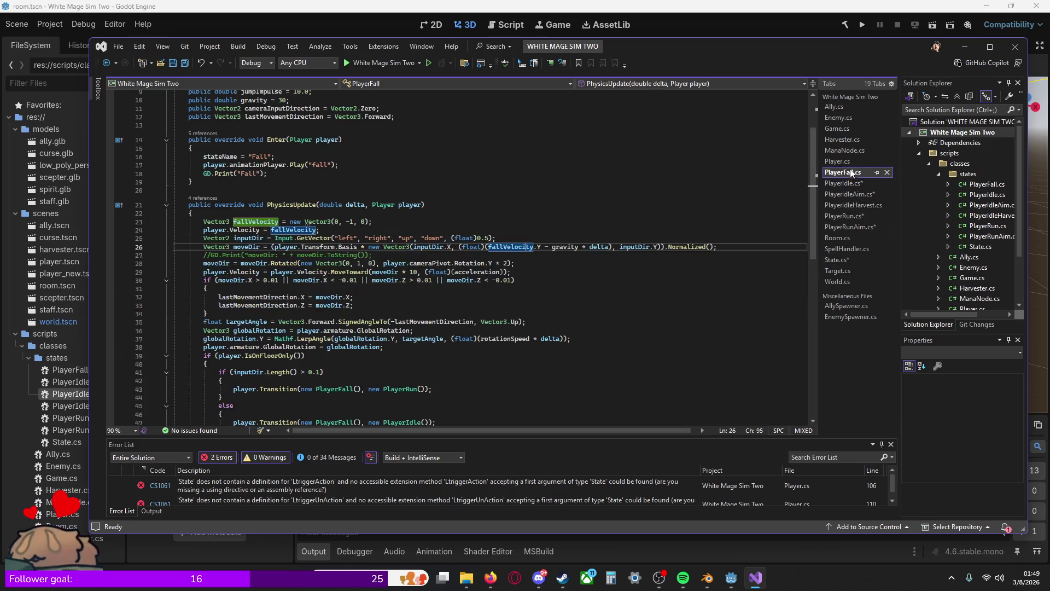
scroll(254, 281, down, 4)
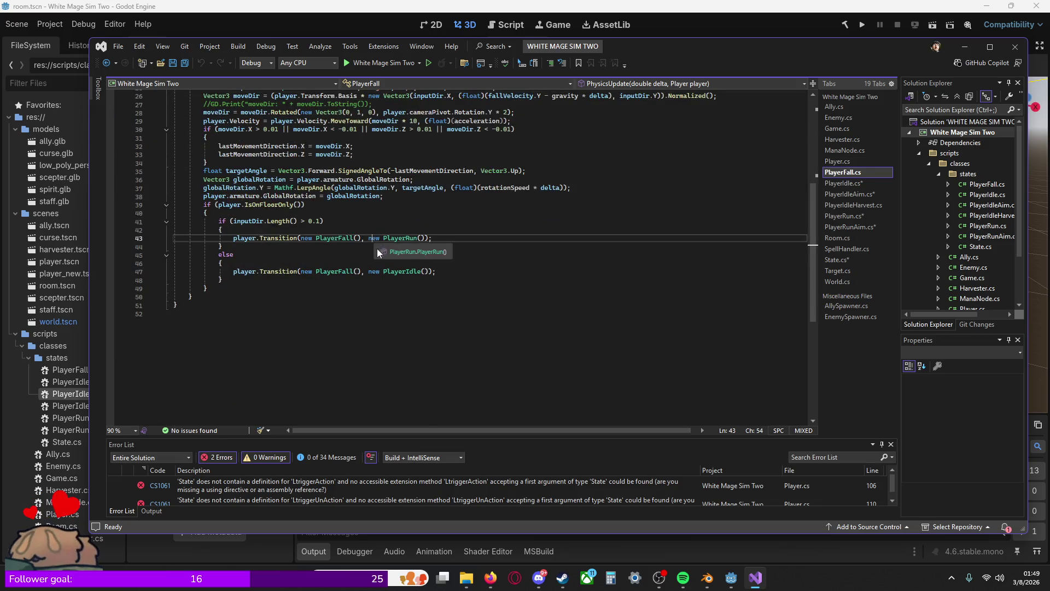
scroll(306, 289, up, 3)
click(306, 289)
click(316, 188)
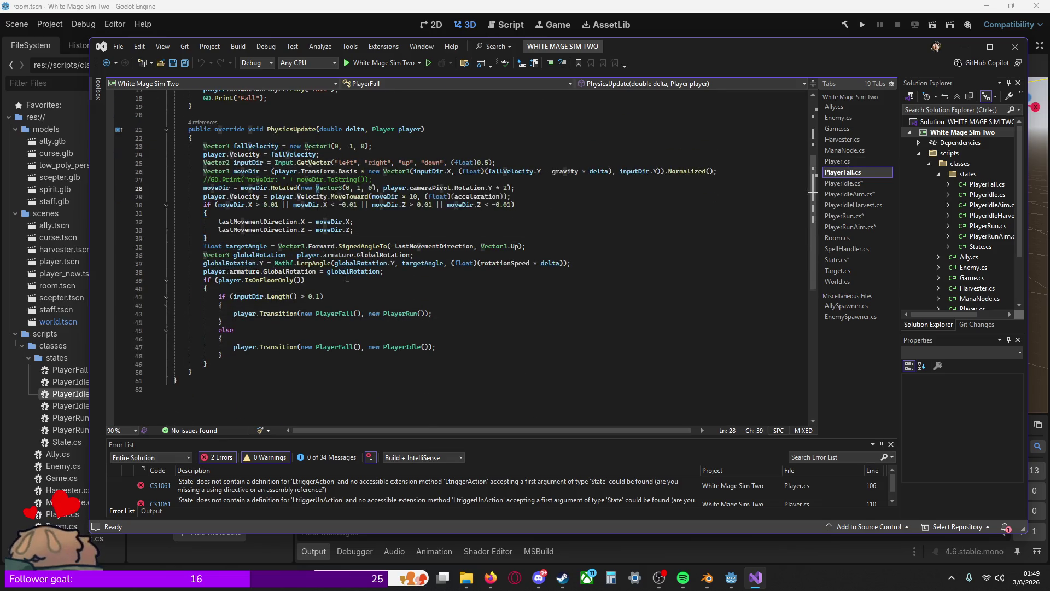
scroll(383, 274, up, 6)
scroll(413, 317, down, 3)
mouse_move(277, 304)
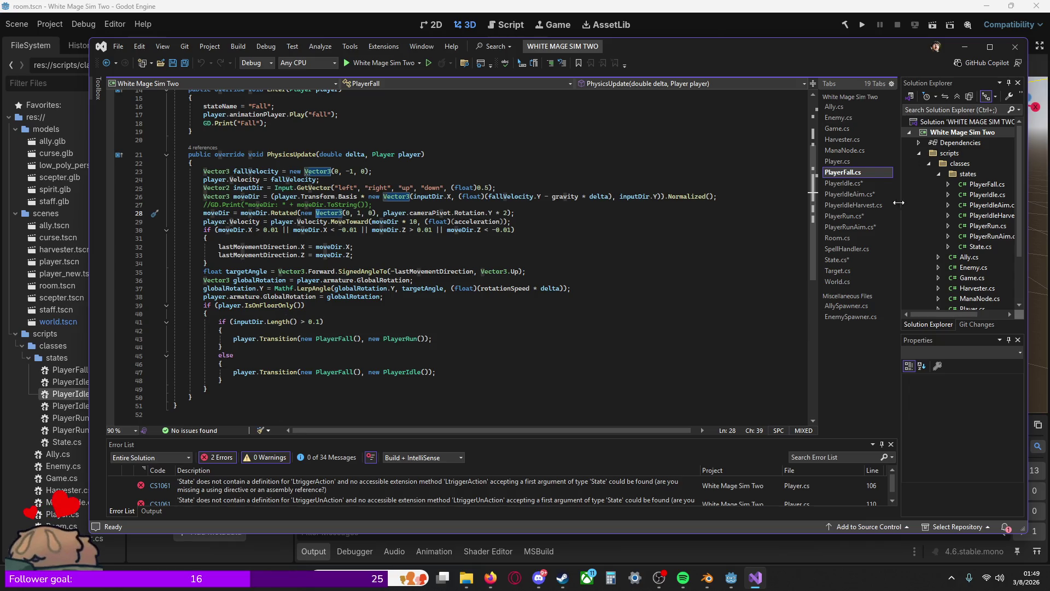
click(838, 161)
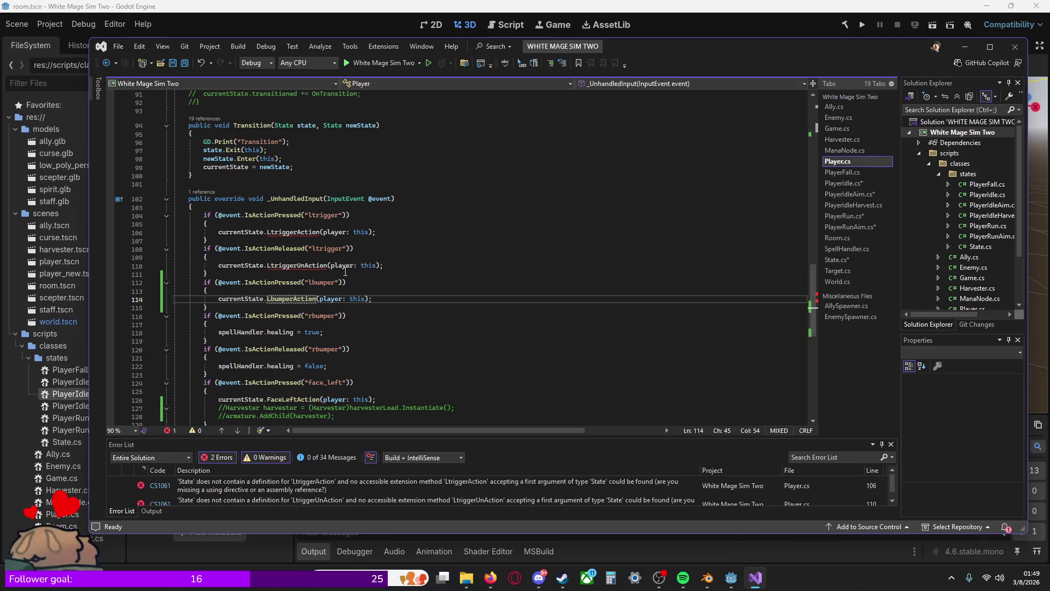
- Change Player.cs's trigger calls to LTriggerAction and LTriggerUnAction
click(281, 224)
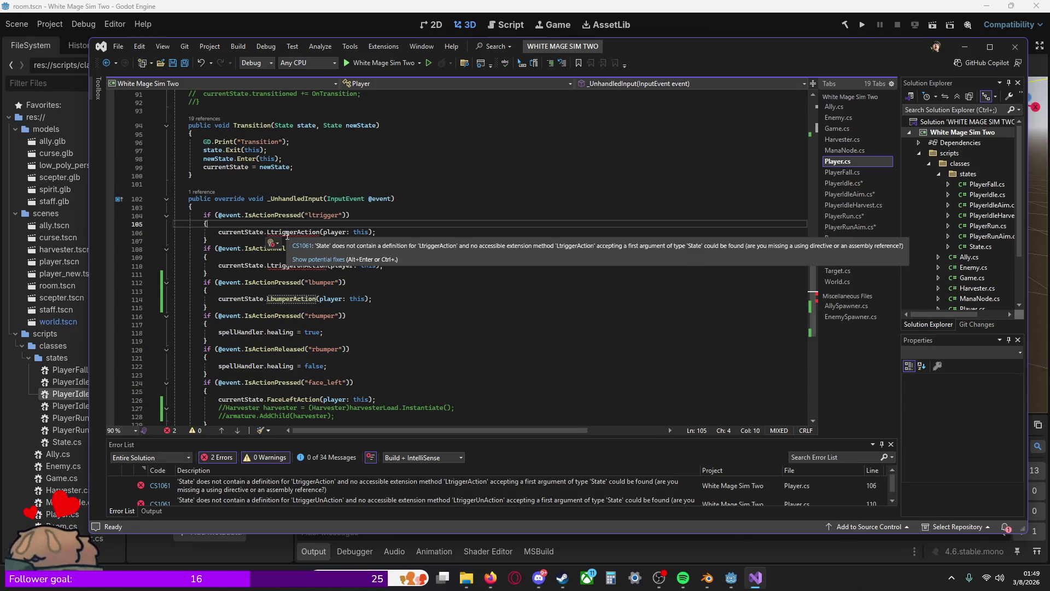
click(278, 232)
key(BackSpace)
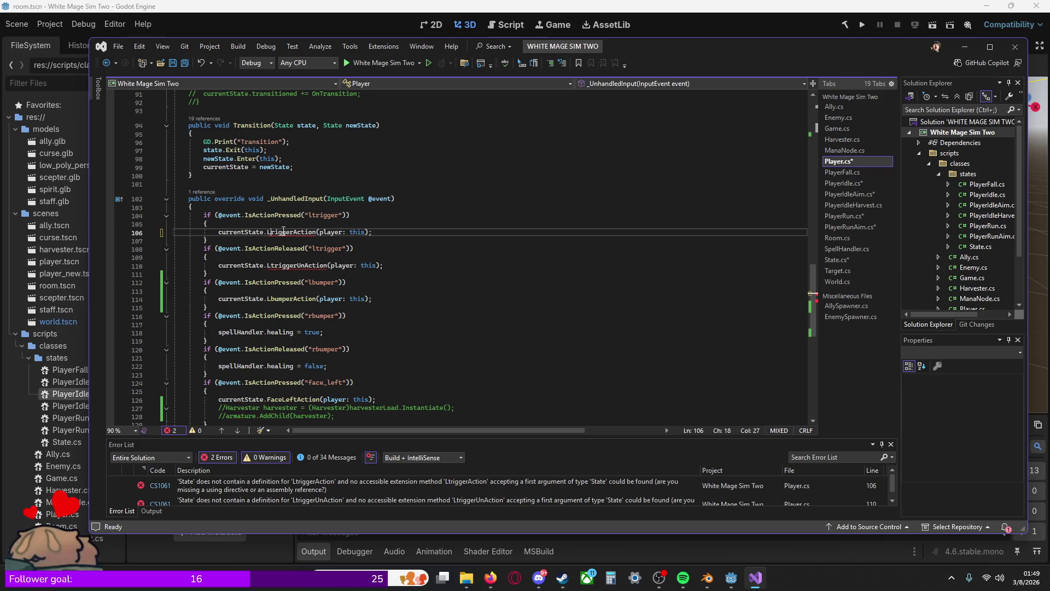
text(T)
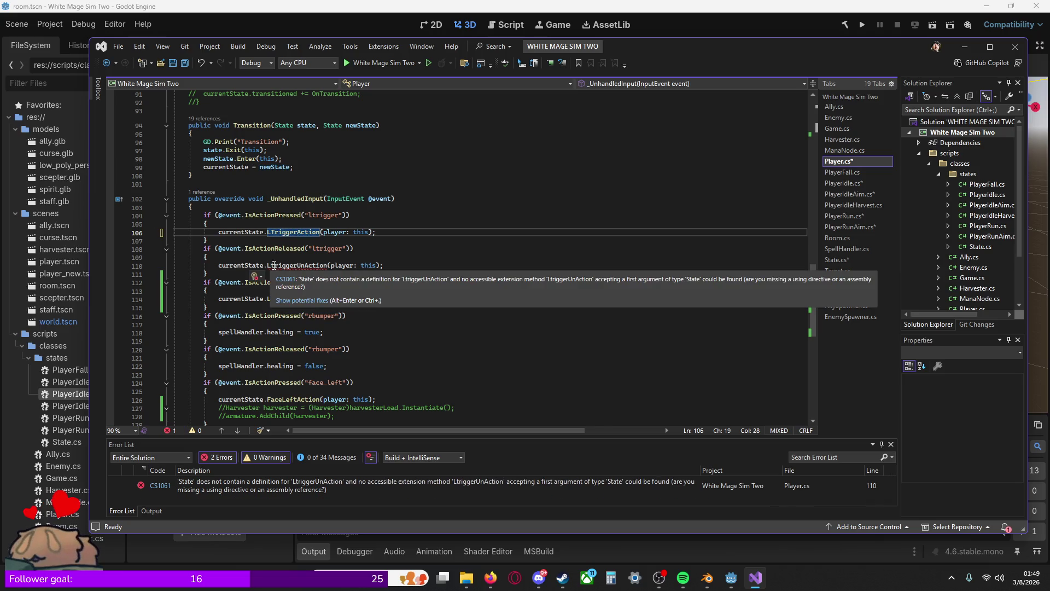
click(275, 265)
key(BackSpace)
text(T)
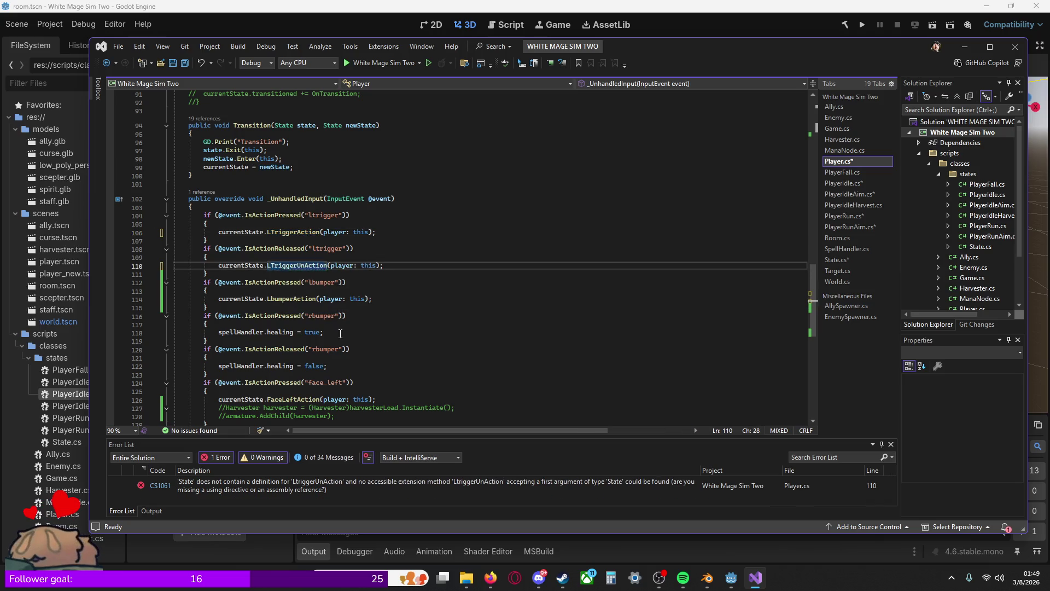
- Save Player.cs and switch back to the Godot editor
click(356, 248)
click(375, 349)
click(334, 290)
click(298, 241)
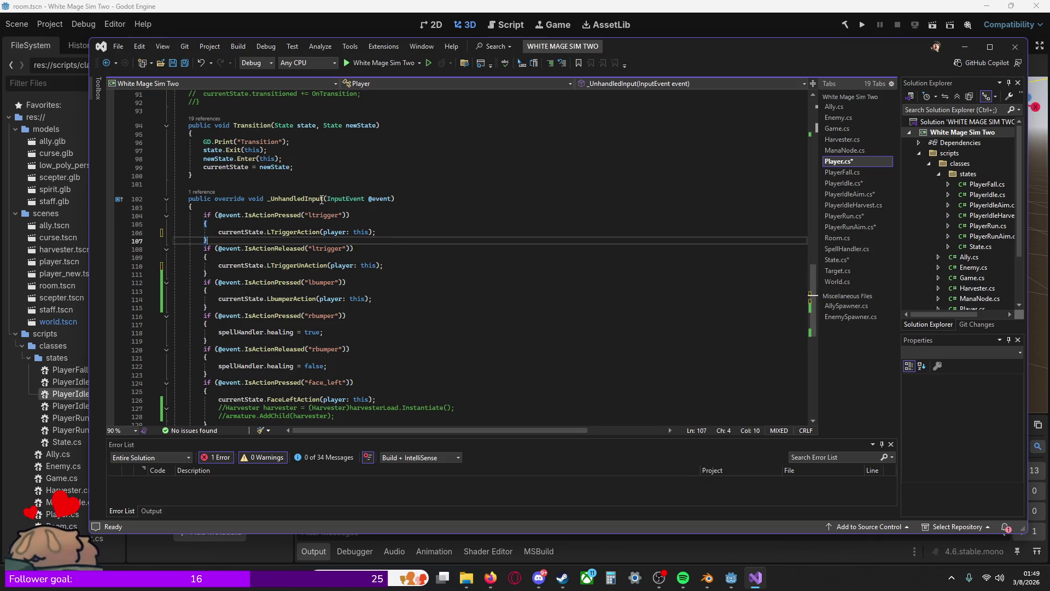
click(964, 46)
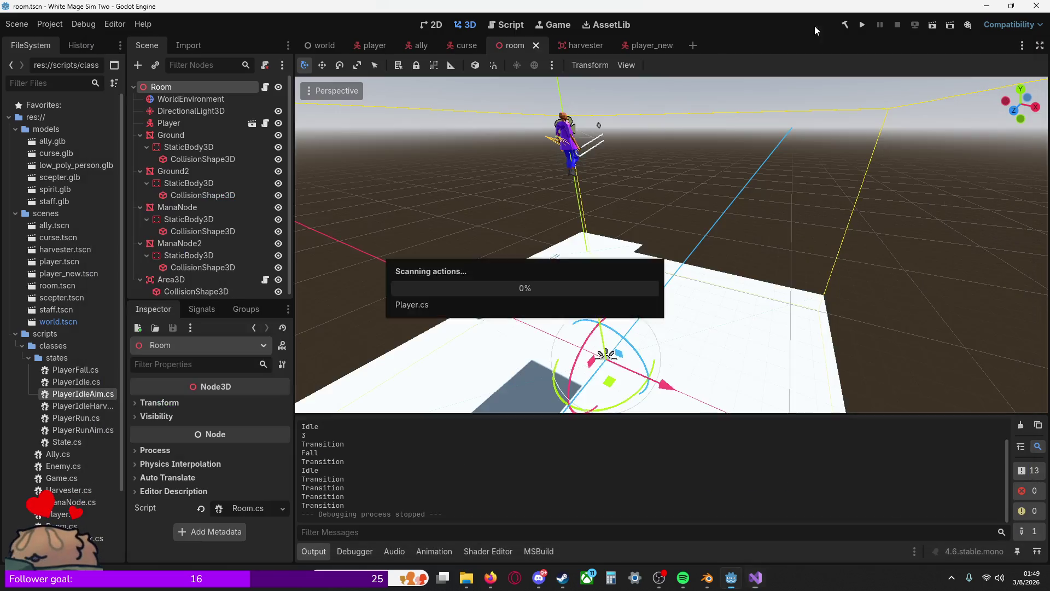
- Run and reload the room scene, play-test movement and aiming, then stop the game
click(932, 25)
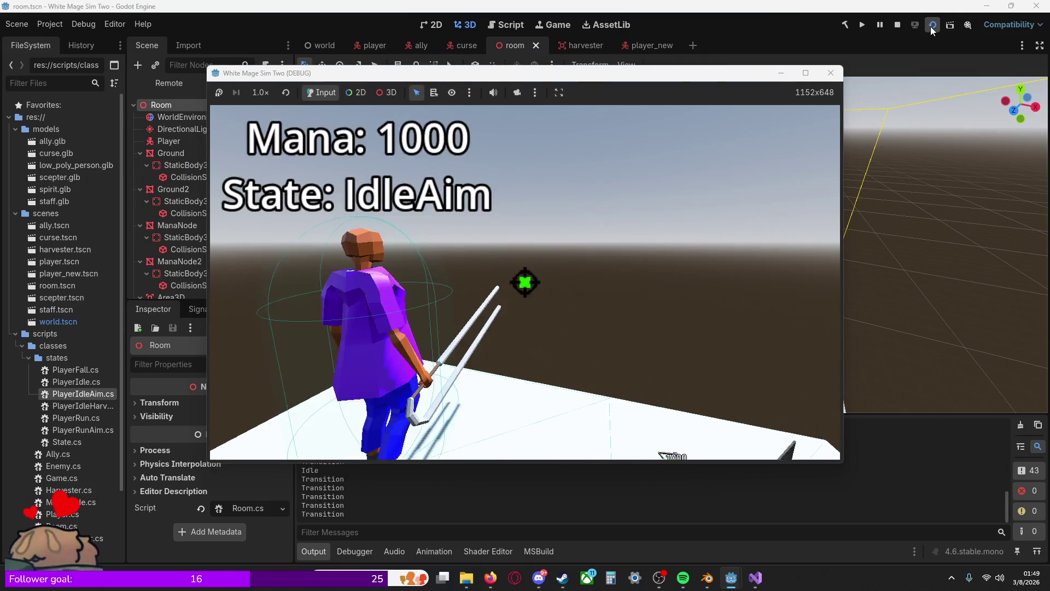
click(930, 27)
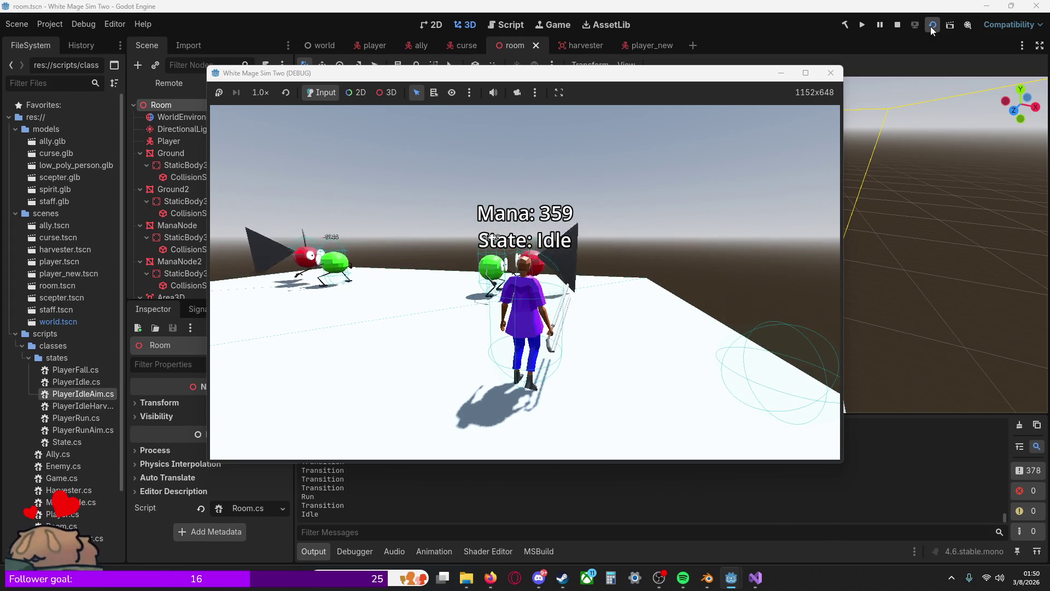
click(897, 25)
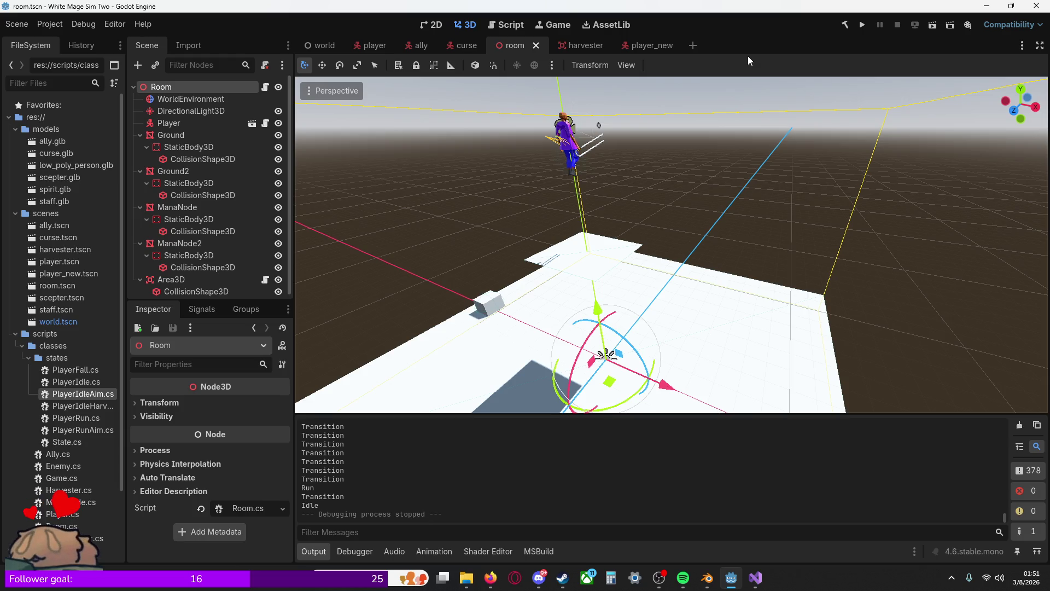
- Run and stop the room scene, hide player_new's RayCast3D node, and test-run player_new
click(933, 27)
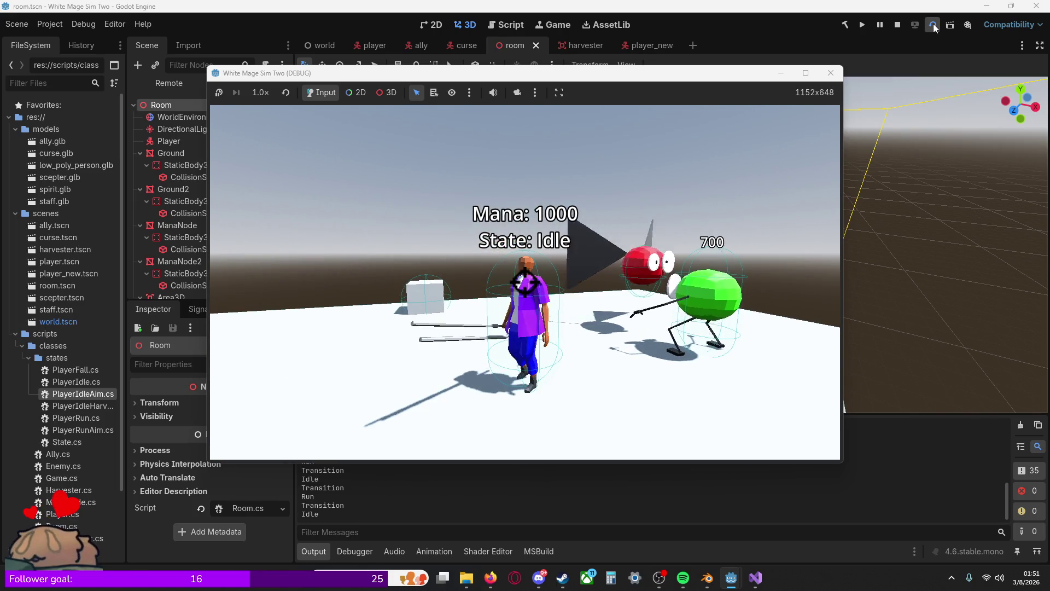
key(F8)
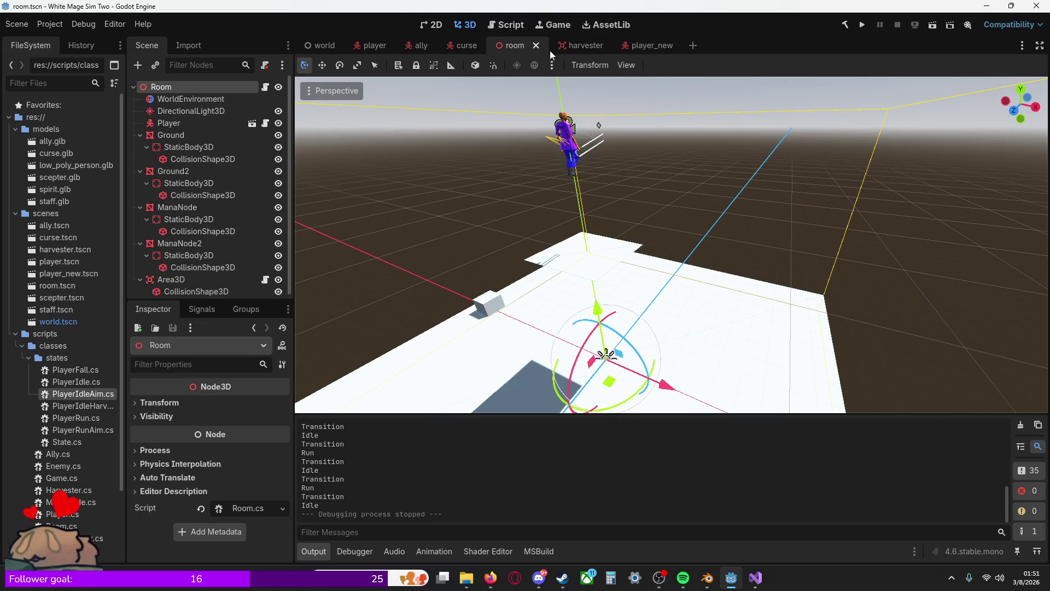
click(648, 44)
click(278, 251)
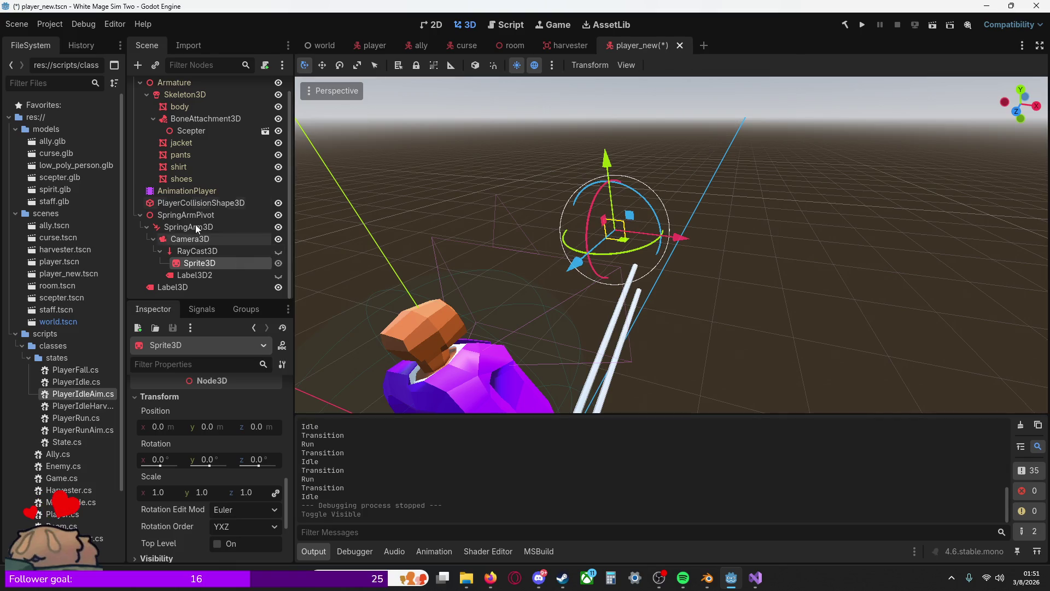
click(933, 26)
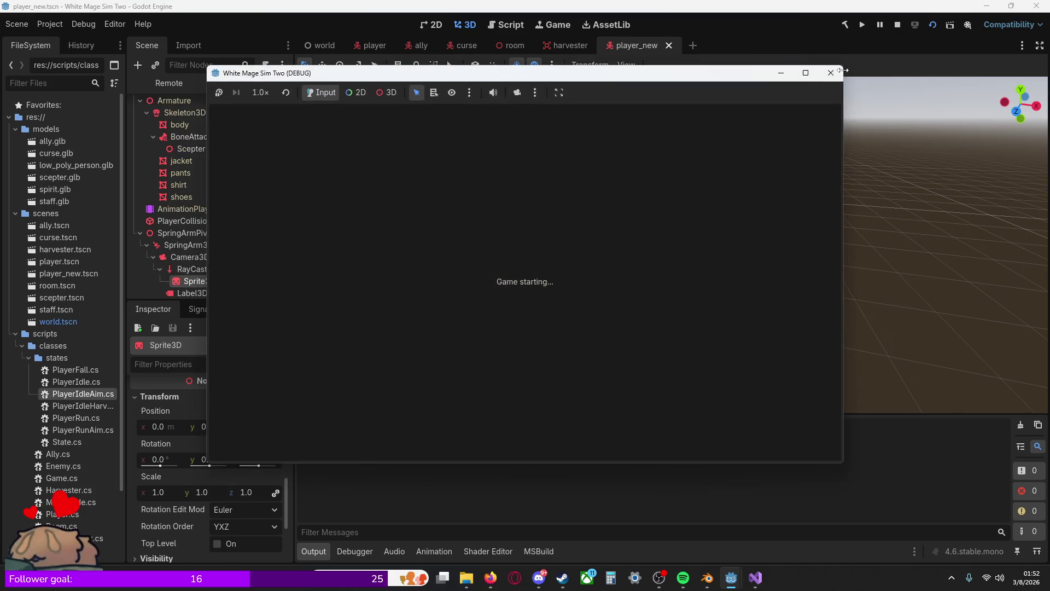
click(830, 73)
- Run the room scene and move the mage, aiming at the green enemy while running
click(511, 45)
click(931, 26)
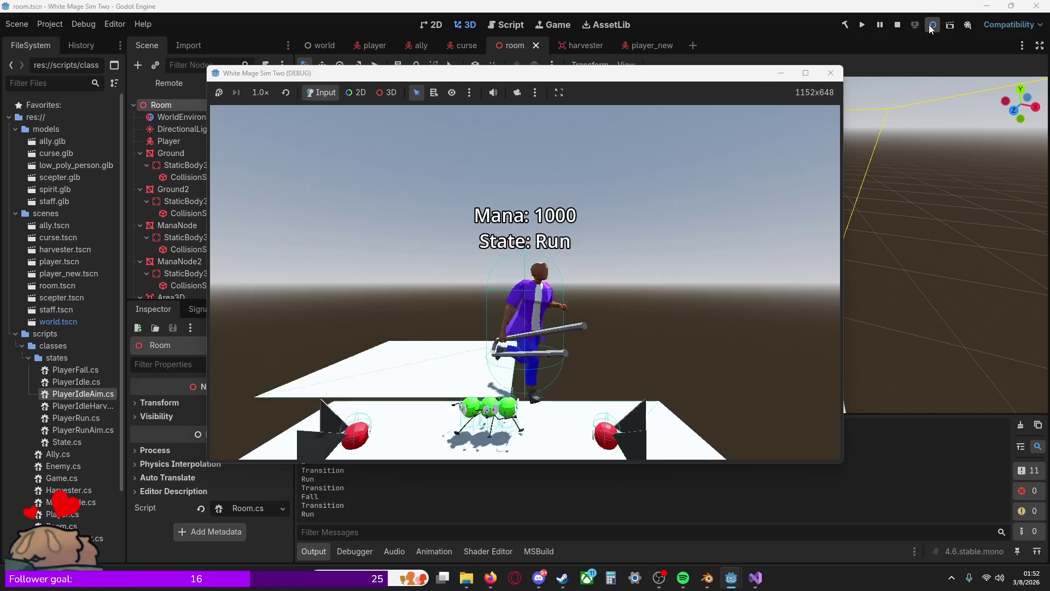
key(w)
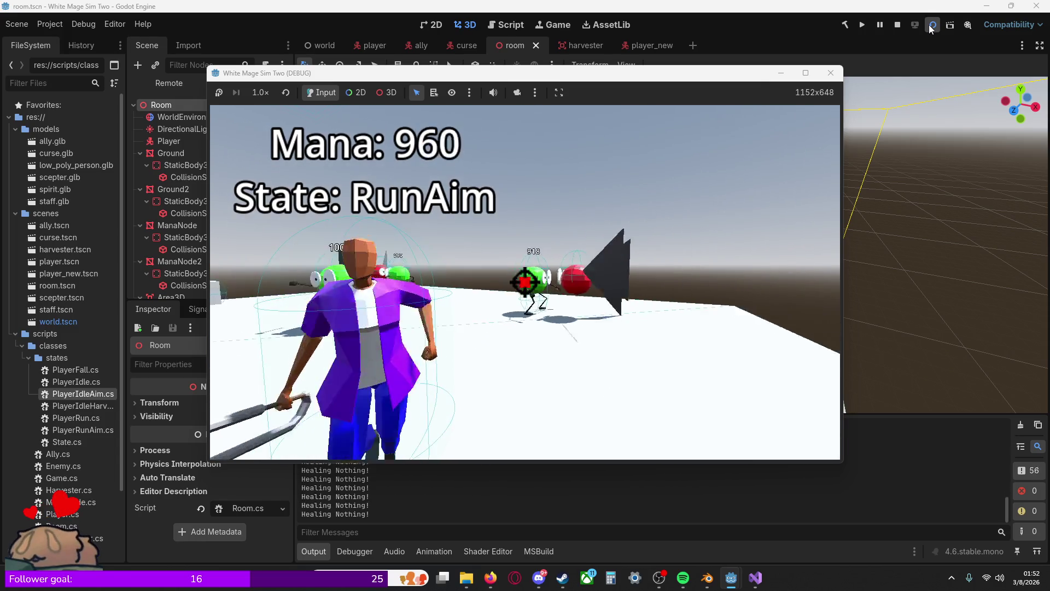
key(a)
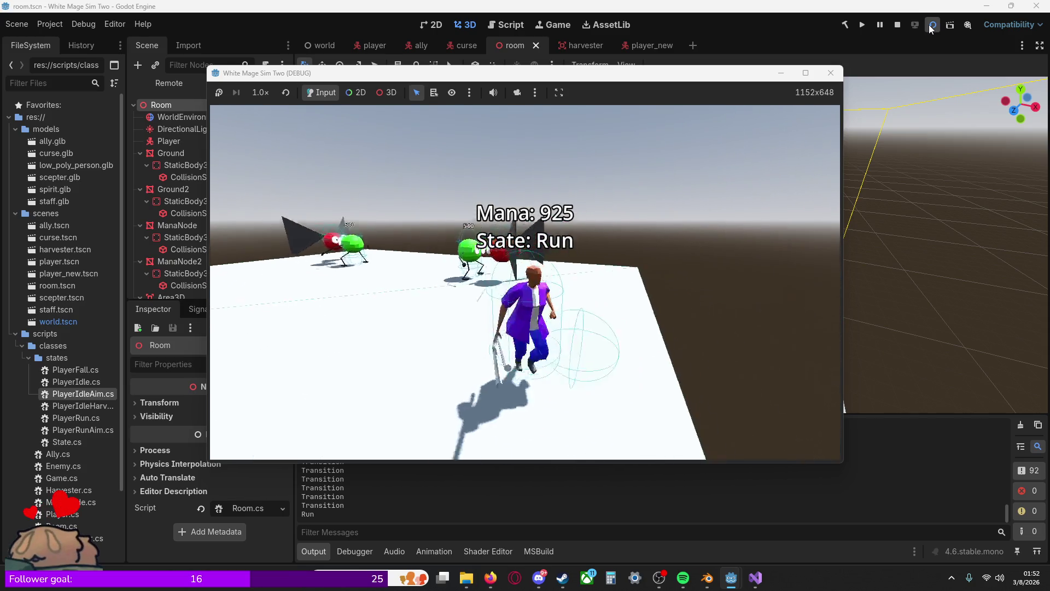
key(shift)
key(e)
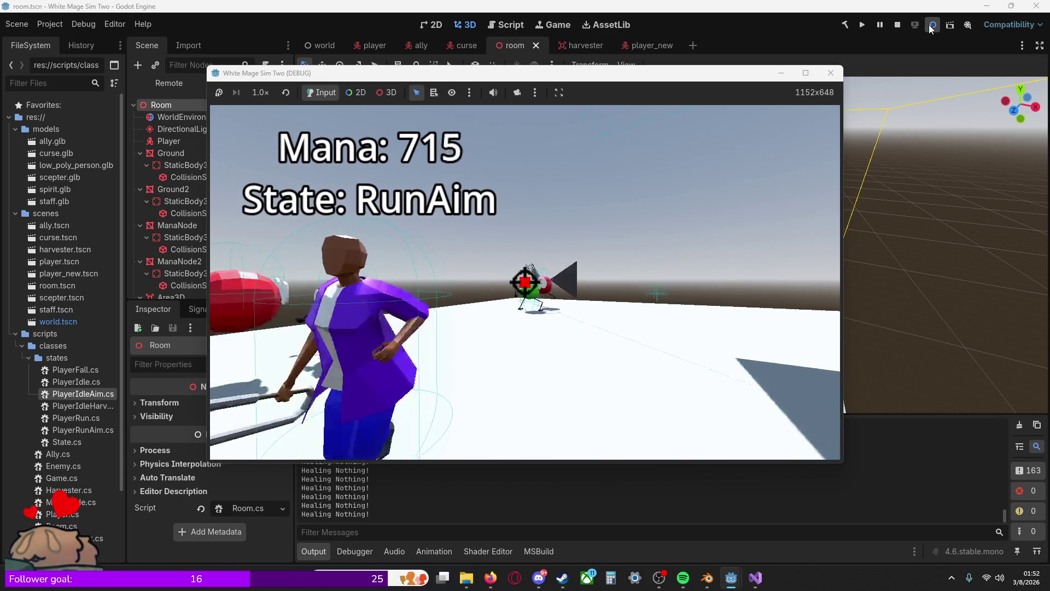
key(shift)
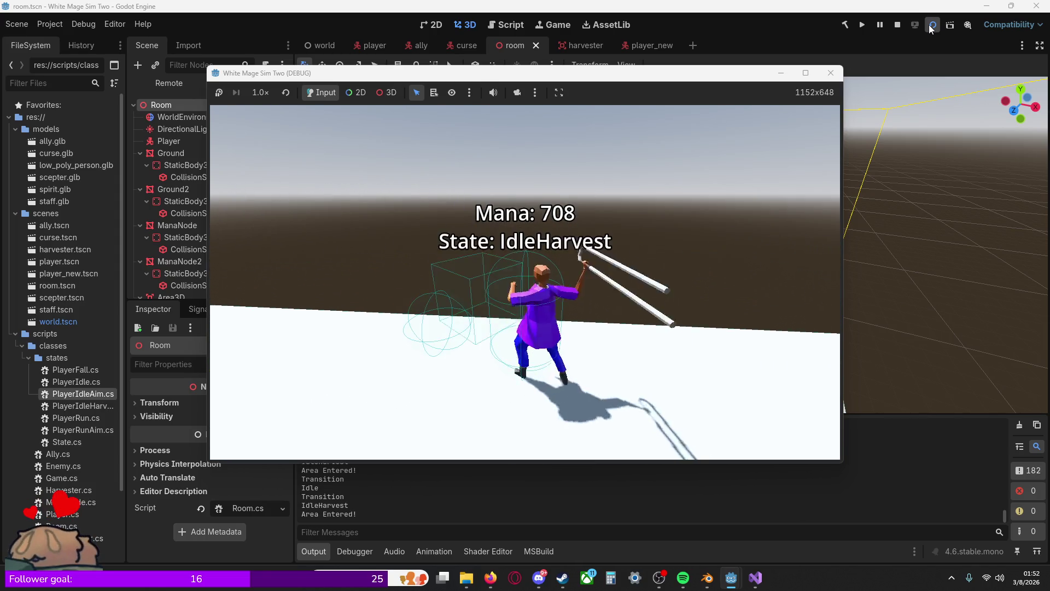
- Run past the enemies, harvest mana at the cube, then run off the ground edge
key(w)
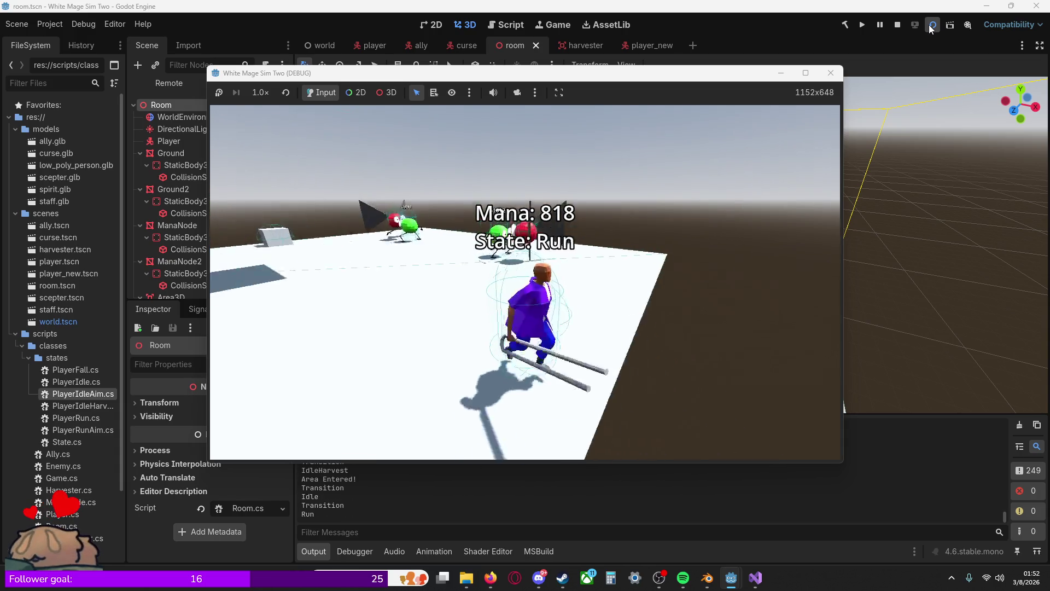
key(w)
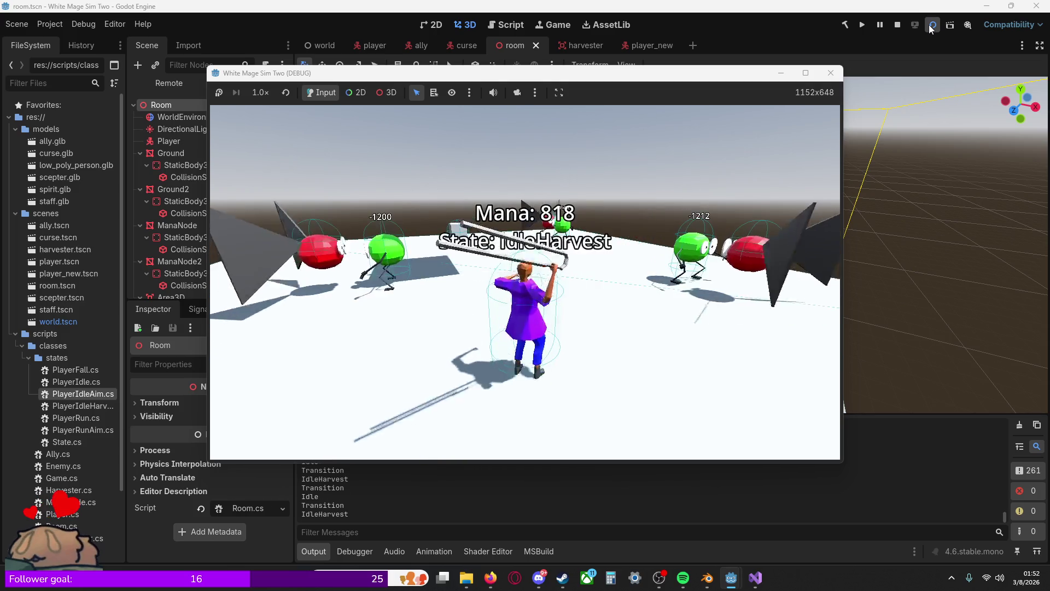
key(w)
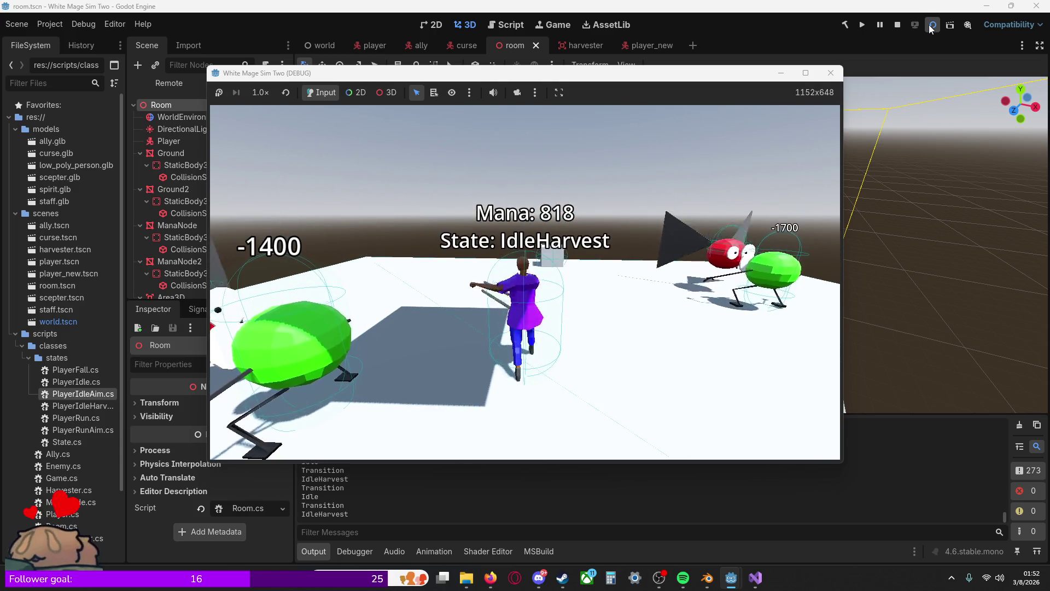
key(w)
key(w)
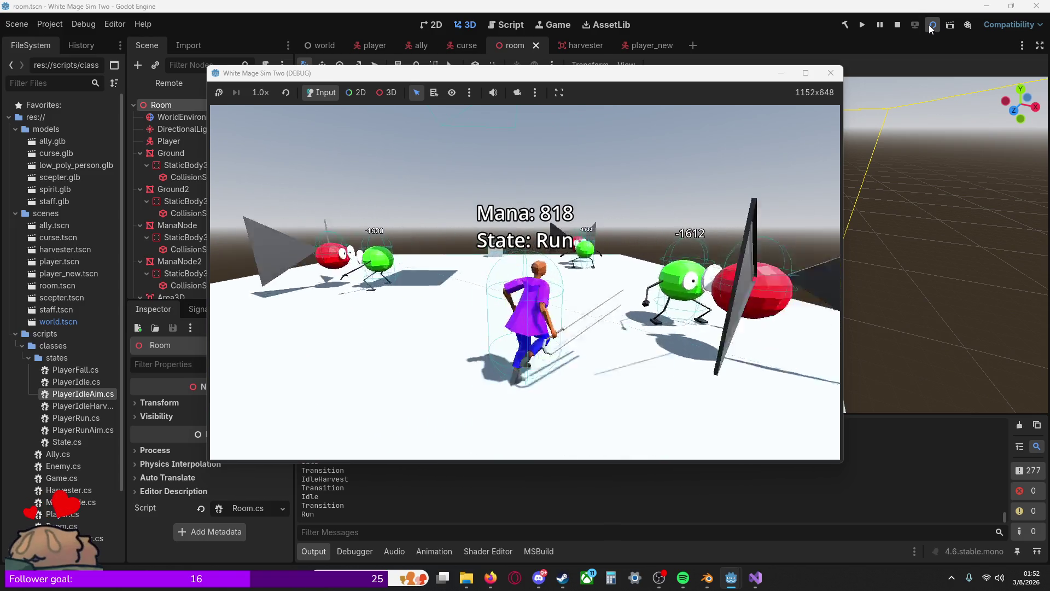
key(a)
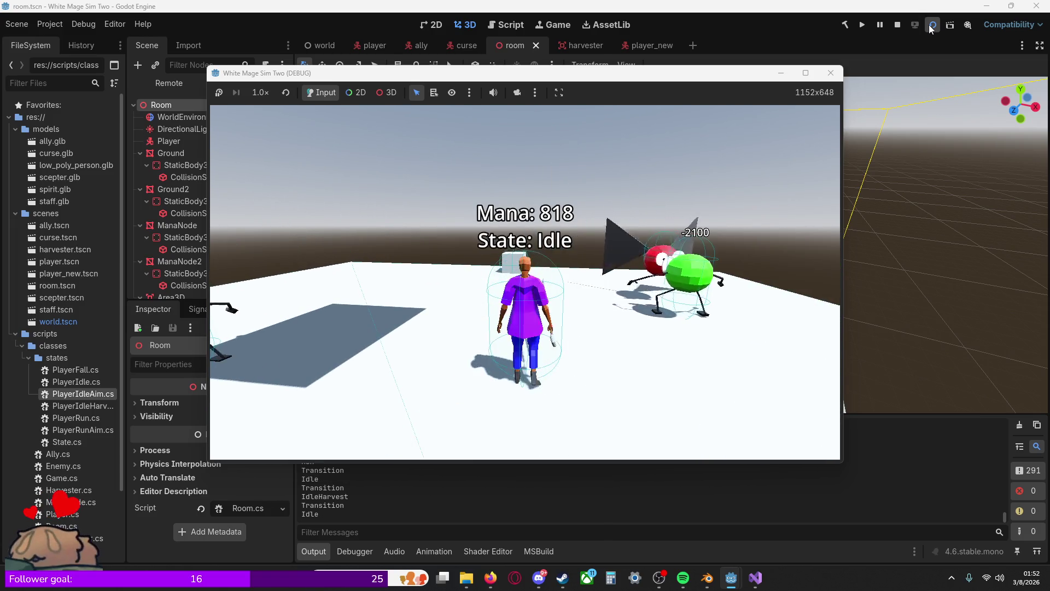
key(w)
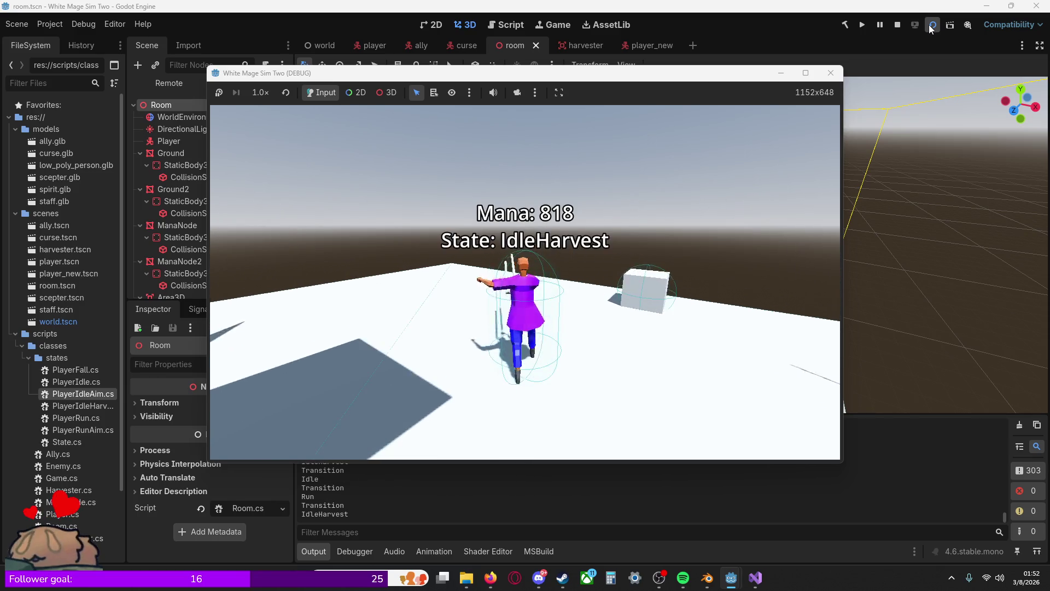
key(w)
key(w)
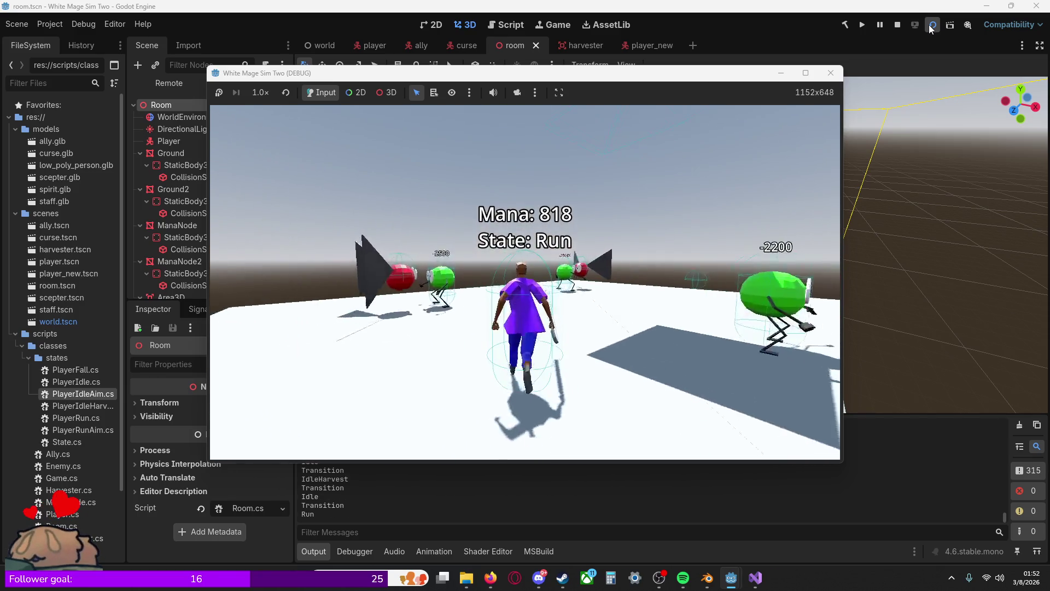
key(w)
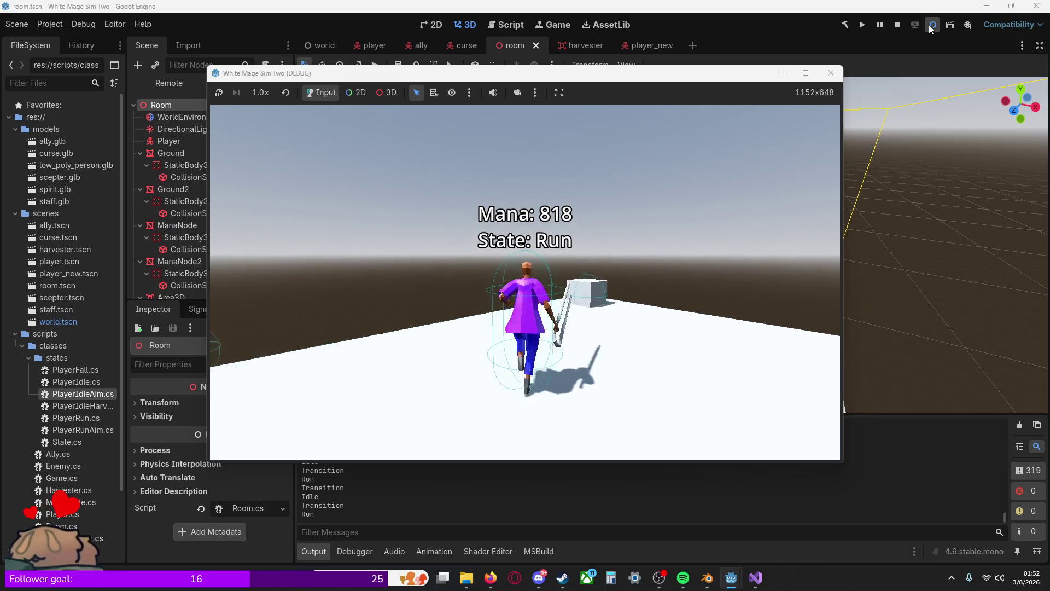
key(w)
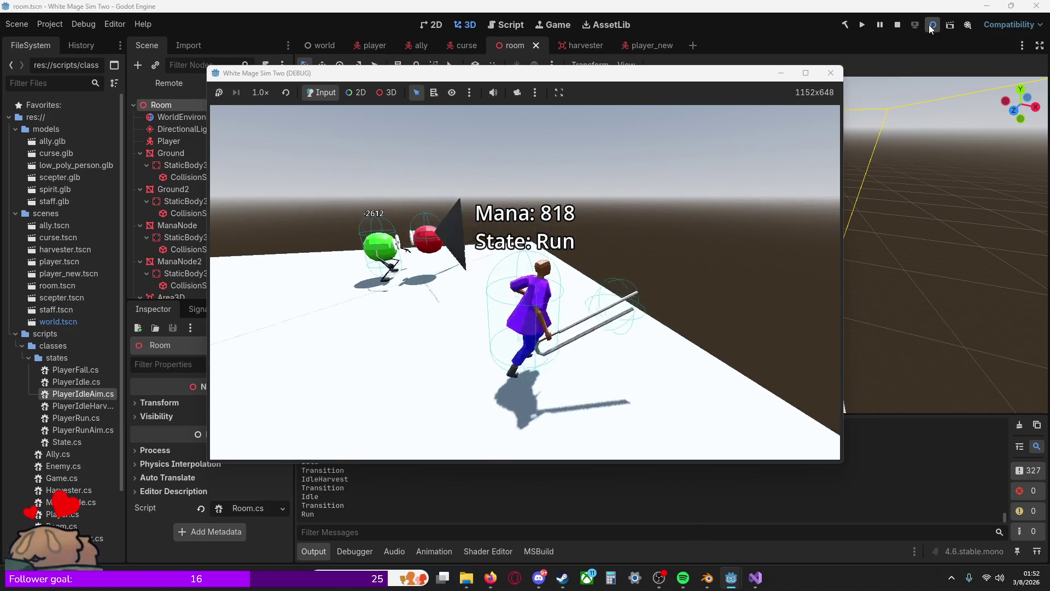
key(w)
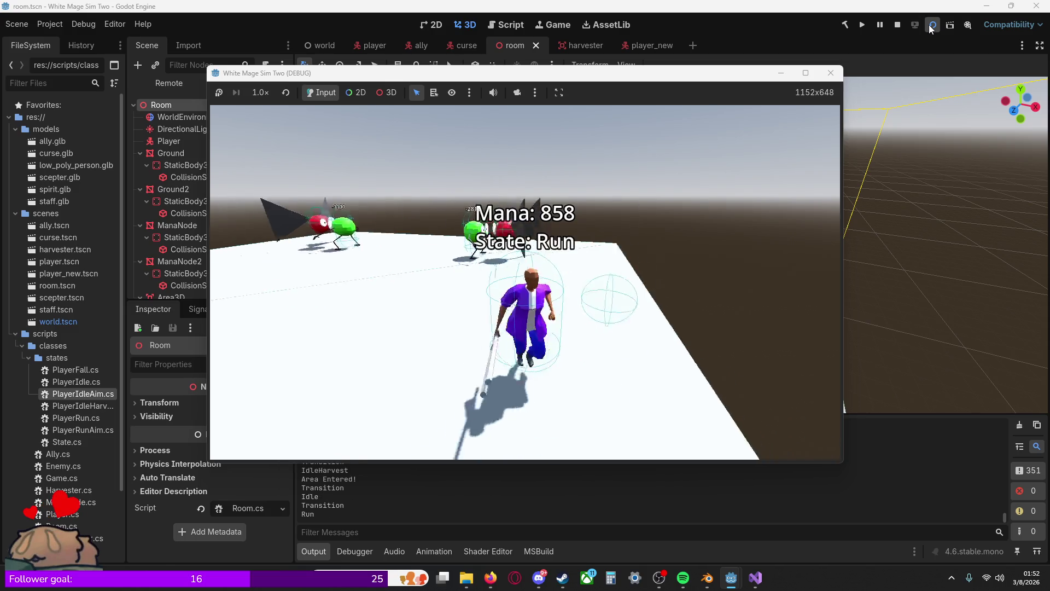
key(w)
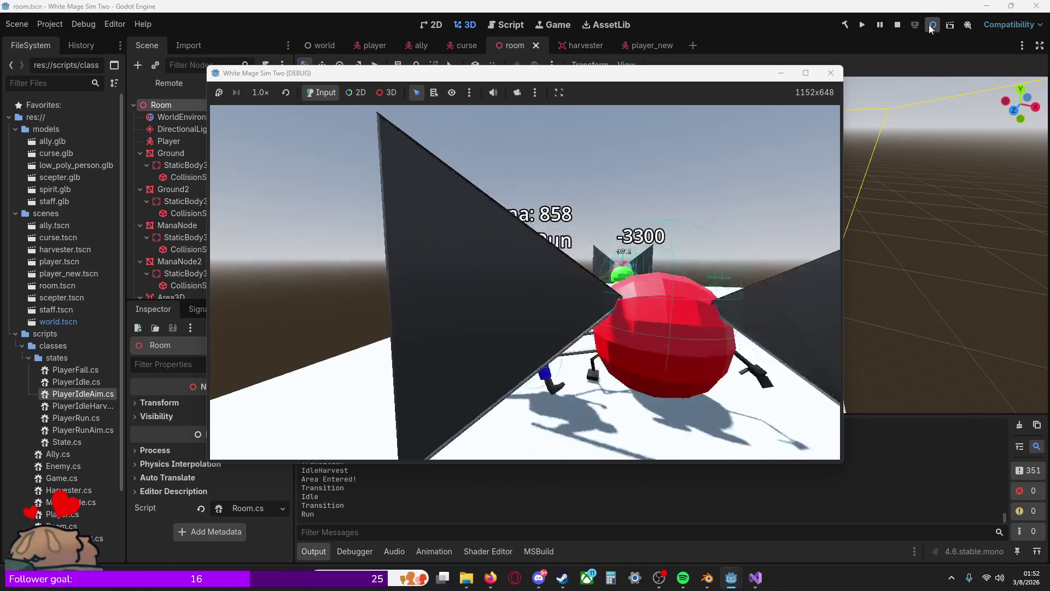
key(w)
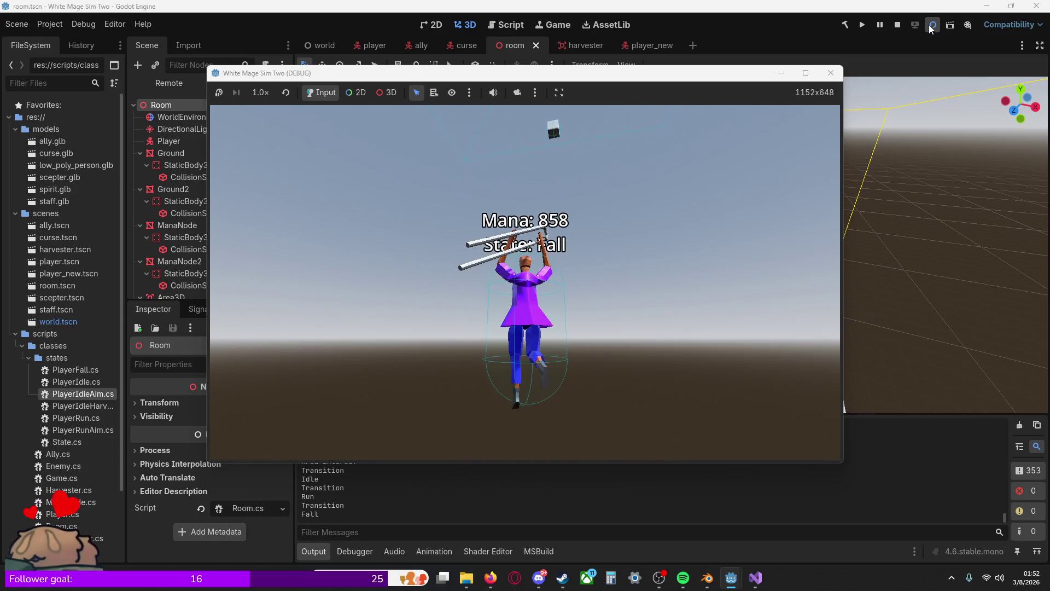
- End the debug session with the toolbar Stop button, back to the room scene editor
click(897, 26)
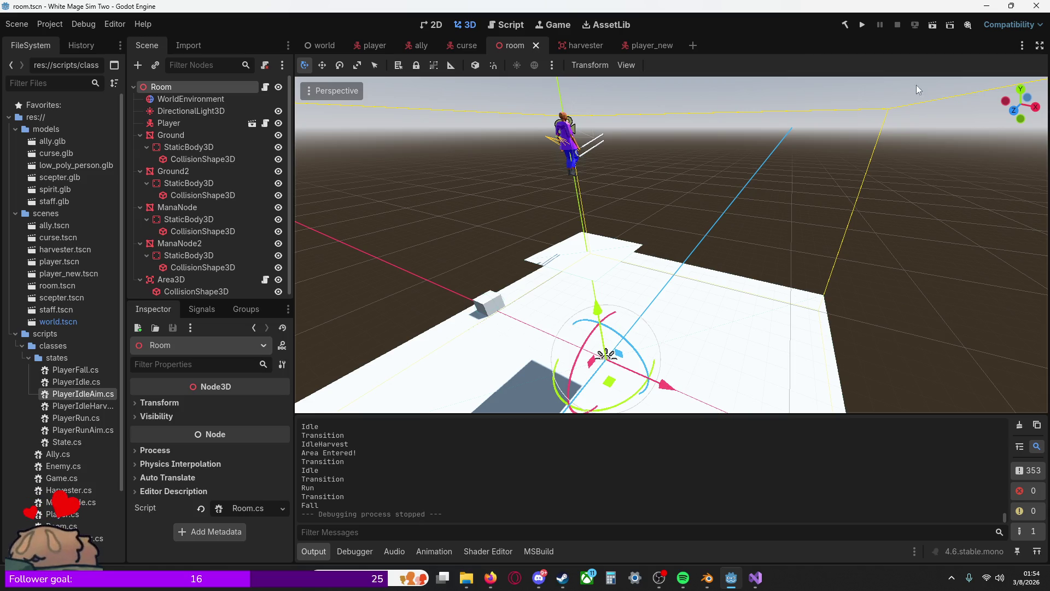
- Alt-Tab away from Godot and bring Visual Studio forward from the taskbar
key(alt+Tab)
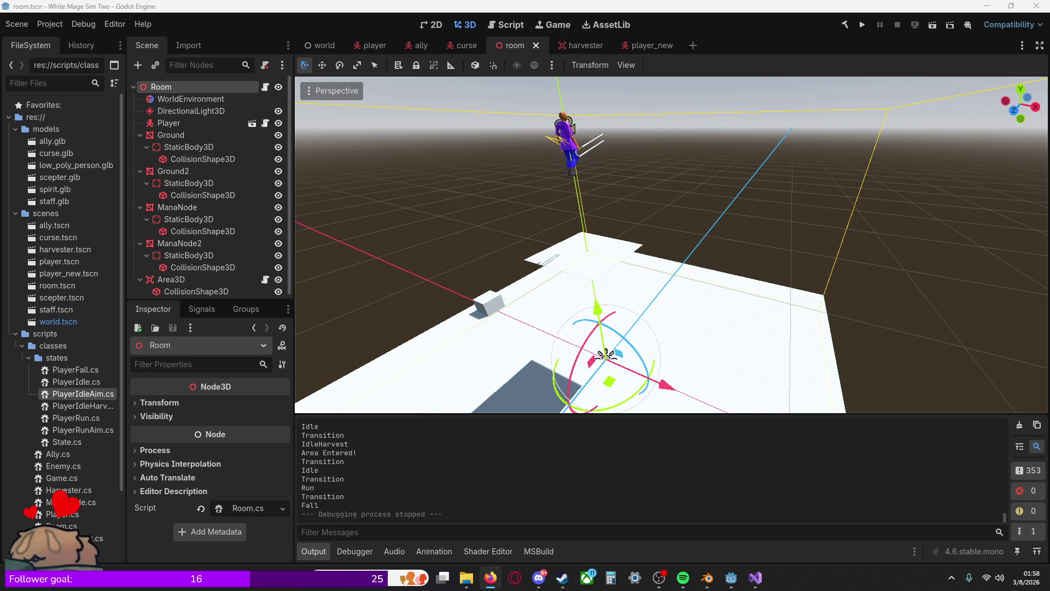
click(755, 582)
- Scroll through Player.cs's _Process and _PhysicsProcess methods, then restore the music player
click(445, 331)
scroll(444, 331, up, 20)
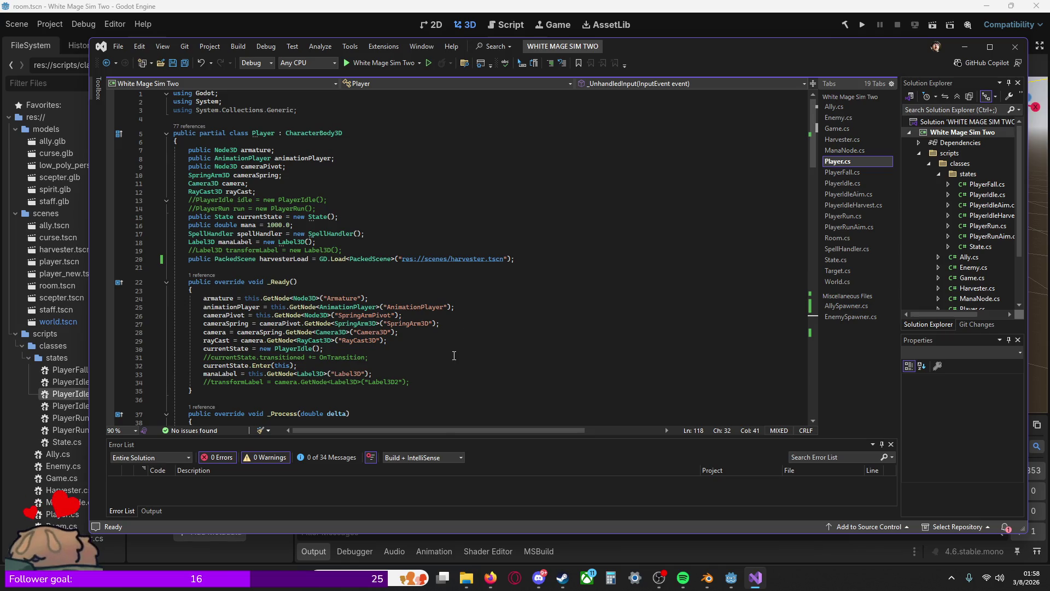
scroll(454, 354, down, 3)
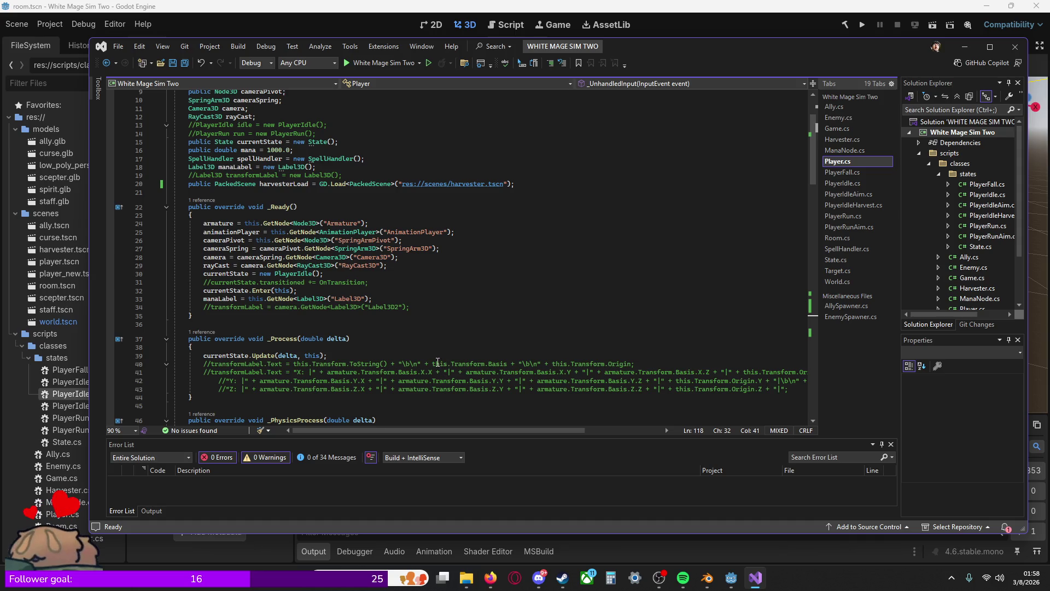
scroll(437, 361, down, 3)
scroll(437, 360, down, 3)
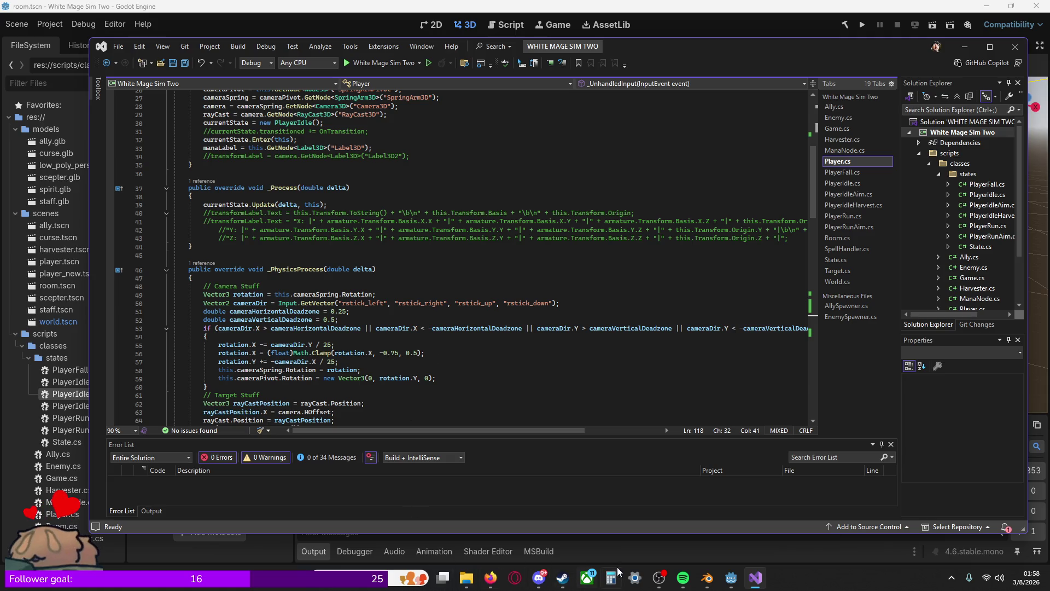
click(683, 577)
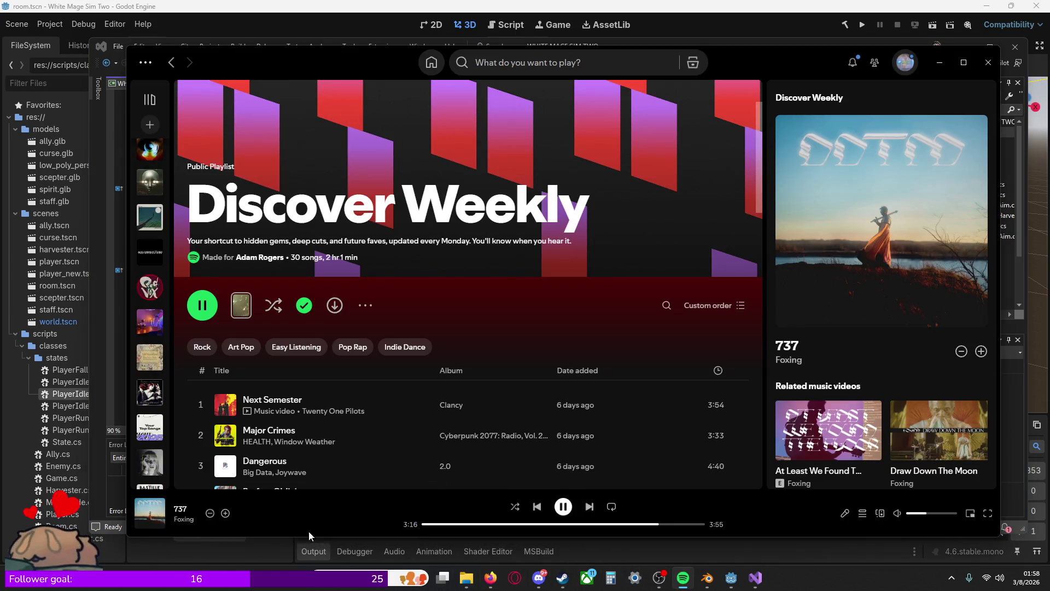
- Skip ahead to 'This Could Be It For Me' by Hotel Mira, then minimize Spotify
click(589, 507)
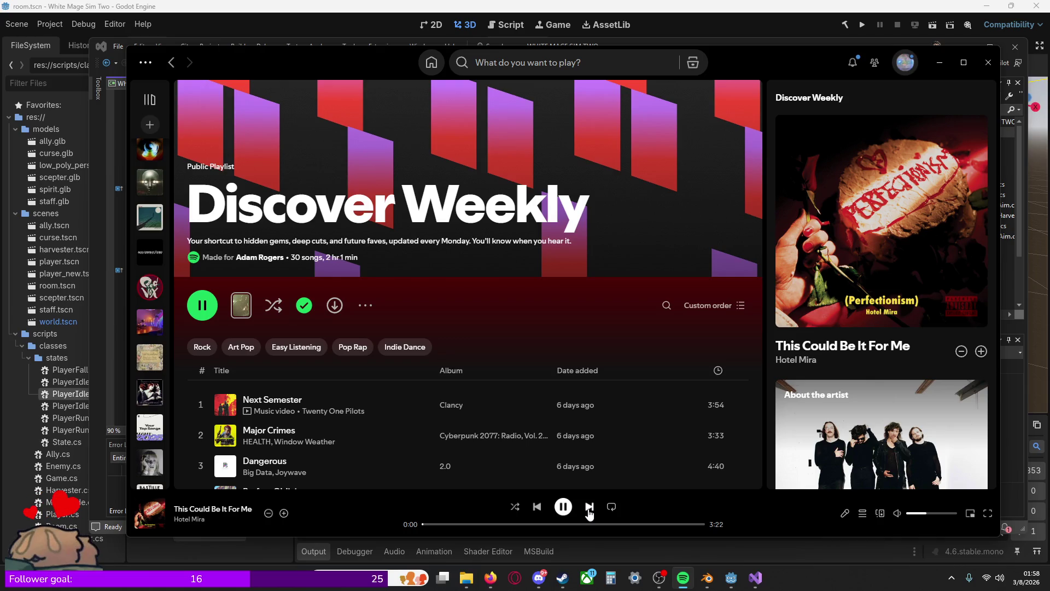
scroll(572, 445, down, 15)
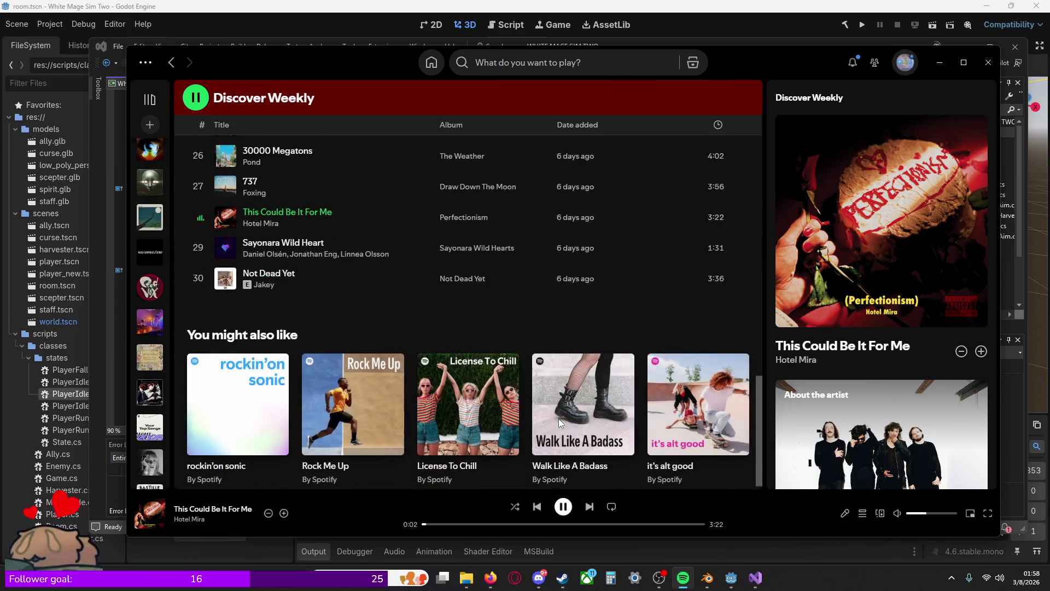
scroll(519, 322, up, 2)
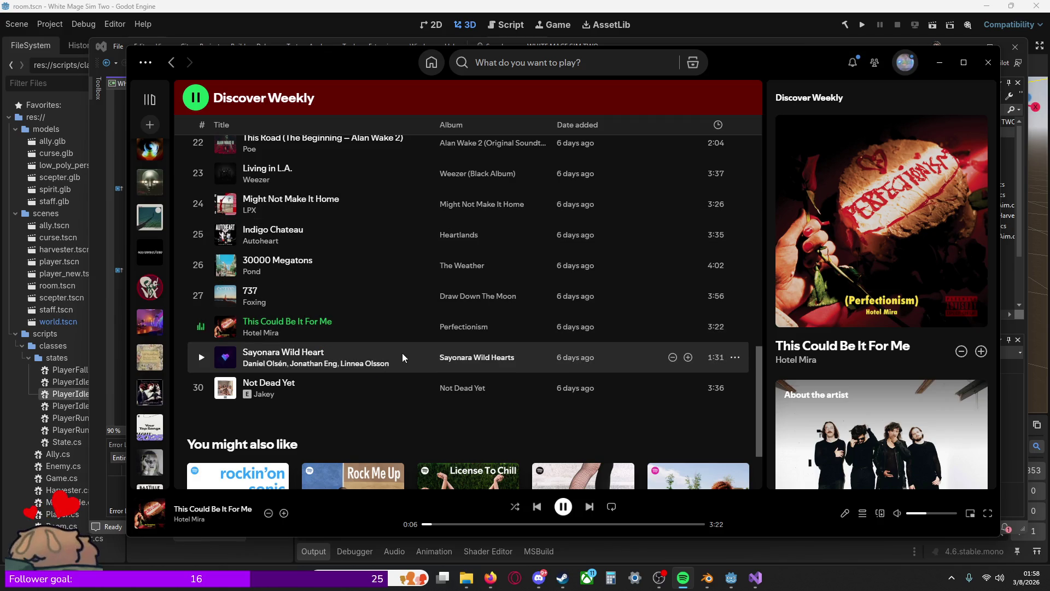
scroll(404, 353, down, 1)
click(940, 63)
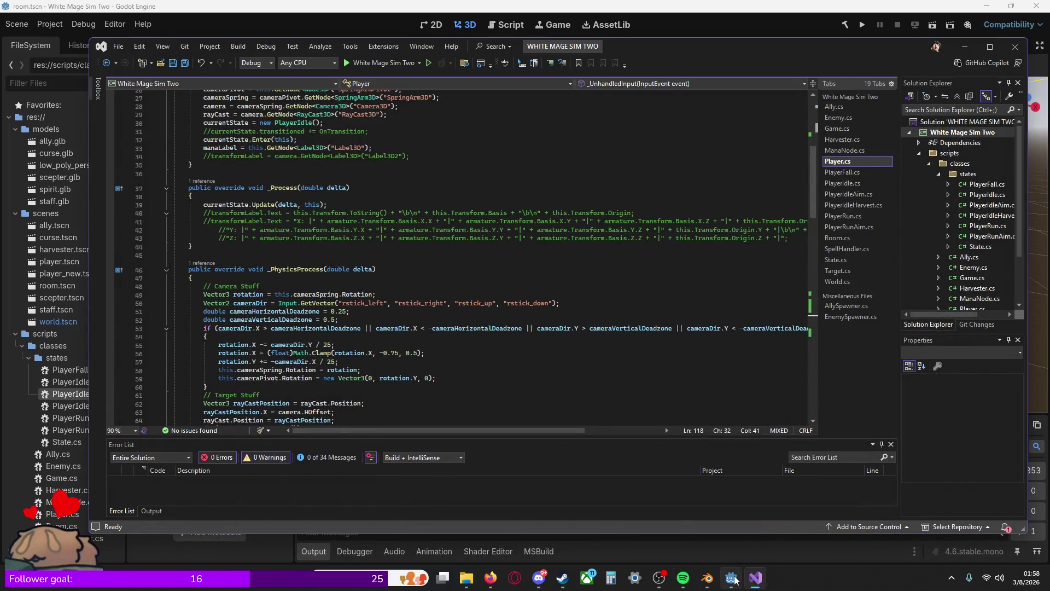
- Scroll Player.cs from line 57 through _PhysicsProcess and _UnhandledInput, then back to line 1
click(487, 381)
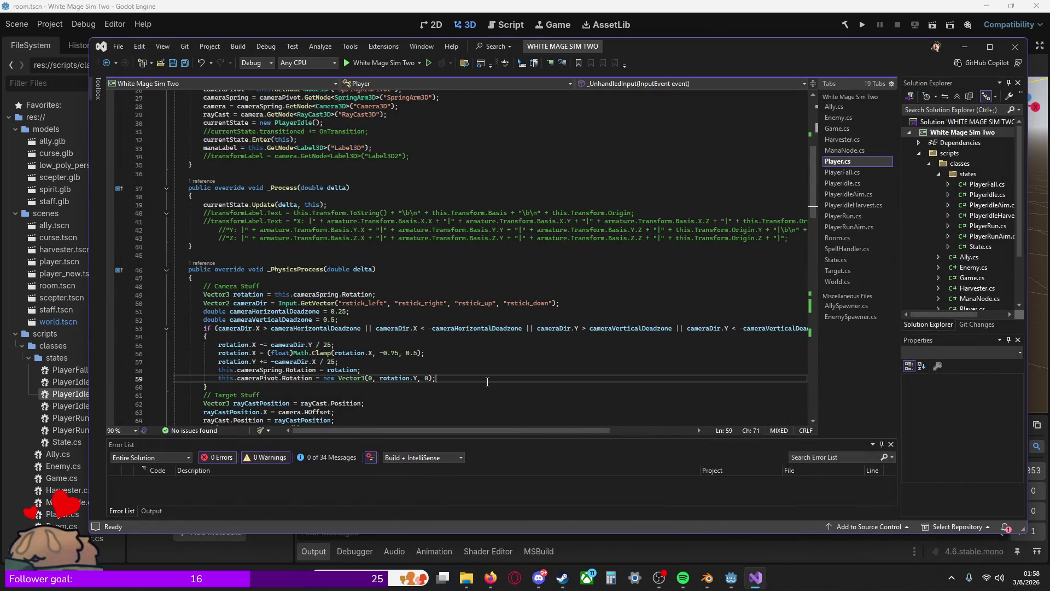
key(Up)
key(Up)
scroll(486, 377, down, 6)
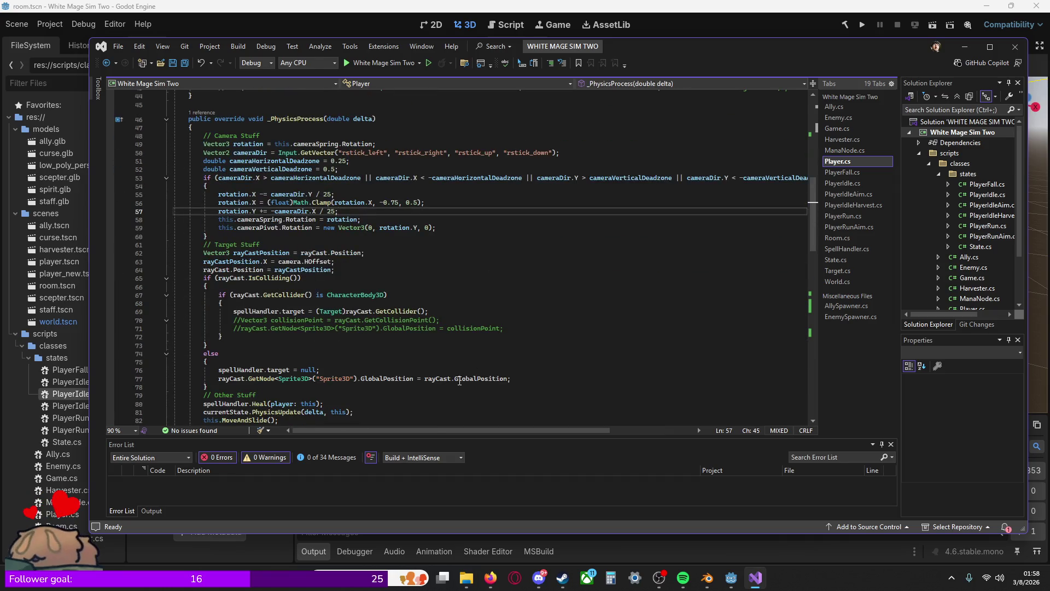
scroll(460, 381, down, 4)
scroll(450, 344, up, 4)
scroll(450, 345, down, 2)
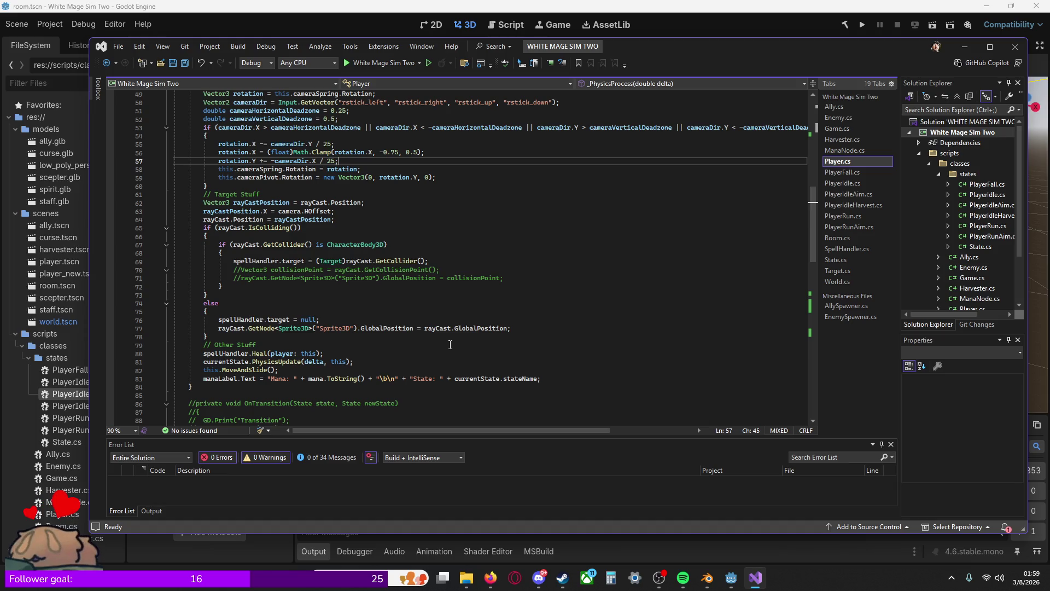
click(410, 329)
scroll(369, 357, down, 4)
scroll(368, 357, down, 3)
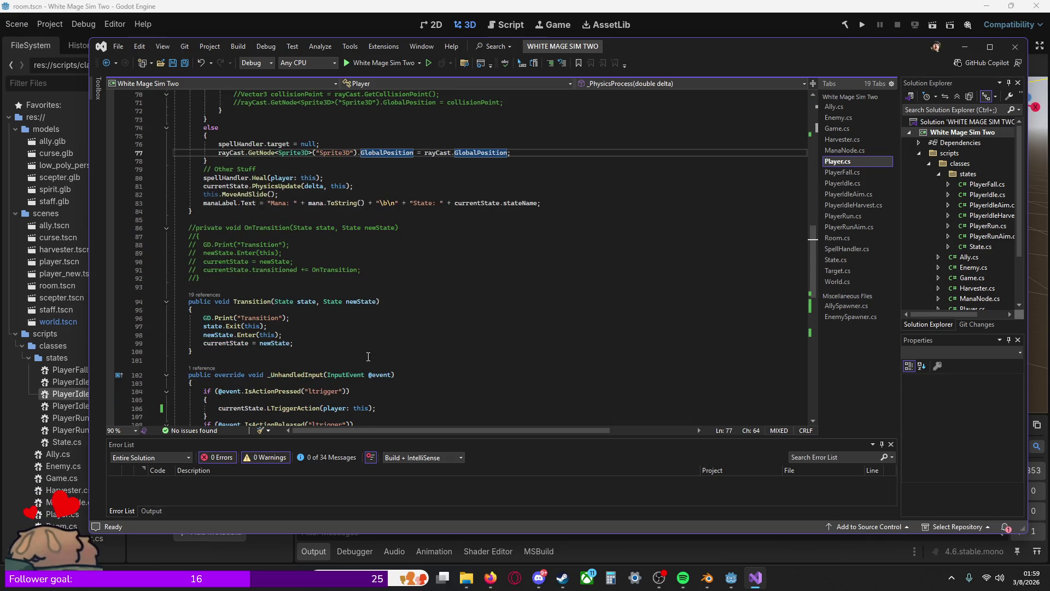
scroll(336, 346, down, 9)
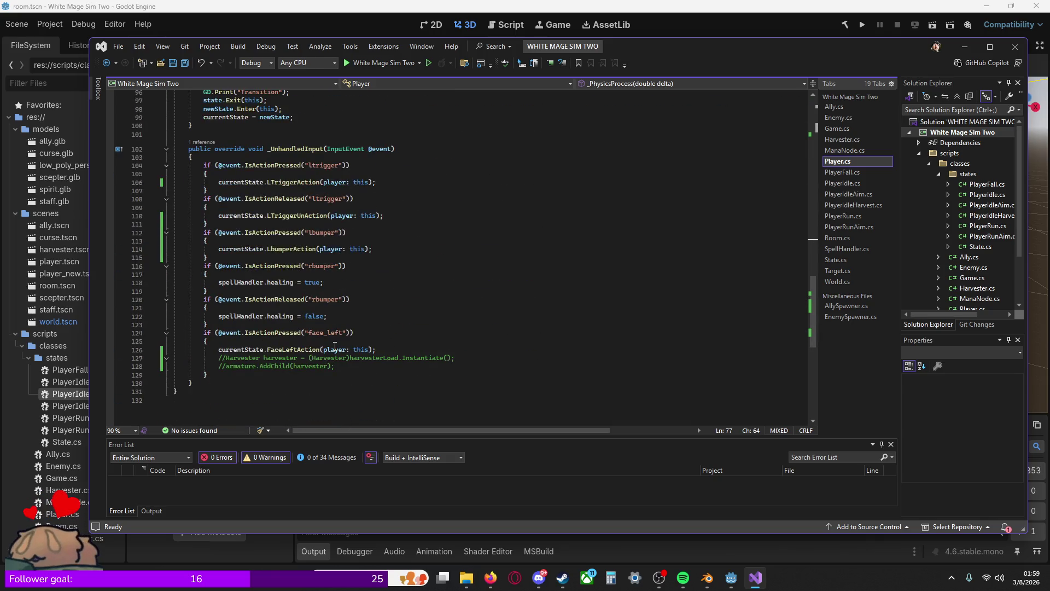
scroll(392, 328, up, 20)
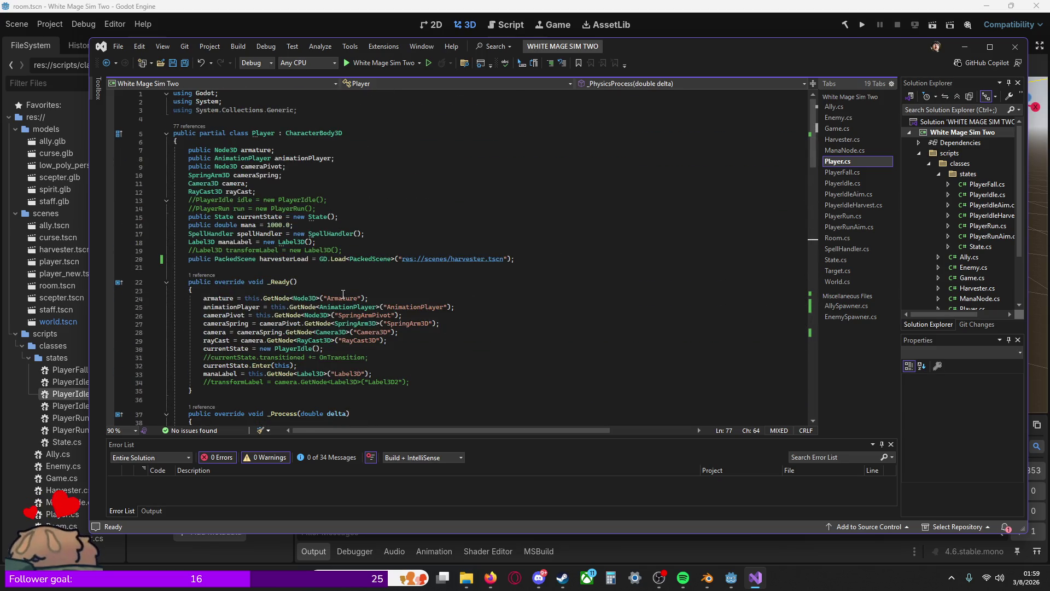
- Flip between the AllySpawner and EnemySpawner tabs, then open PlayerRunAim.cs and PlayerRun.cs
click(857, 306)
click(853, 316)
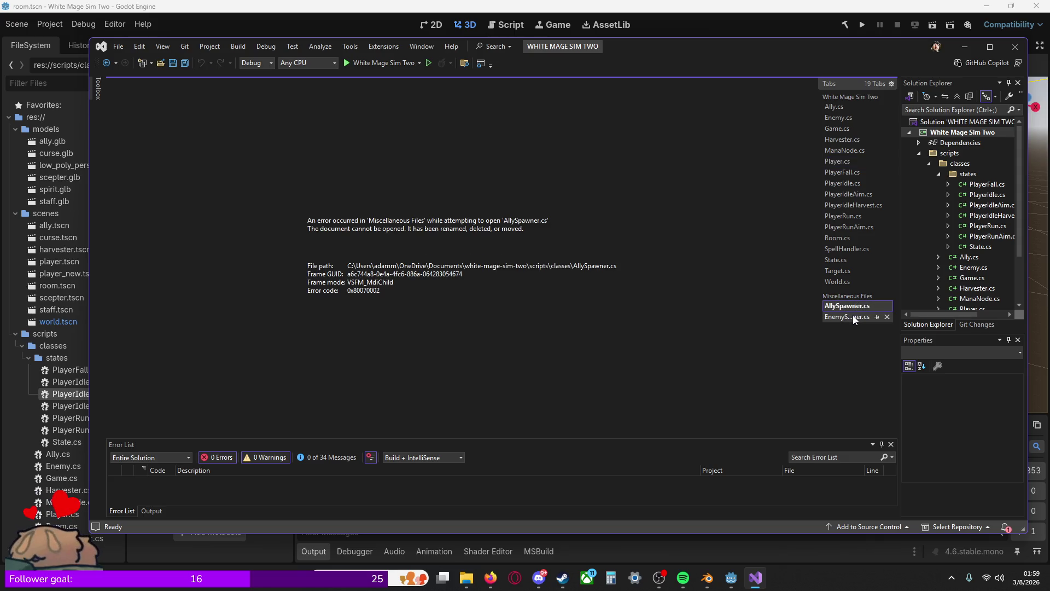
click(845, 306)
click(848, 316)
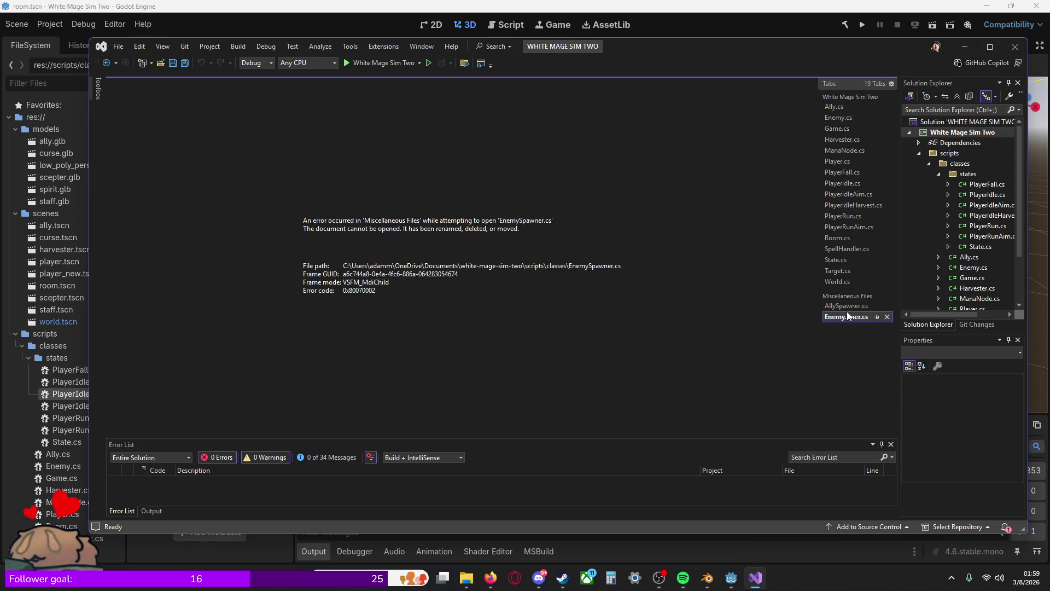
click(845, 308)
click(846, 317)
click(845, 307)
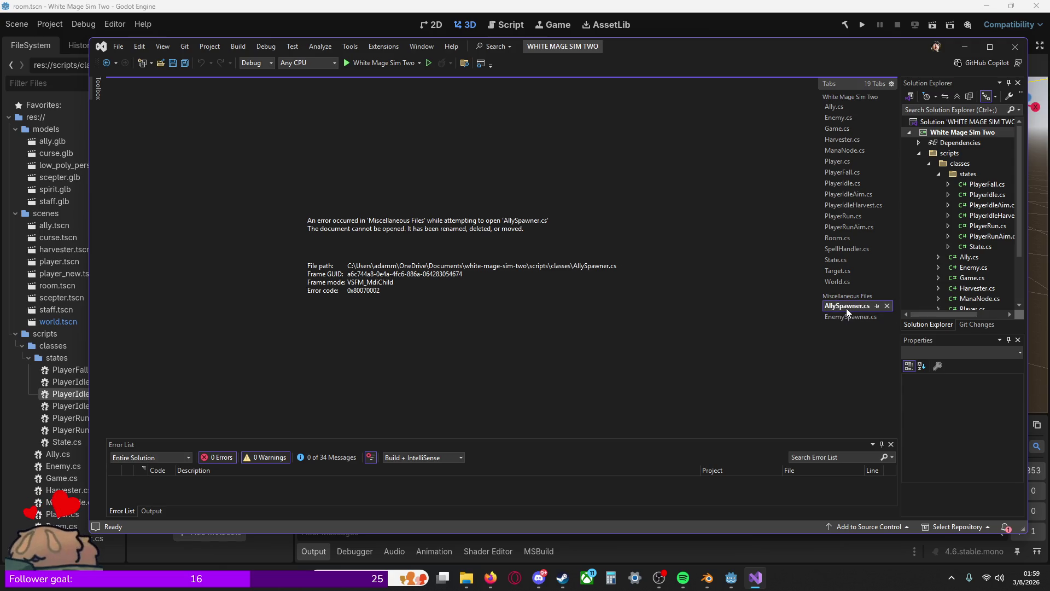
click(848, 227)
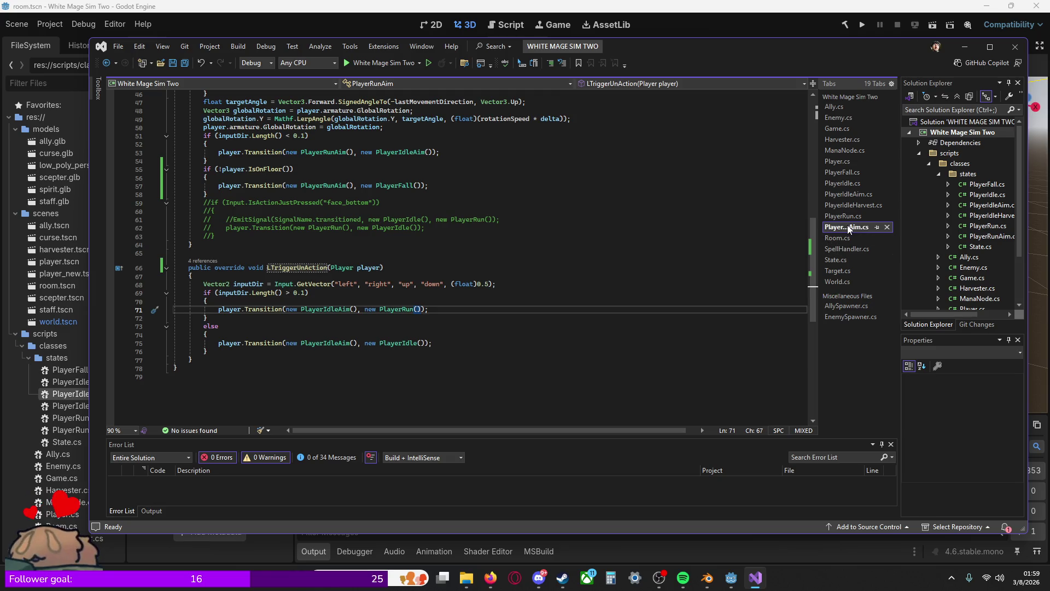
click(846, 217)
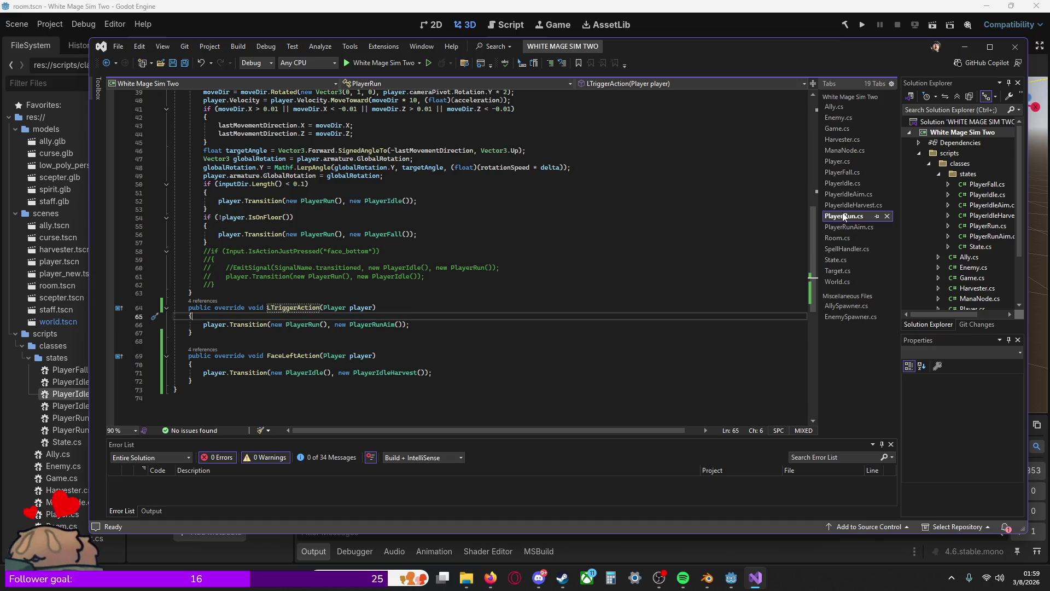
- Inspect the commented-out face_bottom input check and the end of the Enter method
click(492, 251)
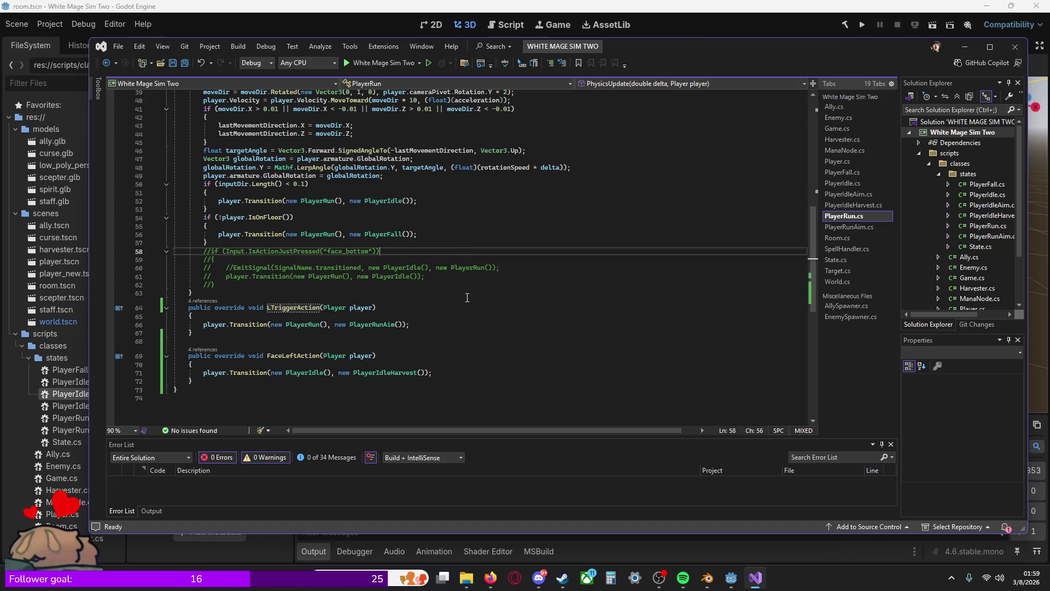
scroll(468, 298, up, 13)
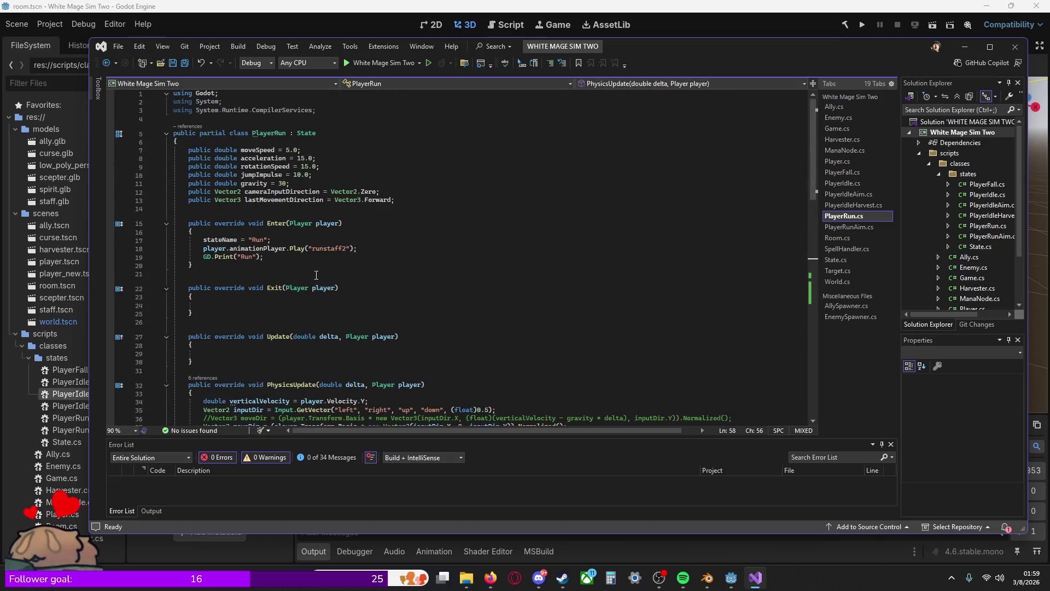
click(358, 266)
scroll(361, 271, down, 3)
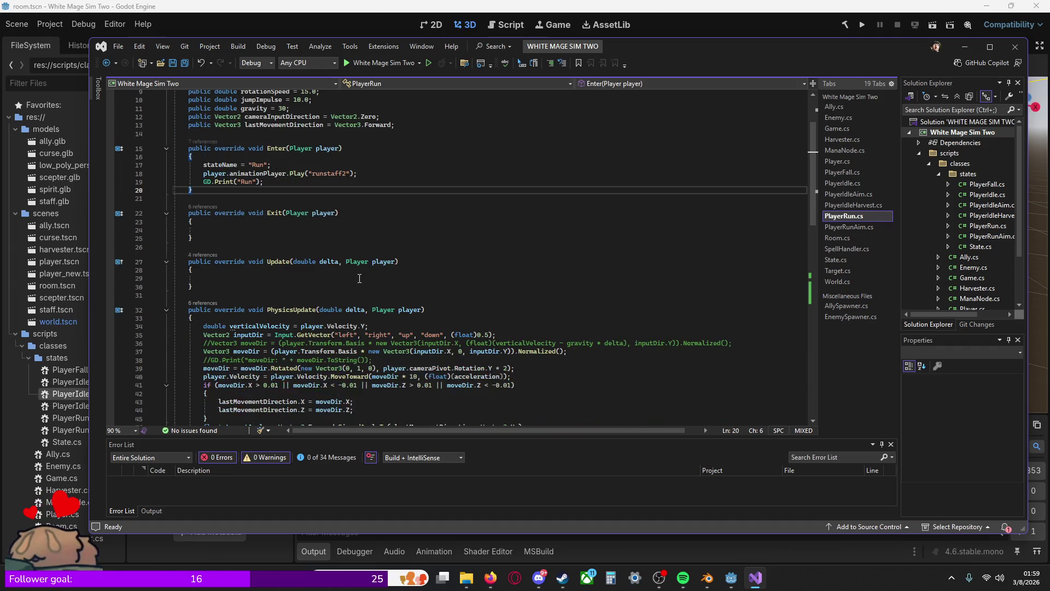
- Step through the empty Update and Exit method bodies of PlayerRun.cs
click(417, 280)
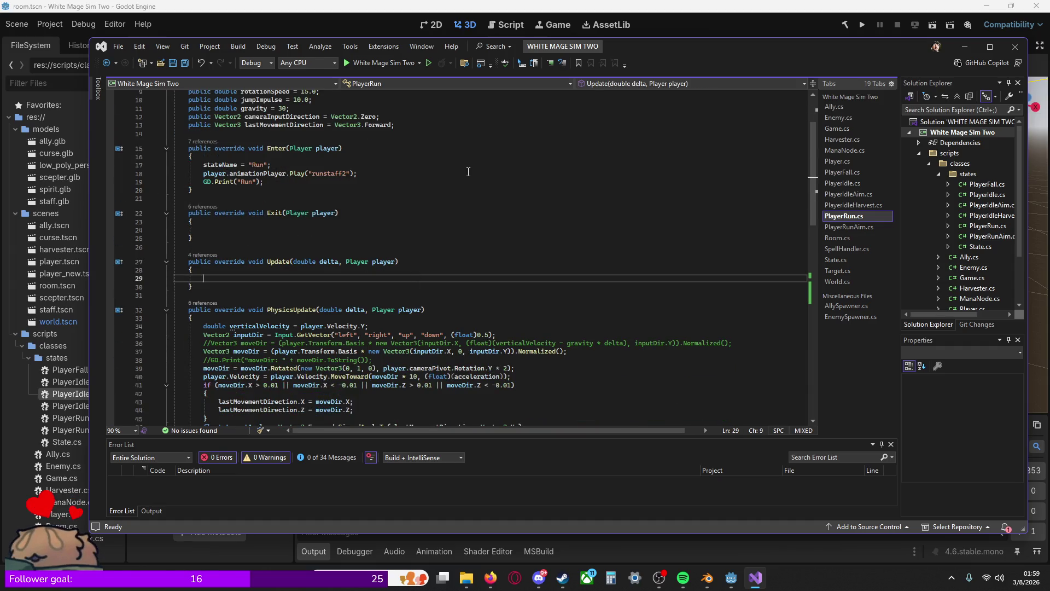
click(580, 345)
click(410, 286)
click(383, 278)
click(259, 236)
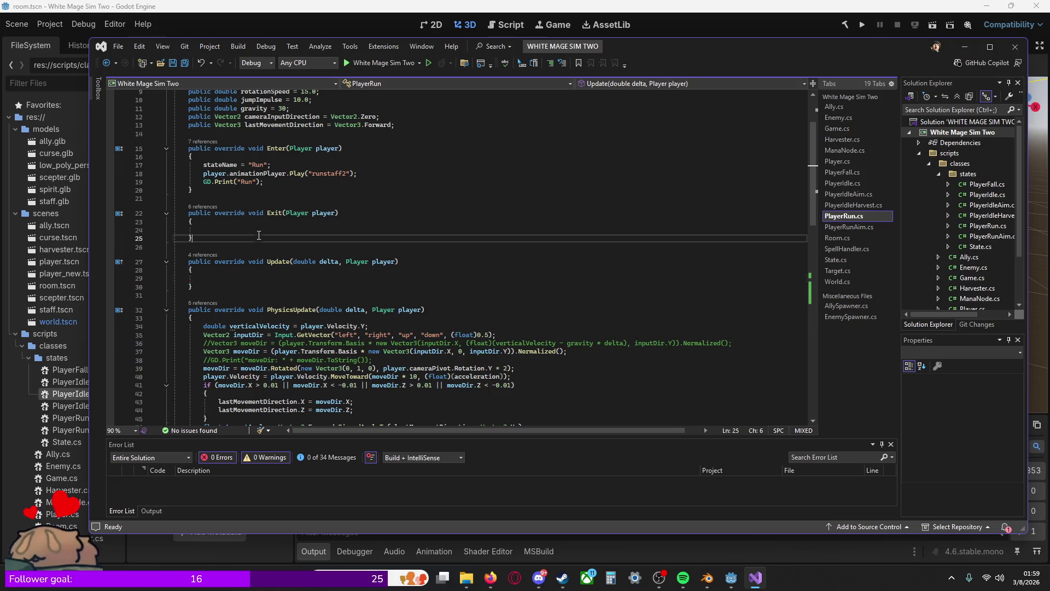
click(262, 227)
click(315, 278)
scroll(317, 282, down, 2)
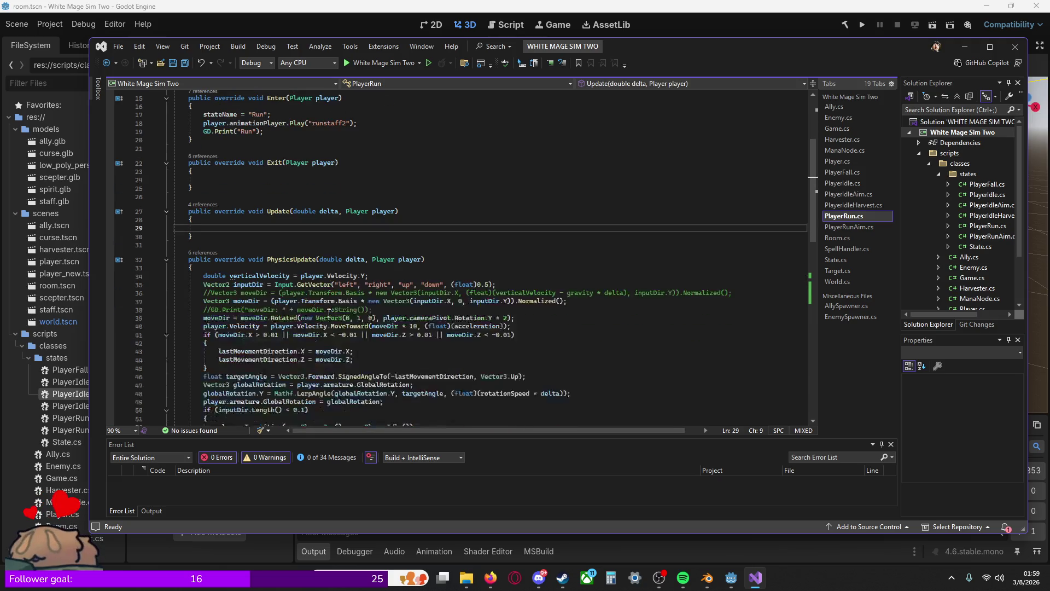
scroll(383, 329, down, 2)
scroll(425, 365, down, 2)
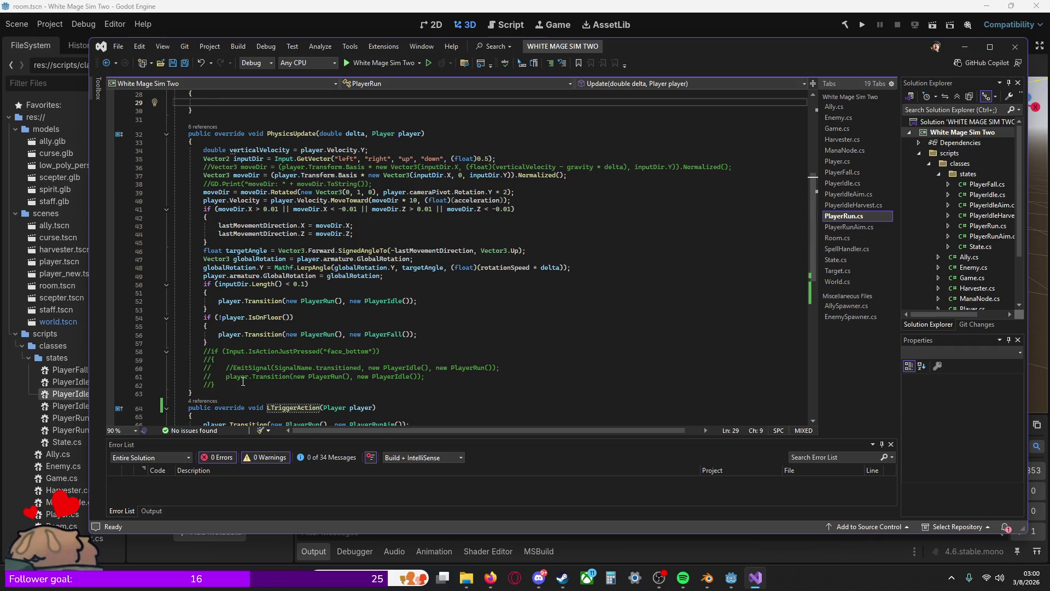
- Examine PhysicsUpdate's on-floor and idle checks, then add a blank line after PhysicsUpdate
click(323, 316)
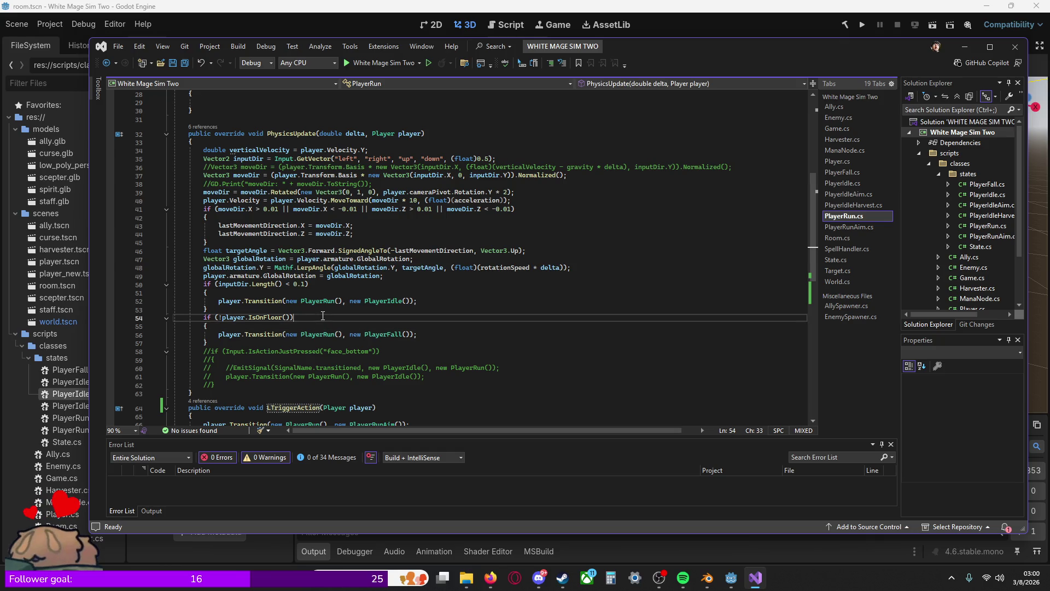
click(406, 283)
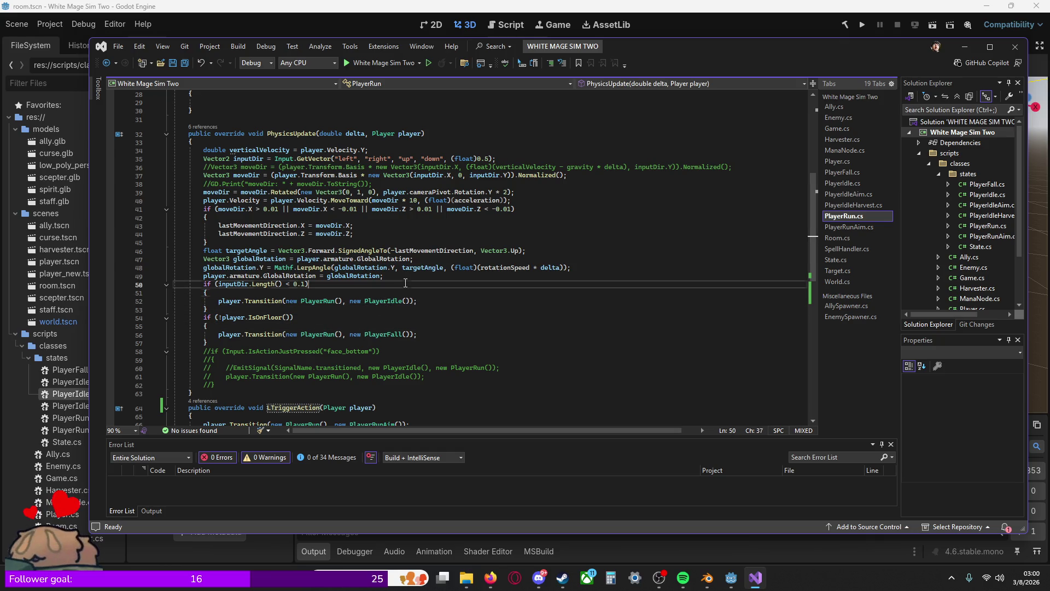
key(Up)
key(Up)
key(Up)
key(End)
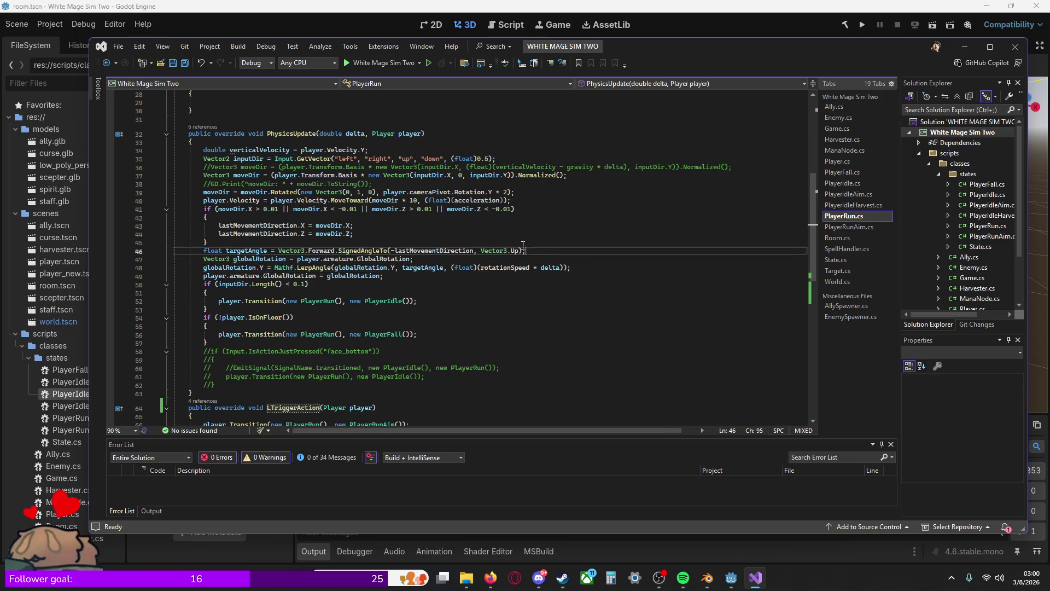
key(Up)
key(Up)
key(Up)
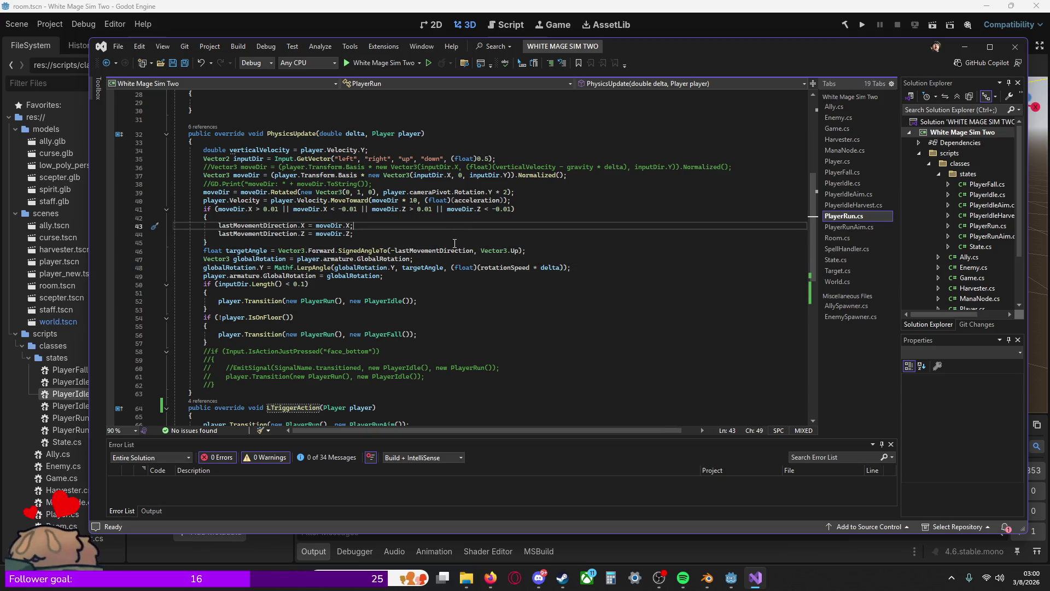
scroll(538, 304, down, 7)
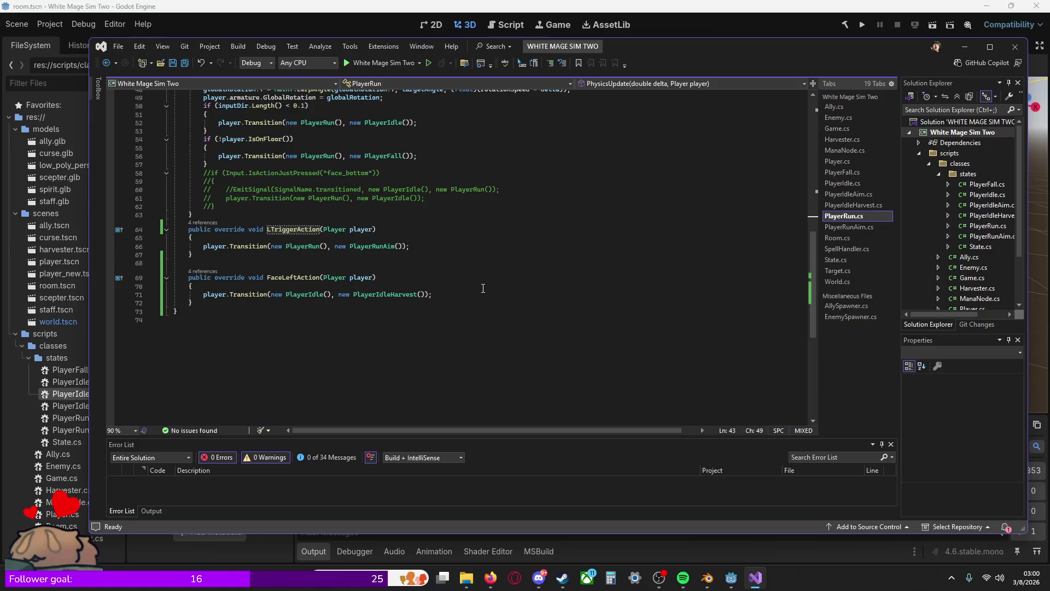
click(246, 255)
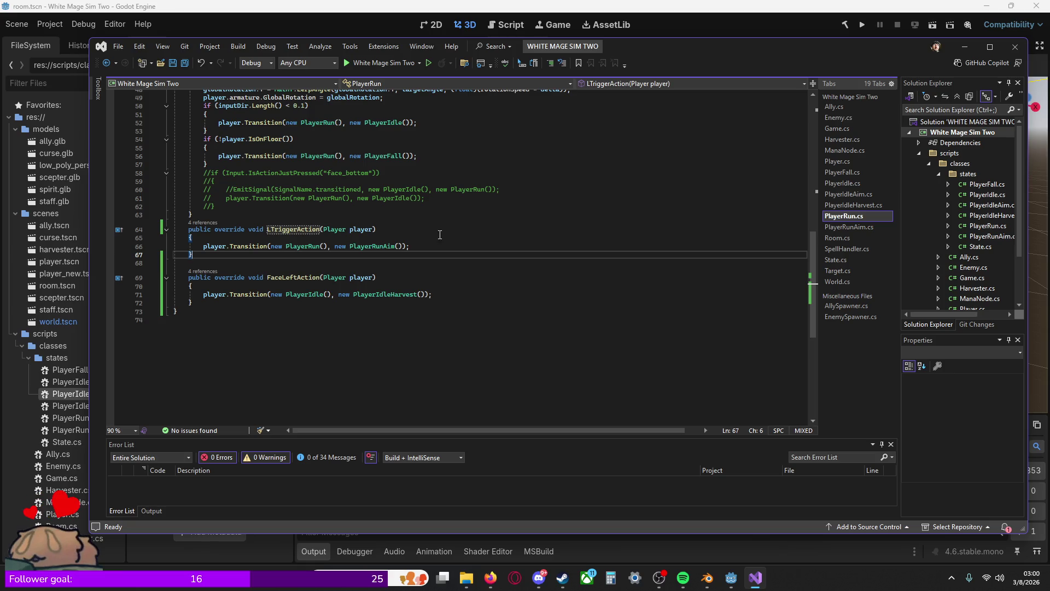
key(Up)
key(Up)
key(Up)
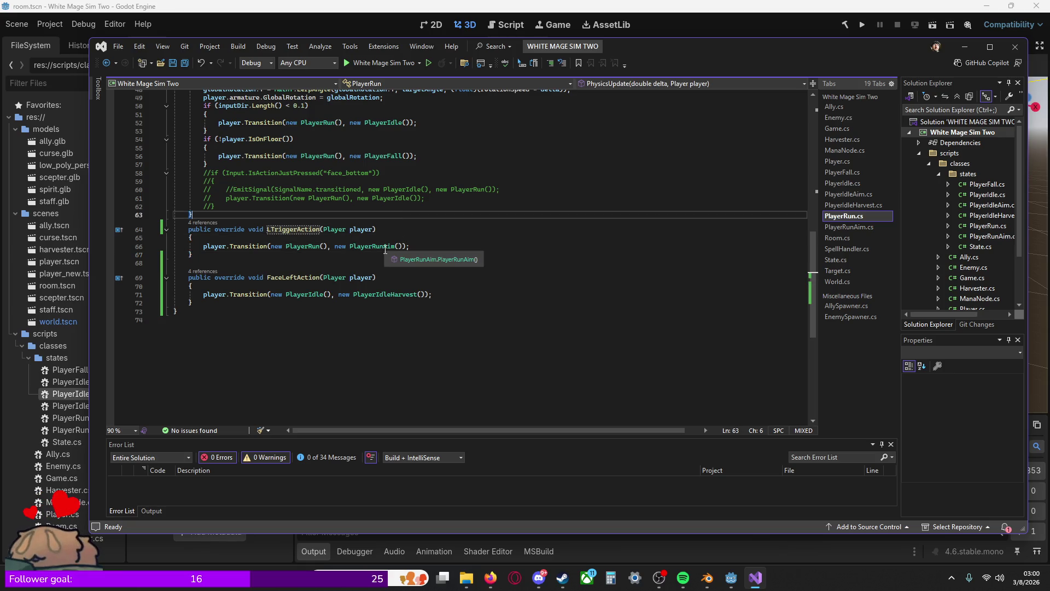
scroll(384, 253, up, 4)
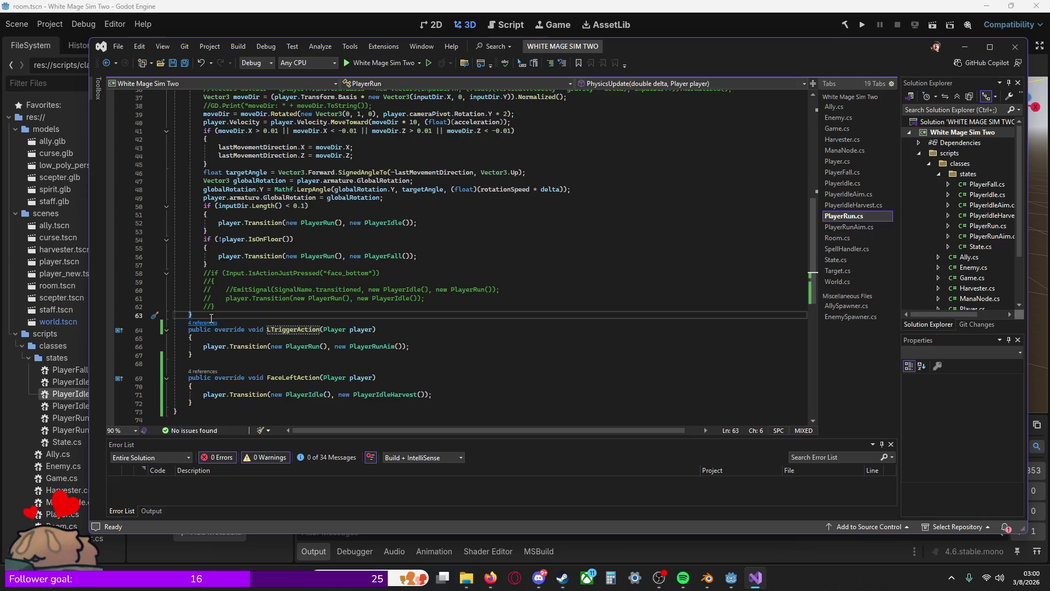
key(Return)
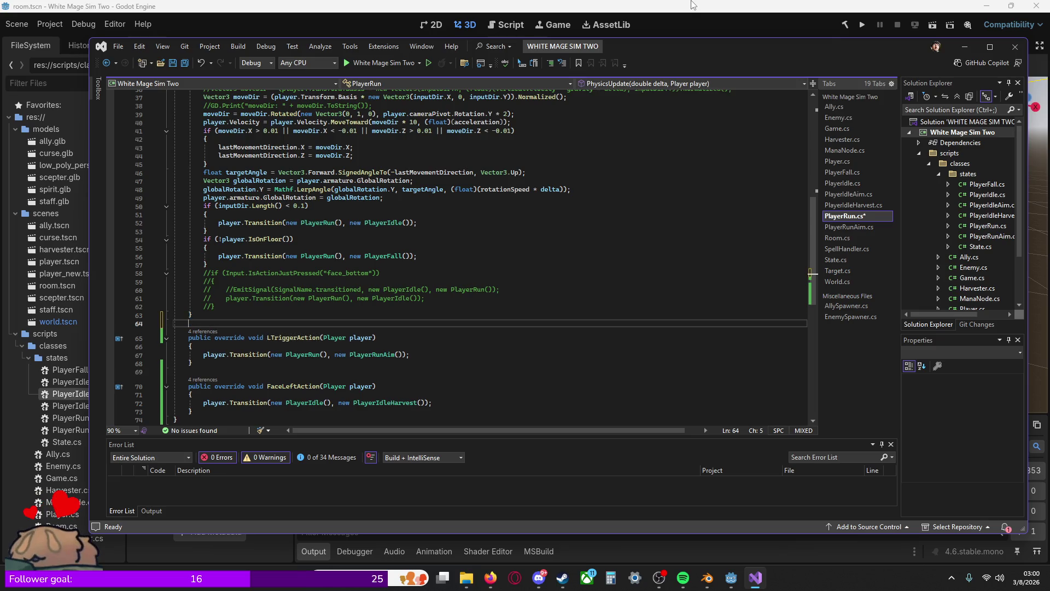
- Recheck the idle-transition and lastMovementDirection X/Z code, then minimize Visual Studio
click(515, 234)
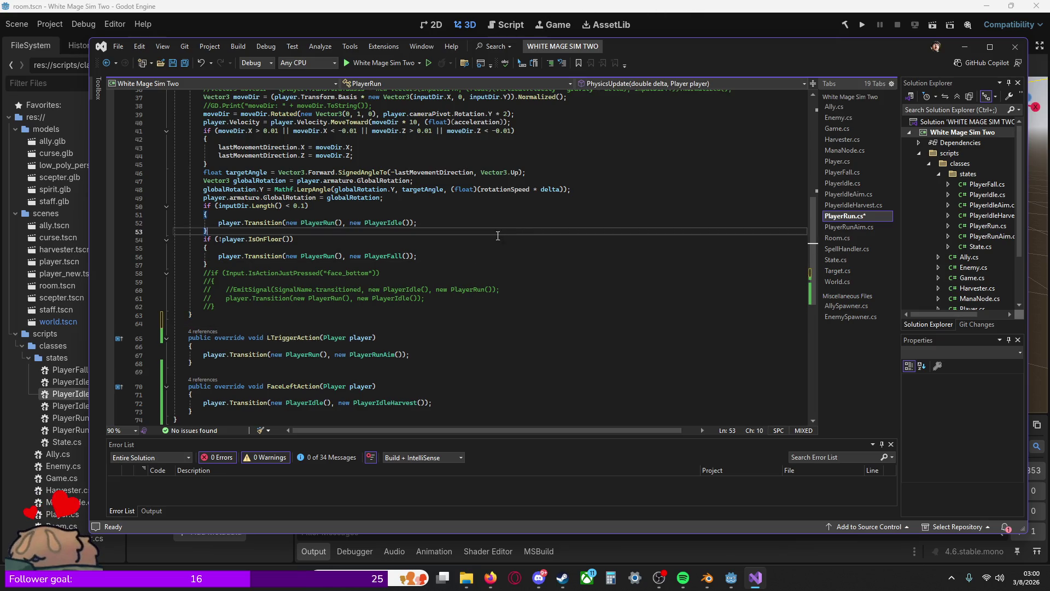
scroll(514, 237, up, 5)
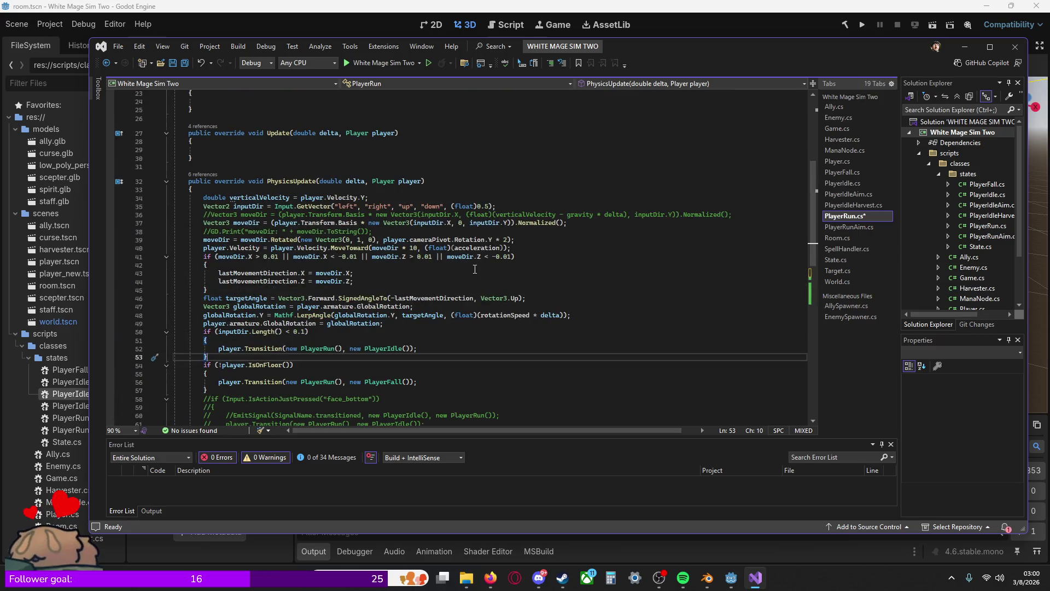
click(314, 158)
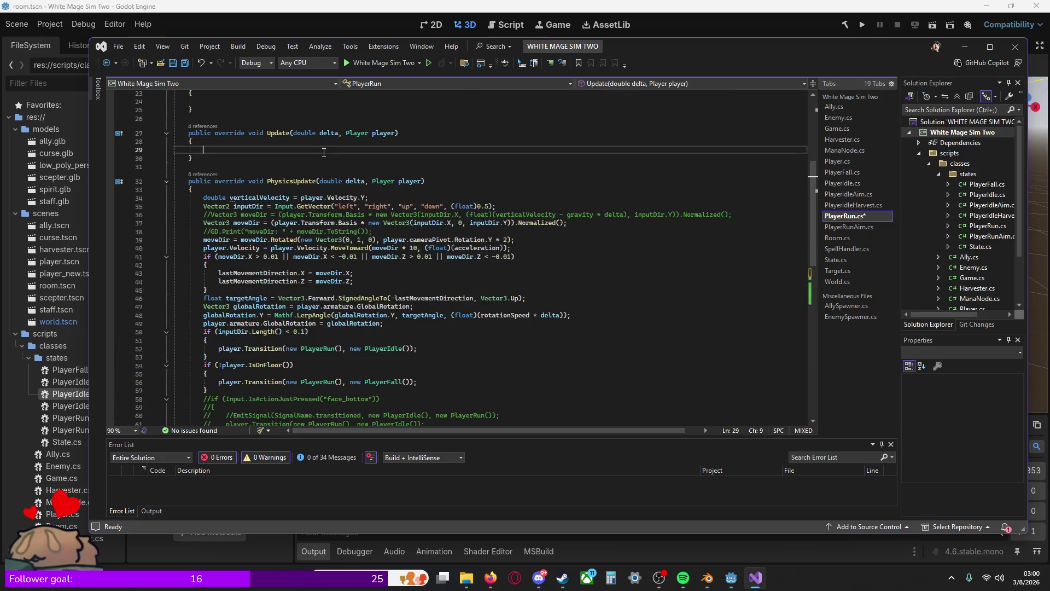
scroll(547, 219, down, 2)
click(742, 231)
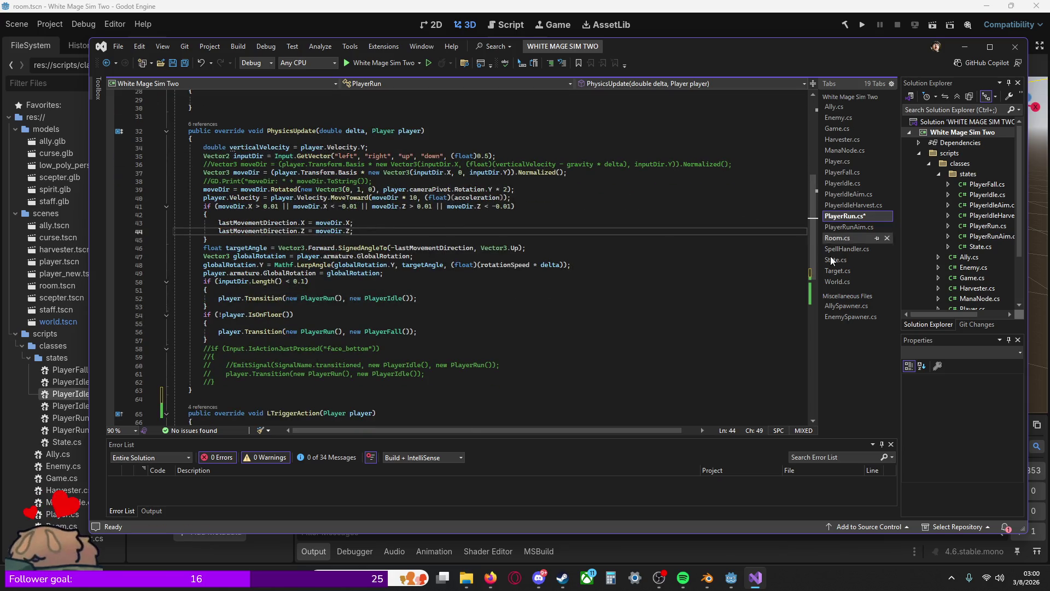
click(852, 229)
click(853, 217)
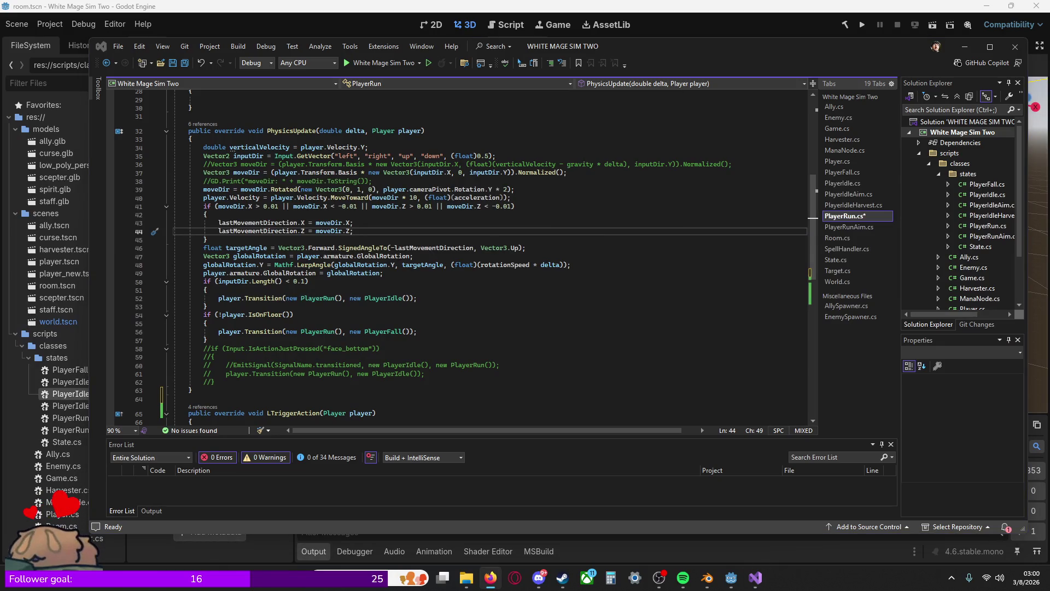
click(492, 285)
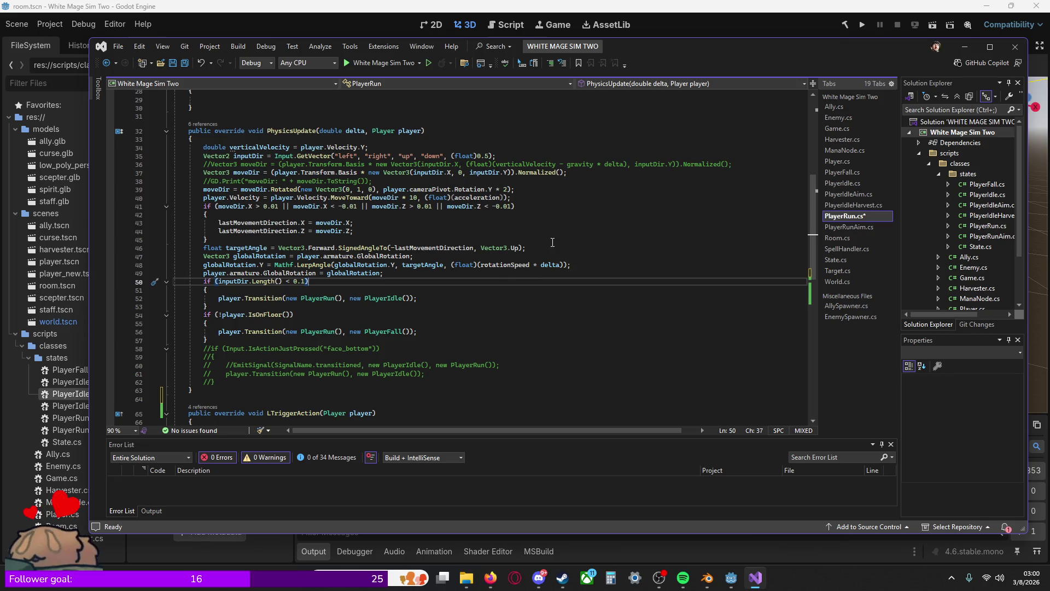
click(405, 225)
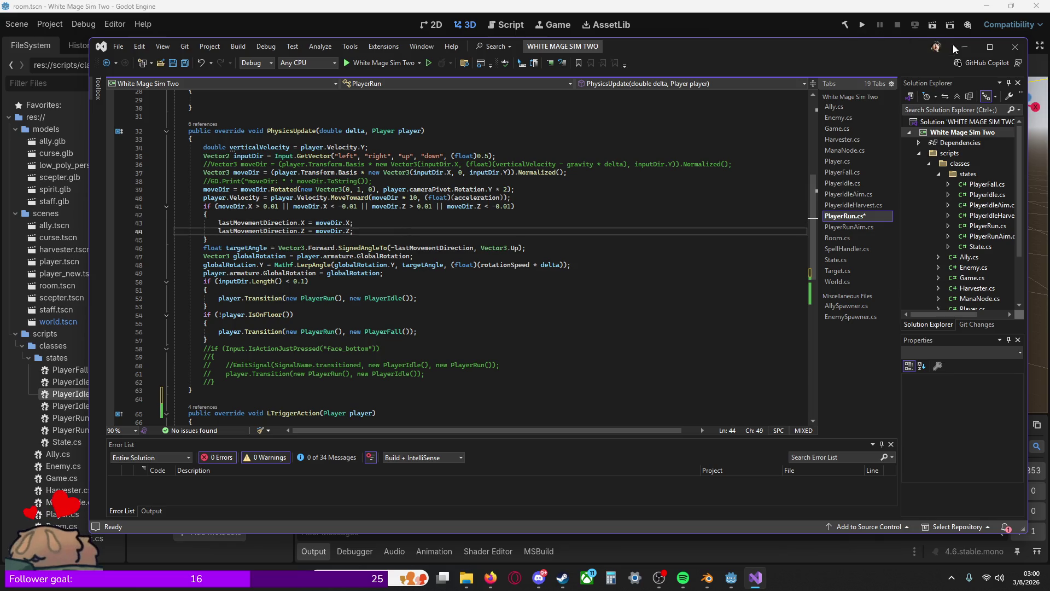
click(963, 46)
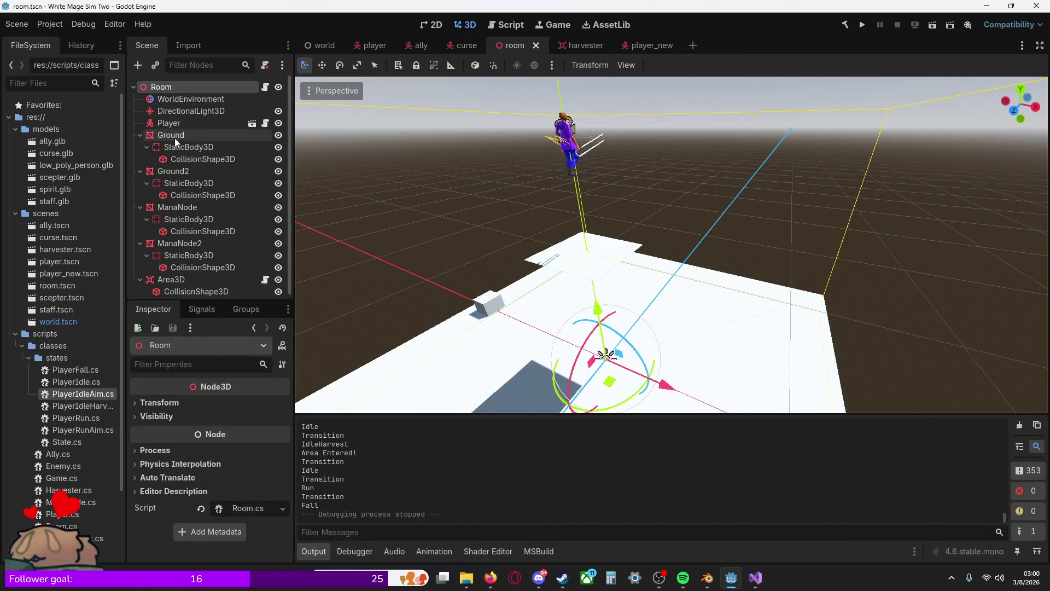
click(636, 45)
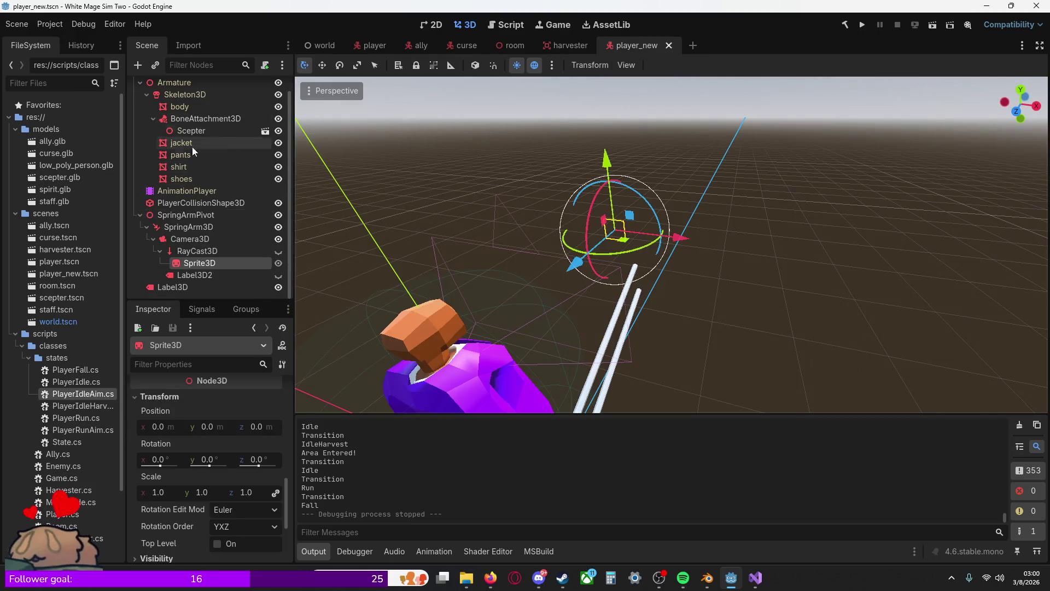
click(193, 130)
click(181, 106)
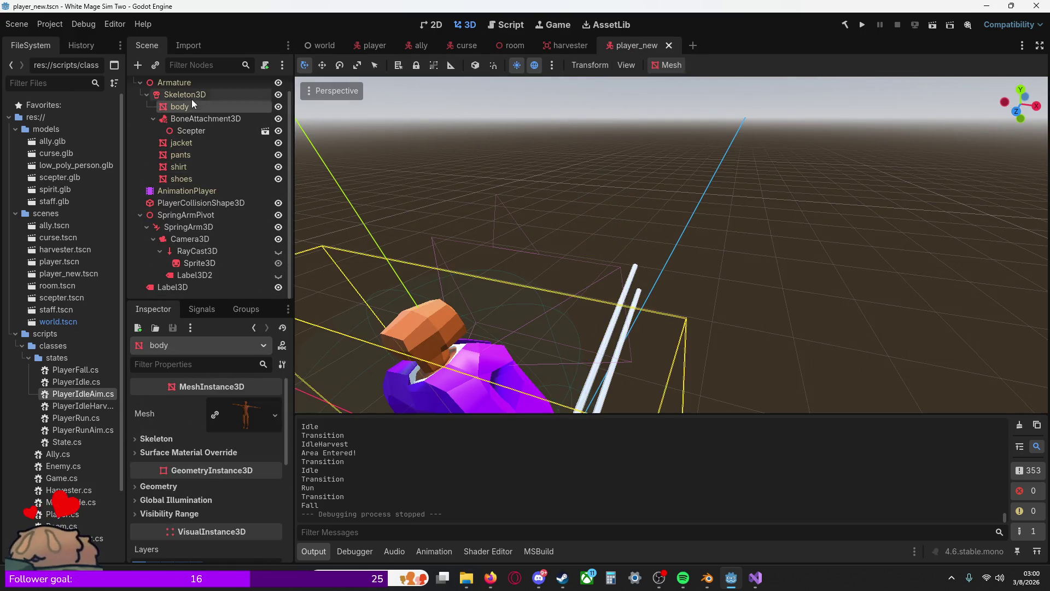
click(180, 95)
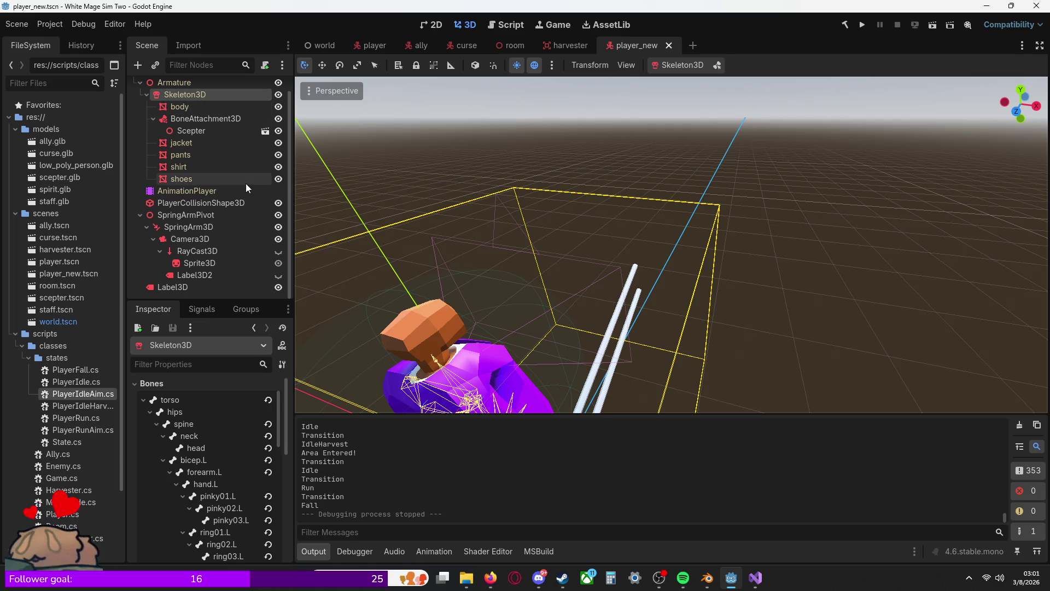
scroll(212, 461, down, 2)
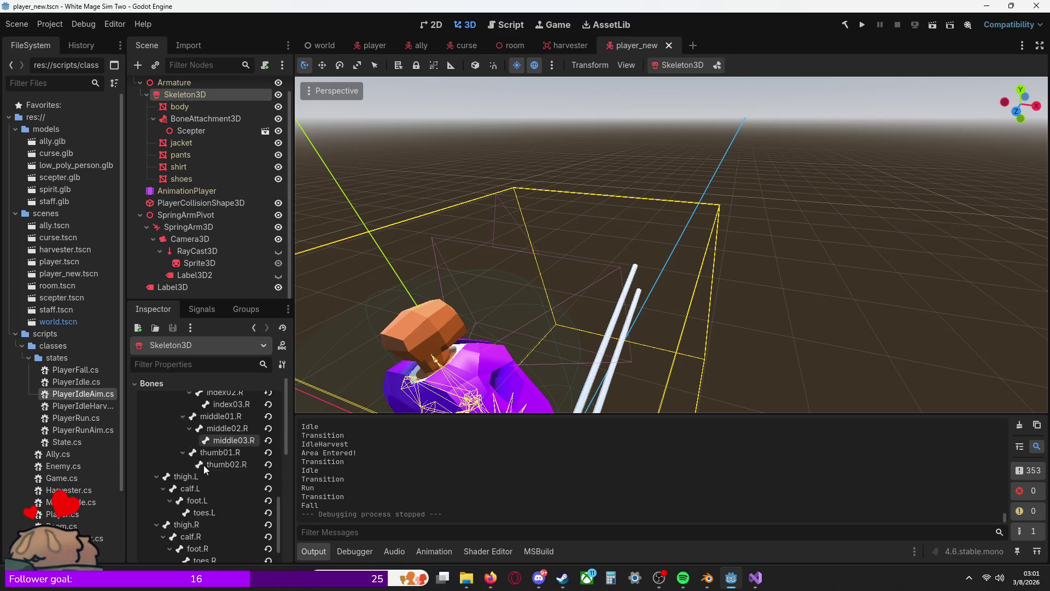
scroll(211, 460, up, 2)
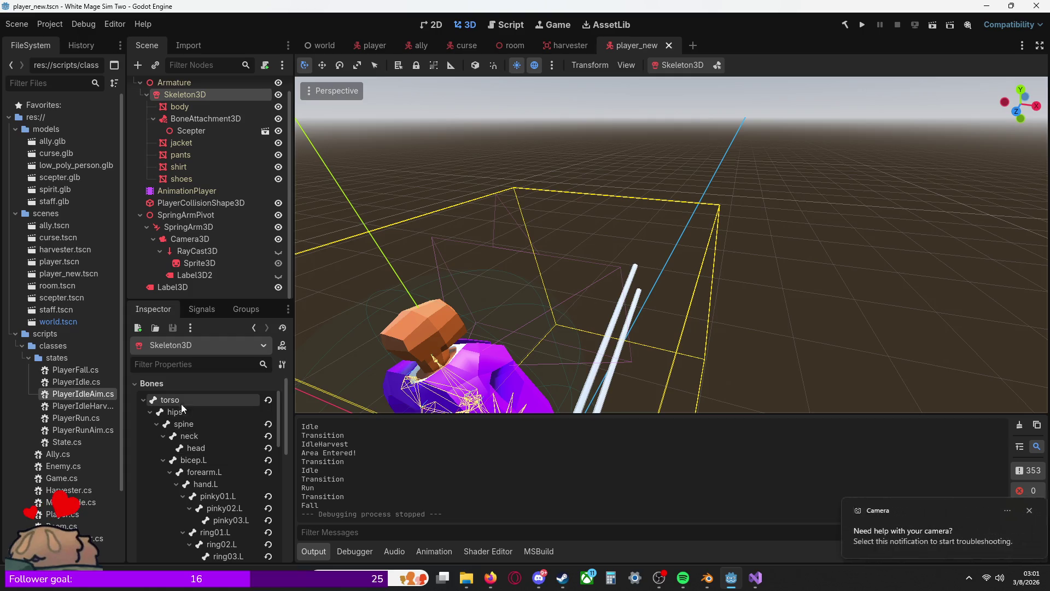
click(172, 413)
click(151, 412)
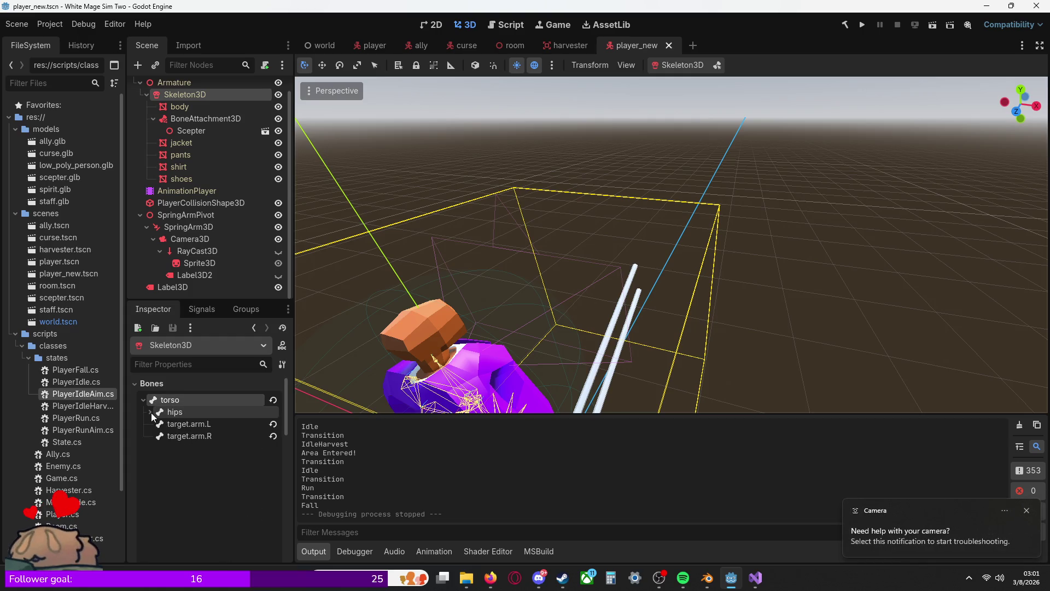
click(151, 413)
scroll(199, 433, down, 8)
scroll(198, 433, down, 1)
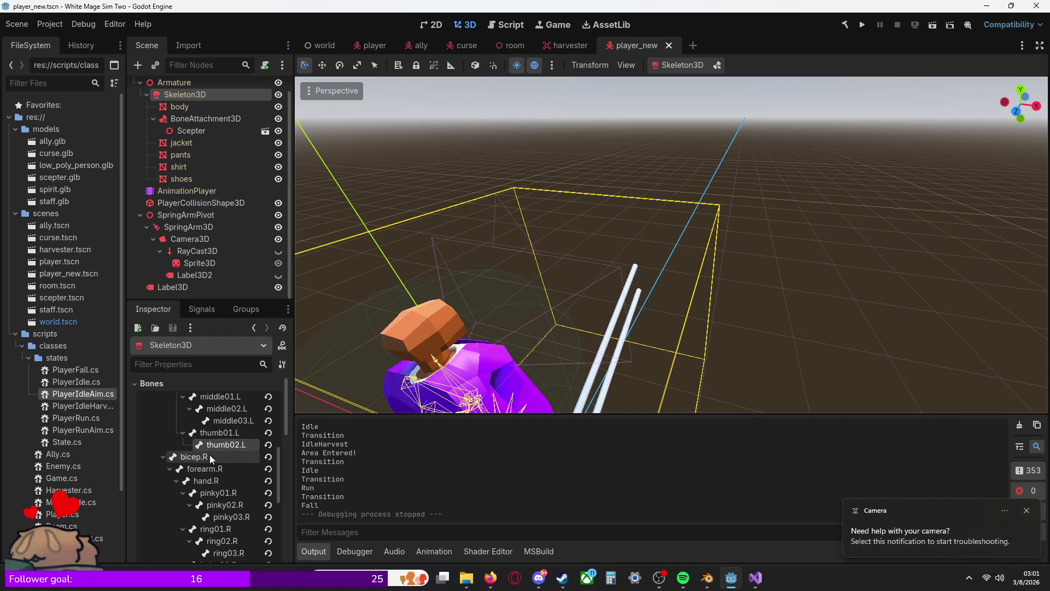
click(224, 504)
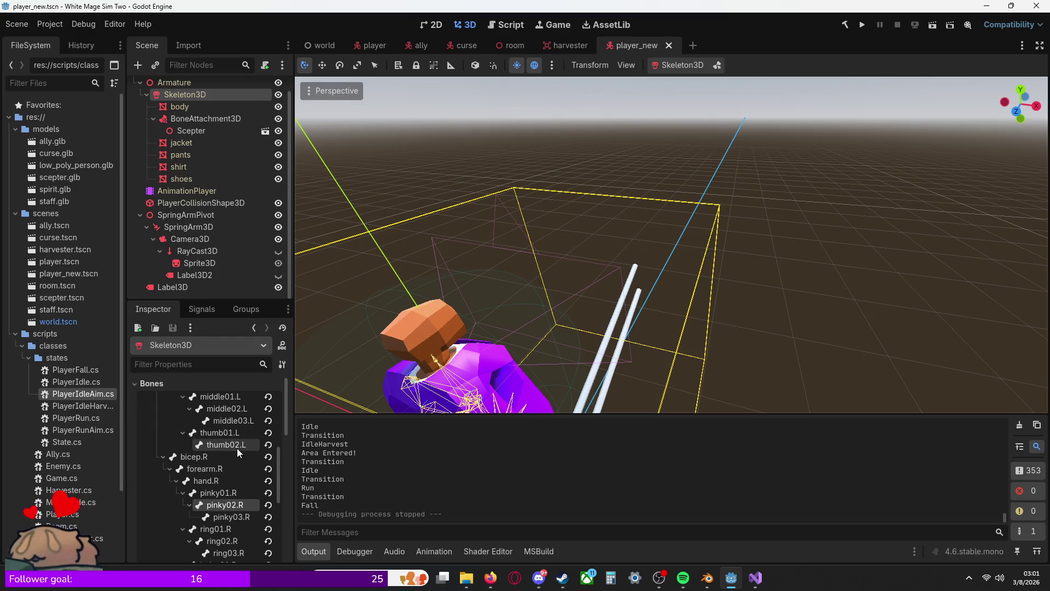
key(f)
scroll(567, 299, down, 6)
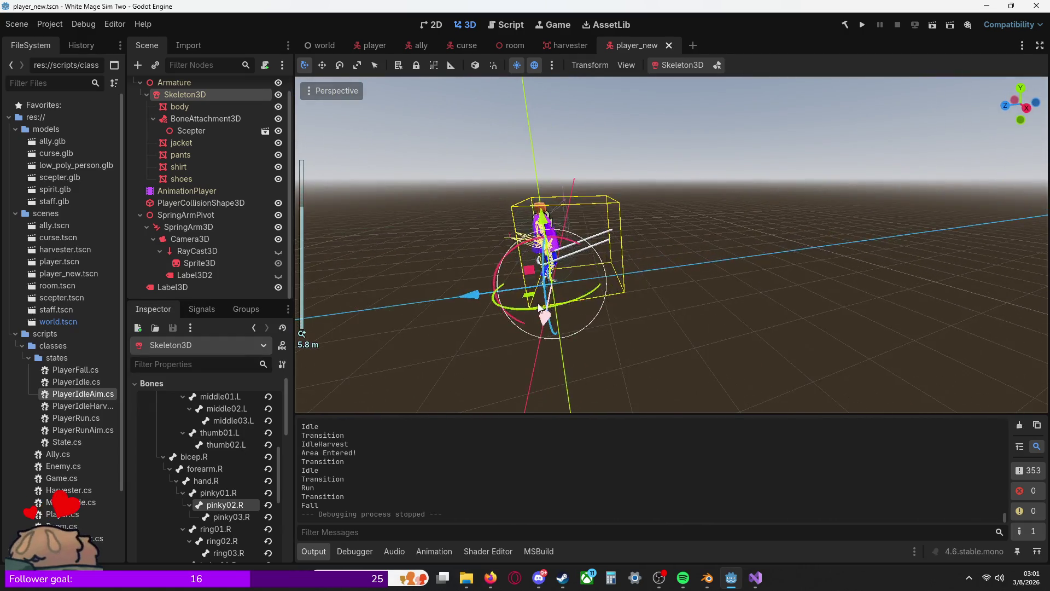
- Orbit and zoom around the character rig to a straight rear view, then return to Visual Studio
drag(539, 307, 615, 293)
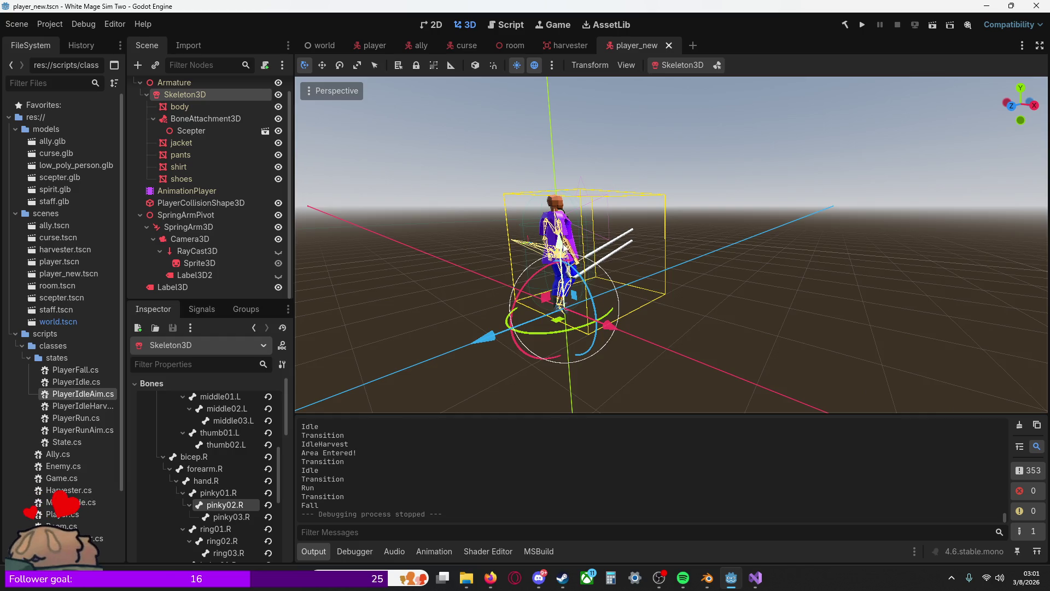
scroll(605, 295, up, 10)
scroll(592, 289, down, 5)
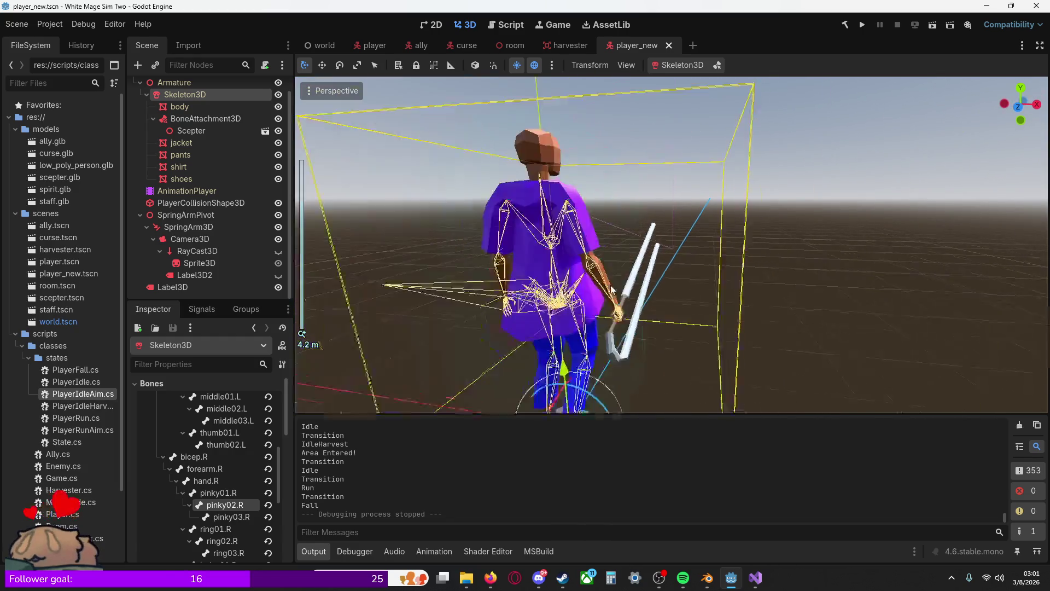
mouse_move(593, 289)
mouse_down()
mouse_move(613, 295)
mouse_move(558, 315)
mouse_move(593, 317)
mouse_up()
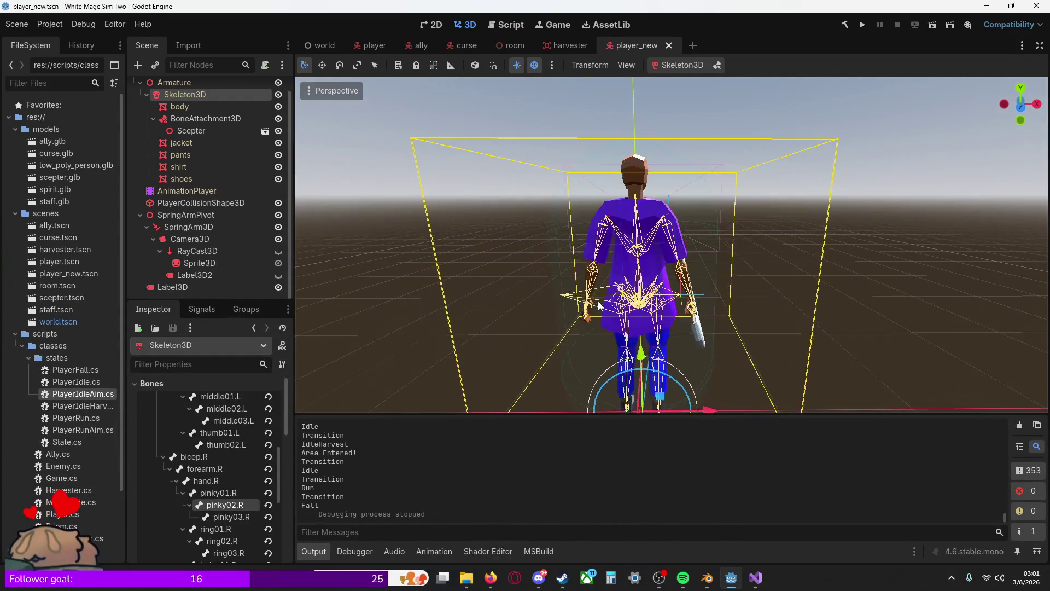
scroll(648, 270, up, 6)
drag(662, 271, 618, 274)
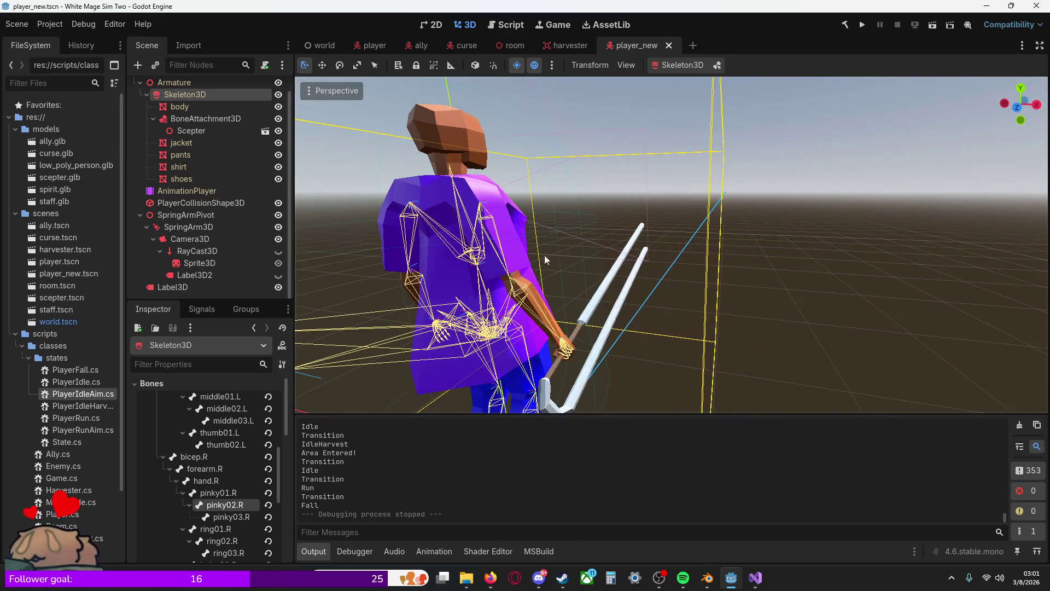
mouse_move(543, 255)
mouse_down()
mouse_move(555, 287)
mouse_move(531, 320)
mouse_move(387, 347)
mouse_up()
scroll(543, 253, down, 5)
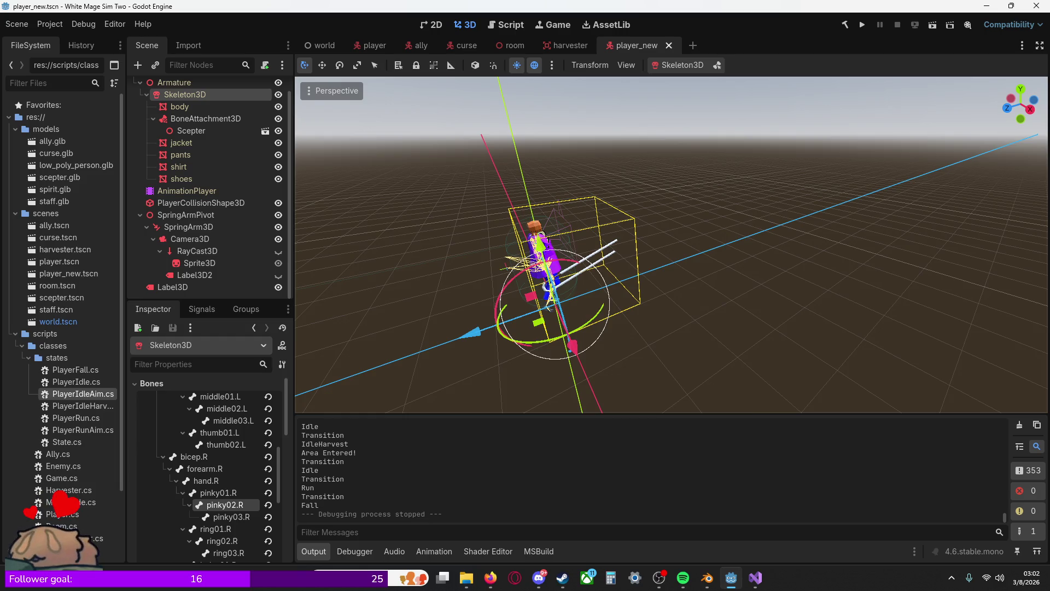
key(alt+Tab)
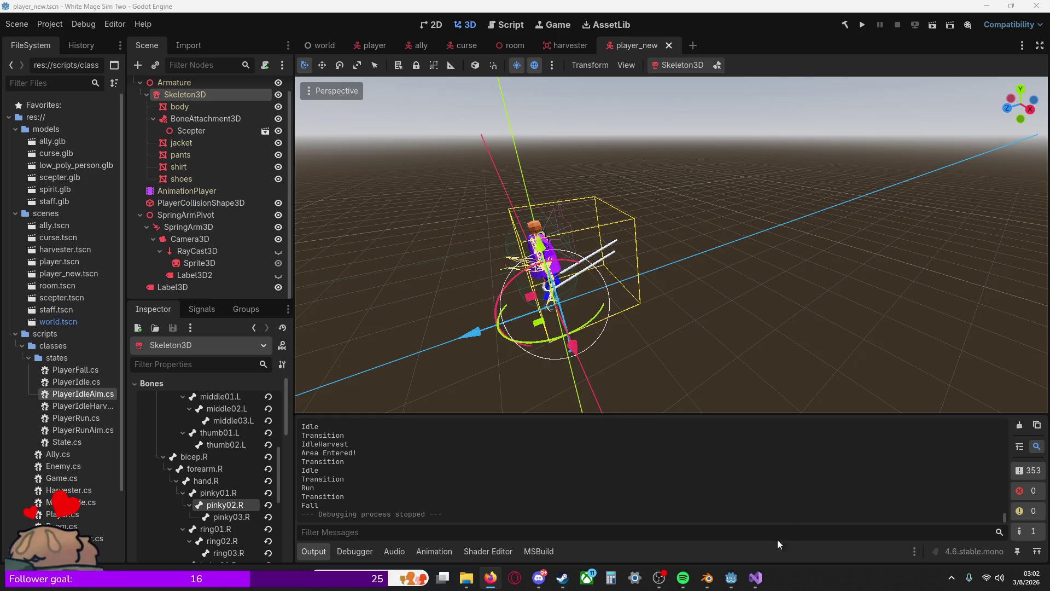
click(758, 584)
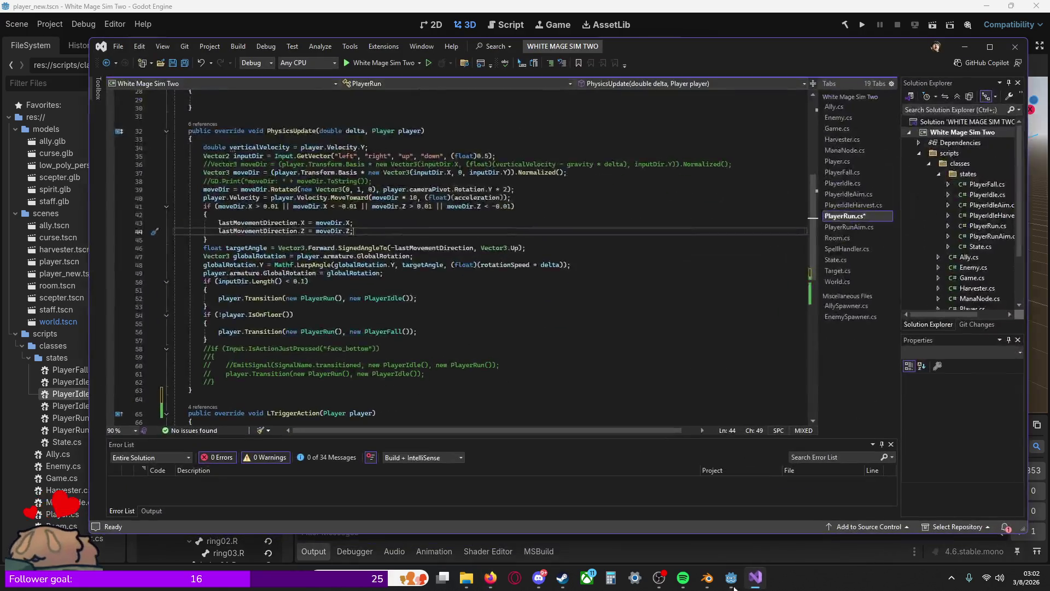
- Check lines 45, 50 and 21, glance at PlayerFall.cs, and return to Player.cs
click(528, 239)
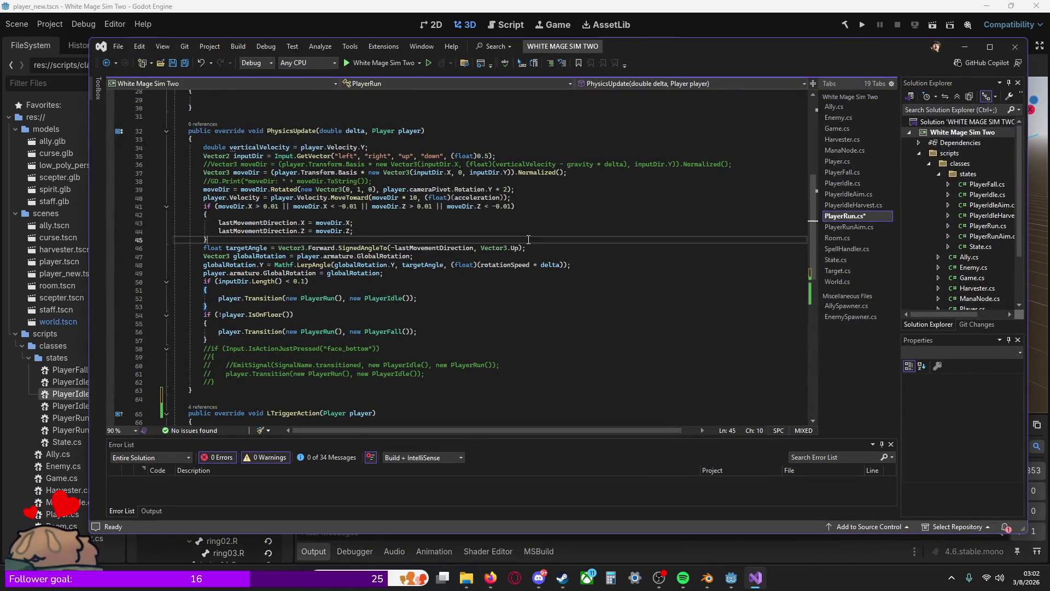
click(515, 281)
scroll(514, 243, up, 5)
scroll(481, 227, up, 4)
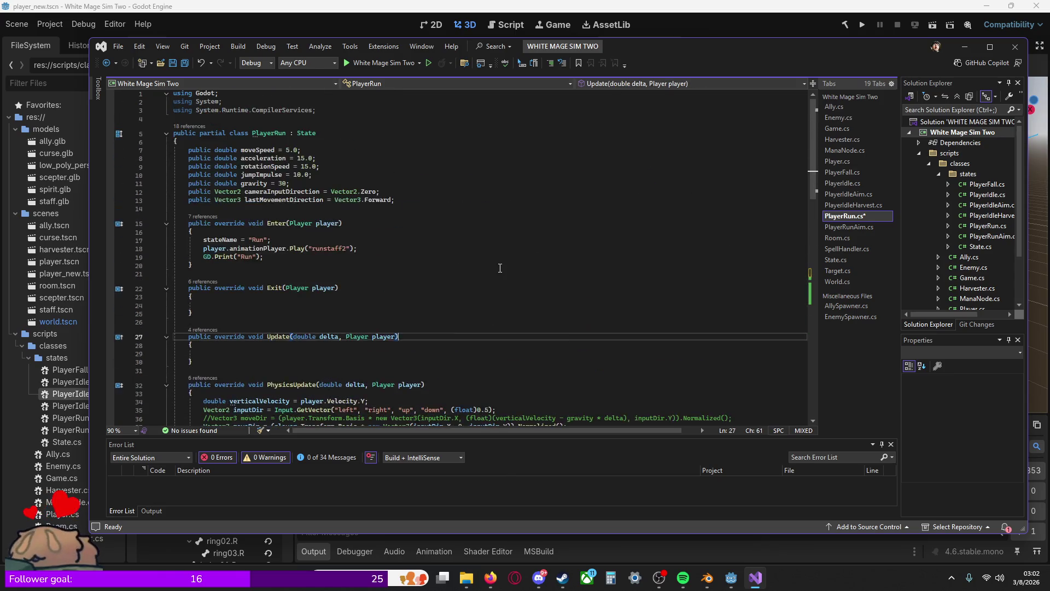
click(497, 275)
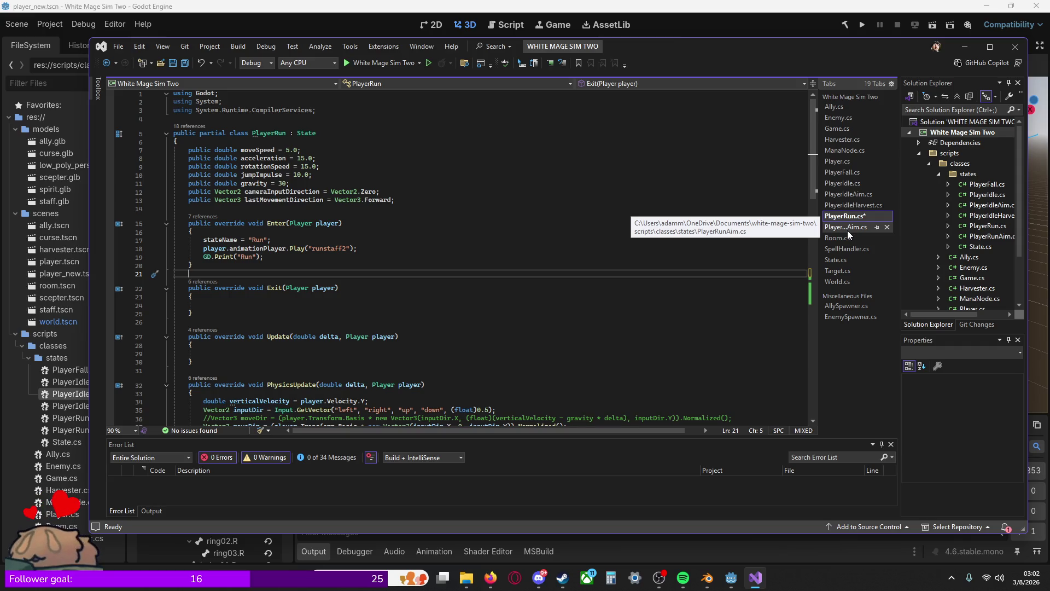
click(842, 172)
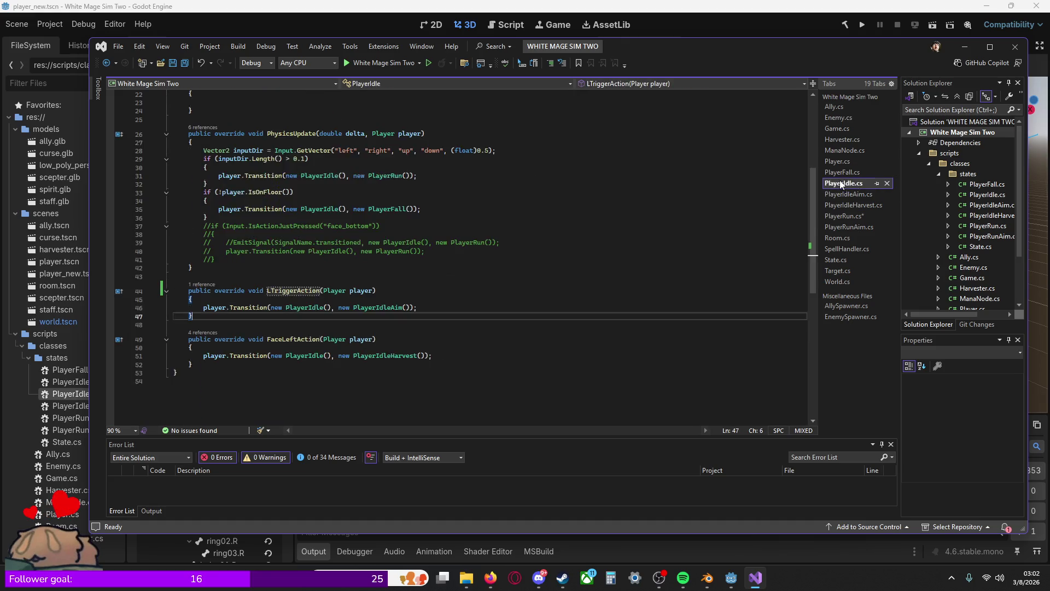
click(841, 163)
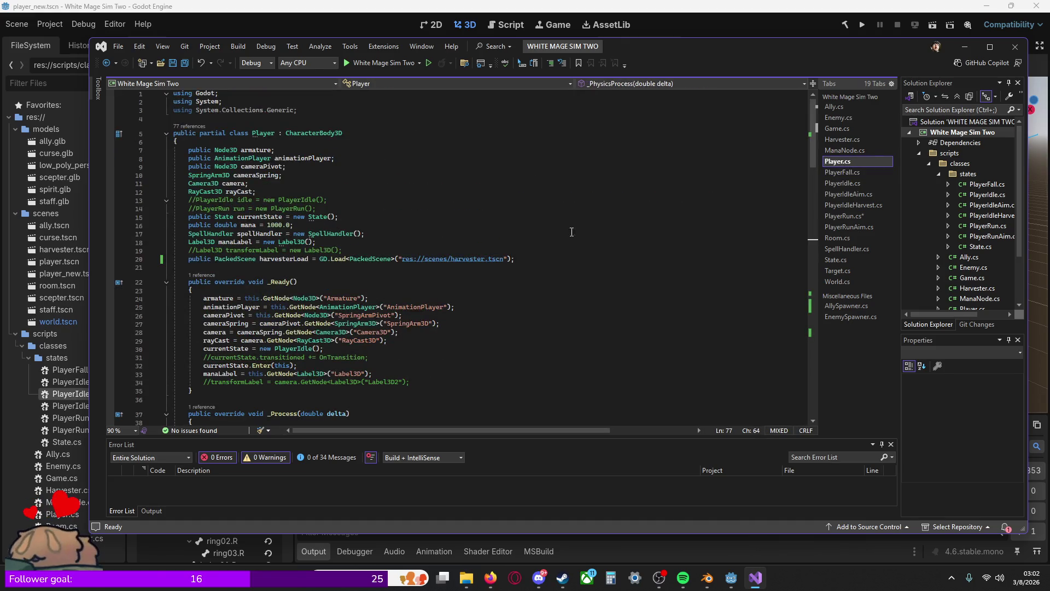
- Walk through Player.cs's _Ready, _Process and _PhysicsProcess methods
scroll(493, 276, down, 3)
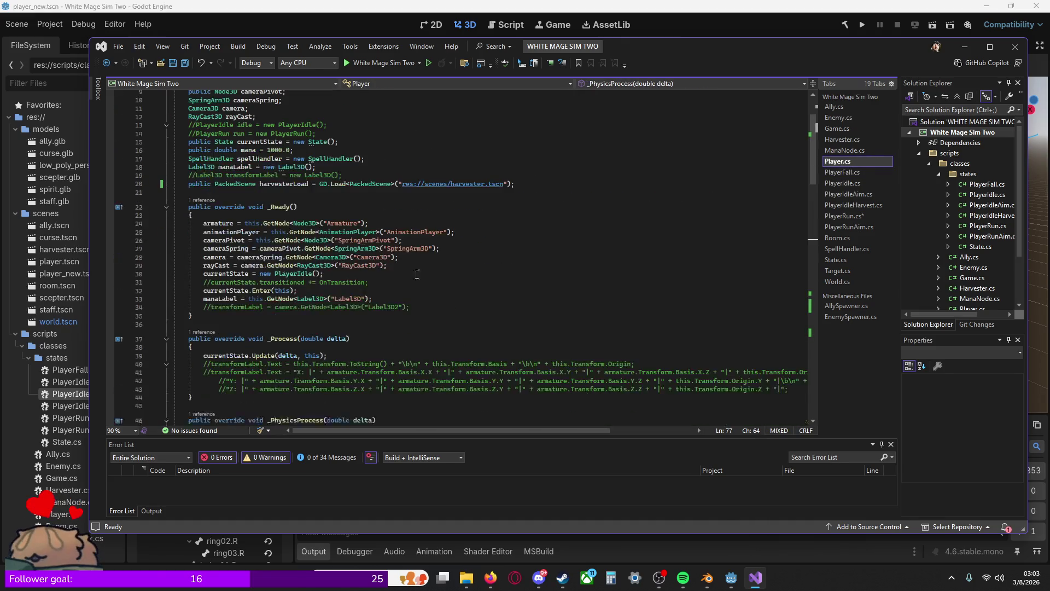
click(291, 207)
click(192, 315)
scroll(296, 236, down, 2)
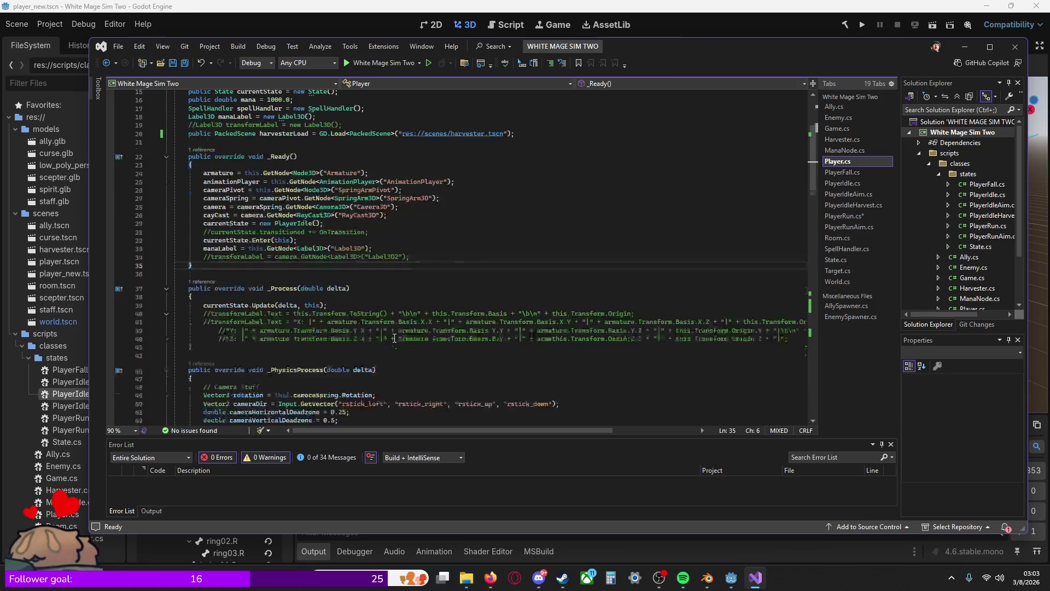
scroll(296, 236, up, 2)
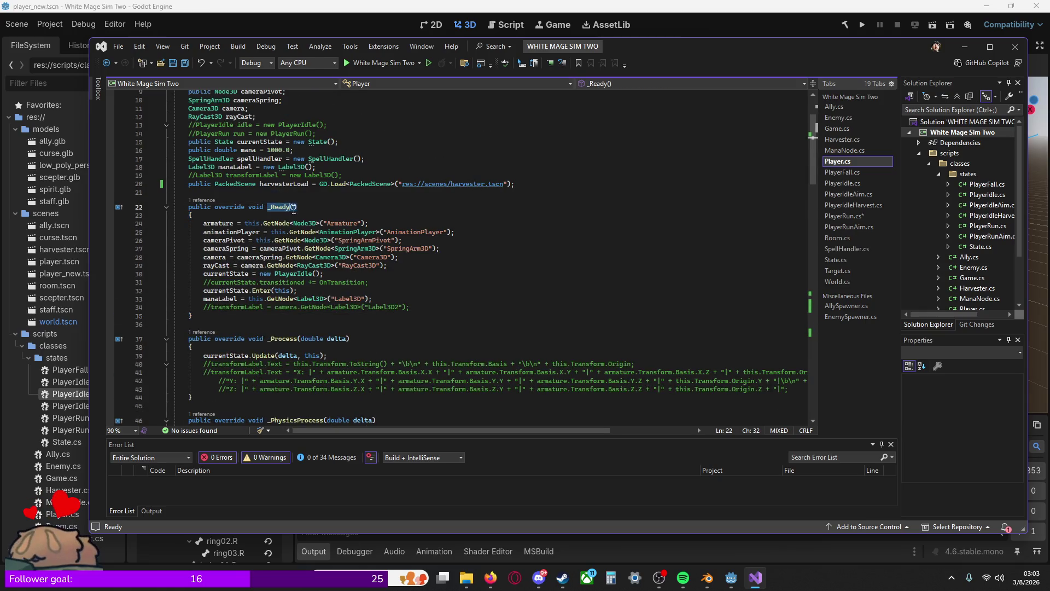
scroll(290, 263, down, 2)
click(281, 288)
scroll(281, 289, down, 2)
click(309, 320)
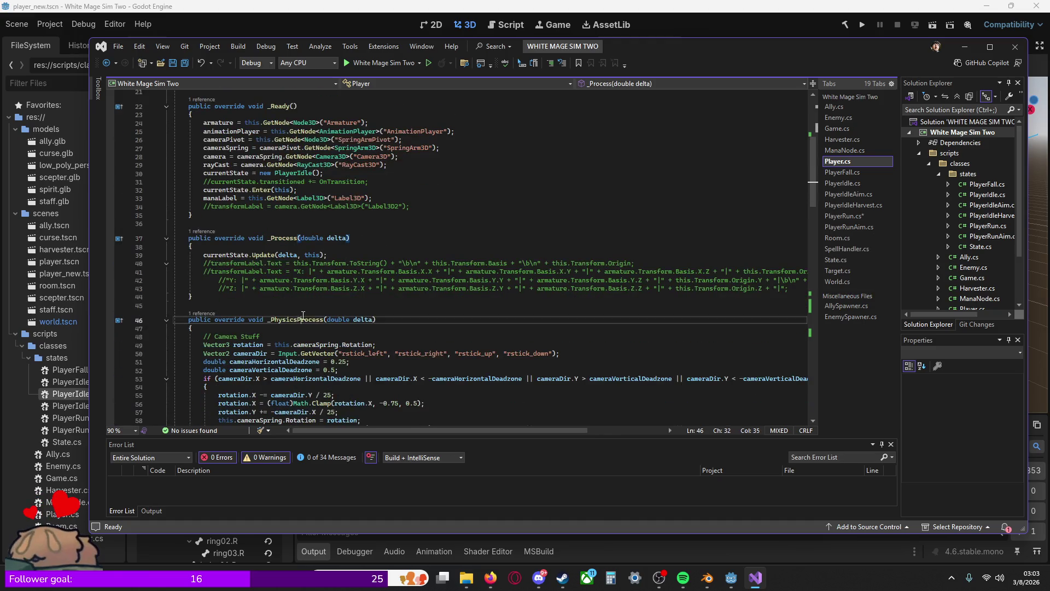
click(410, 318)
scroll(410, 318, down, 7)
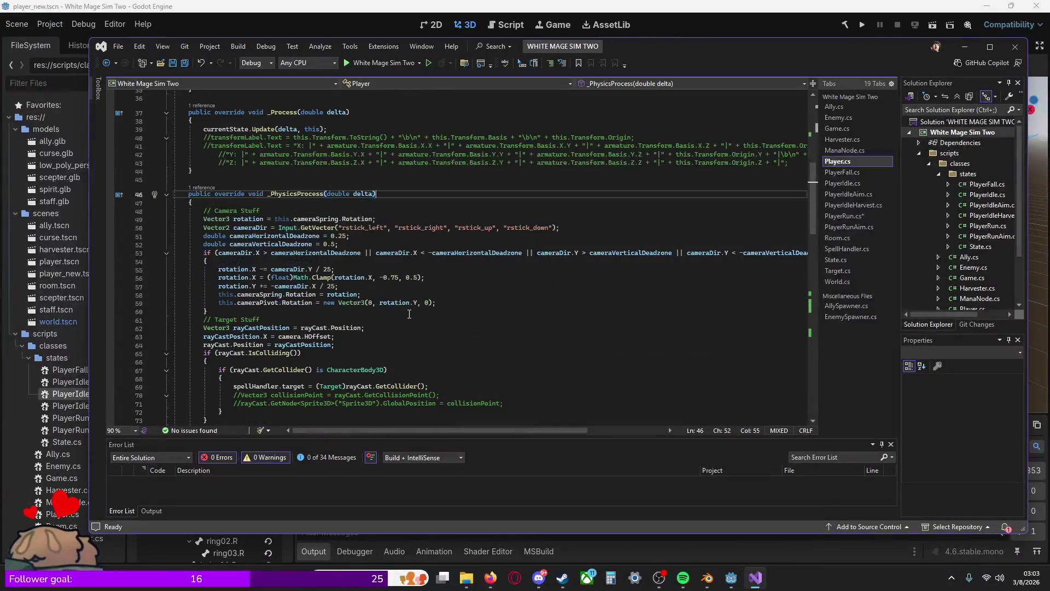
scroll(383, 308, down, 2)
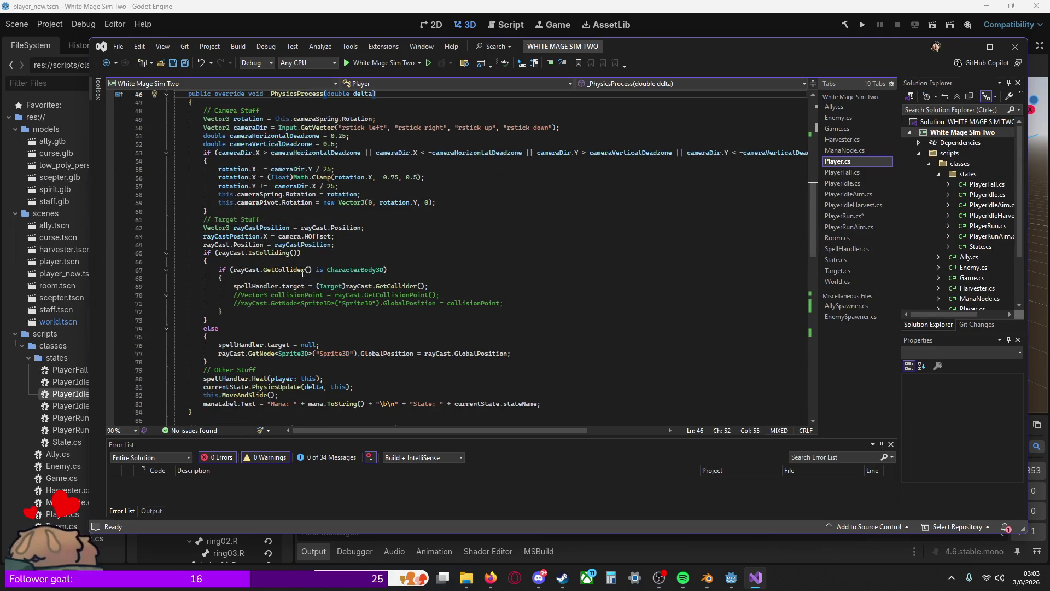
- Highlight rayCast, IsColliding and Position on lines 64-65, then minimize Visual Studio
mouse_move(287, 254)
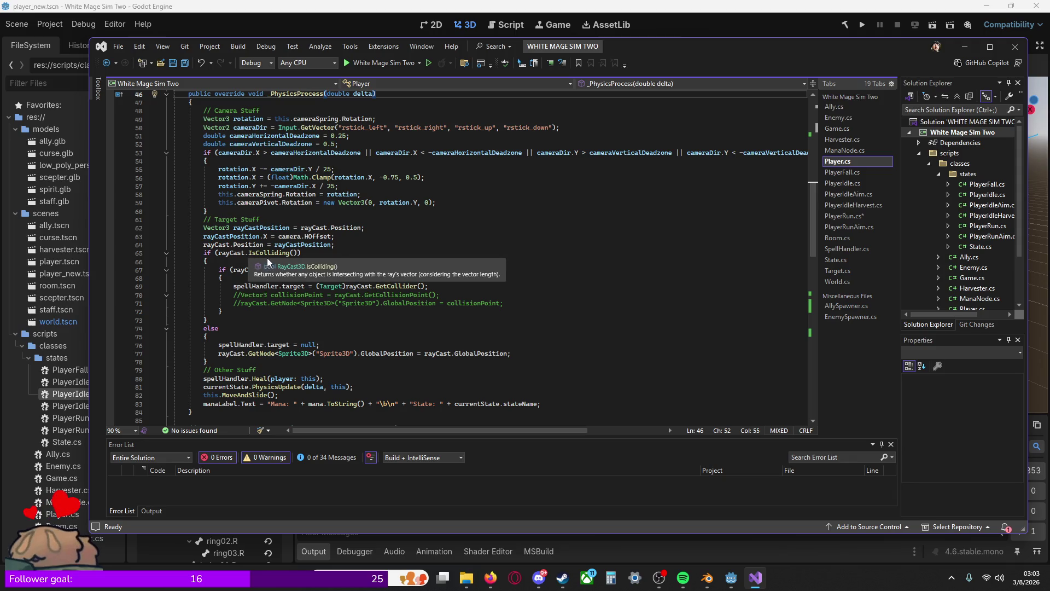
click(217, 252)
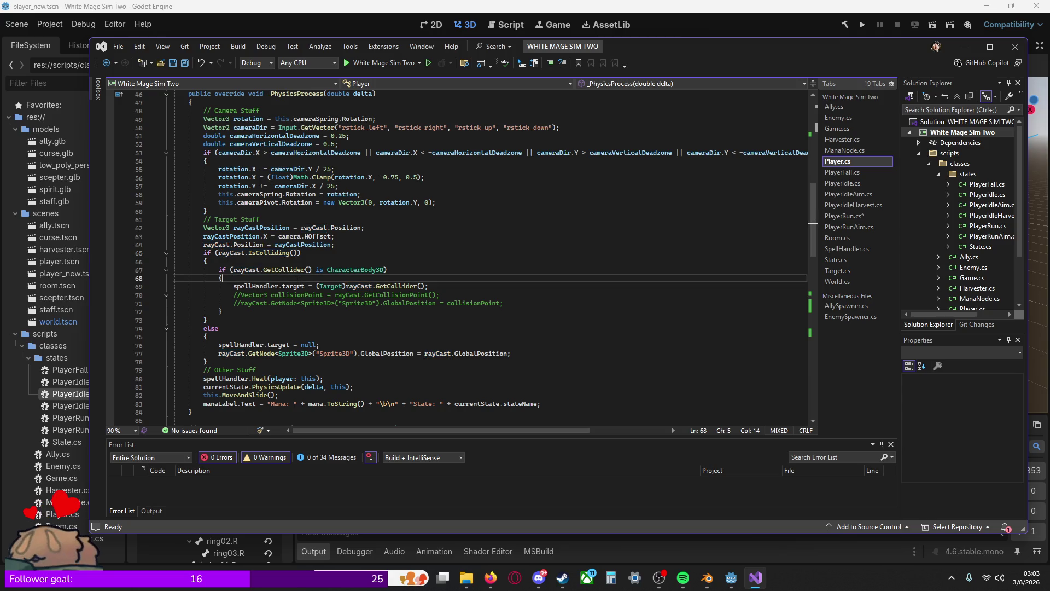
double_click(230, 253)
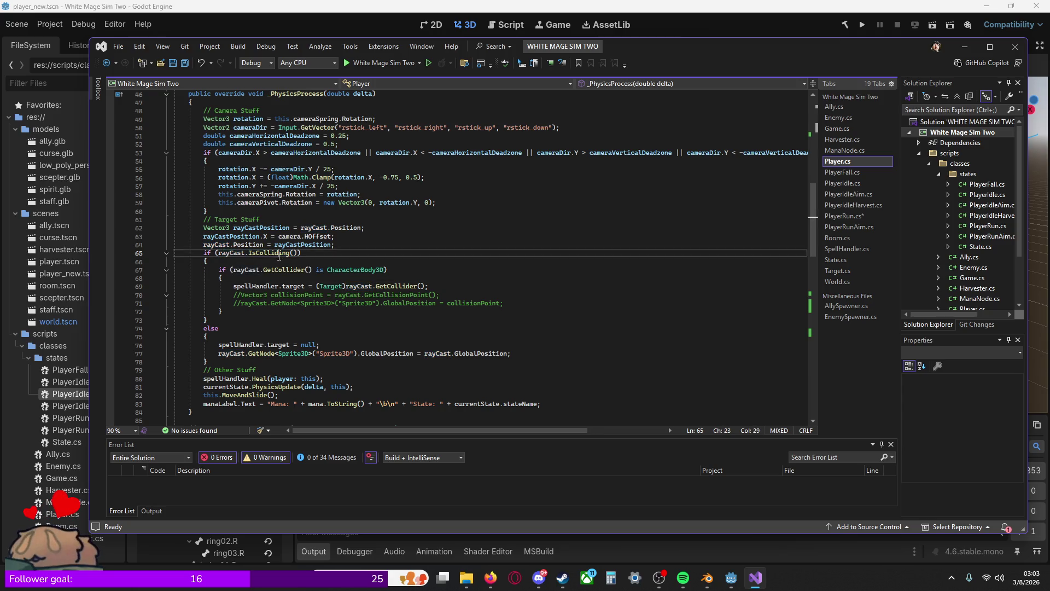
click(272, 254)
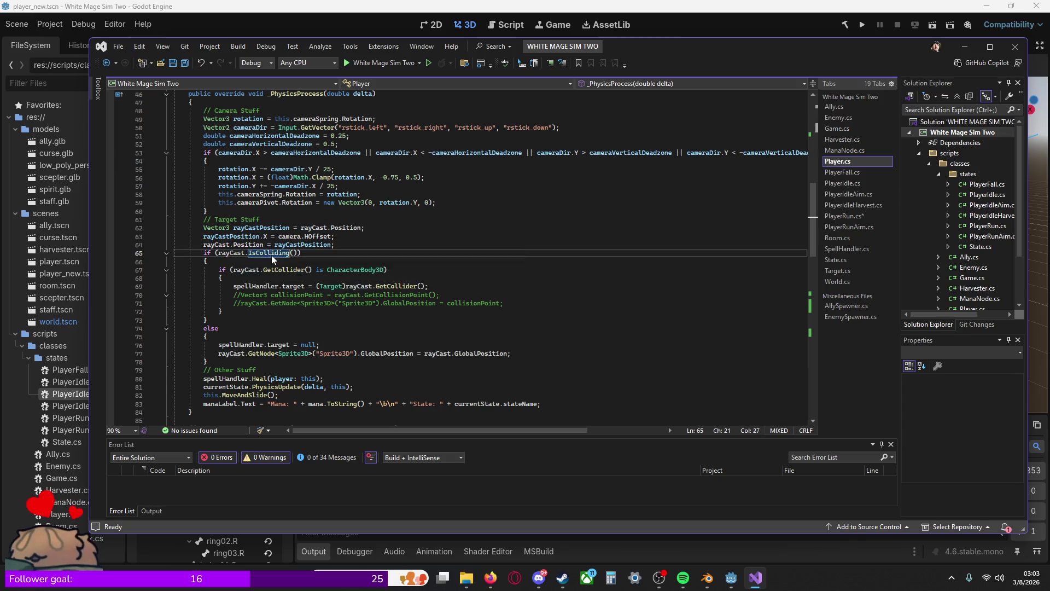
double_click(231, 254)
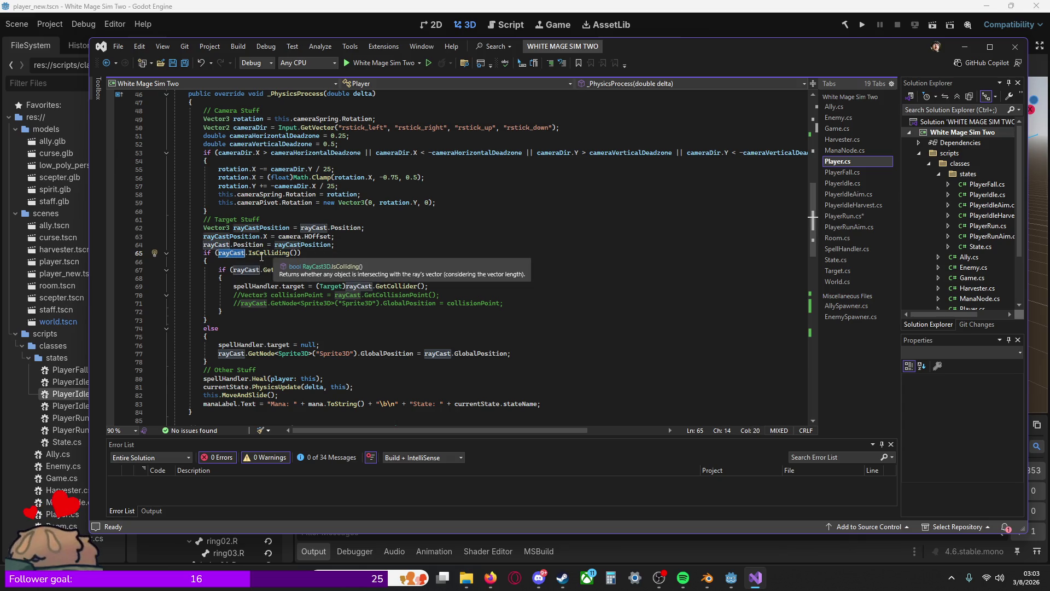
double_click(261, 255)
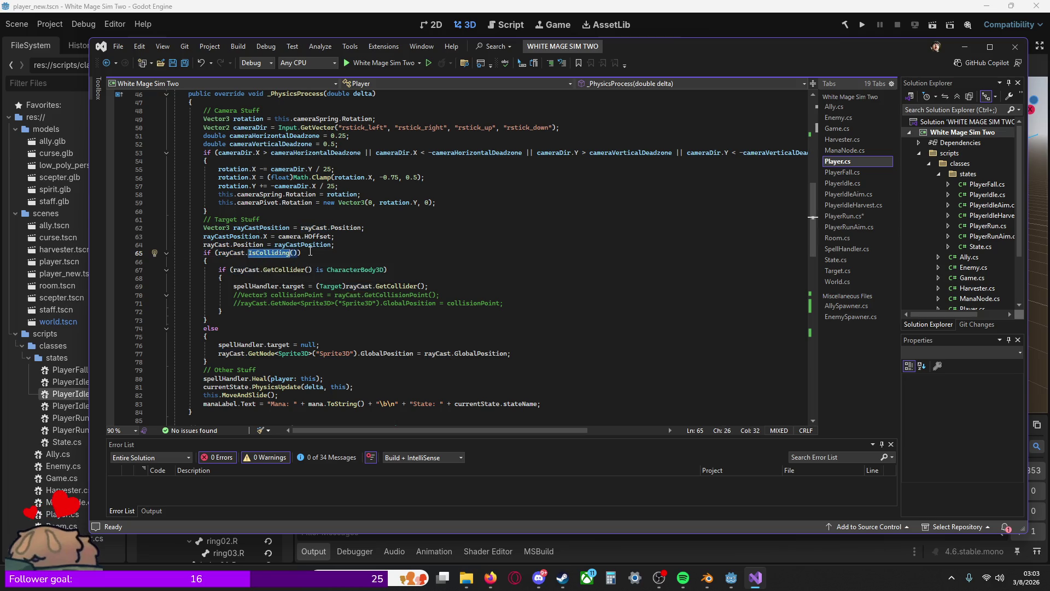
double_click(263, 246)
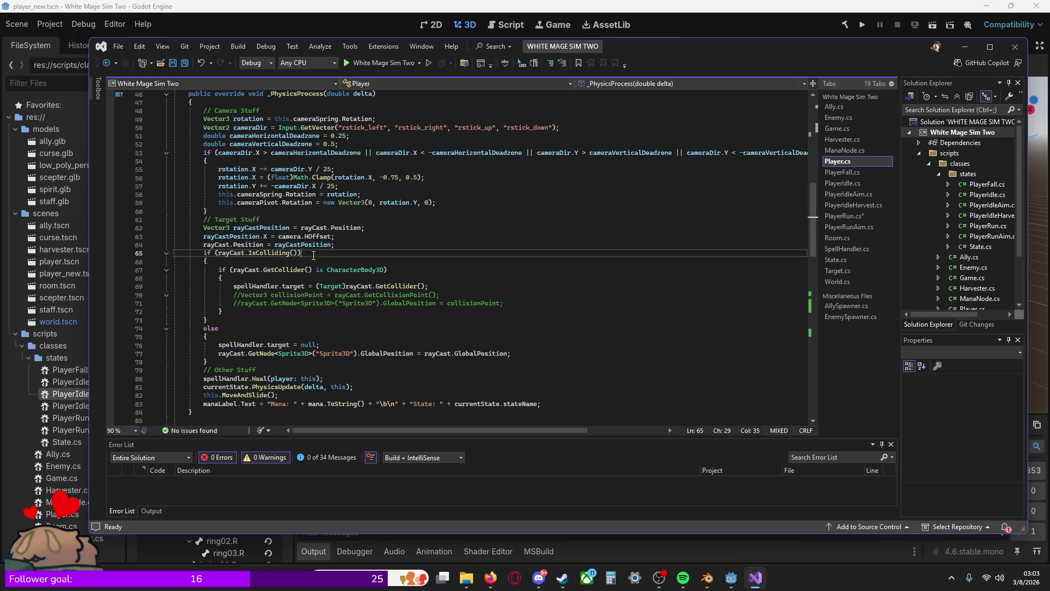
click(333, 254)
scroll(344, 268, up, 15)
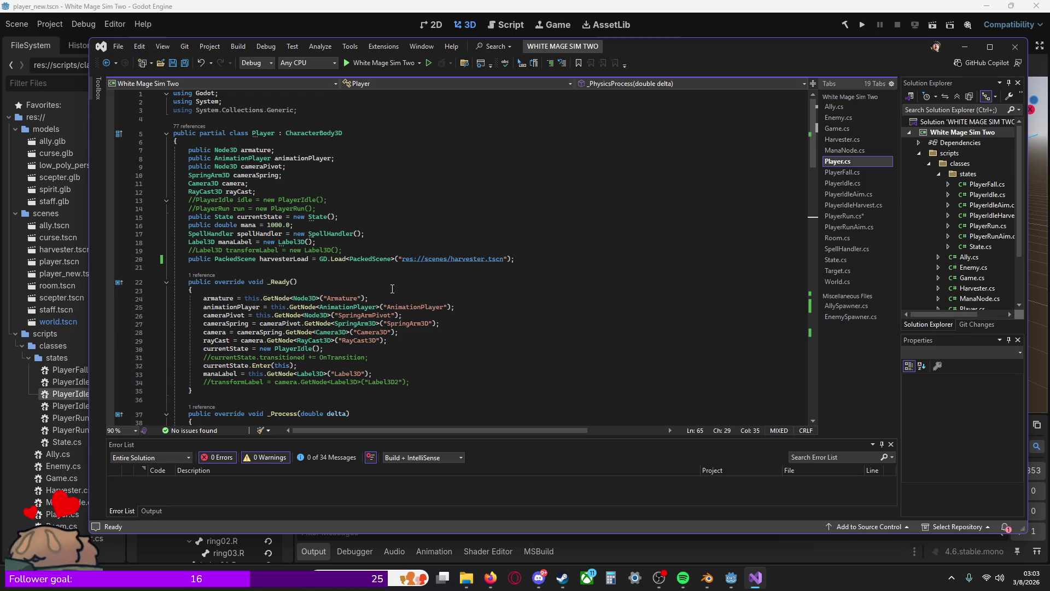
click(961, 51)
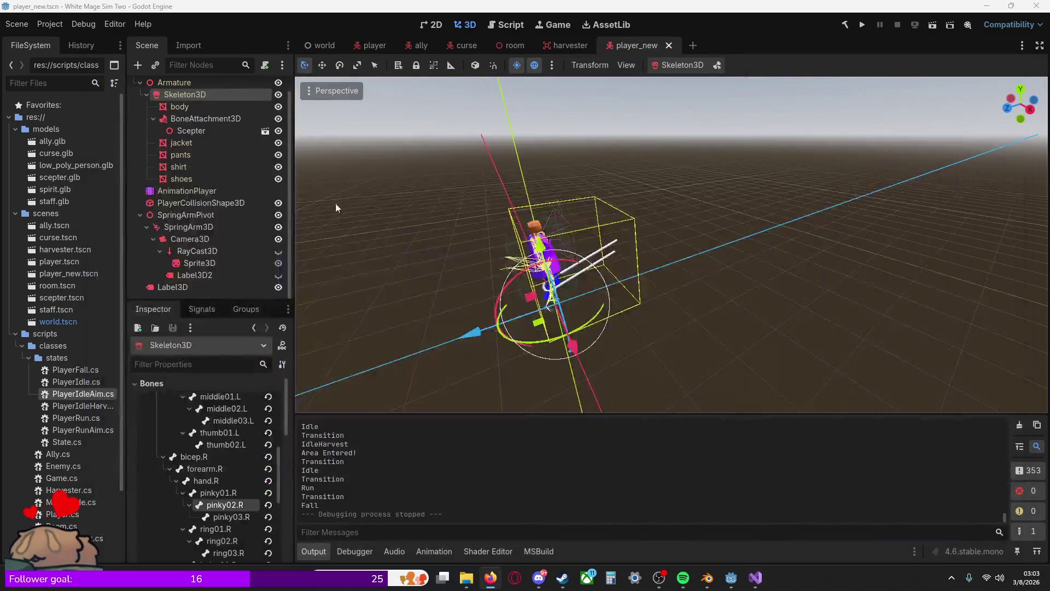
- Select PlayerCollisionShape3D, SpringArm3D, SpringArmPivot, Camera3D and RayCast3D, then return to Player.cs
click(200, 204)
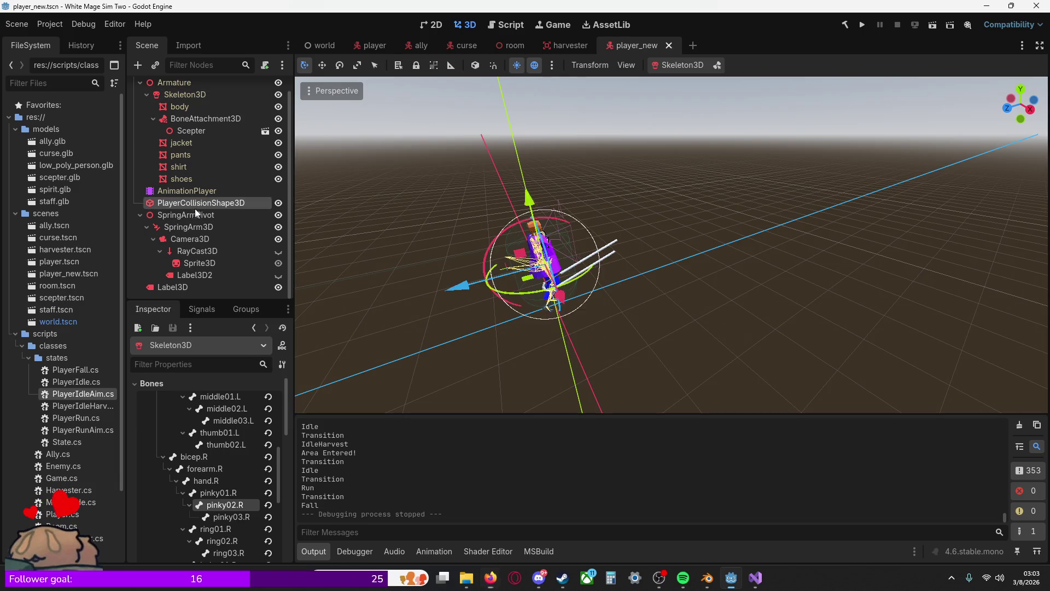
click(198, 226)
click(204, 249)
click(202, 218)
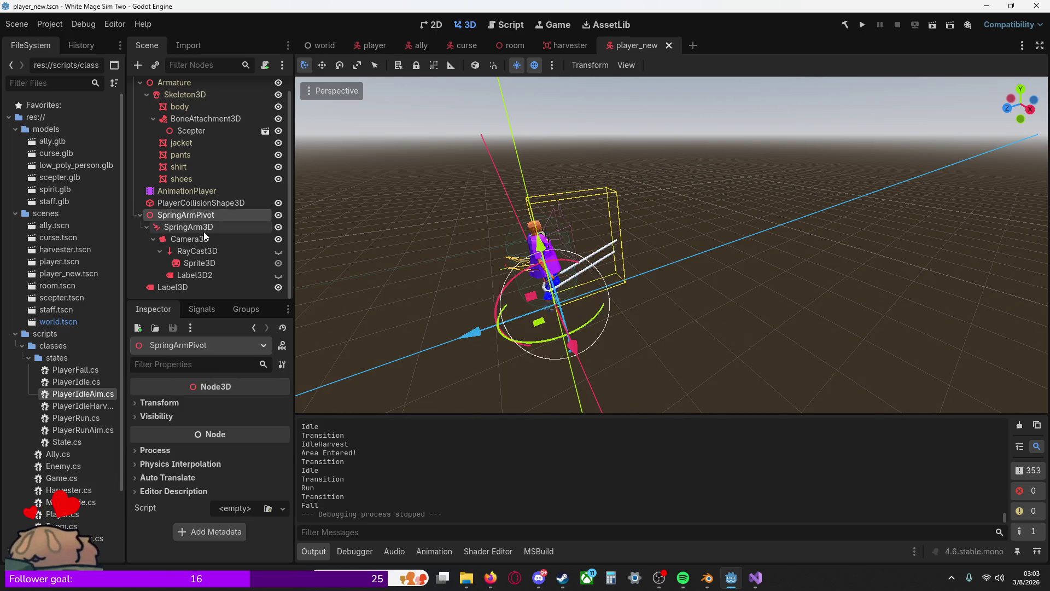
click(204, 238)
click(205, 250)
click(207, 239)
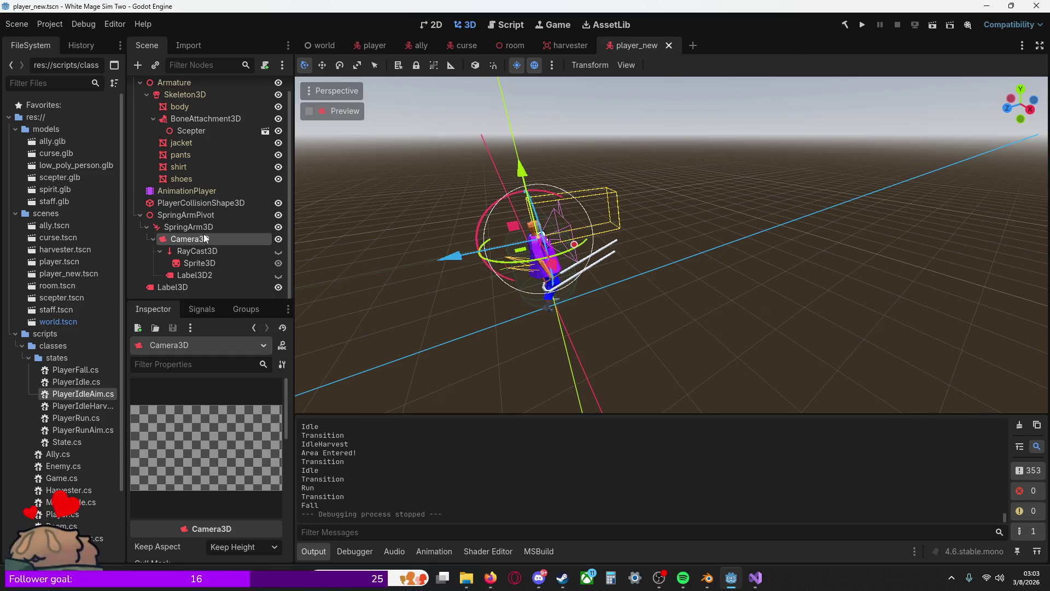
click(755, 578)
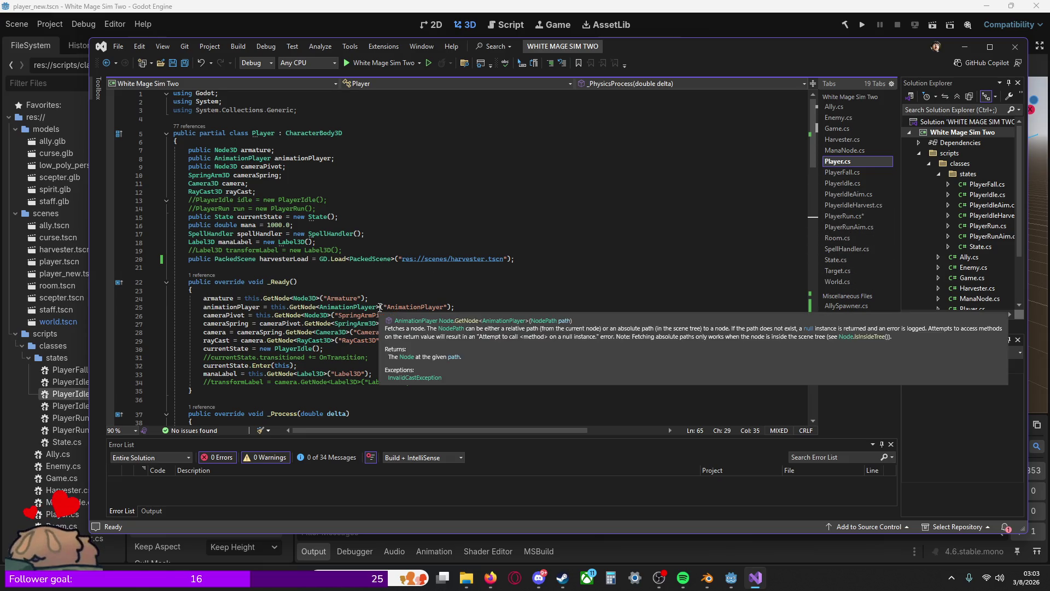
scroll(391, 300, down, 6)
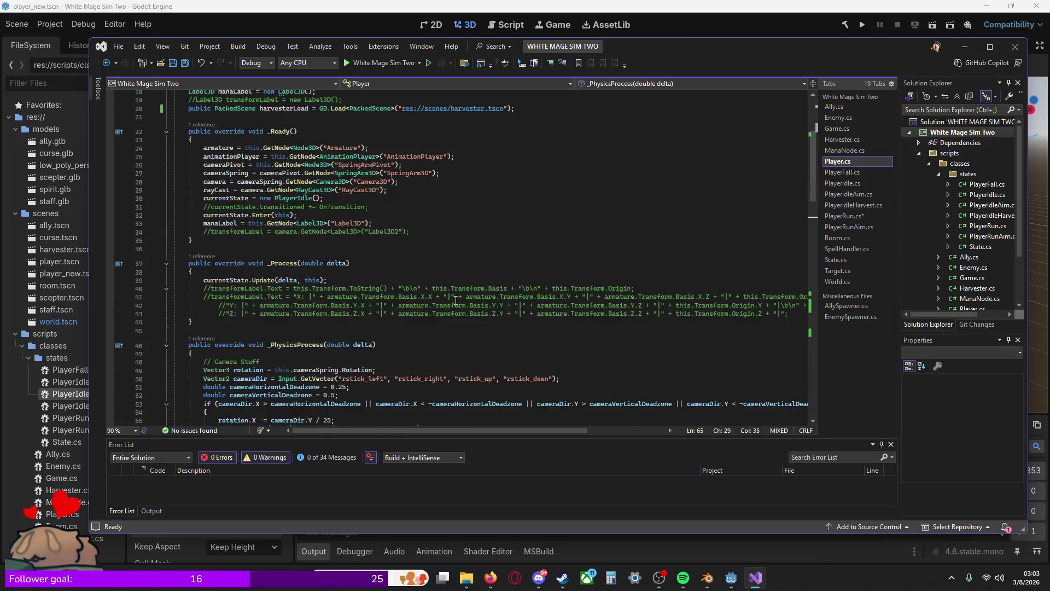
scroll(457, 280, down, 19)
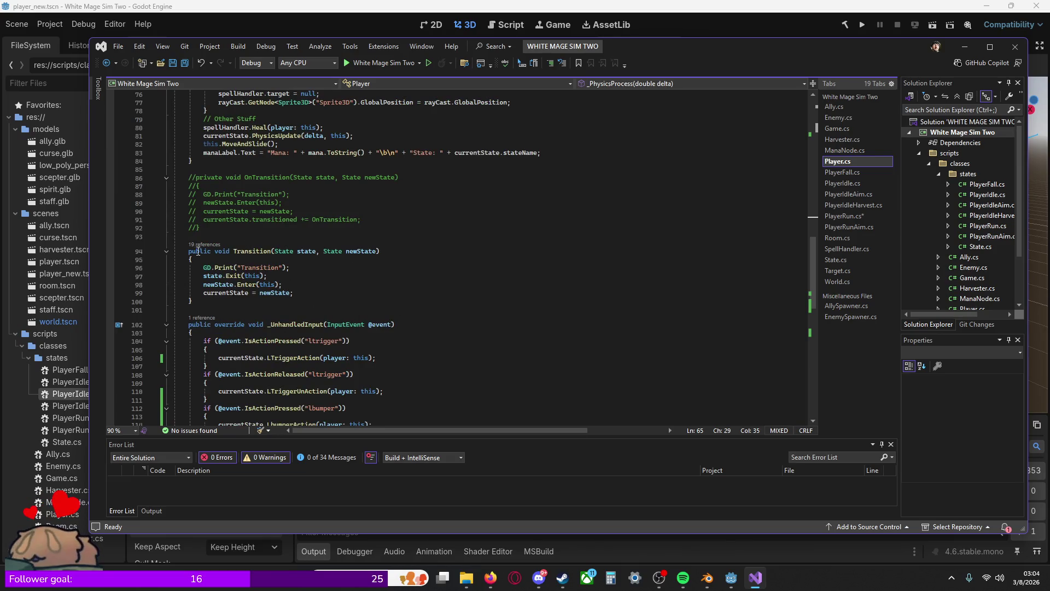
drag(188, 251, 389, 251)
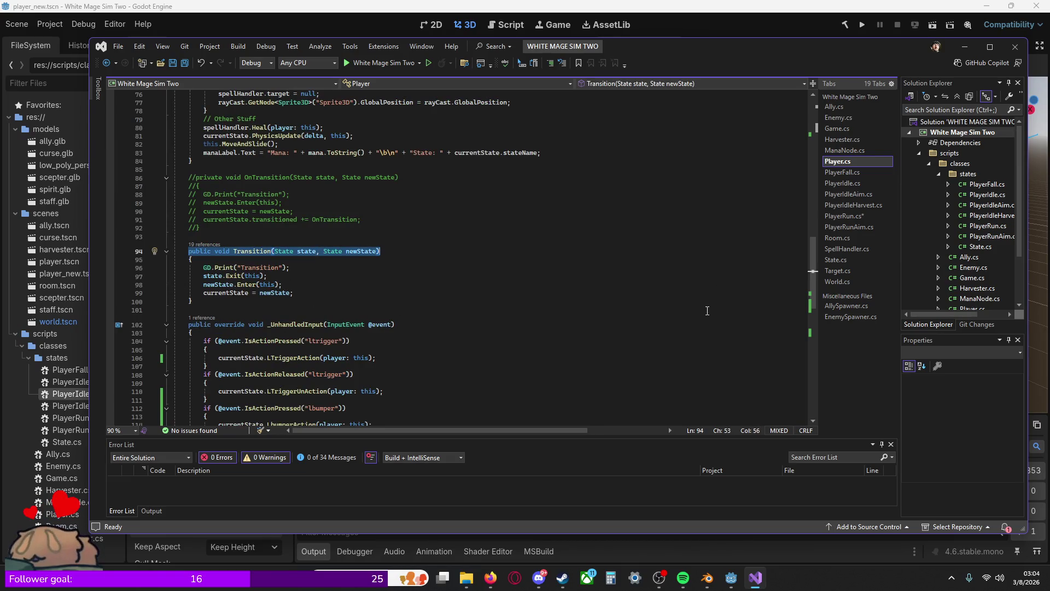
click(845, 261)
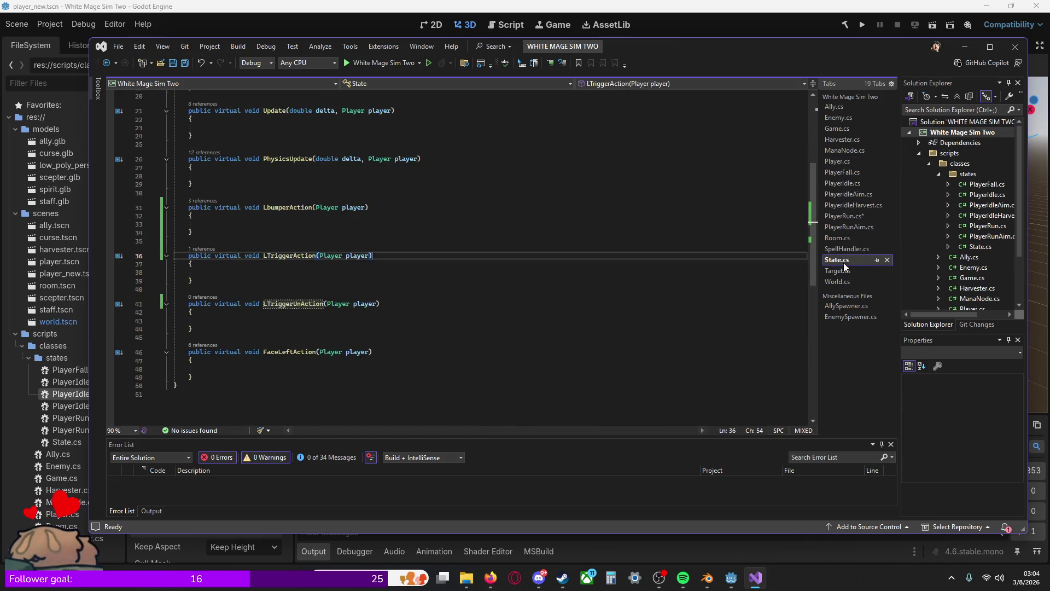
click(843, 238)
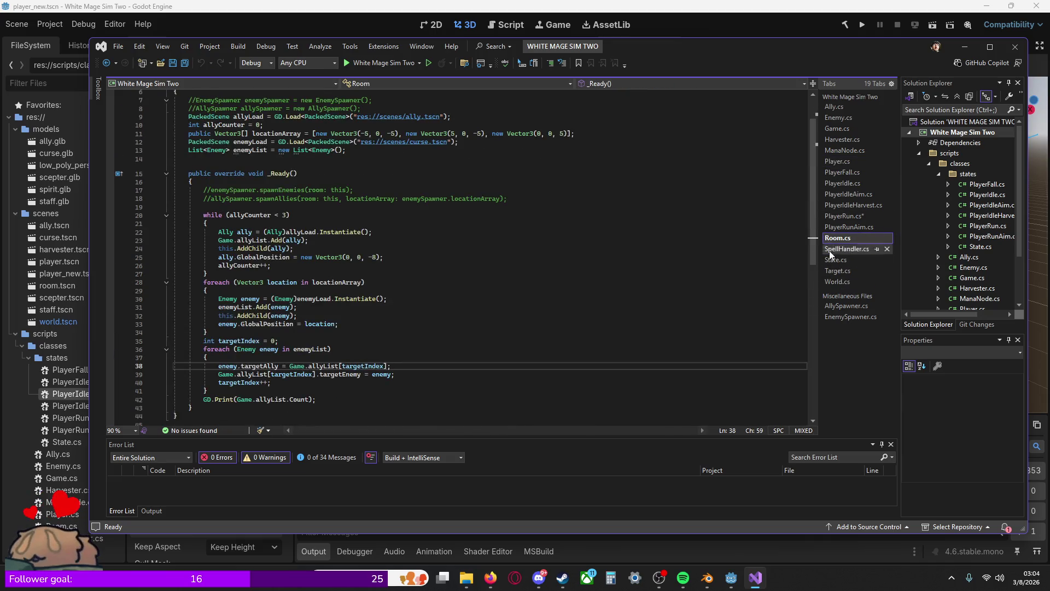
scroll(393, 216, up, 2)
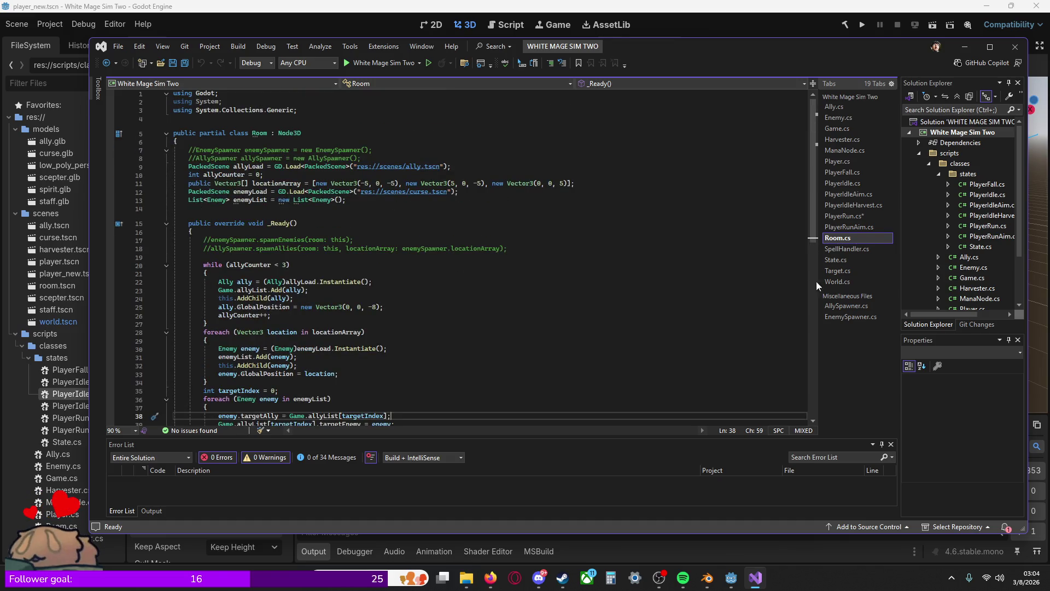
click(858, 200)
click(848, 248)
click(849, 261)
click(846, 217)
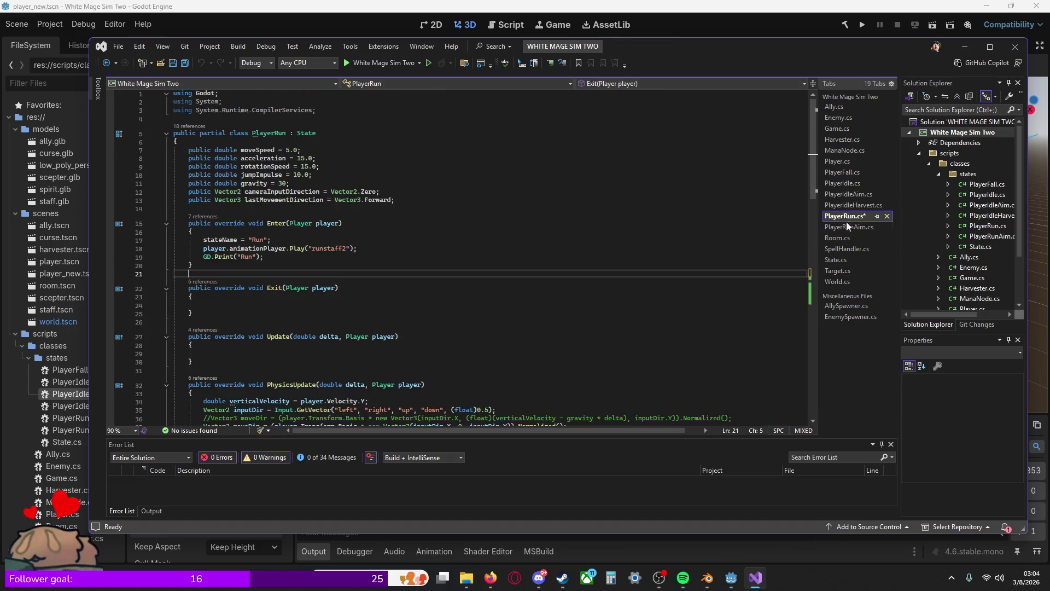
click(849, 237)
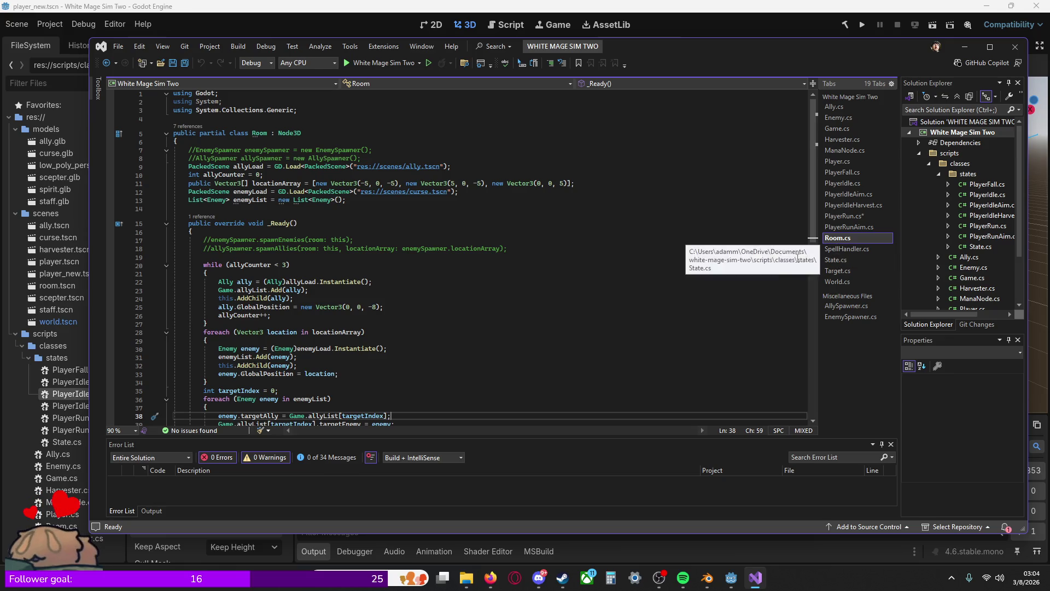
scroll(500, 304, down, 3)
scroll(501, 304, up, 3)
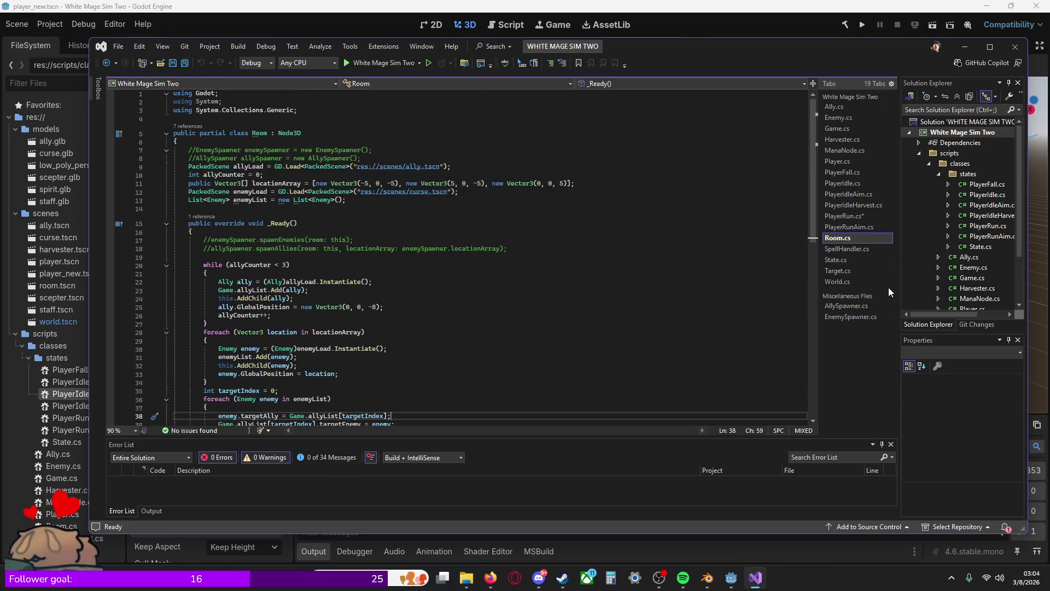
click(847, 248)
click(837, 259)
click(841, 272)
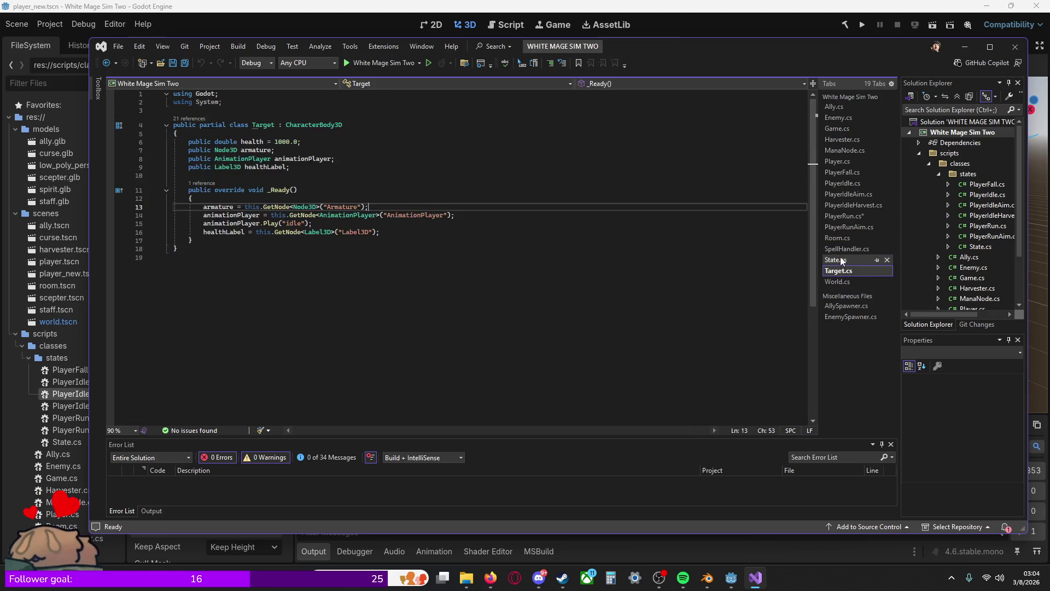
click(841, 261)
click(846, 150)
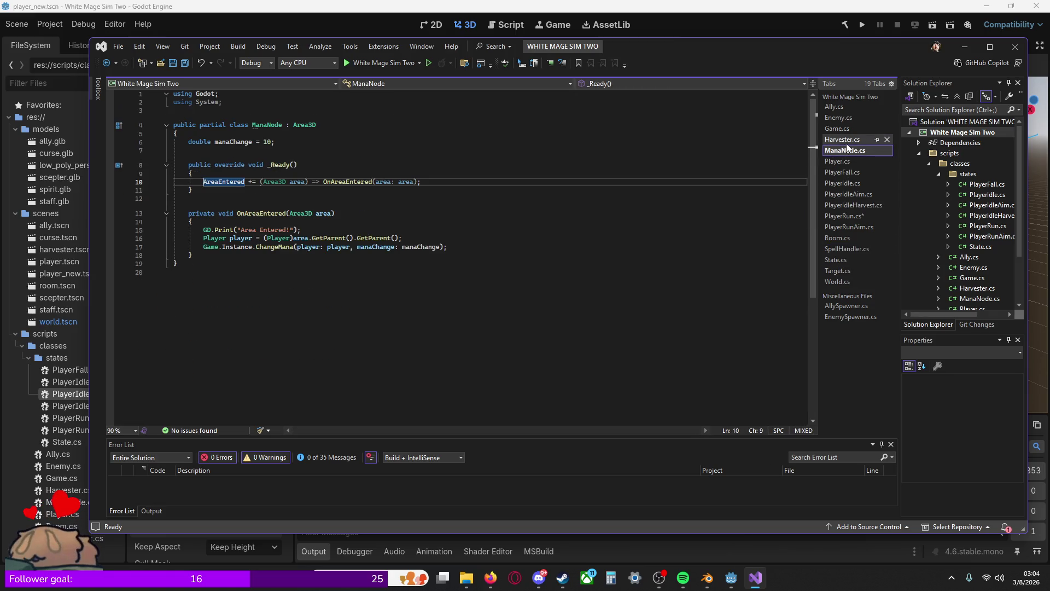
click(848, 141)
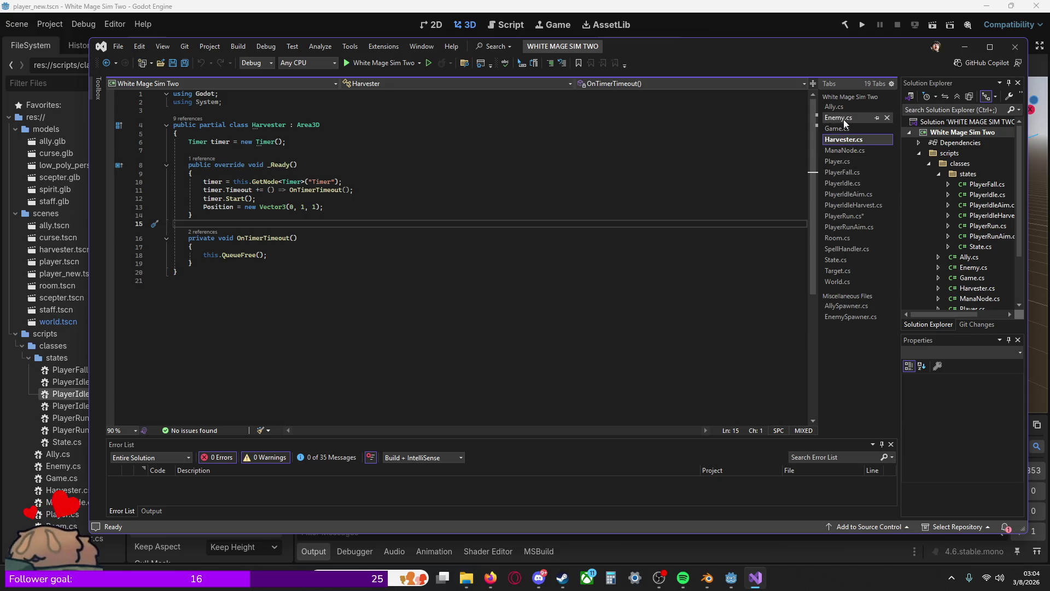
click(843, 120)
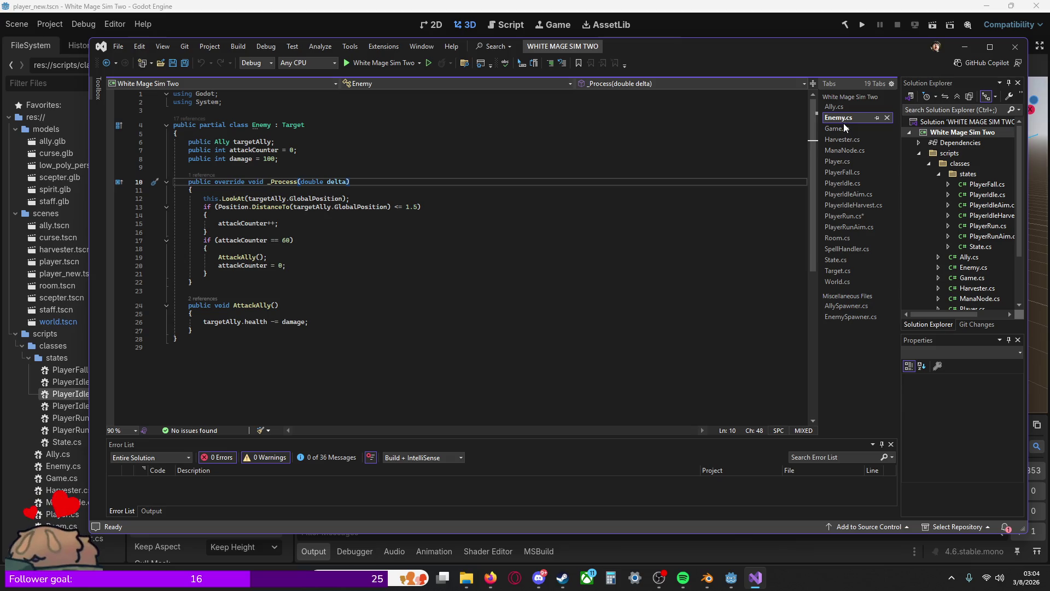
click(844, 108)
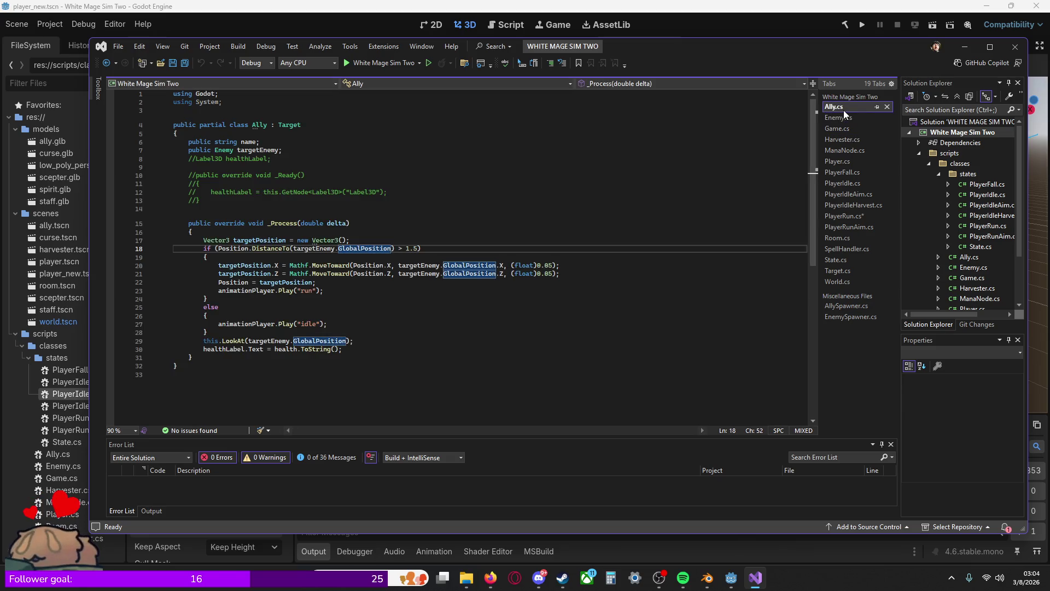
click(843, 119)
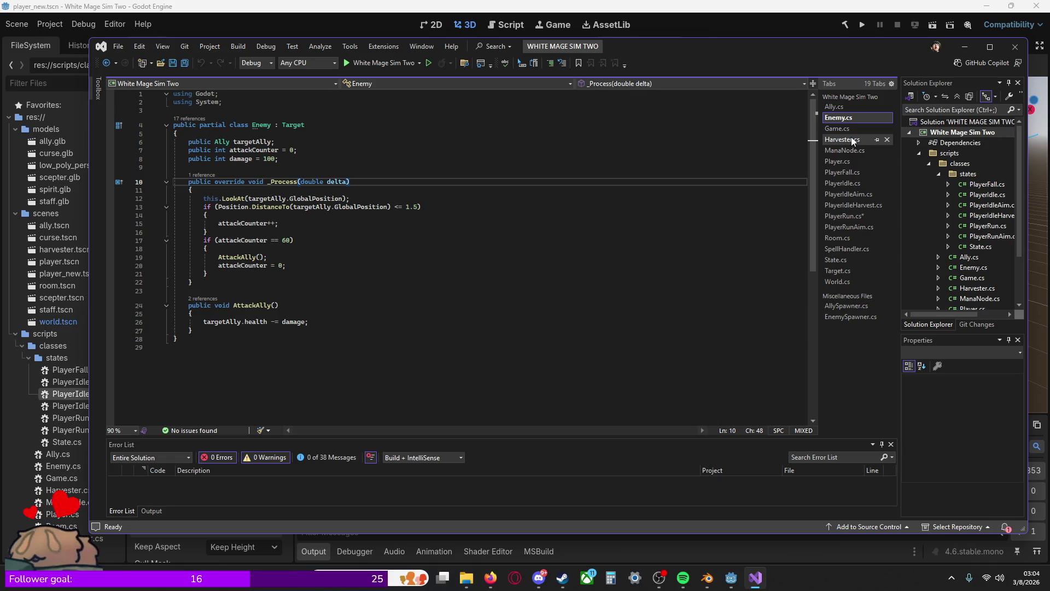
click(387, 207)
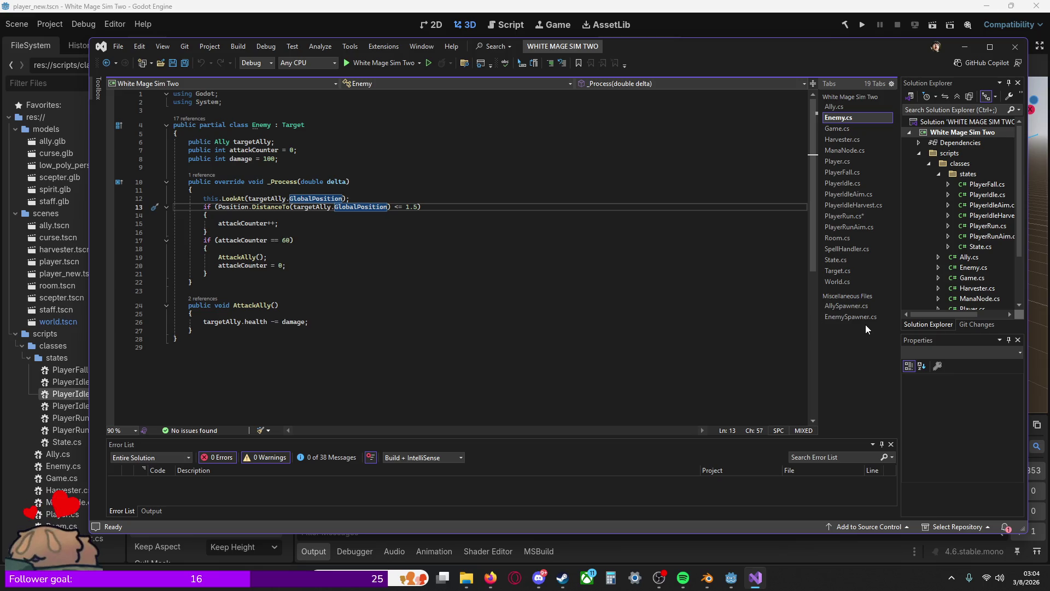
click(838, 162)
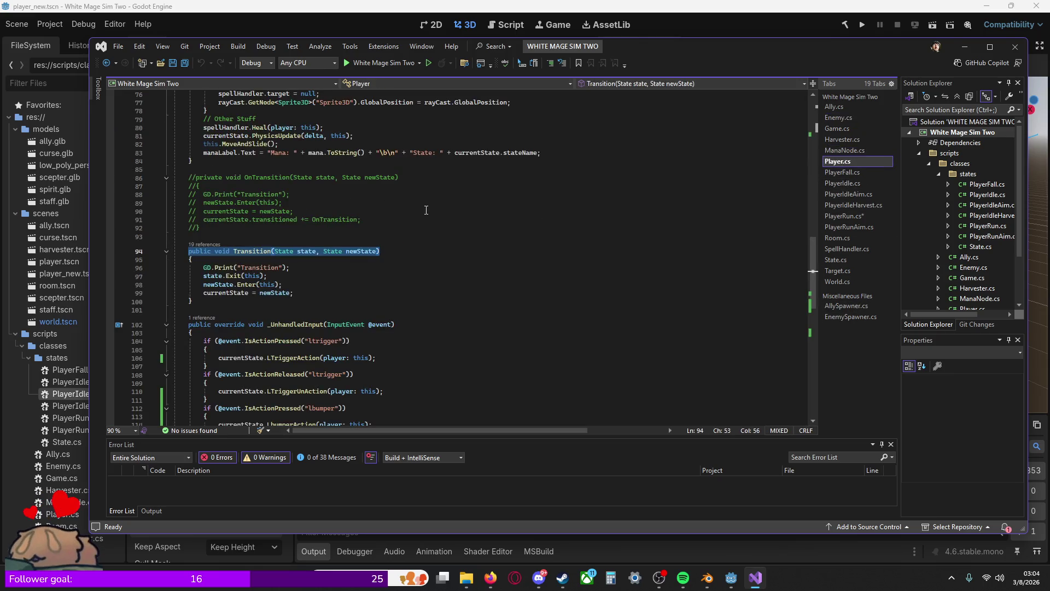
scroll(445, 253, up, 15)
scroll(433, 249, up, 7)
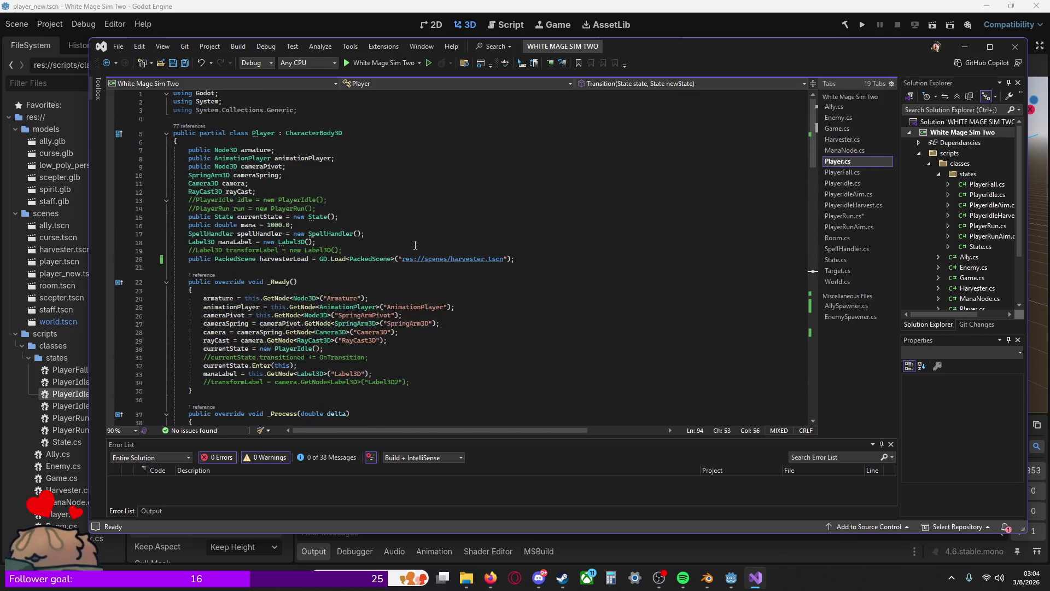
click(364, 167)
click(363, 133)
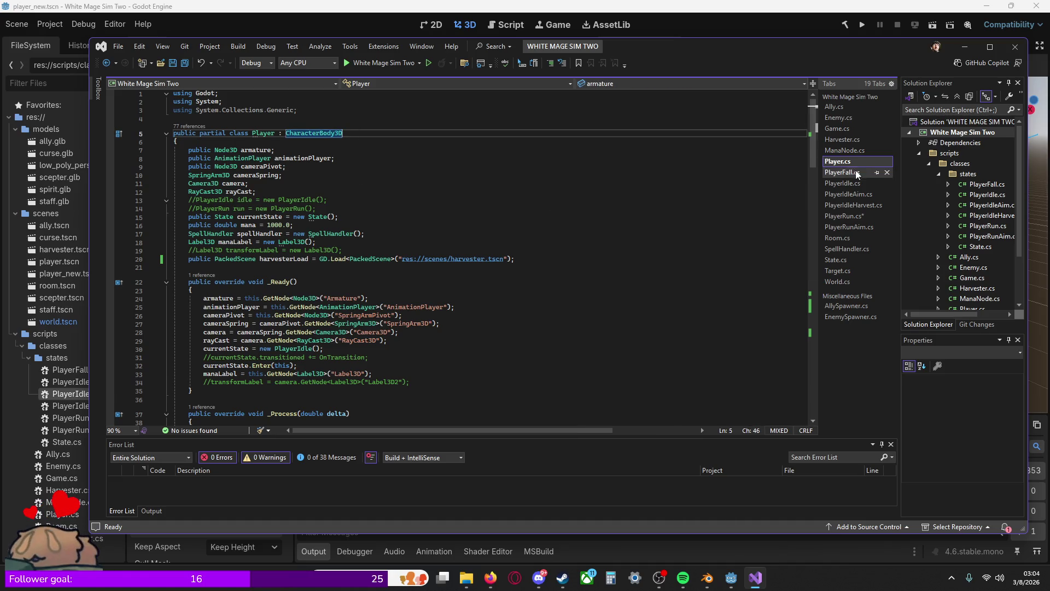
click(302, 201)
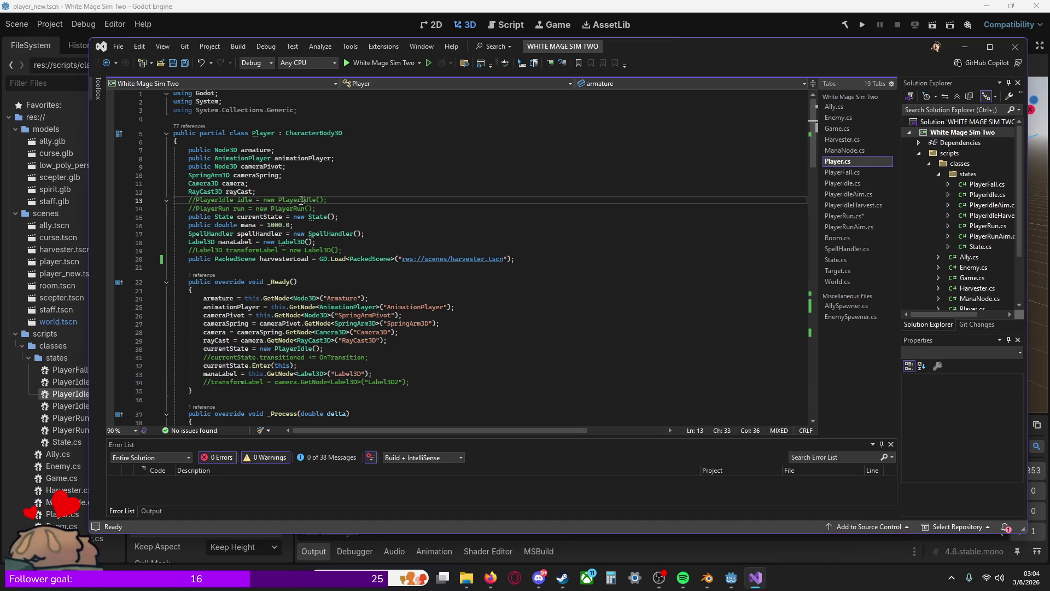
click(257, 175)
double_click(262, 133)
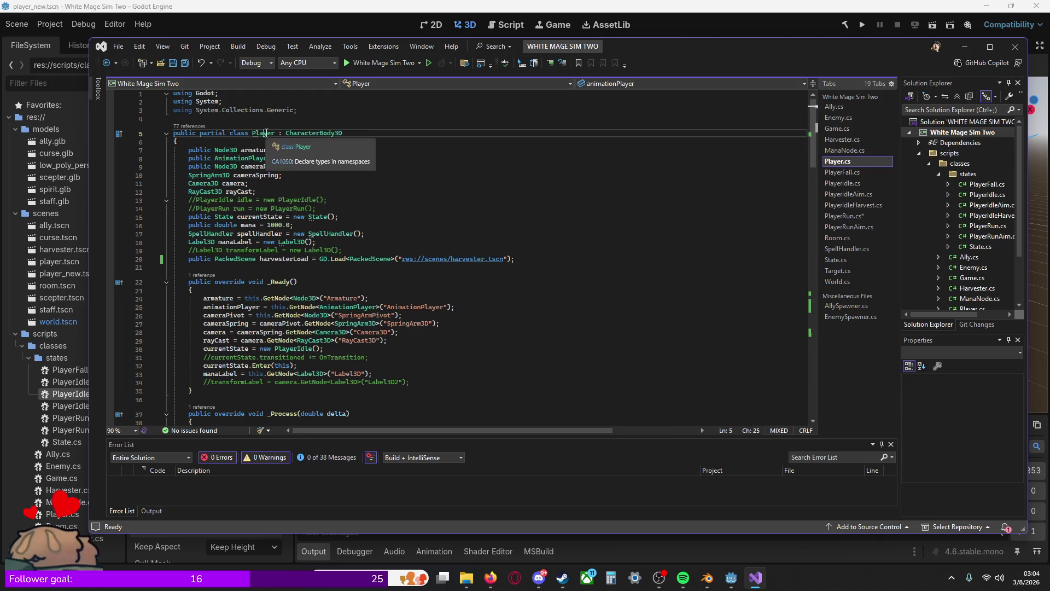
double_click(305, 134)
click(323, 167)
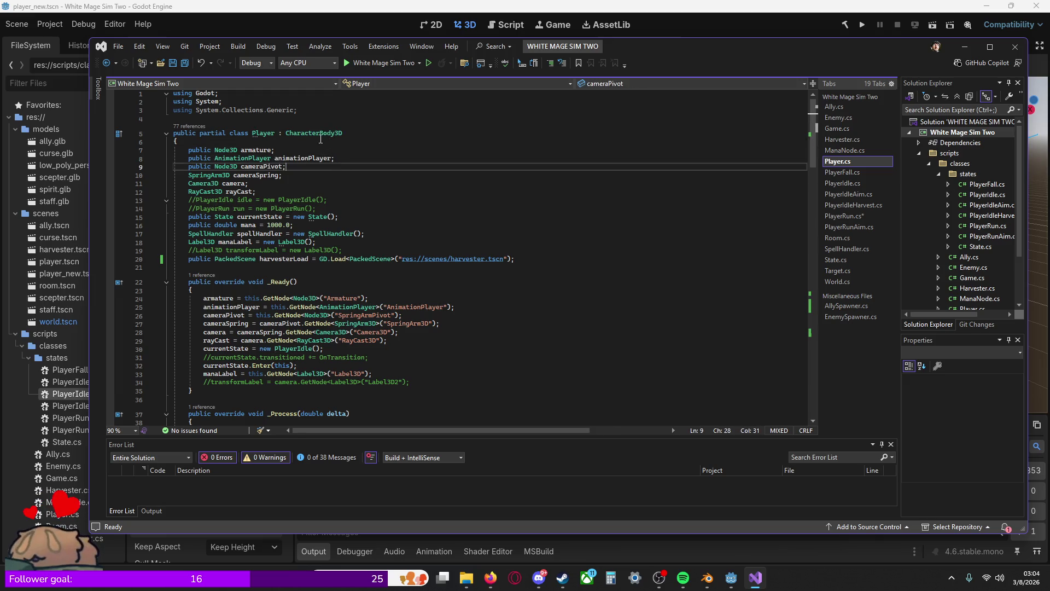
double_click(317, 135)
click(345, 158)
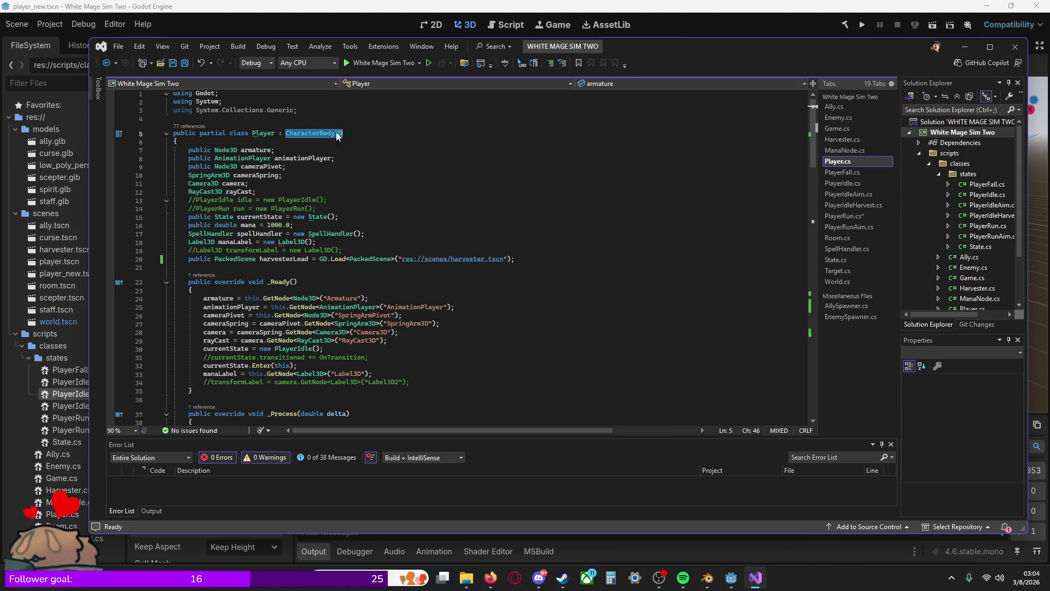
key(Down)
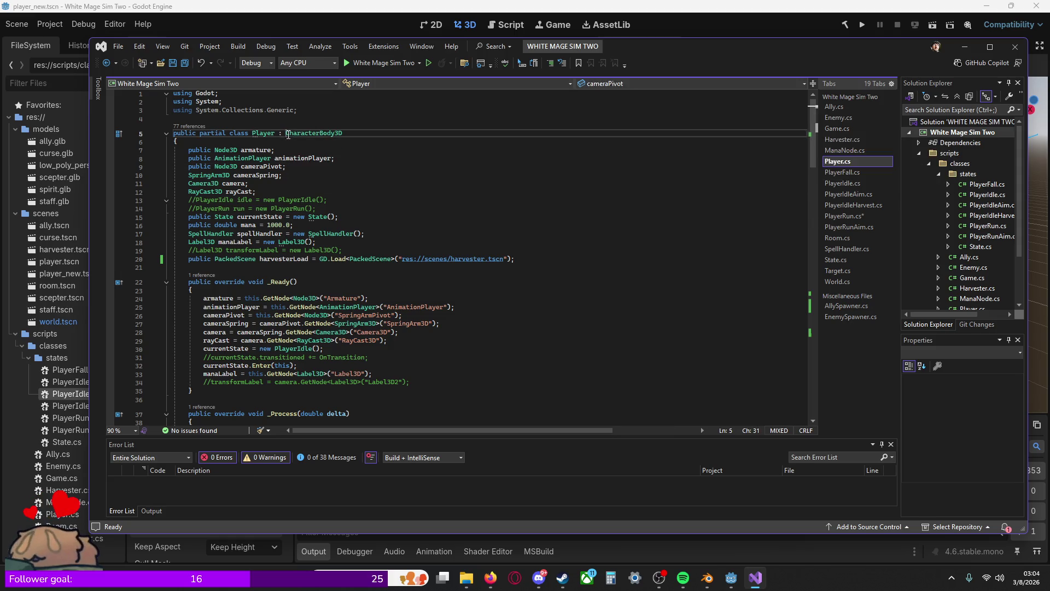
double_click(294, 134)
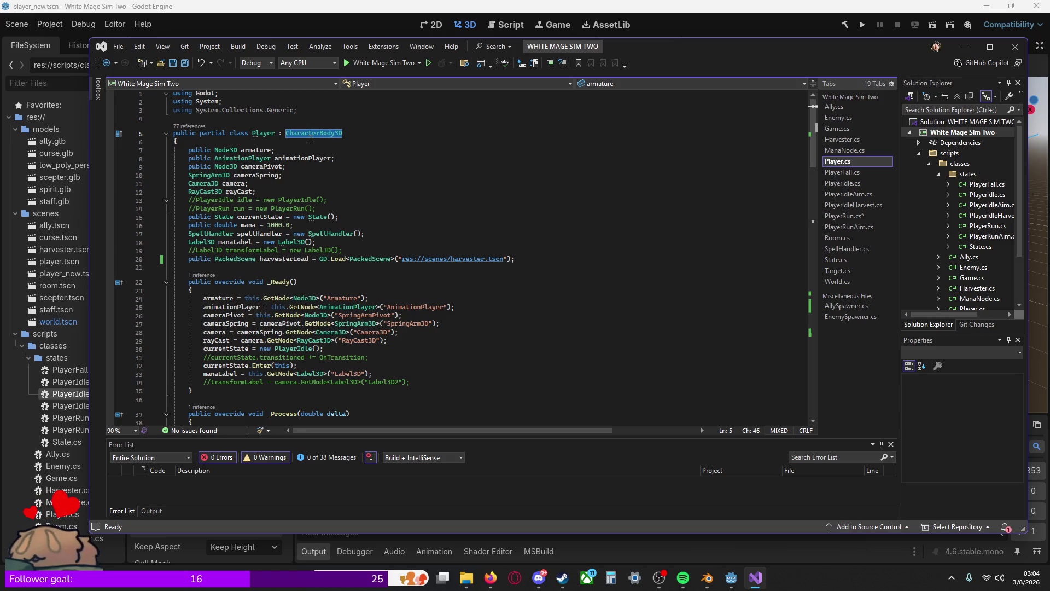
double_click(266, 133)
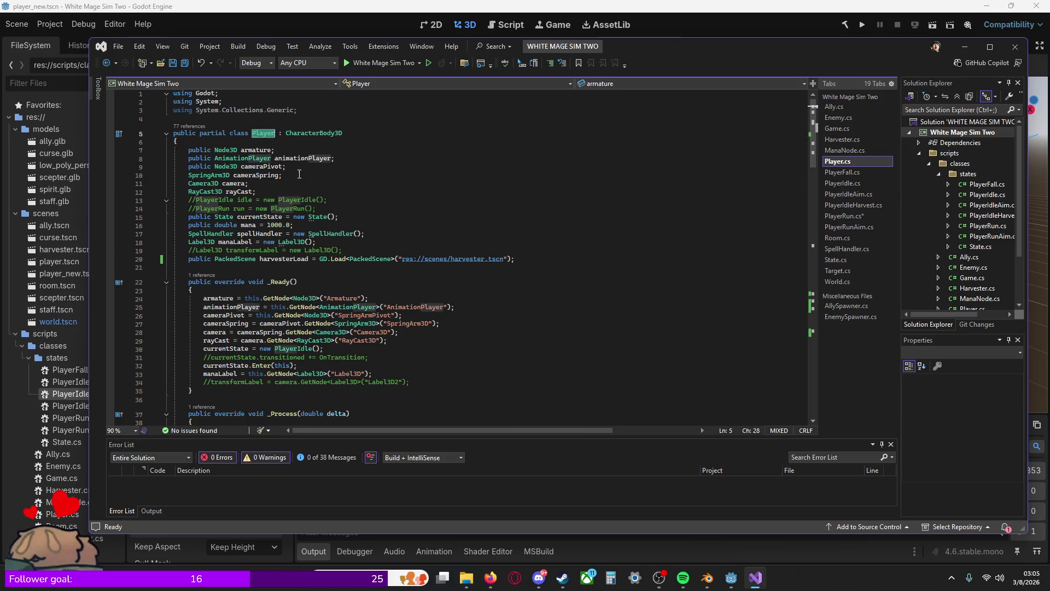
click(299, 159)
drag(285, 134, 336, 138)
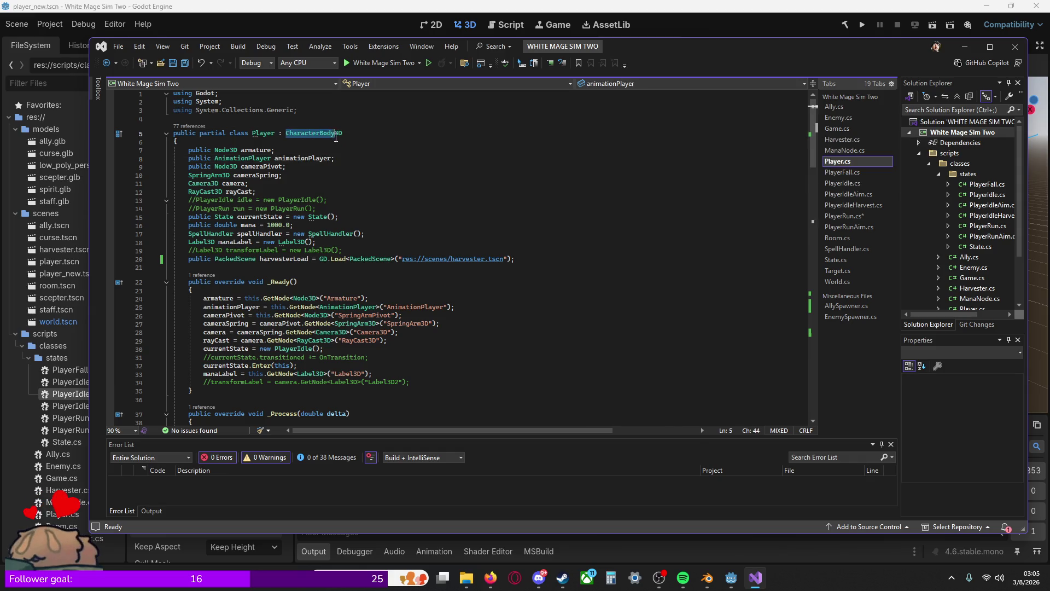
click(295, 166)
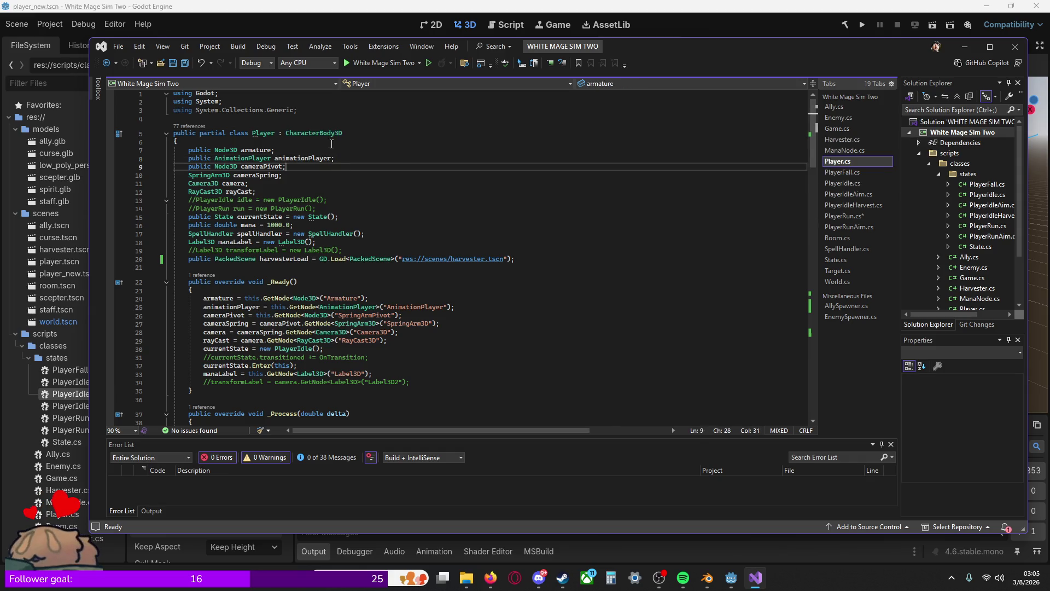
double_click(256, 134)
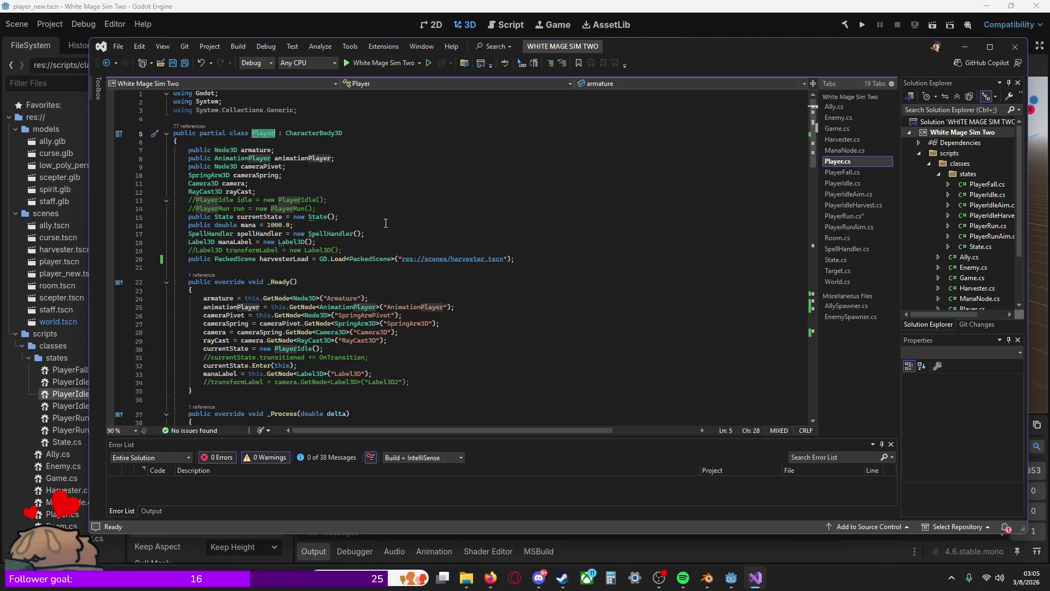
scroll(385, 223, down, 7)
scroll(356, 227, up, 7)
scroll(302, 232, down, 3)
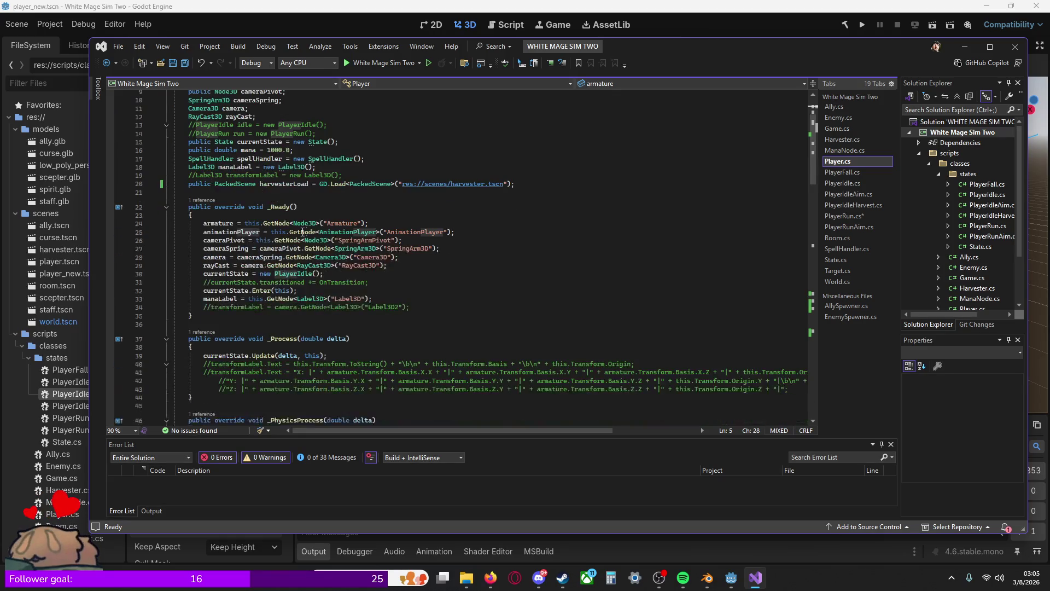
click(279, 206)
scroll(279, 219, down, 2)
click(280, 290)
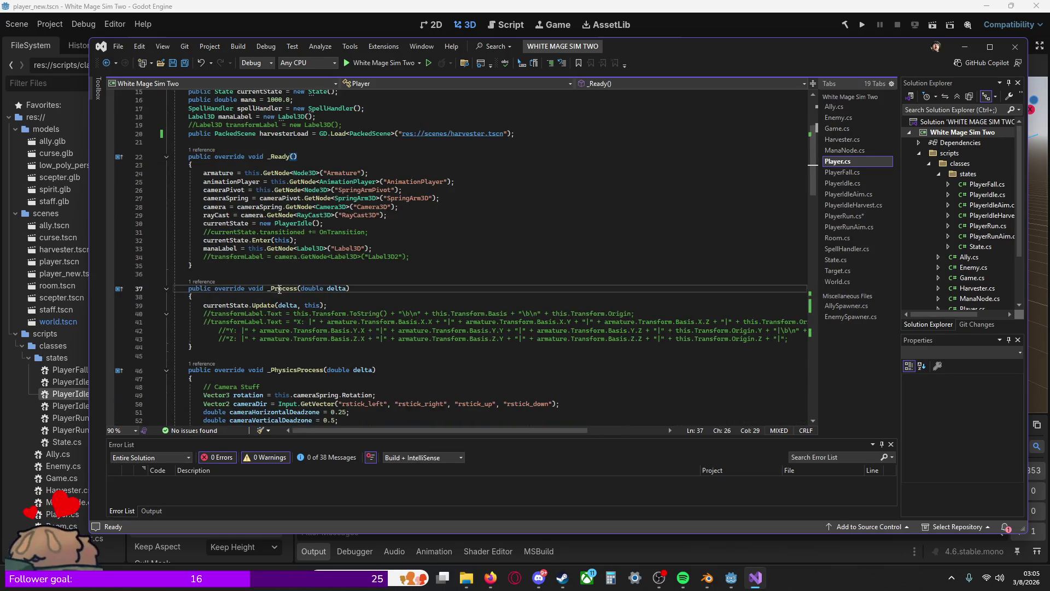
scroll(328, 262, down, 7)
click(378, 285)
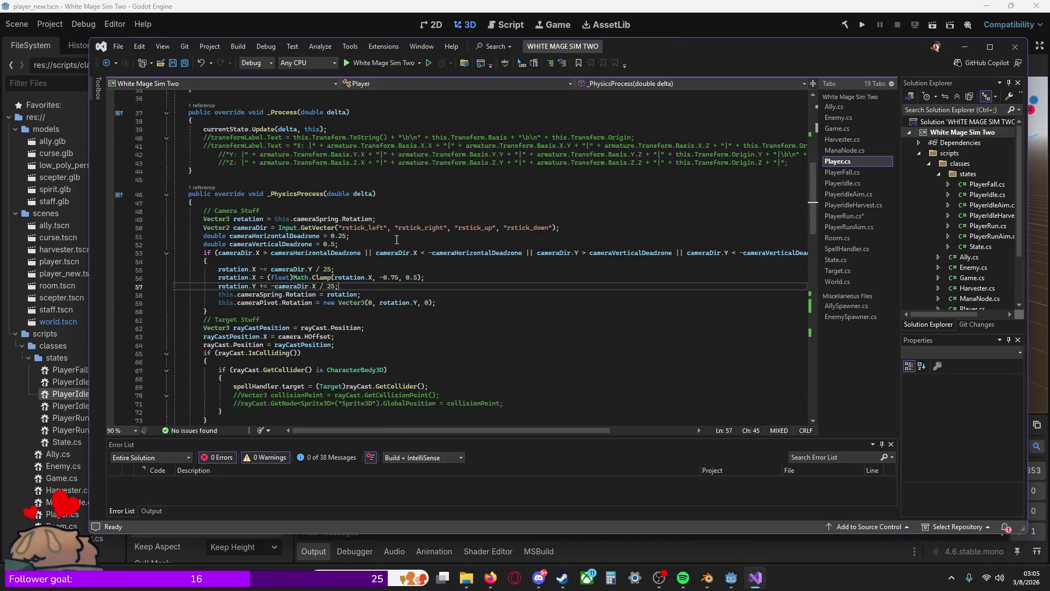
scroll(394, 224, down, 15)
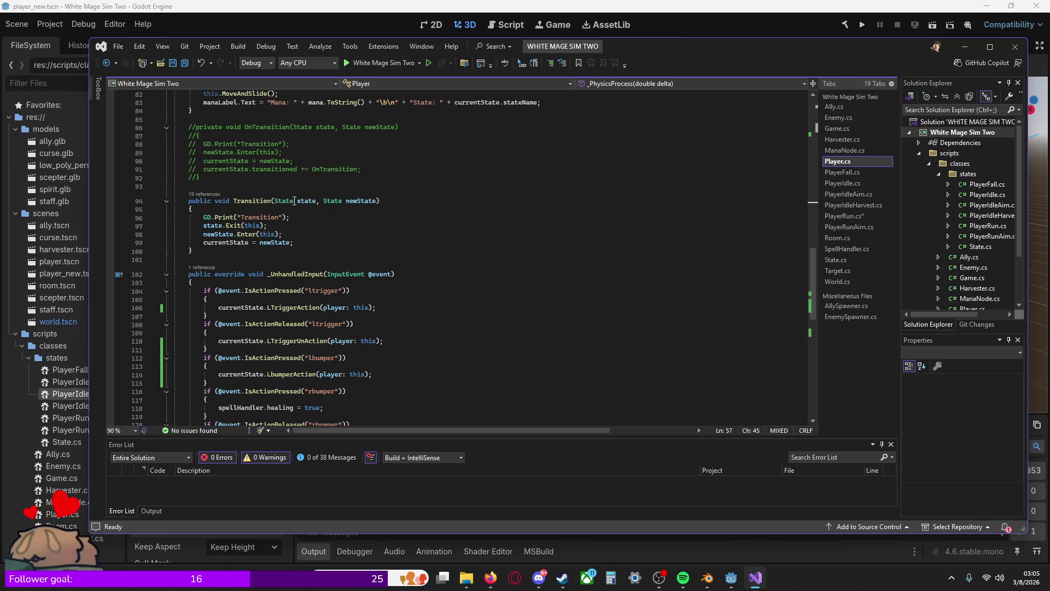
click(309, 230)
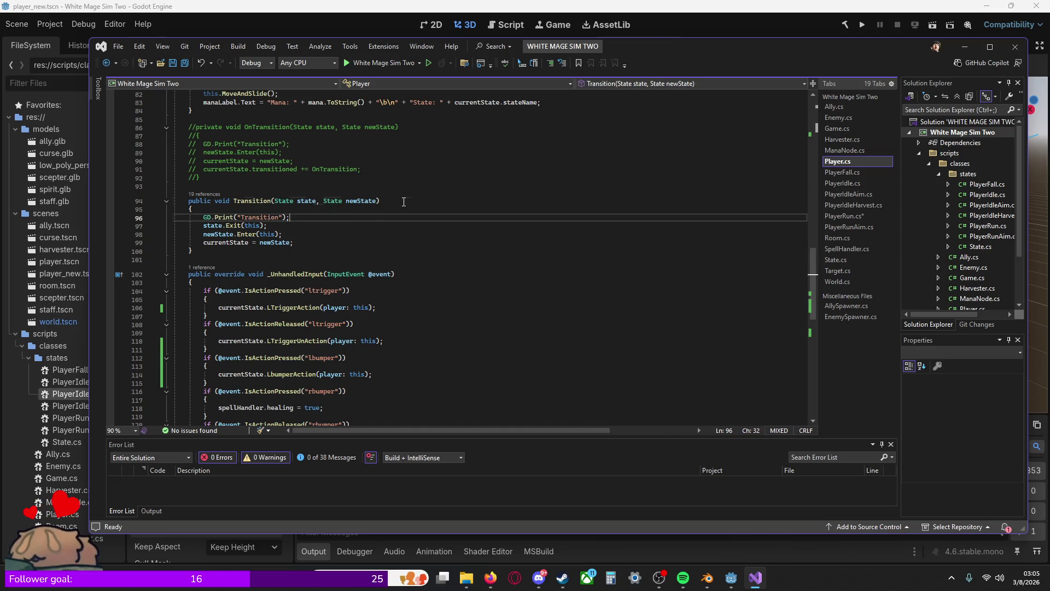
click(248, 201)
scroll(252, 213, down, 3)
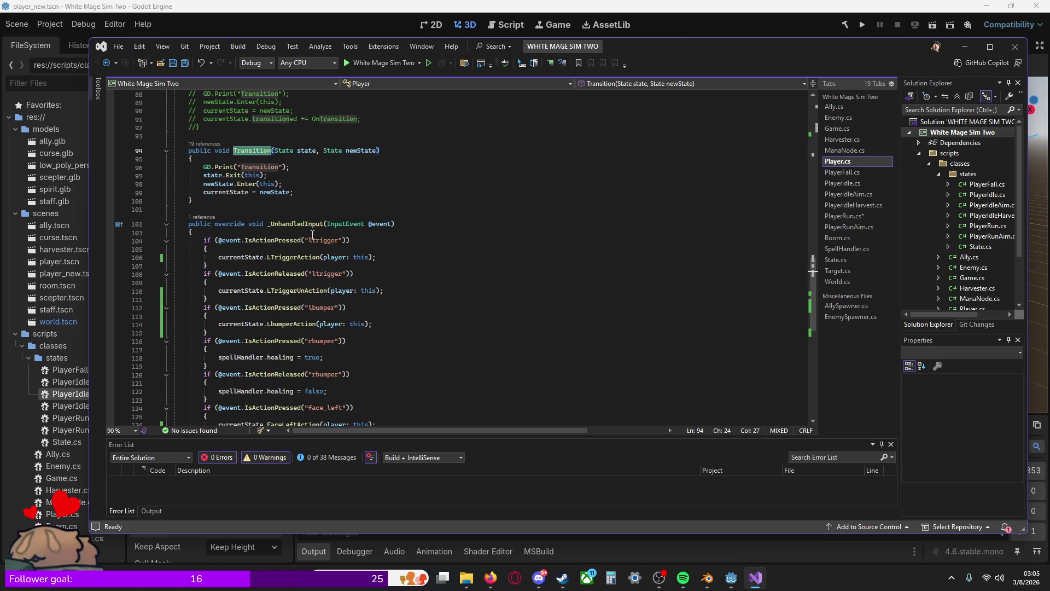
click(324, 198)
scroll(263, 233, up, 4)
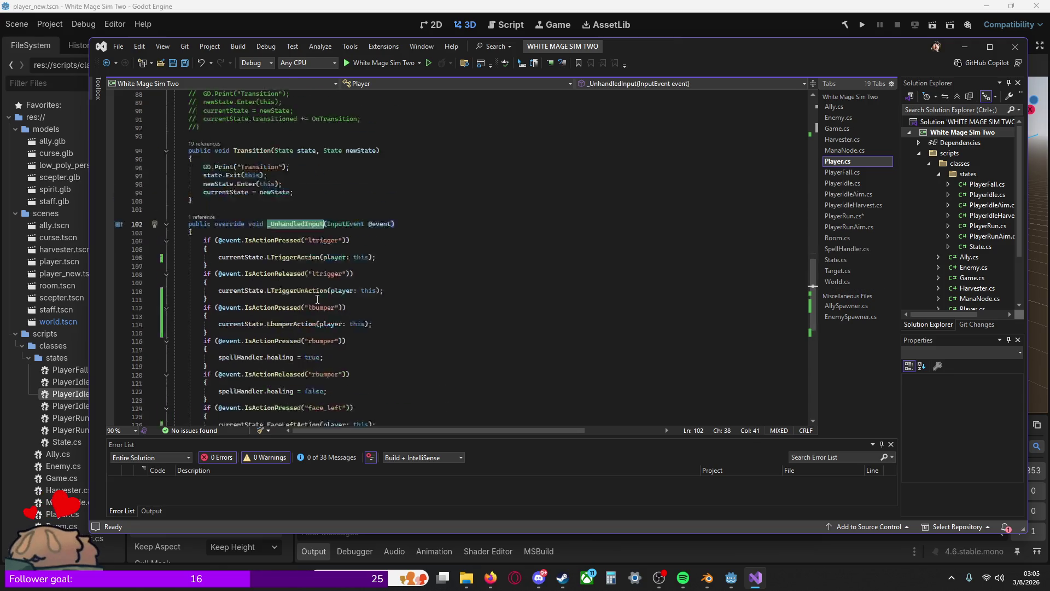
click(254, 227)
scroll(253, 227, up, 4)
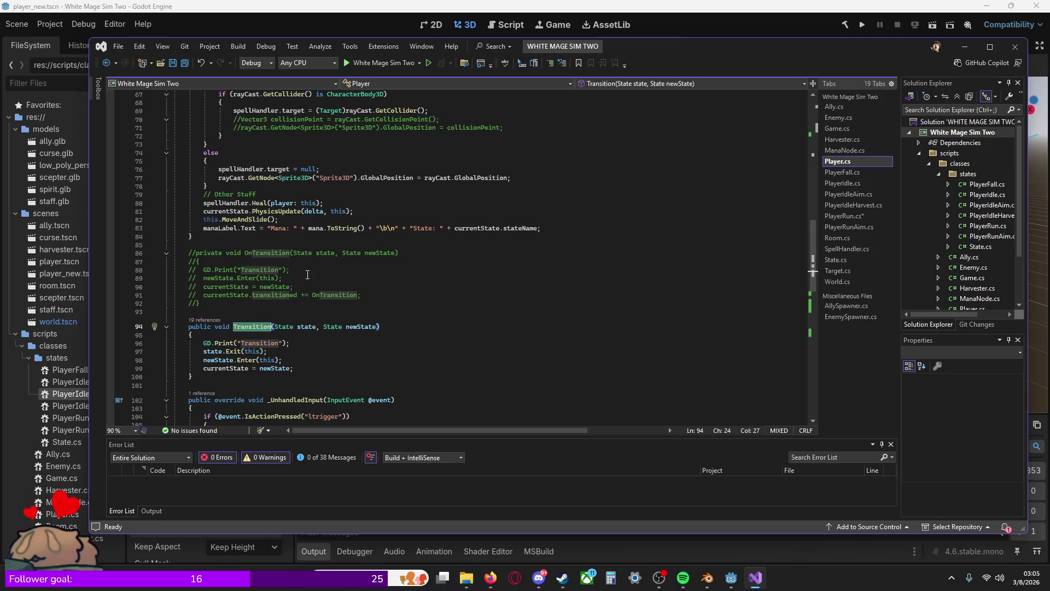
click(294, 344)
click(297, 349)
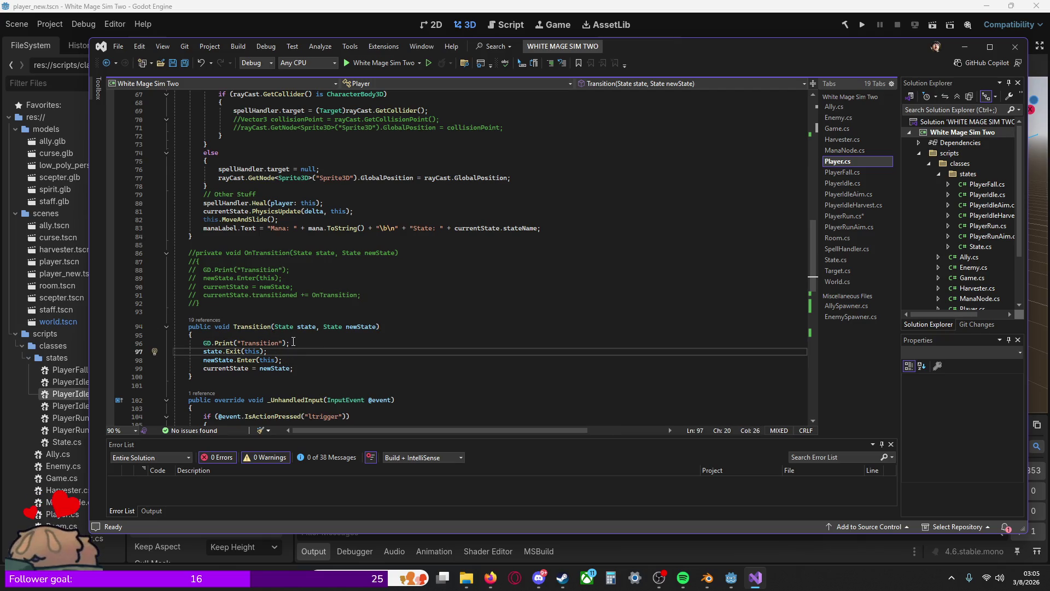
click(293, 343)
click(404, 326)
click(361, 293)
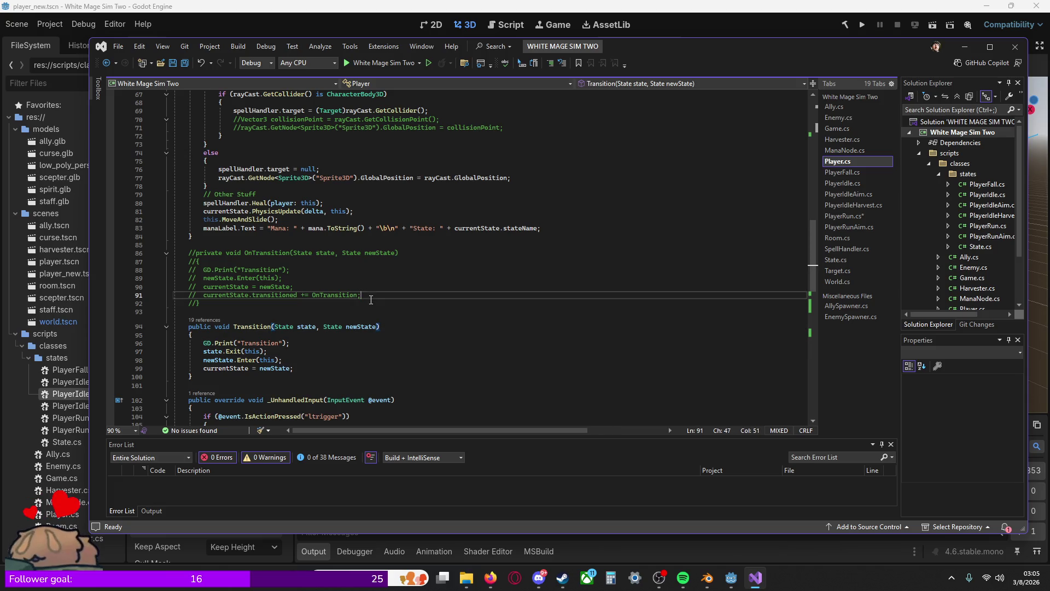
key(Up)
key(Up)
key(Up)
click(424, 253)
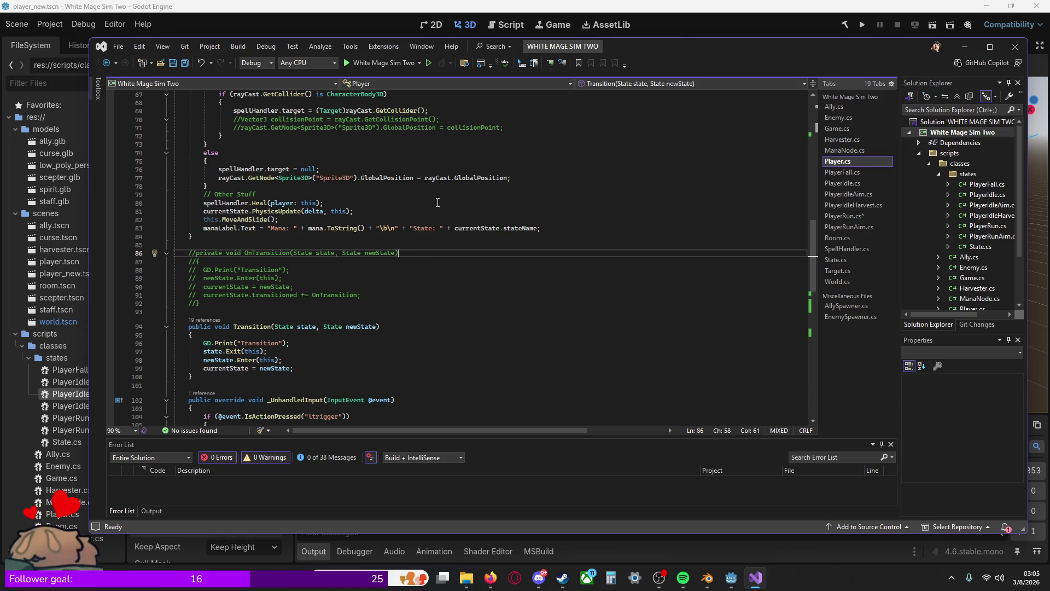
click(302, 261)
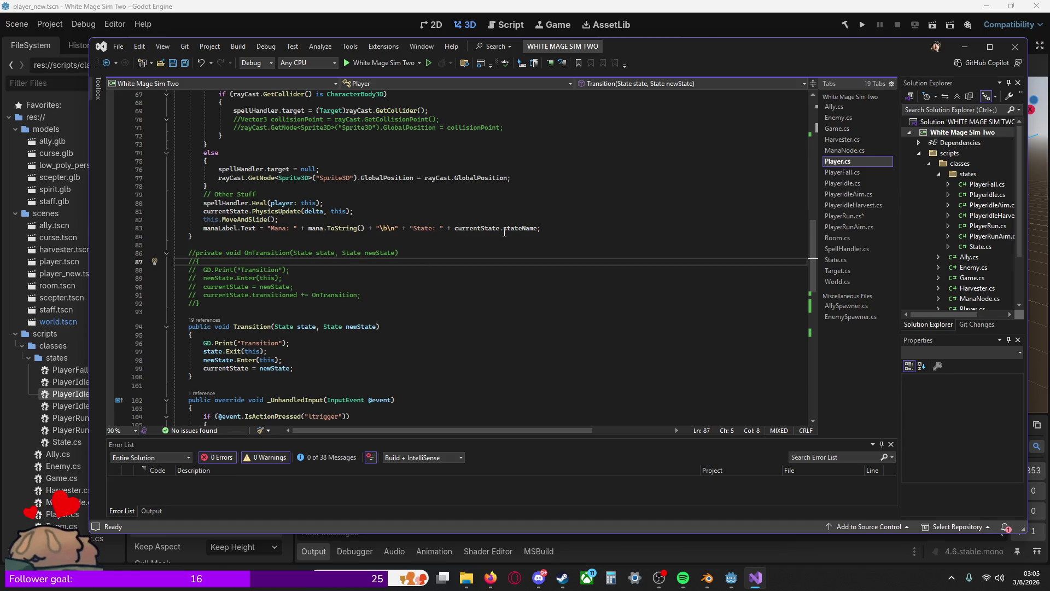
key(Up)
key(Up)
key(Up)
key(End)
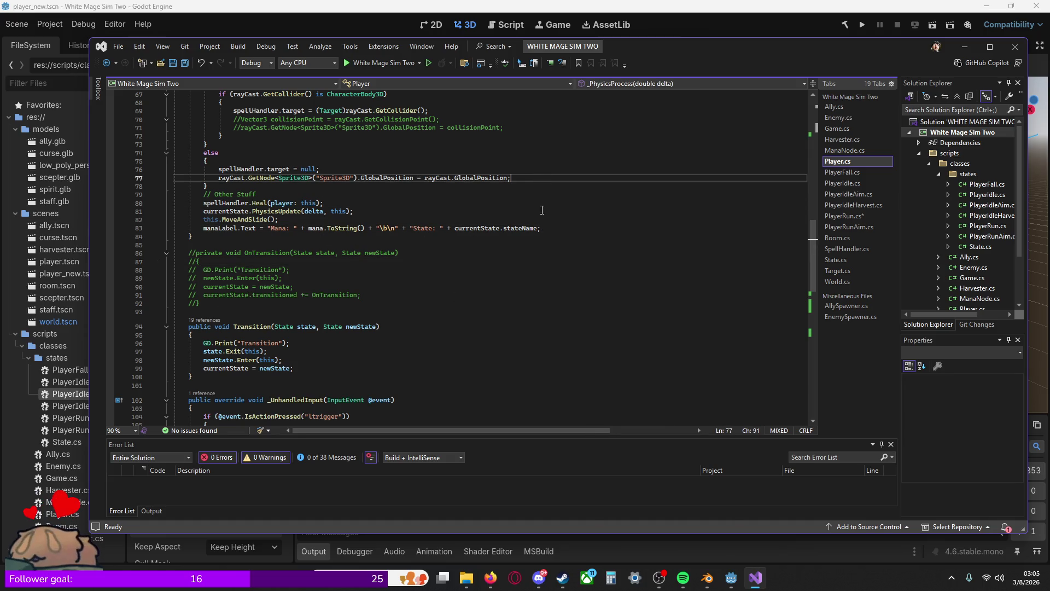
click(847, 226)
click(846, 205)
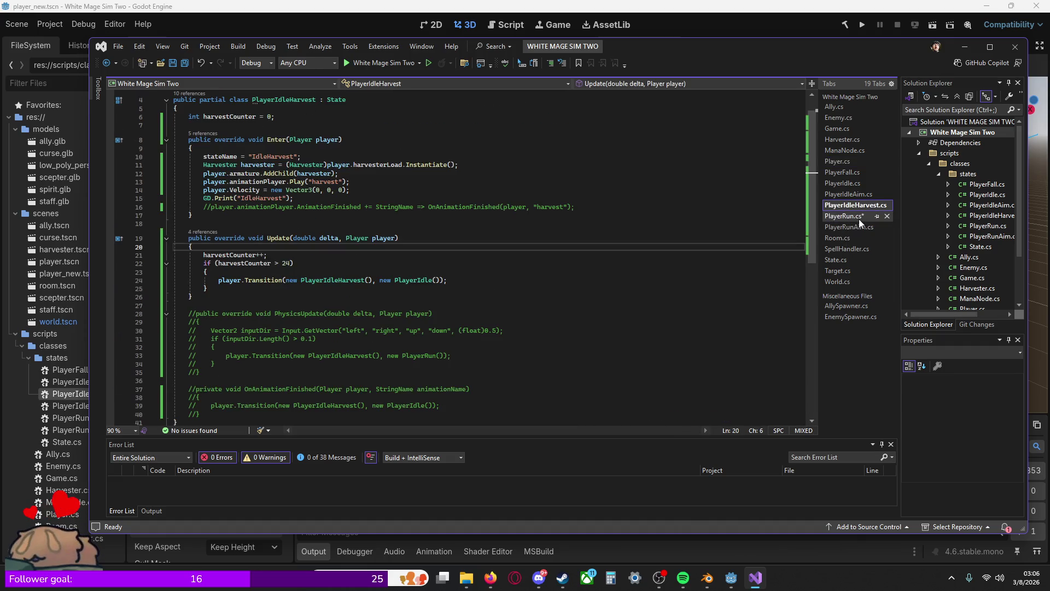
- Flip through the Player, State, PlayerRun and PlayerRunAim scripts, inspecting PlayerRunAim's PhysicsUpdate movement code
click(836, 161)
click(838, 260)
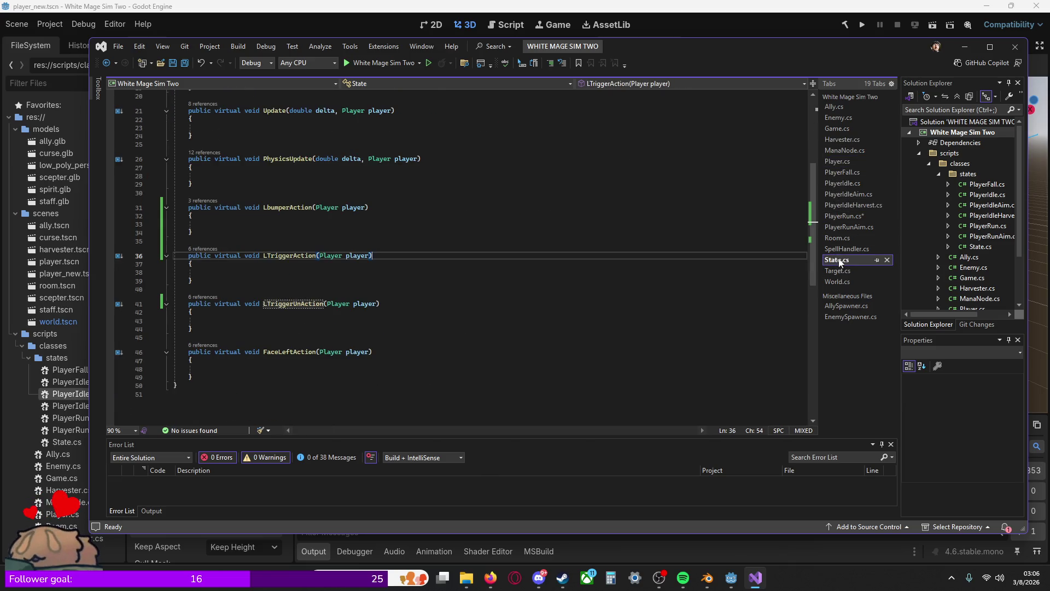
click(846, 217)
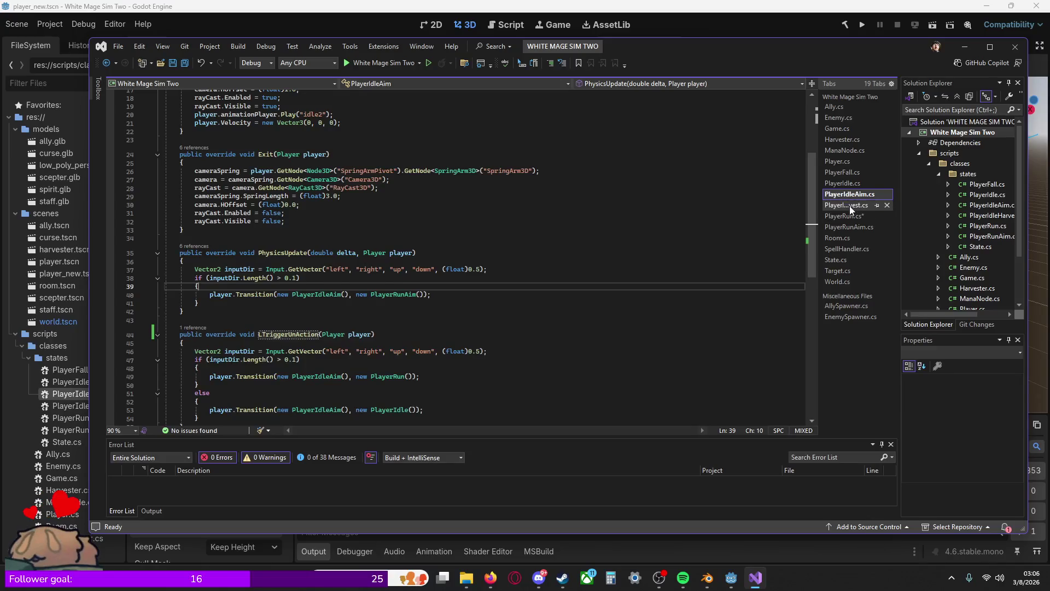
click(852, 225)
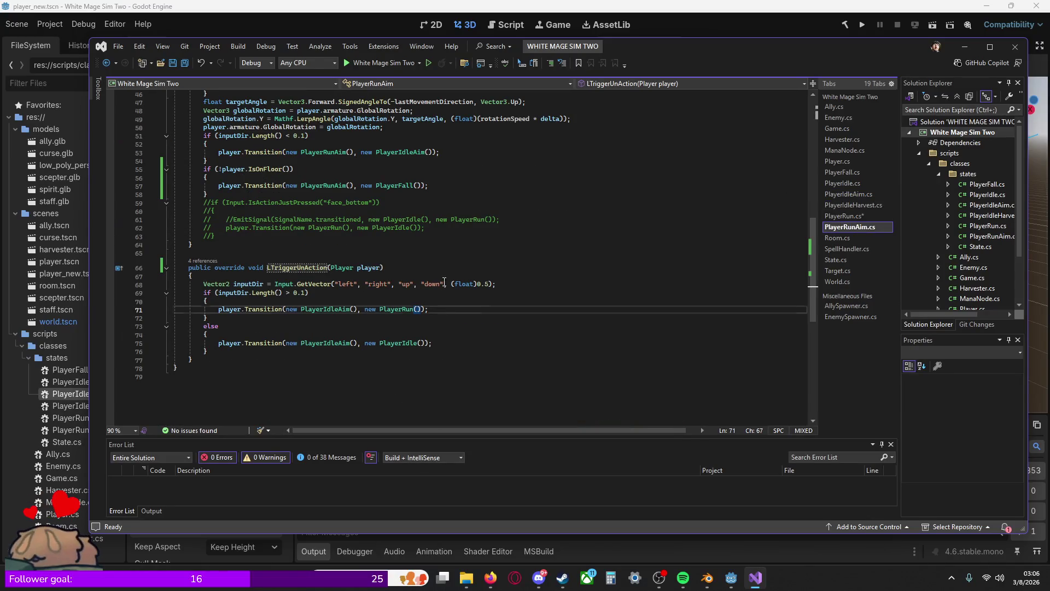
scroll(383, 260, up, 4)
click(383, 220)
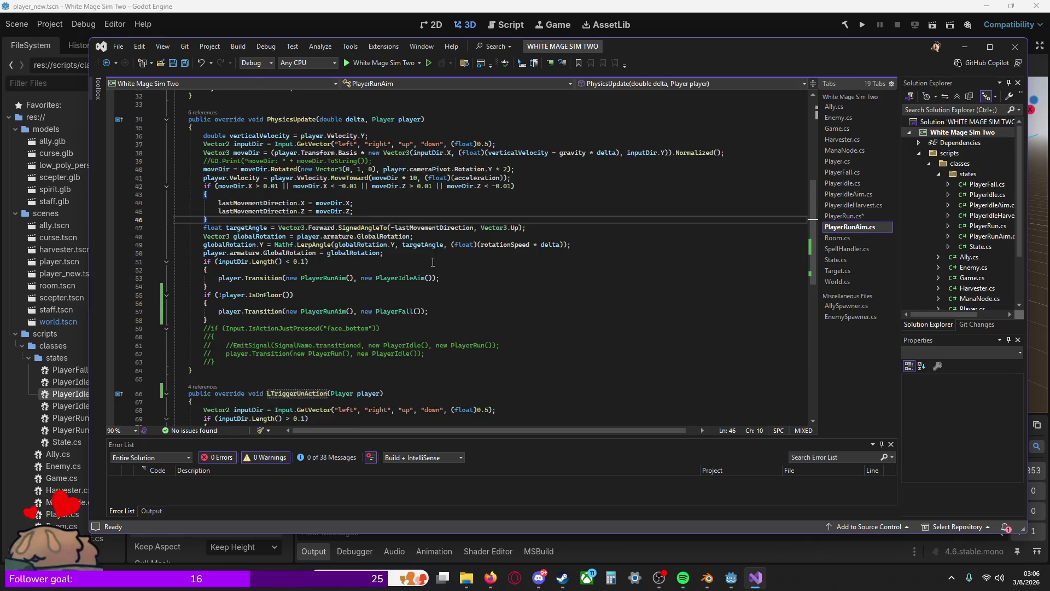
scroll(432, 261, up, 2)
click(304, 170)
scroll(328, 229, up, 1)
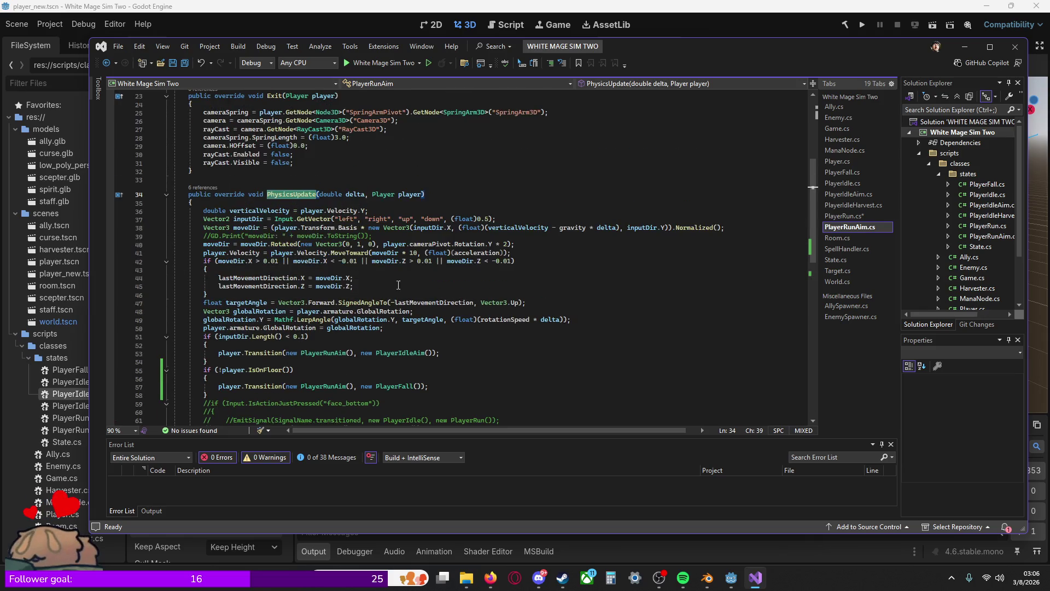
click(342, 269)
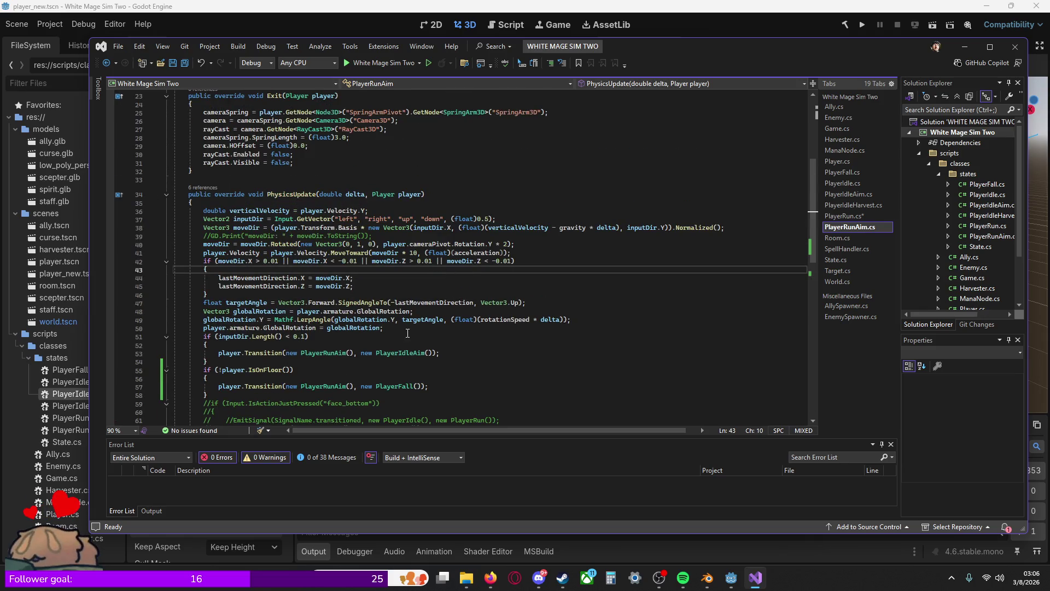
scroll(408, 334, up, 4)
- Review PlayerRun's PhysicsUpdate and moveDir uses, highlight the moveSpeed-through-gravity fields, then return to Player.cs
click(836, 215)
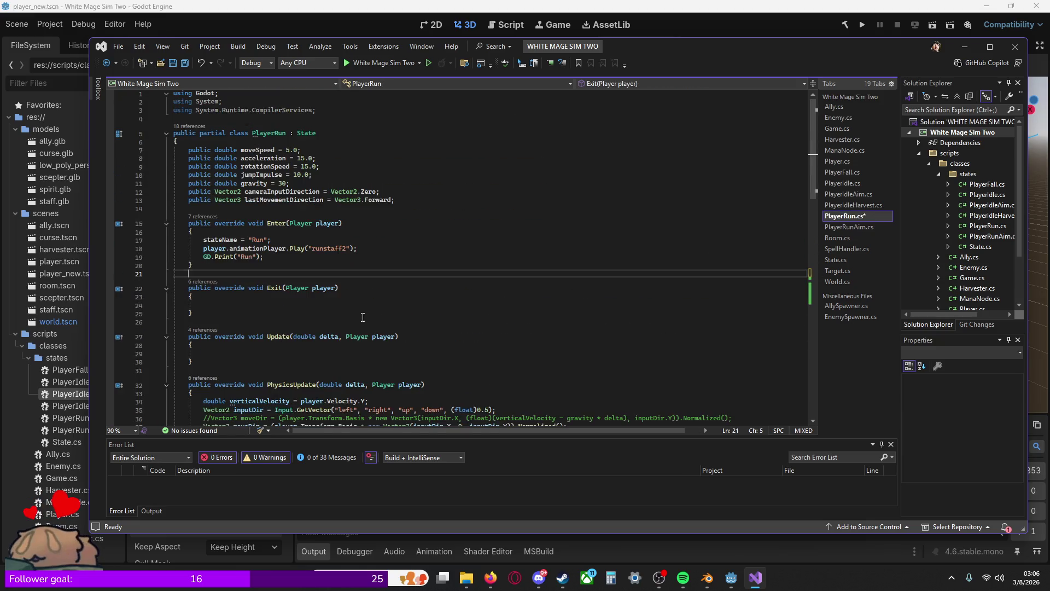
scroll(389, 291, down, 7)
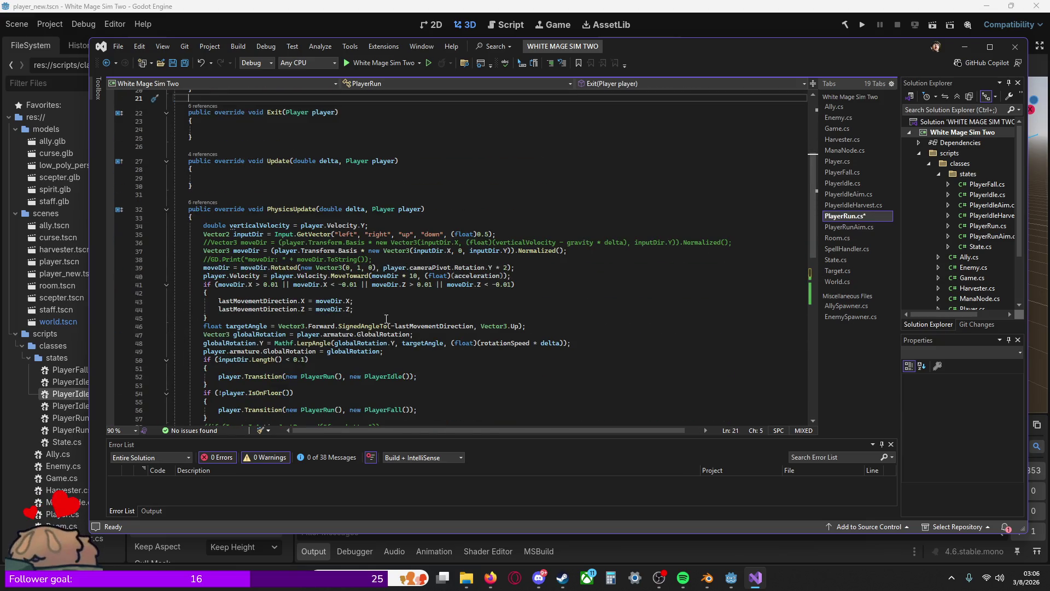
scroll(364, 331, down, 7)
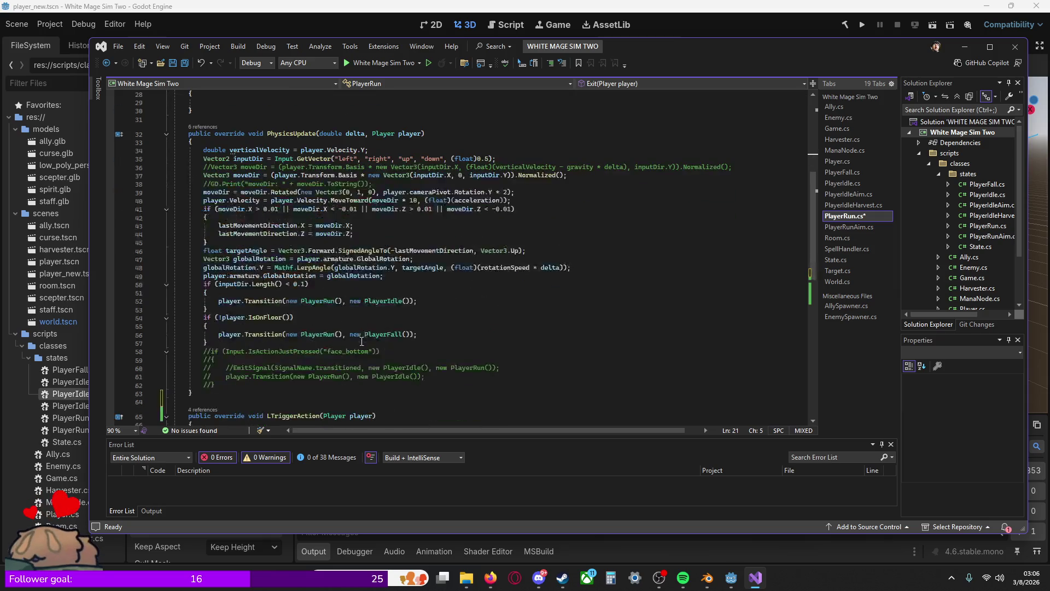
scroll(346, 331, up, 6)
click(316, 184)
scroll(328, 274, up, 1)
click(378, 287)
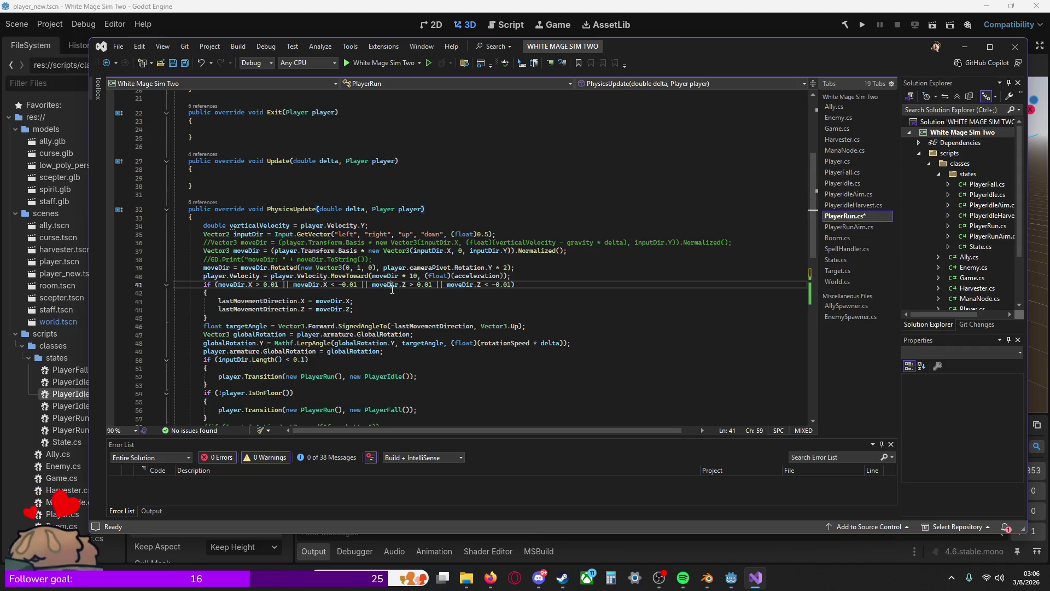
scroll(327, 274, up, 5)
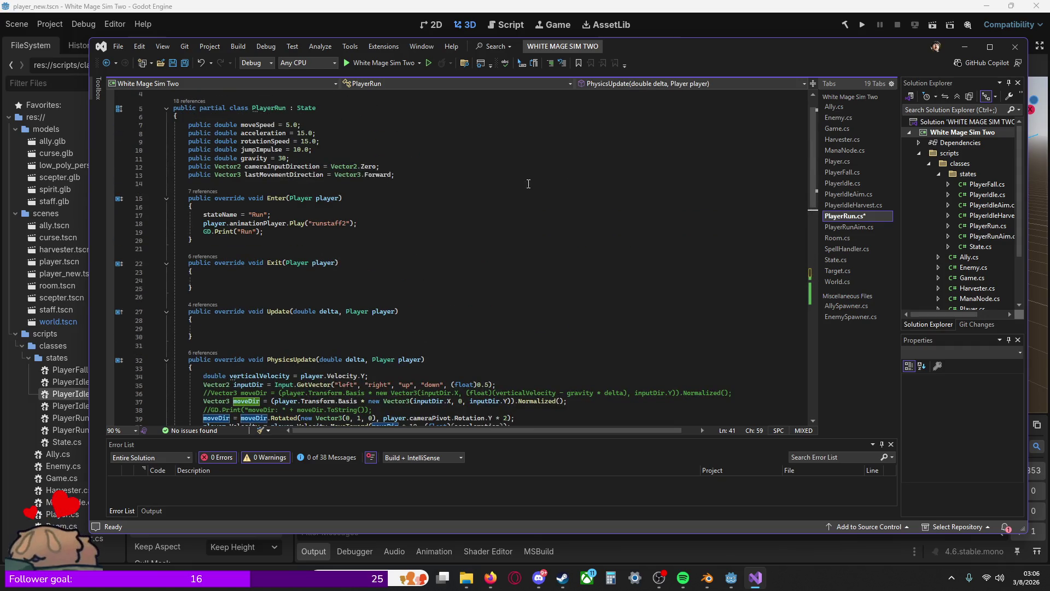
scroll(303, 280, down, 1)
scroll(343, 299, up, 2)
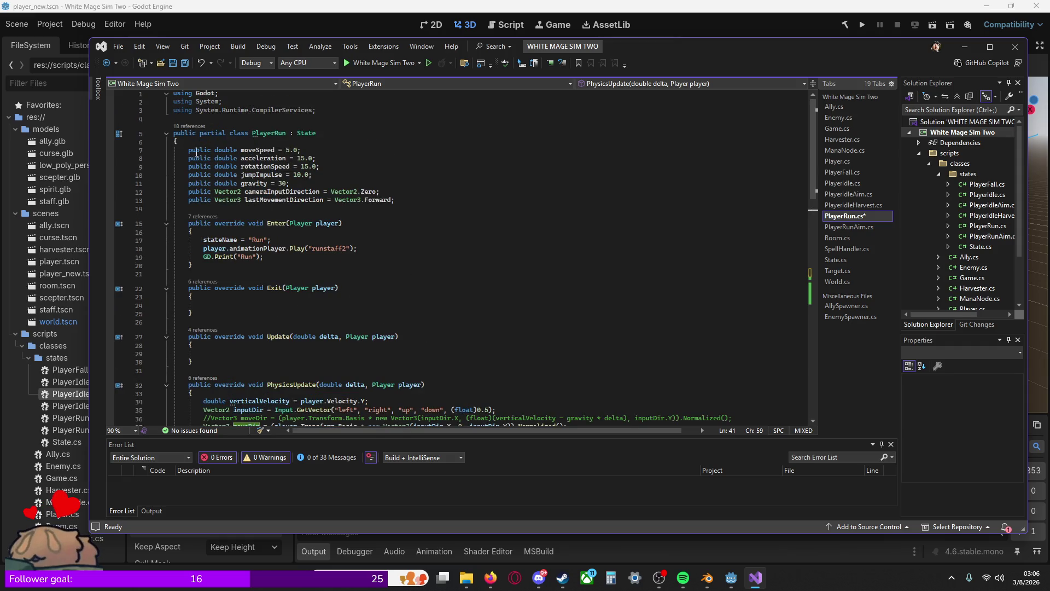
drag(190, 150, 317, 188)
click(317, 183)
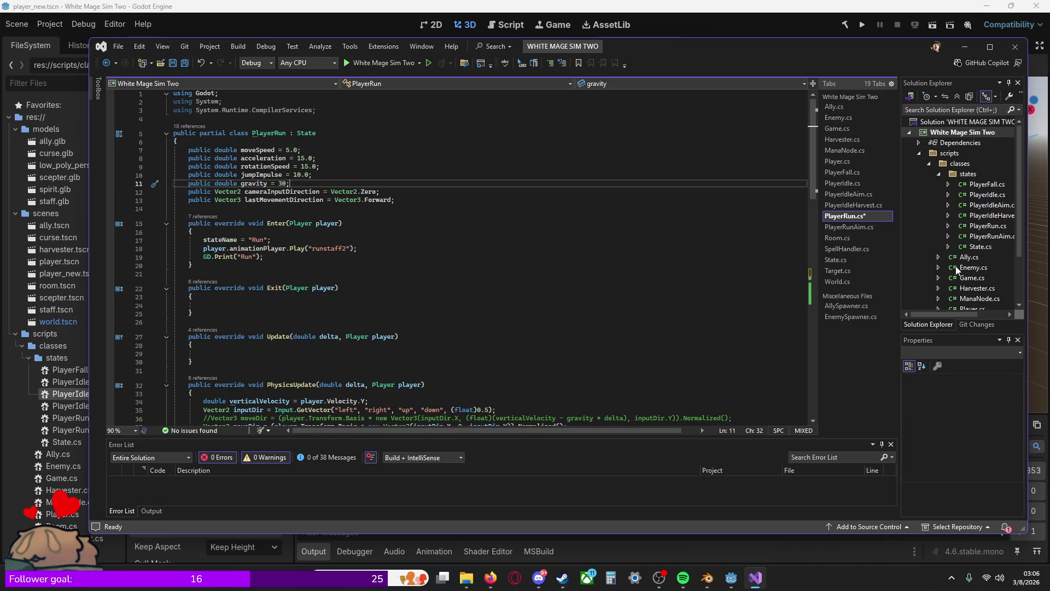
click(846, 162)
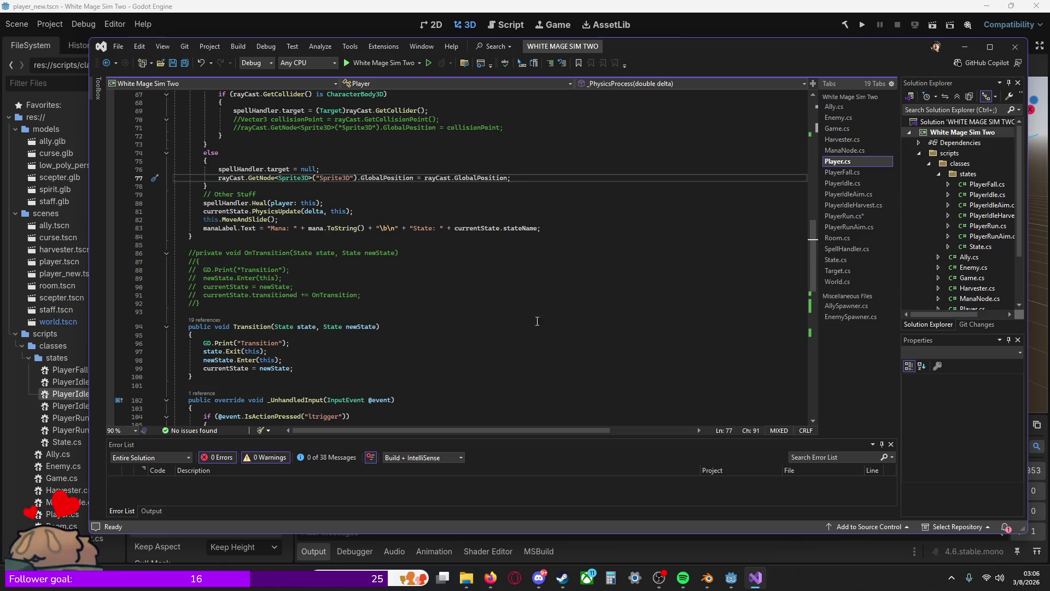
- Go to Player's Transition method and select its body from state.Exit onward
scroll(492, 306, down, 3)
click(337, 292)
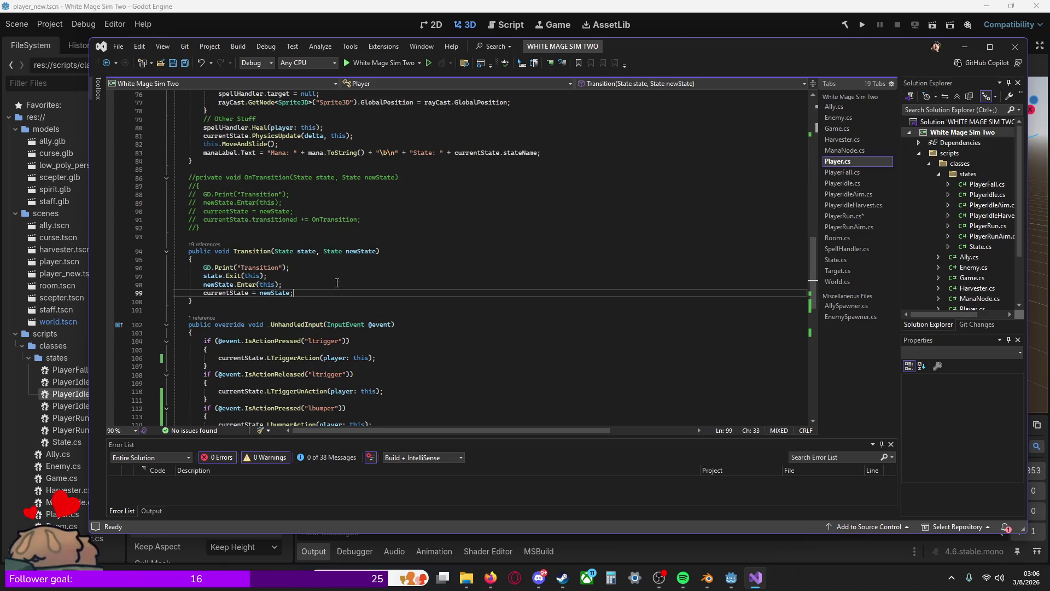
key(Up)
key(Up)
key(Up)
click(406, 249)
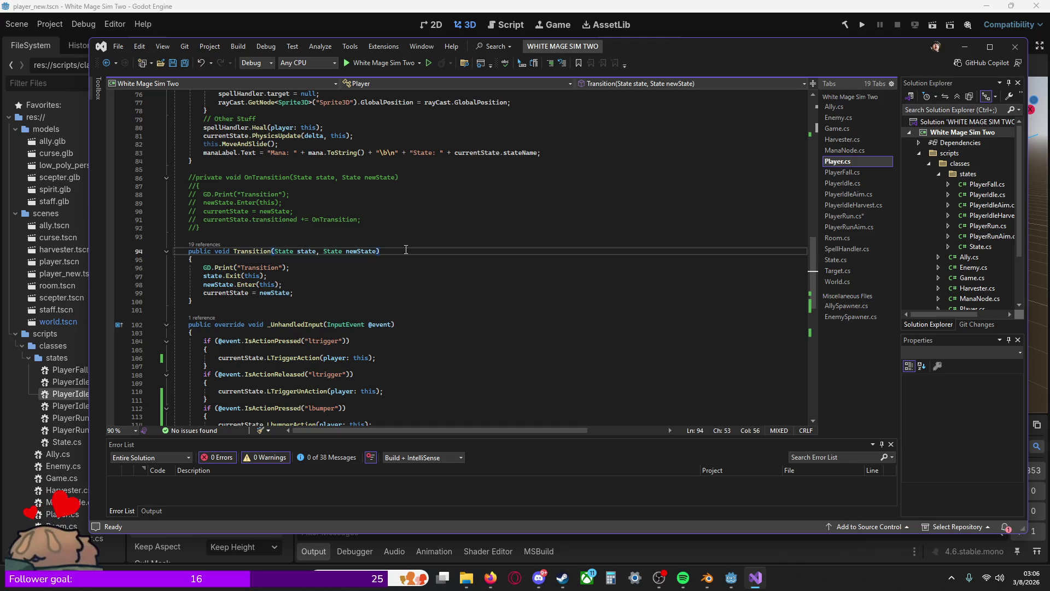
scroll(406, 250, down, 3)
drag(193, 226, 194, 182)
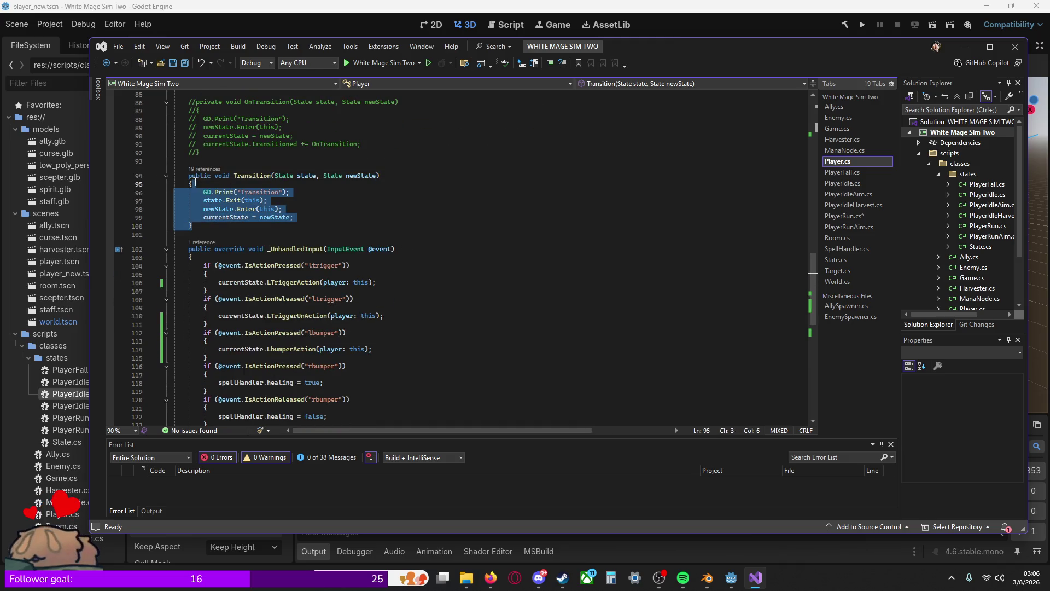
drag(250, 236, 189, 184)
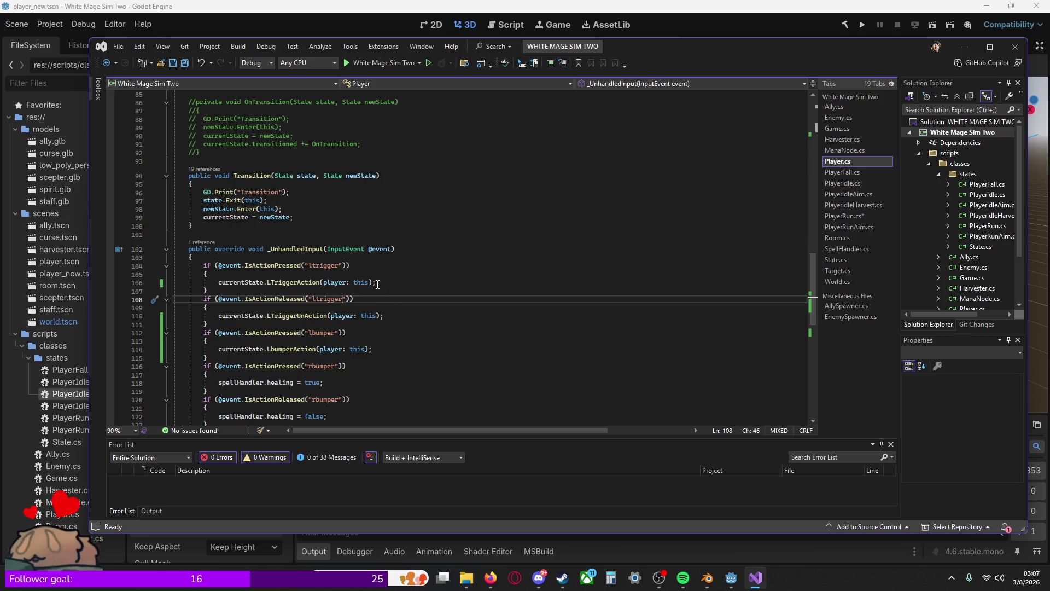
- Step through the LTriggerAction, ltrigger, rbumper and face_left input checks, then minimize Visual Studio
click(370, 267)
click(376, 297)
scroll(375, 306, down, 2)
click(372, 317)
click(375, 350)
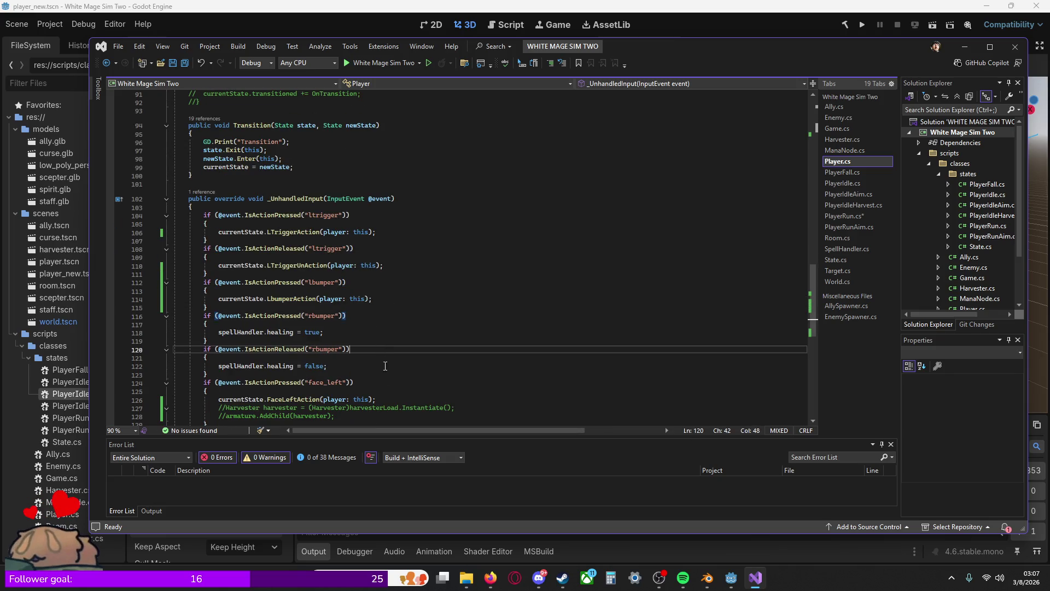
click(377, 383)
click(379, 357)
scroll(378, 356, down, 2)
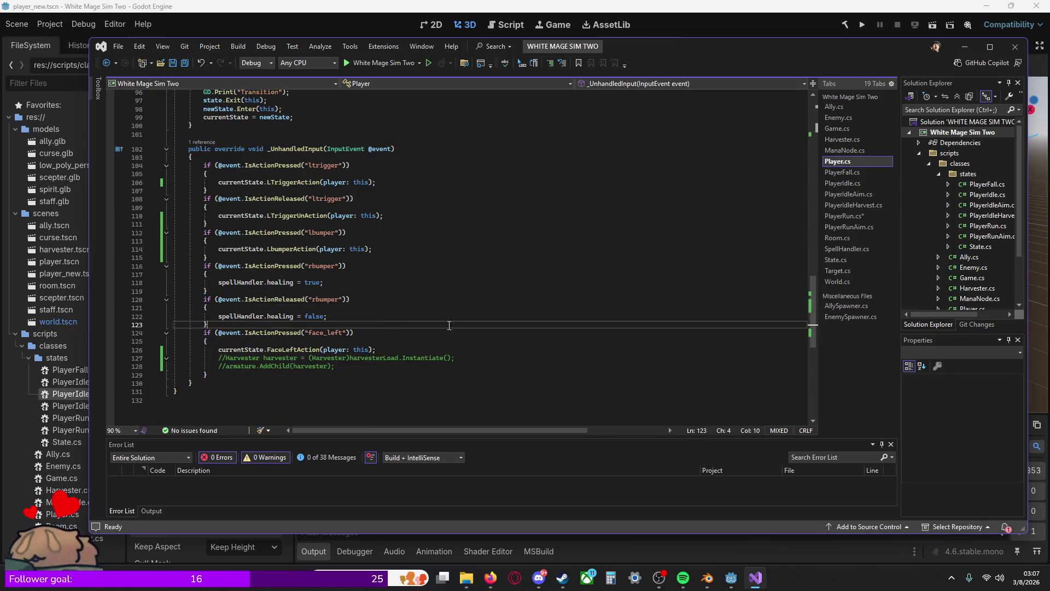
click(964, 47)
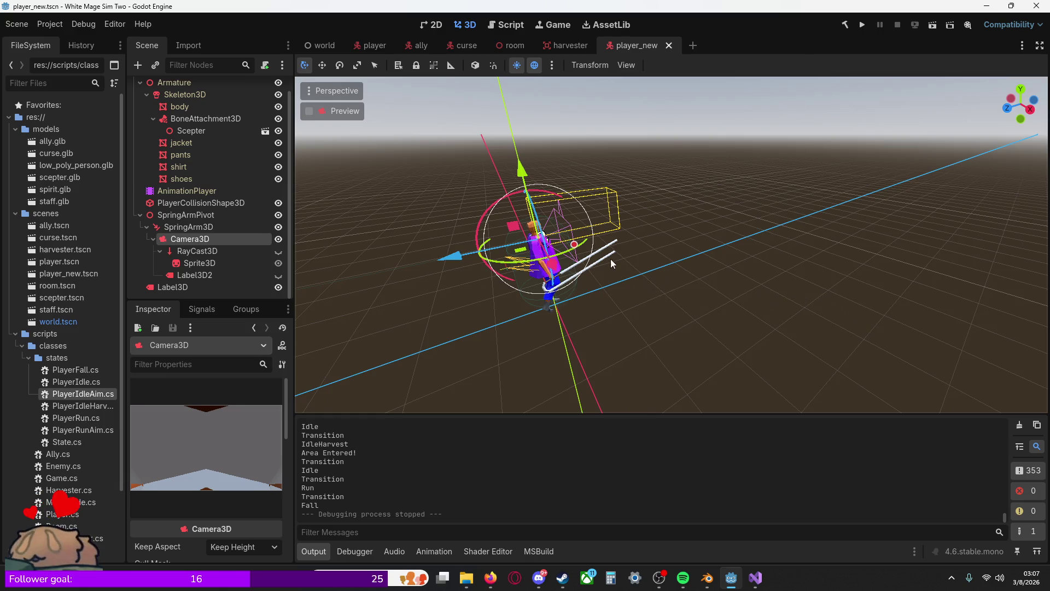
- Zoom in on the player model, switch to the room scene, and bring up Spotify
scroll(600, 265, up, 3)
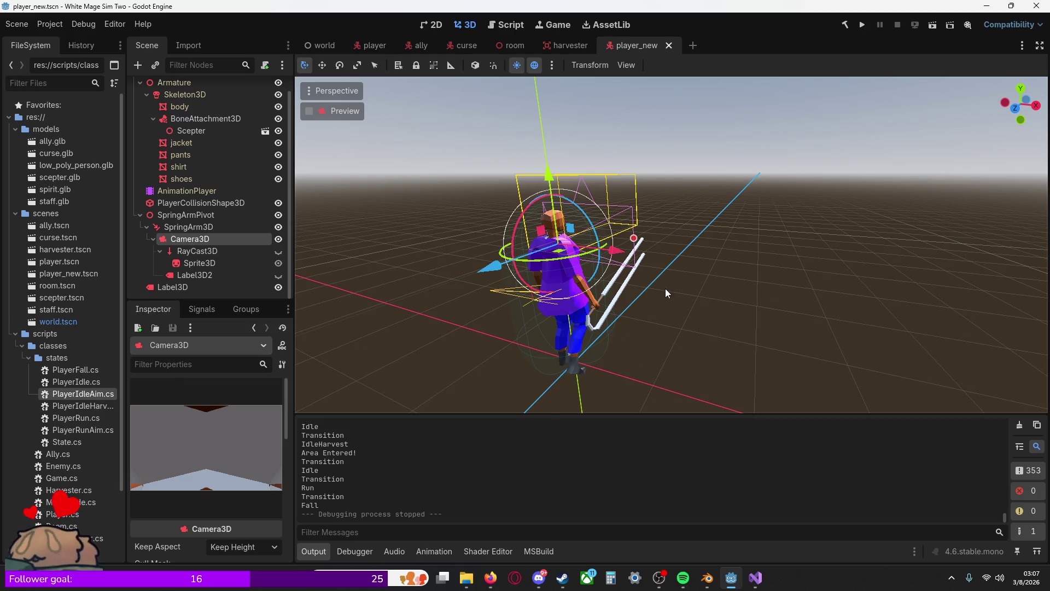
click(491, 46)
scroll(634, 265, down, 2)
scroll(633, 268, up, 2)
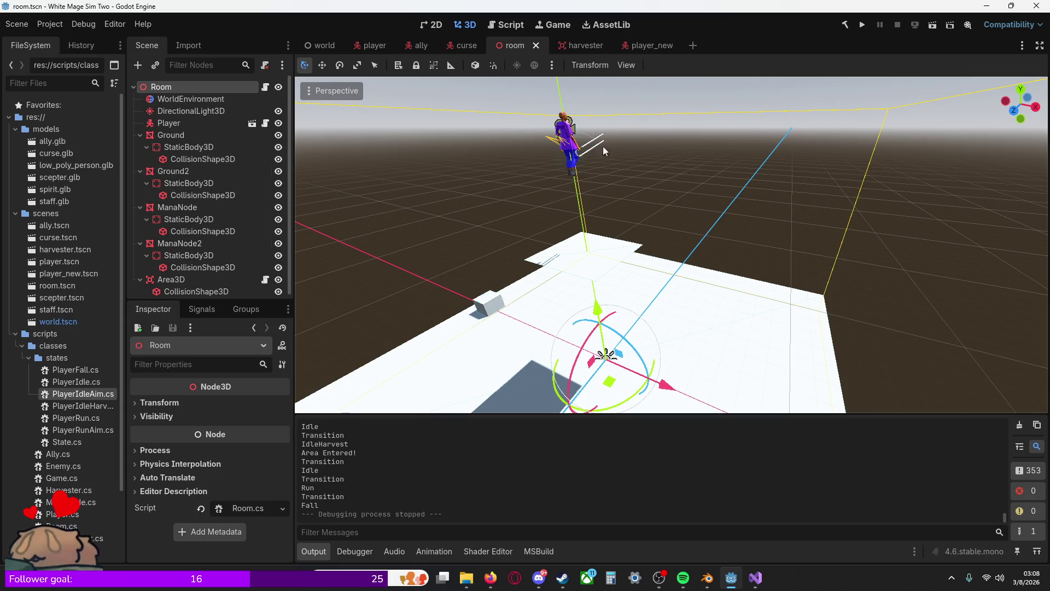
click(681, 579)
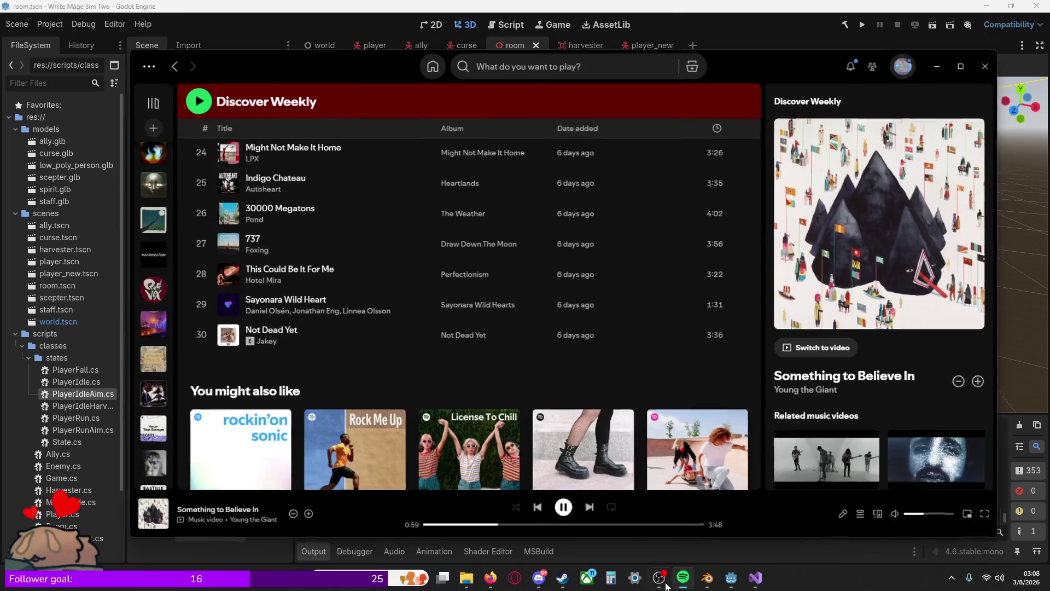
- Play the single No Light, No Light, then minimize Spotify and bring Player.cs back
scroll(442, 339, up, 10)
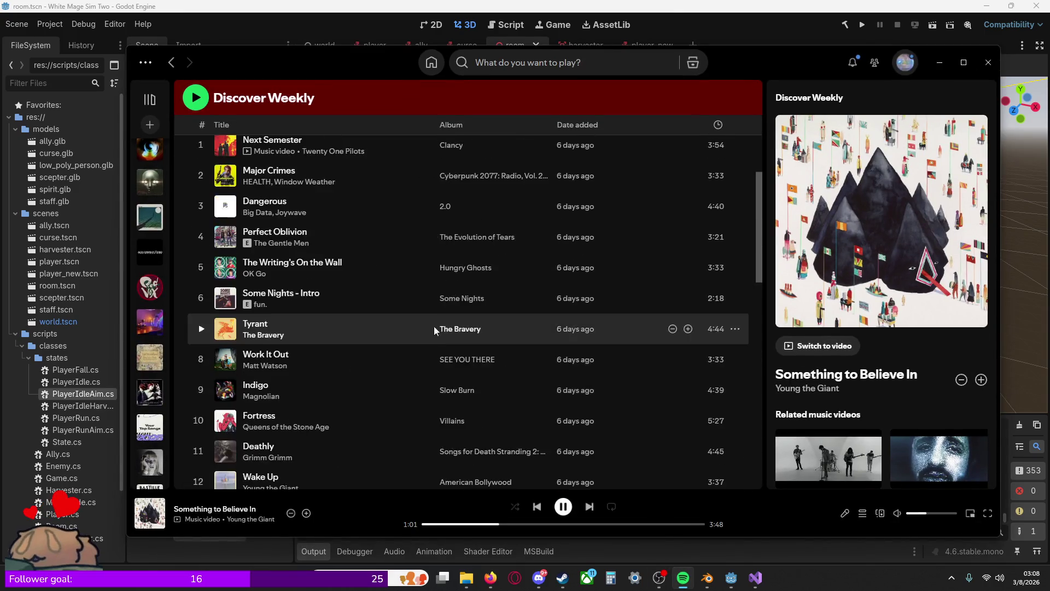
scroll(435, 326, up, 4)
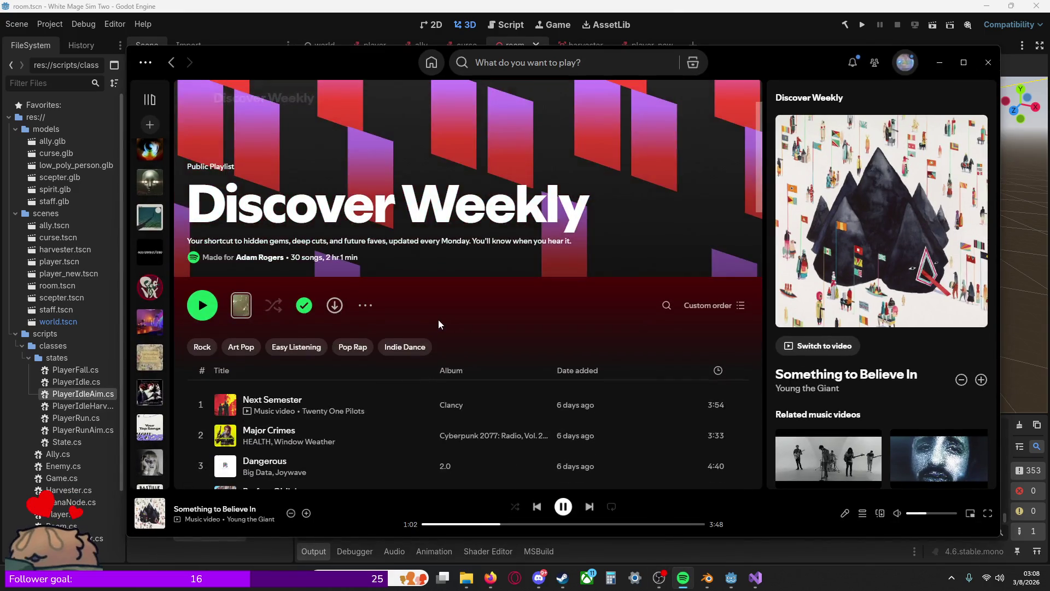
click(152, 192)
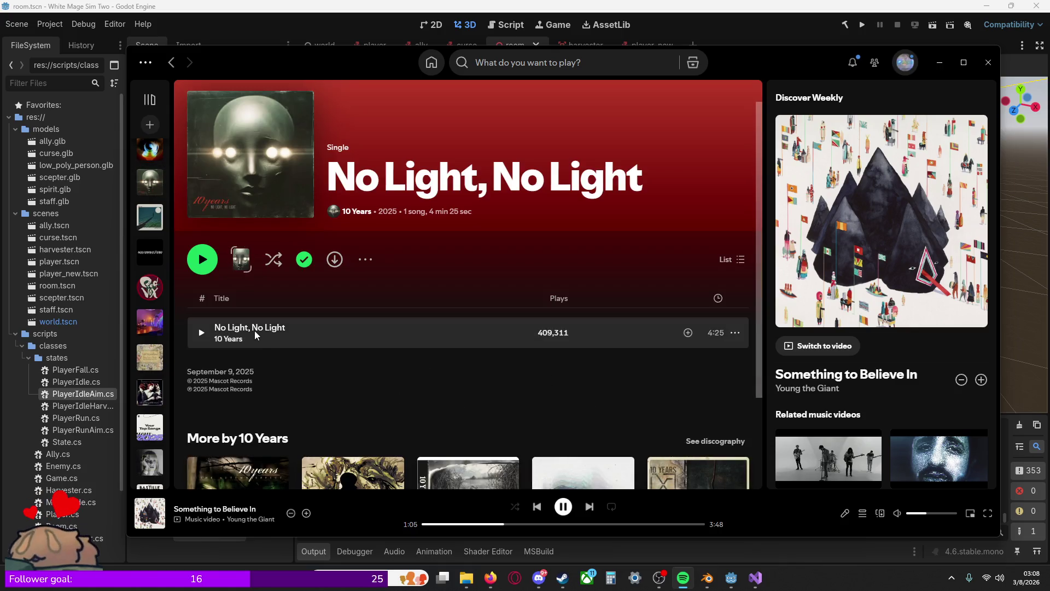
click(256, 335)
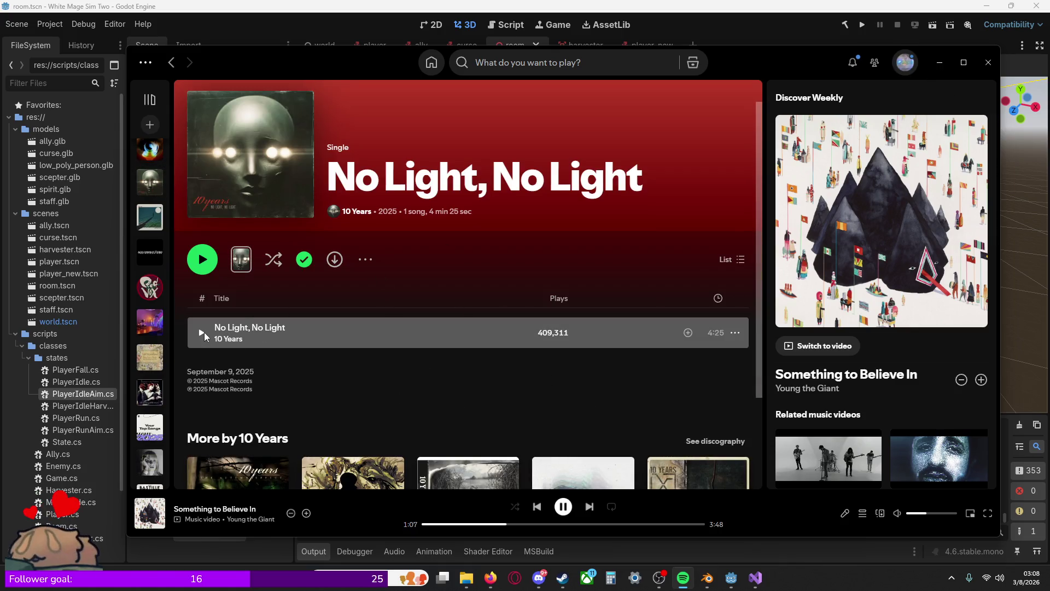
click(202, 332)
click(940, 63)
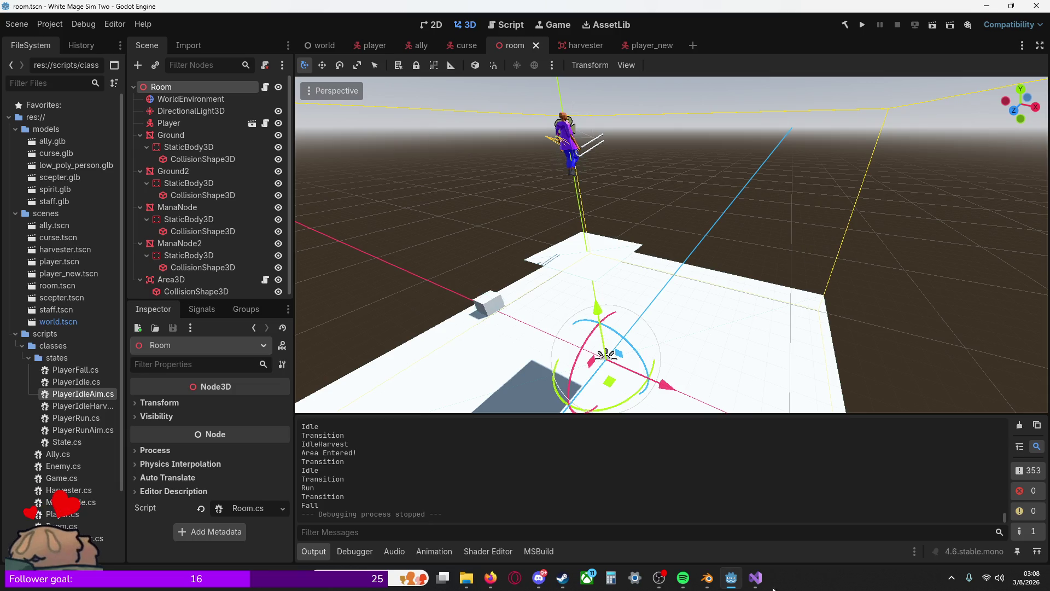
click(756, 577)
- Inspect Player.cs's spellHandler field, harvesterLoad preload and _Ready node lookups, then bring Blender forward
key(Up)
key(Up)
key(Up)
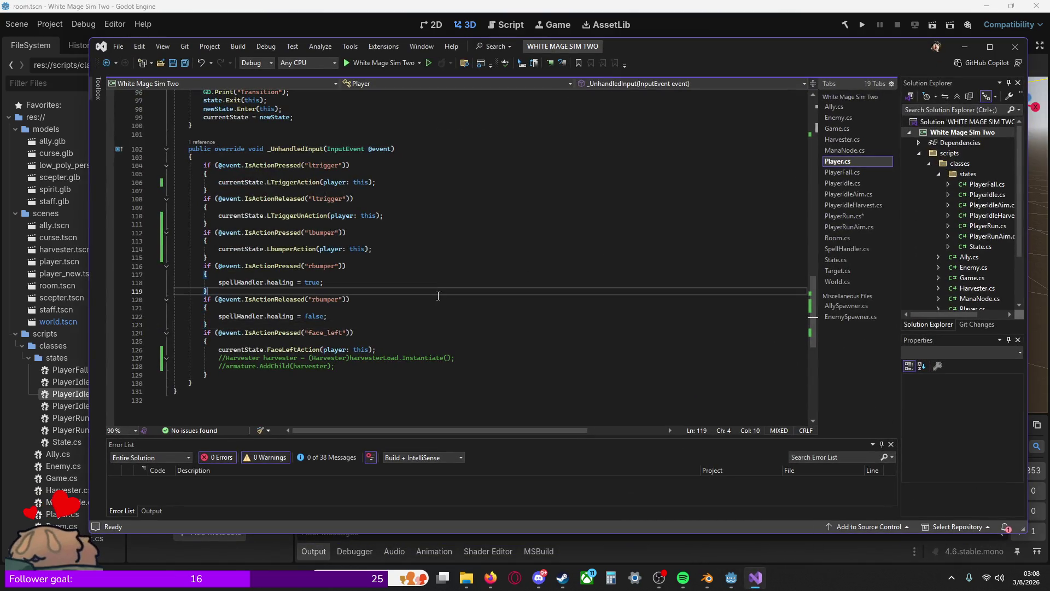
scroll(520, 273, up, 20)
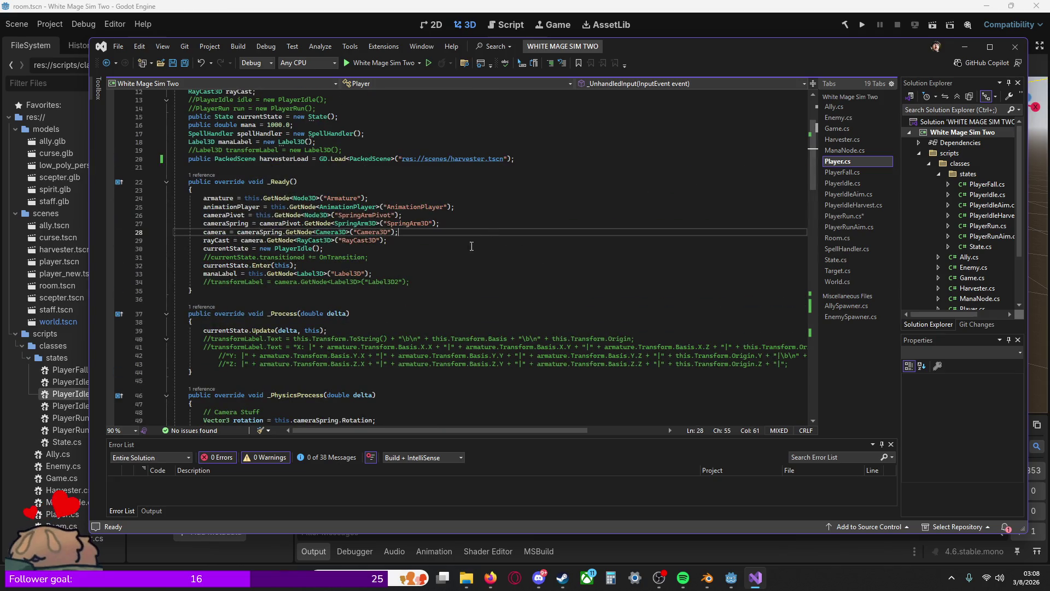
scroll(391, 237, up, 4)
click(391, 237)
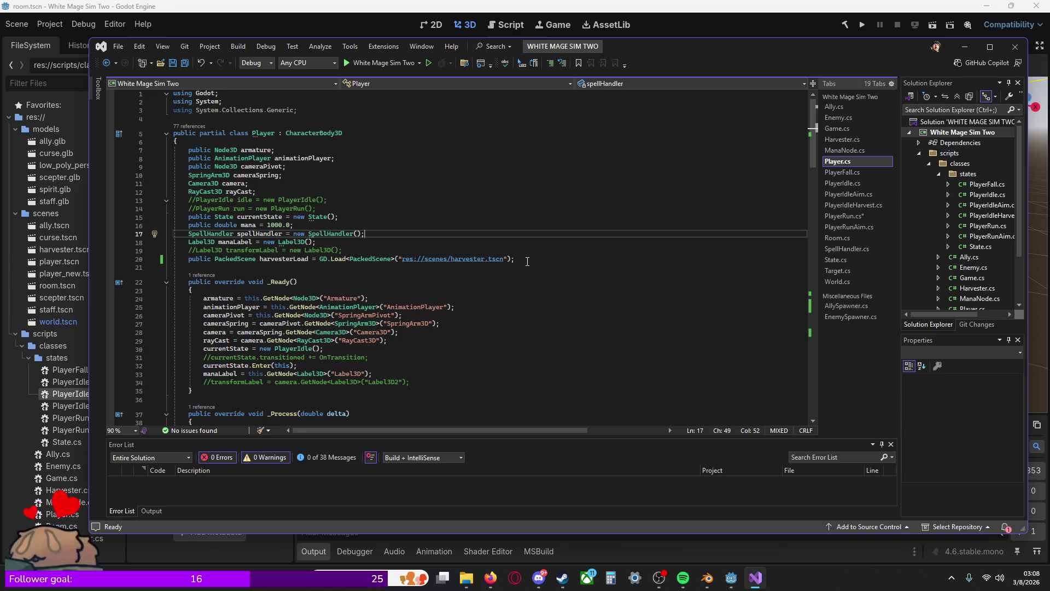
click(420, 300)
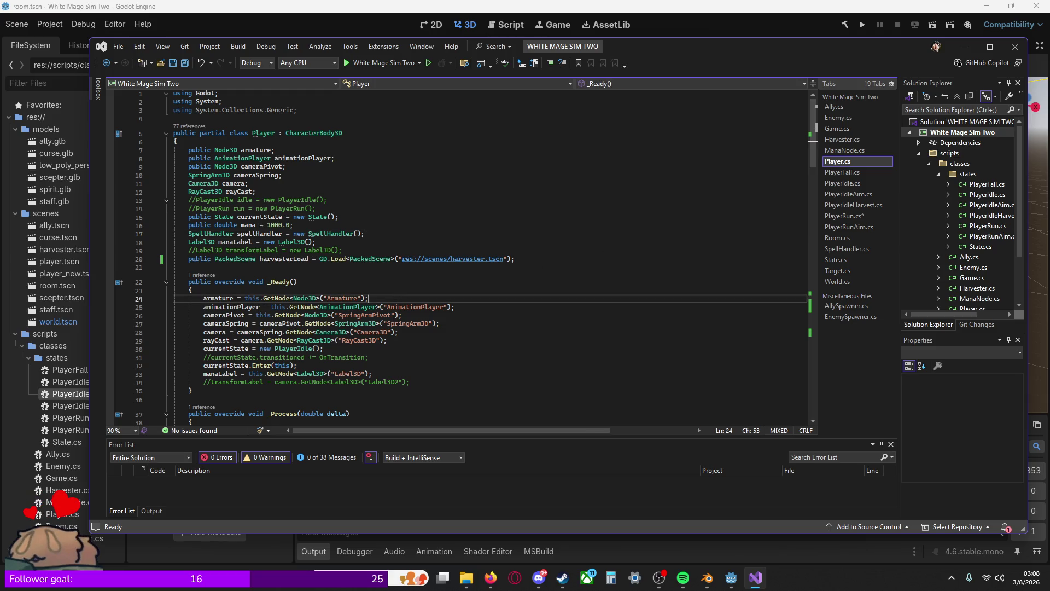
click(535, 261)
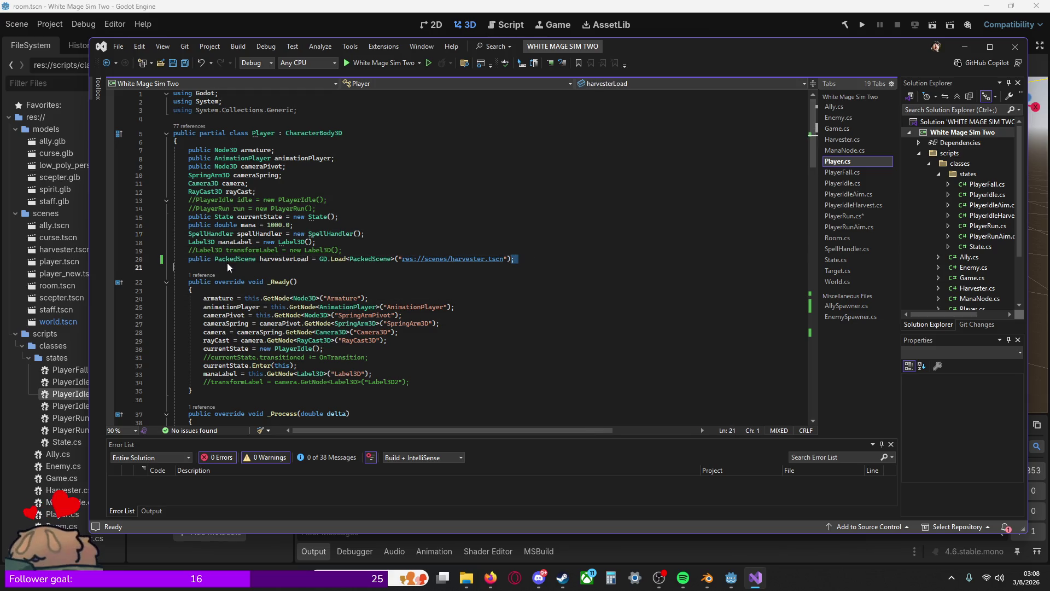
click(394, 236)
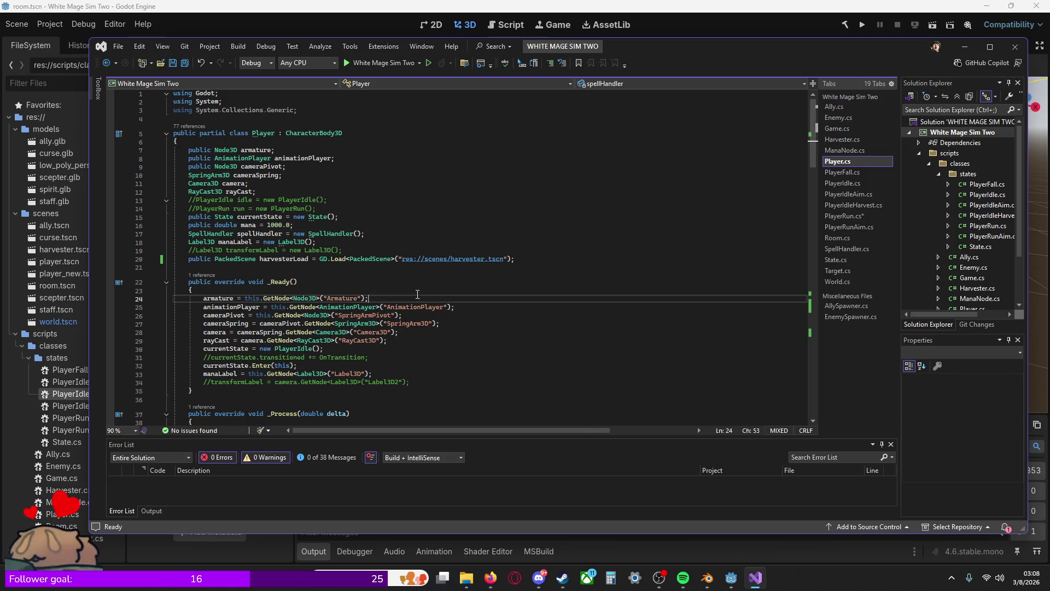
click(381, 315)
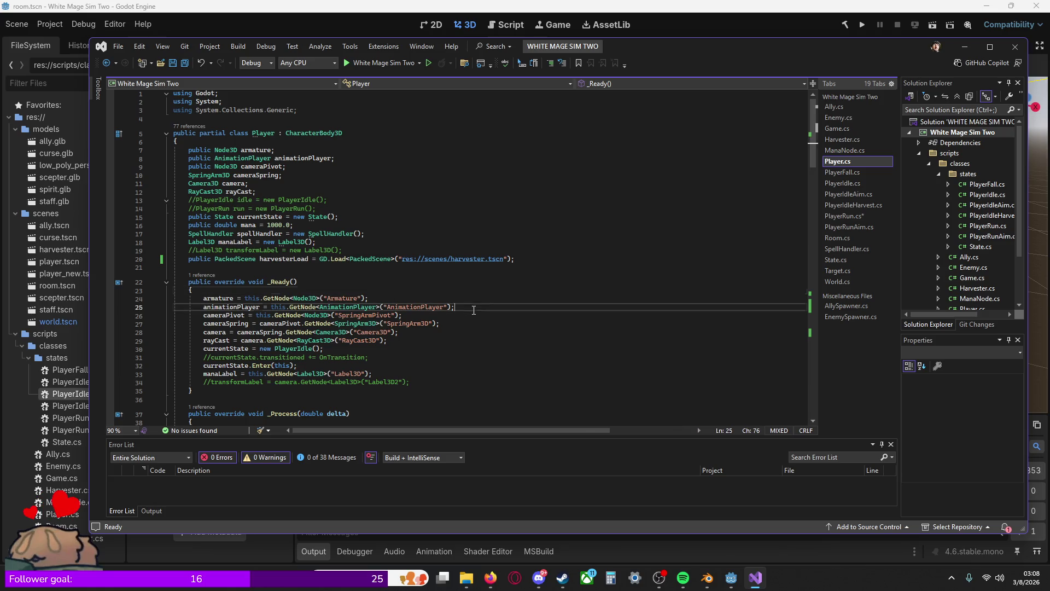
click(399, 332)
click(707, 577)
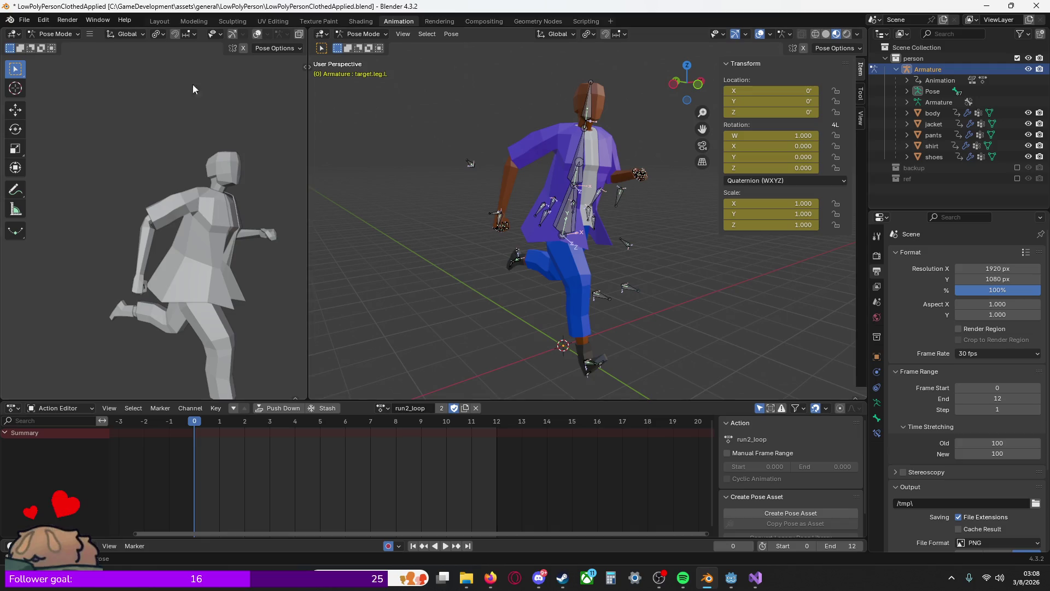
- Zoom out and back in on Blender's running-pose figure, then return to Visual Studio
scroll(212, 195, down, 5)
scroll(203, 243, up, 3)
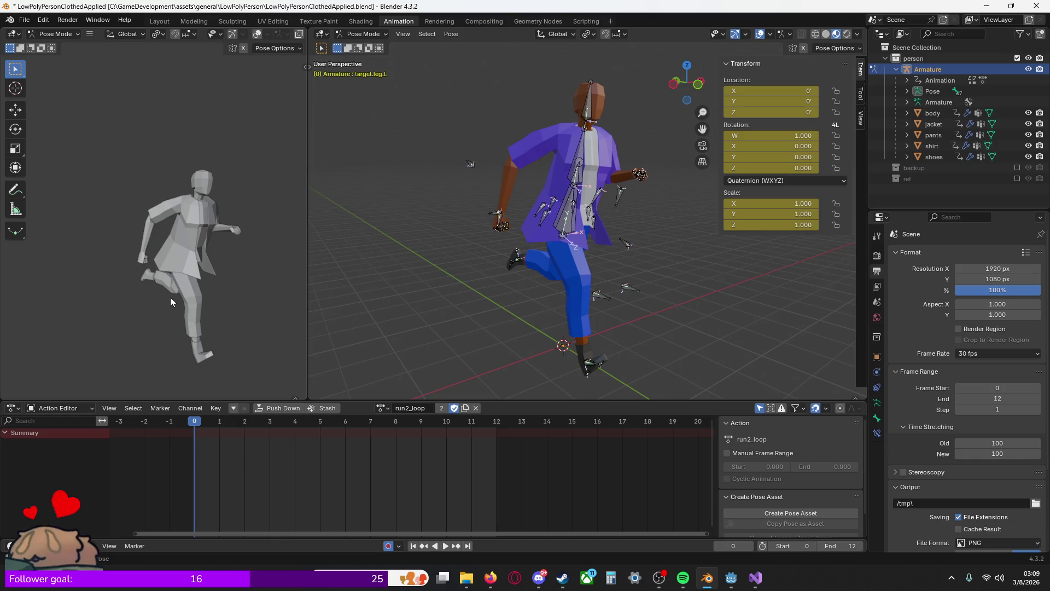
key(alt+Tab)
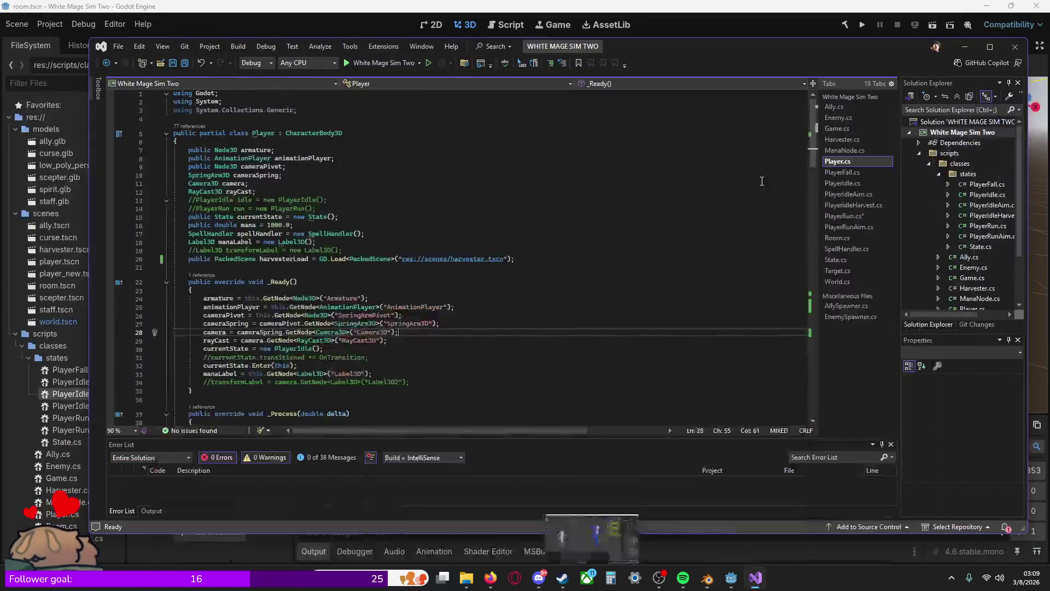
- Open the ManaNode and Game scripts and inspect Game's commented-out enemyList declaration
key(ctrl+minus)
key(ctrl+minus)
key(ctrl+minus)
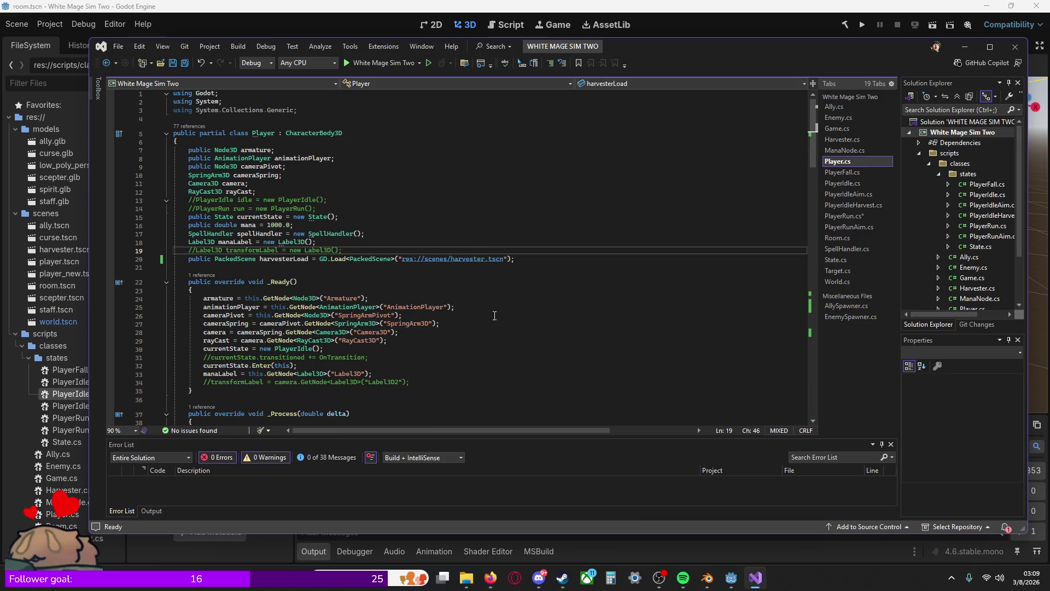
click(863, 184)
click(858, 216)
click(847, 150)
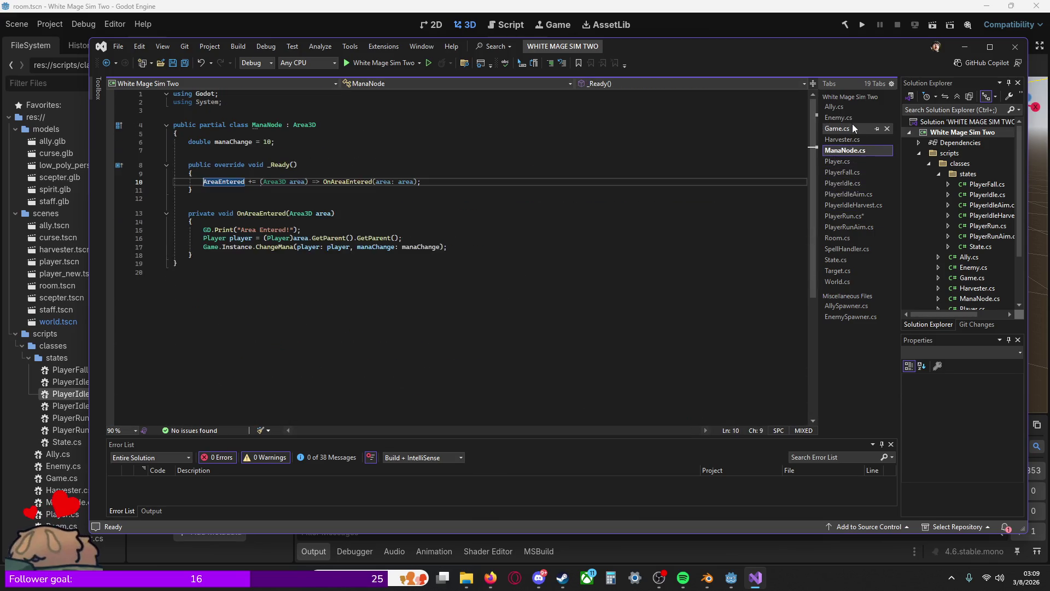
click(852, 127)
click(847, 175)
click(848, 128)
click(444, 261)
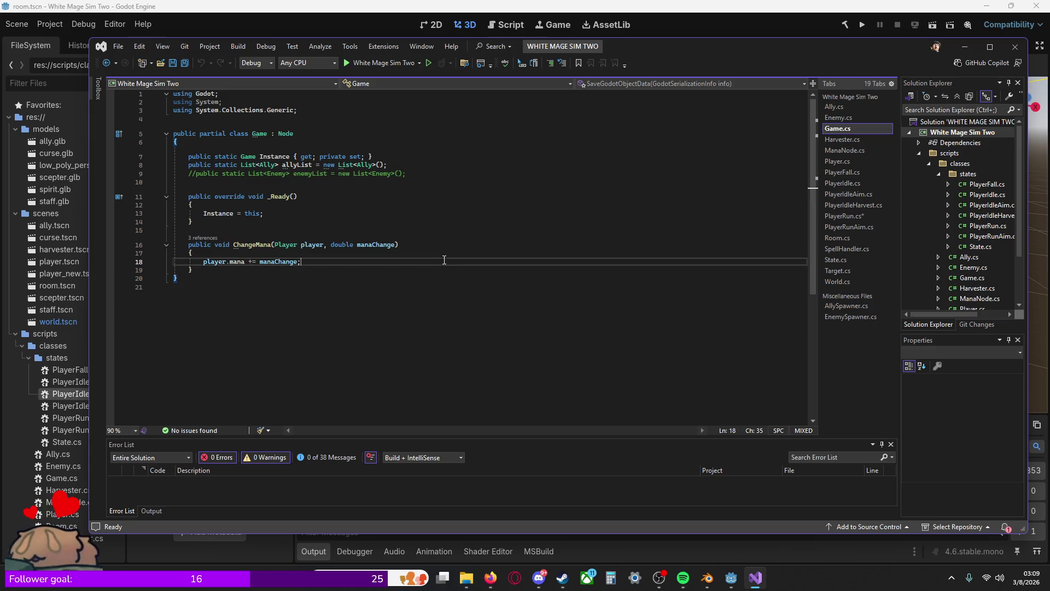
click(404, 213)
click(372, 174)
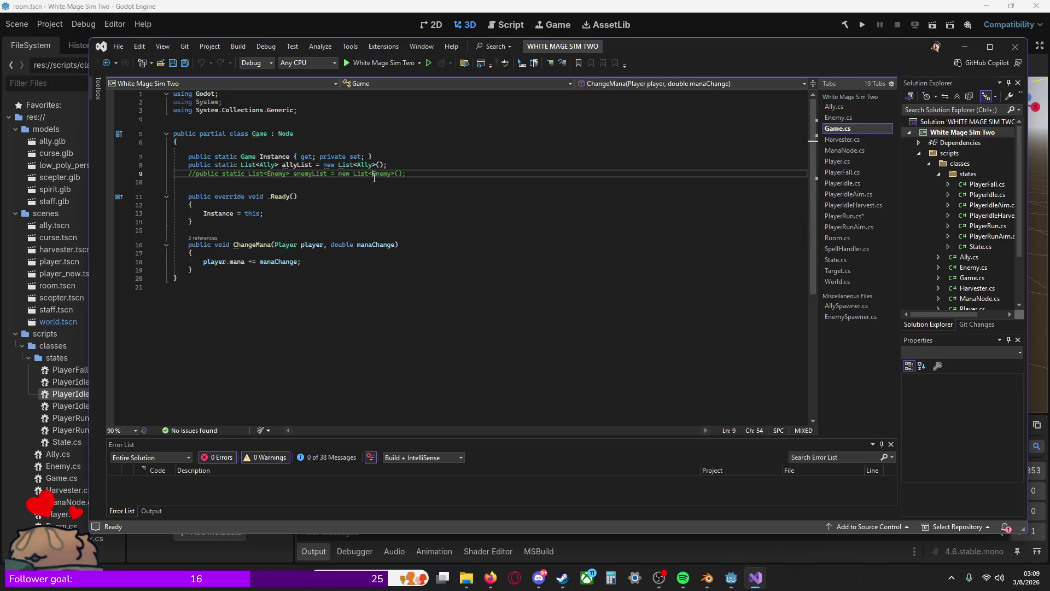
- In Enemy.cs, add an empty line after the attack-counter block in _Process, then open Ally.cs
click(837, 118)
click(392, 167)
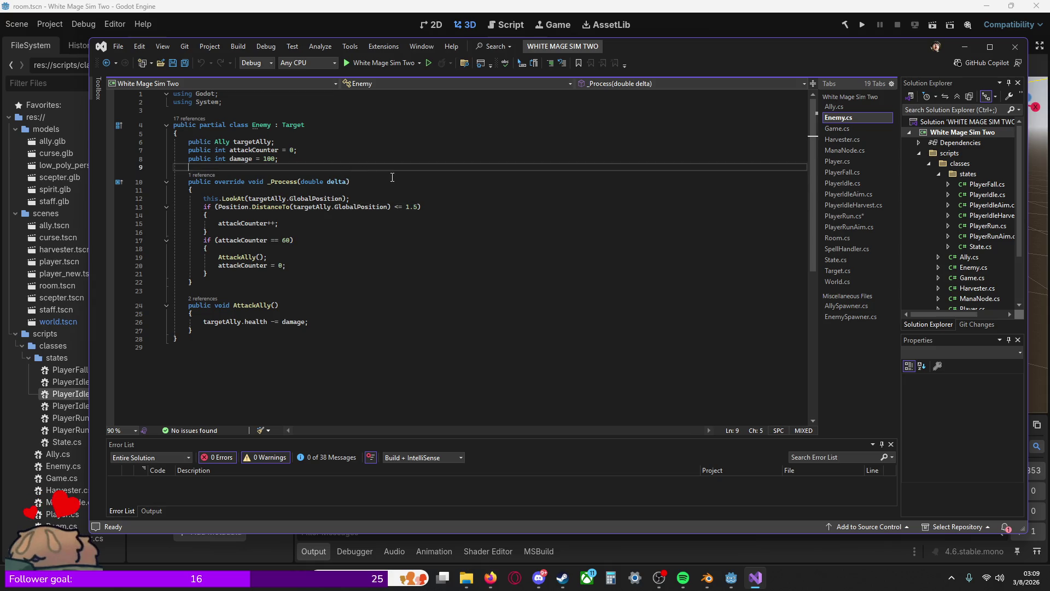
click(440, 217)
click(438, 185)
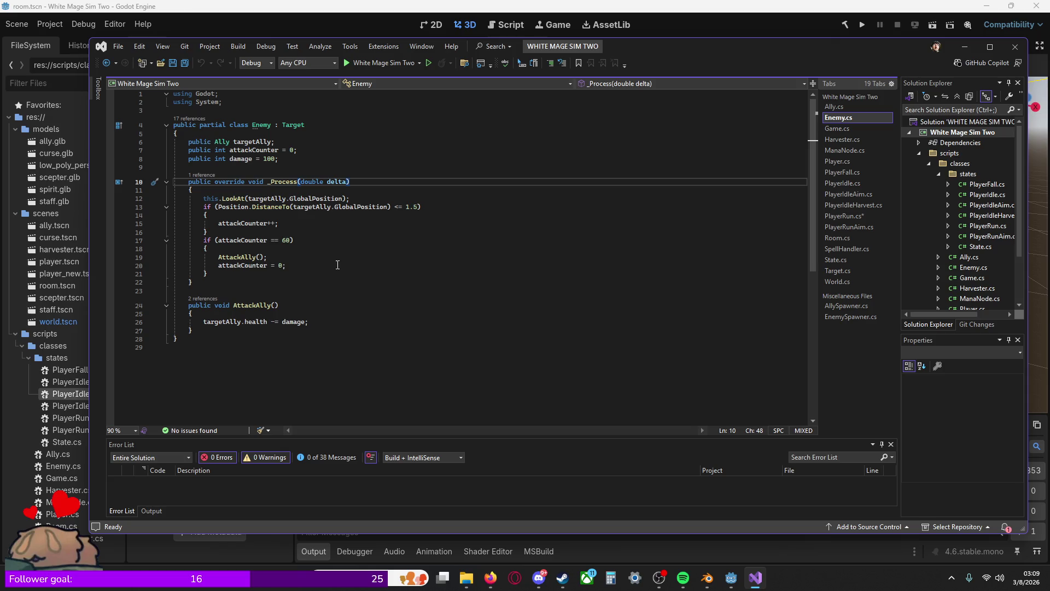
click(209, 332)
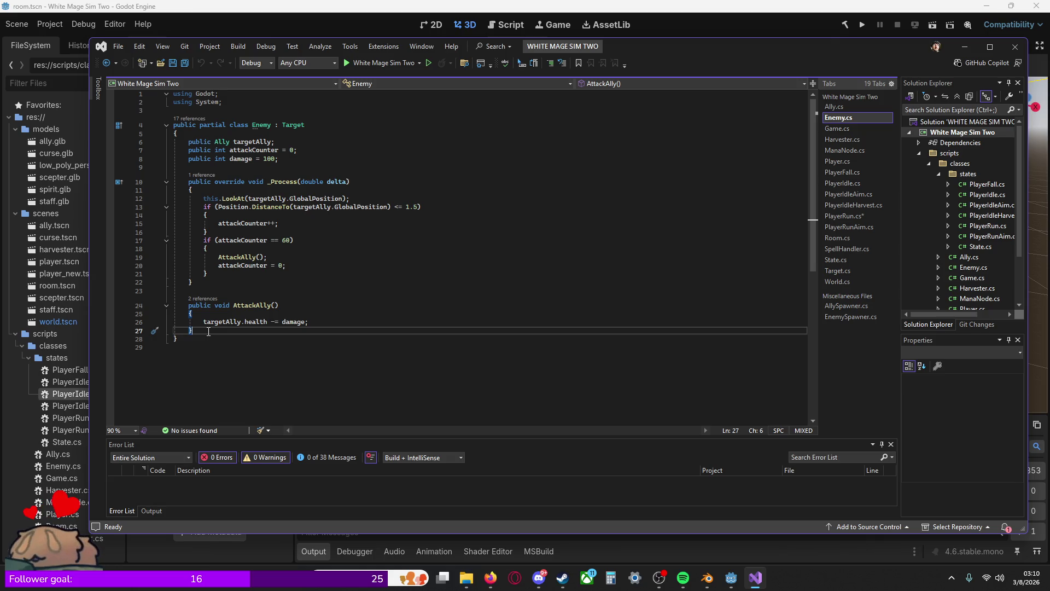
click(292, 277)
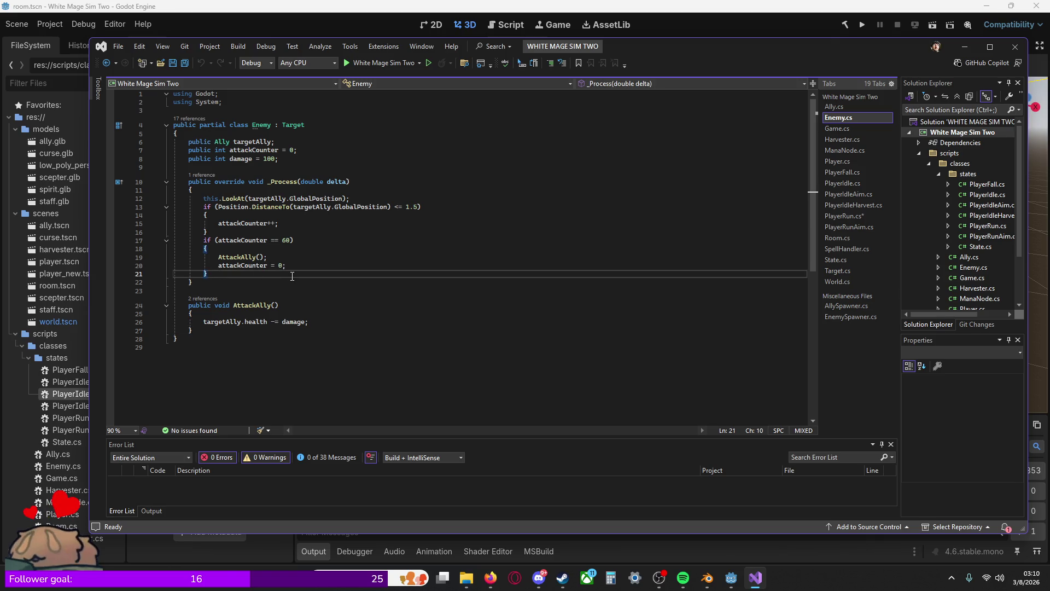
key(Return)
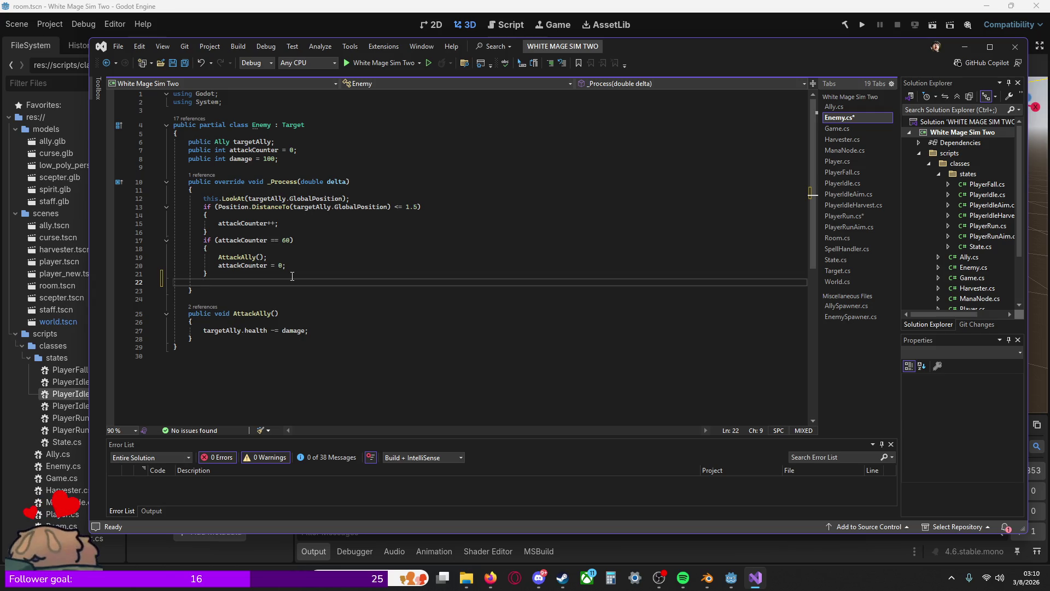
click(842, 108)
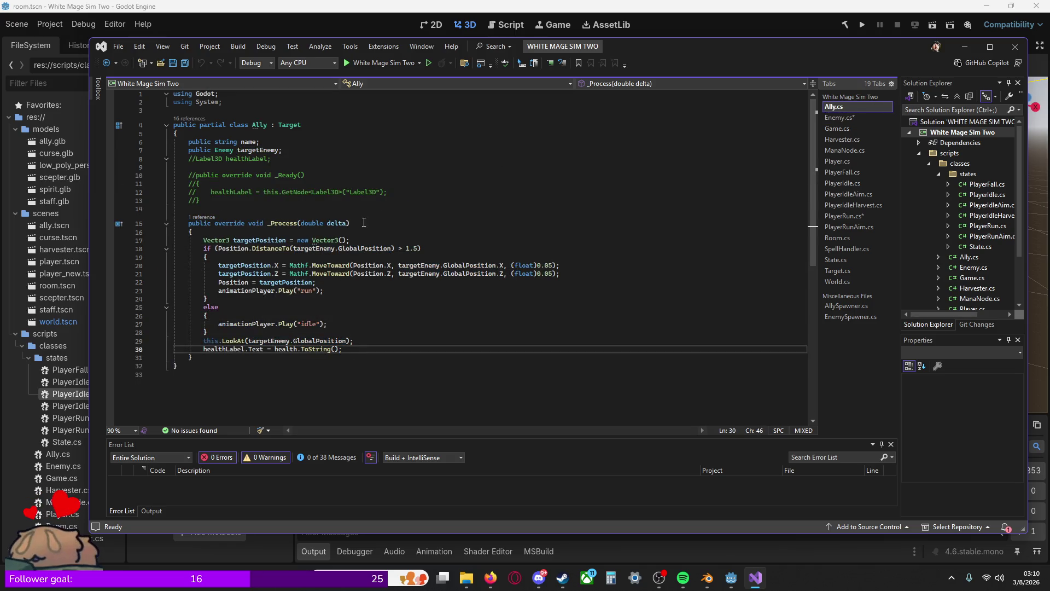
- Add an allyDeath(); call after the healthLabel update in _Process
click(358, 347)
key(Return)
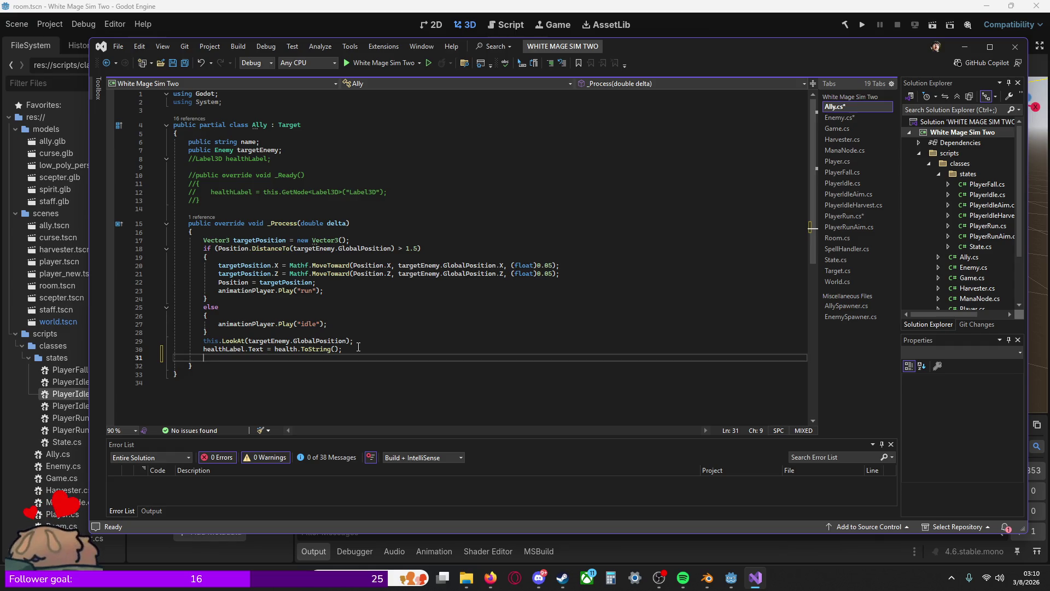
text(all)
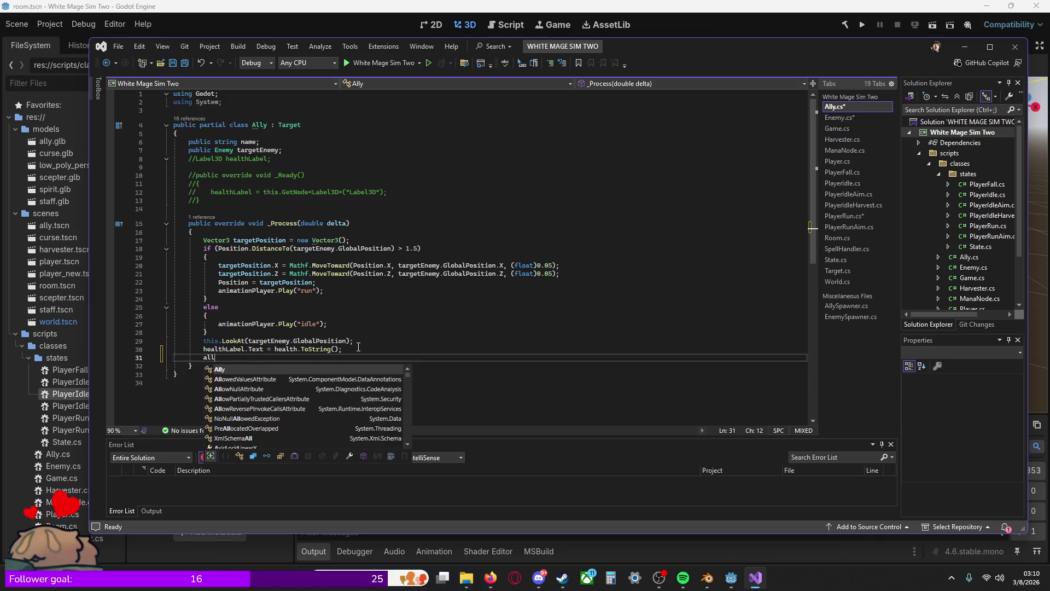
text(yDeath();)
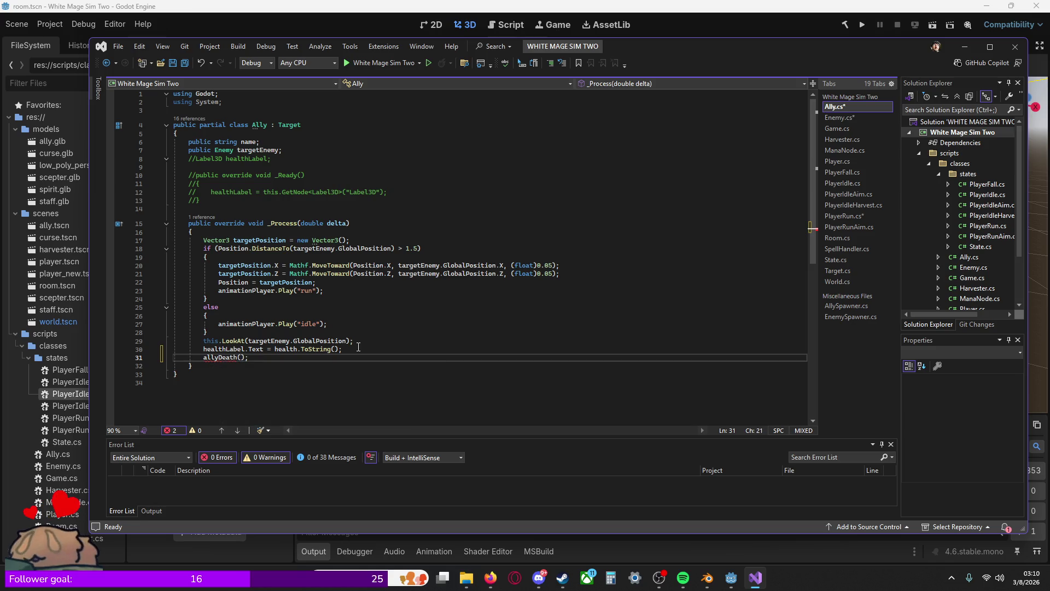
- Below _Process, write public void allyDeath() containing an if (health <= 0) block
scroll(328, 346, down, 1)
click(237, 343)
key(Return)
key(Return)
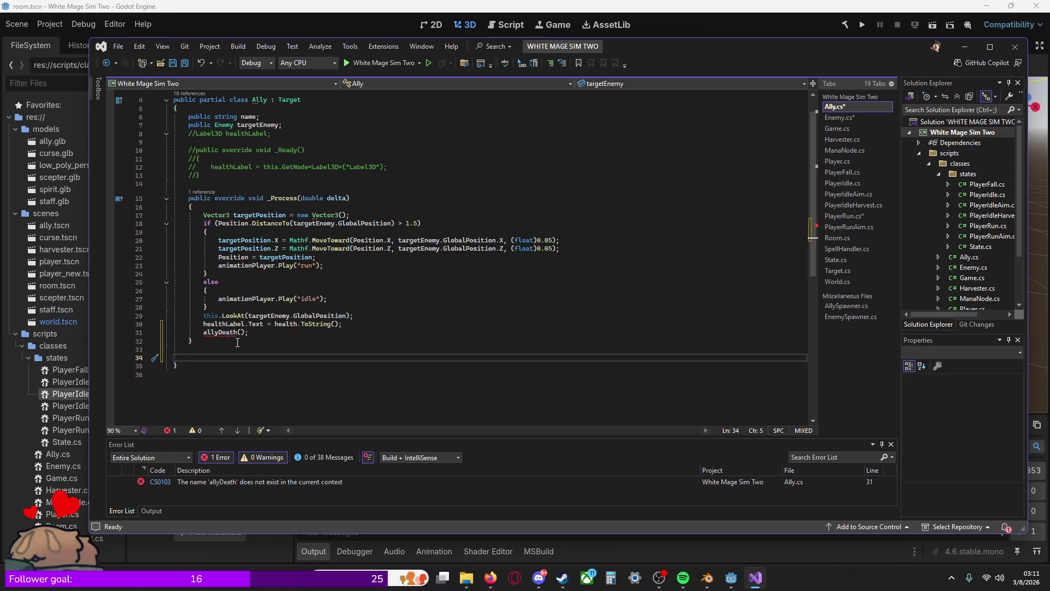
text(publi)
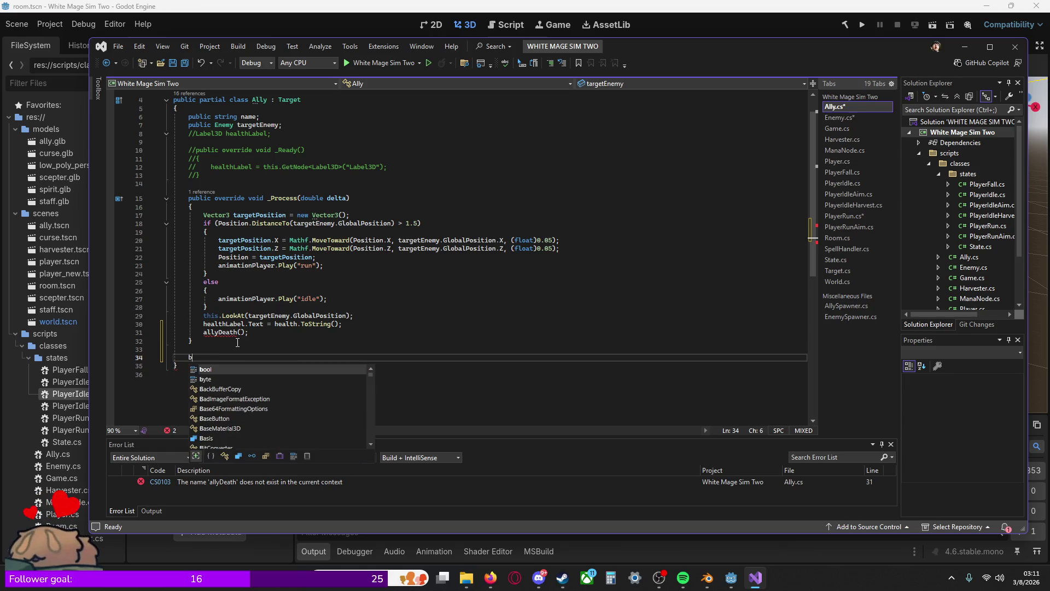
text(c )
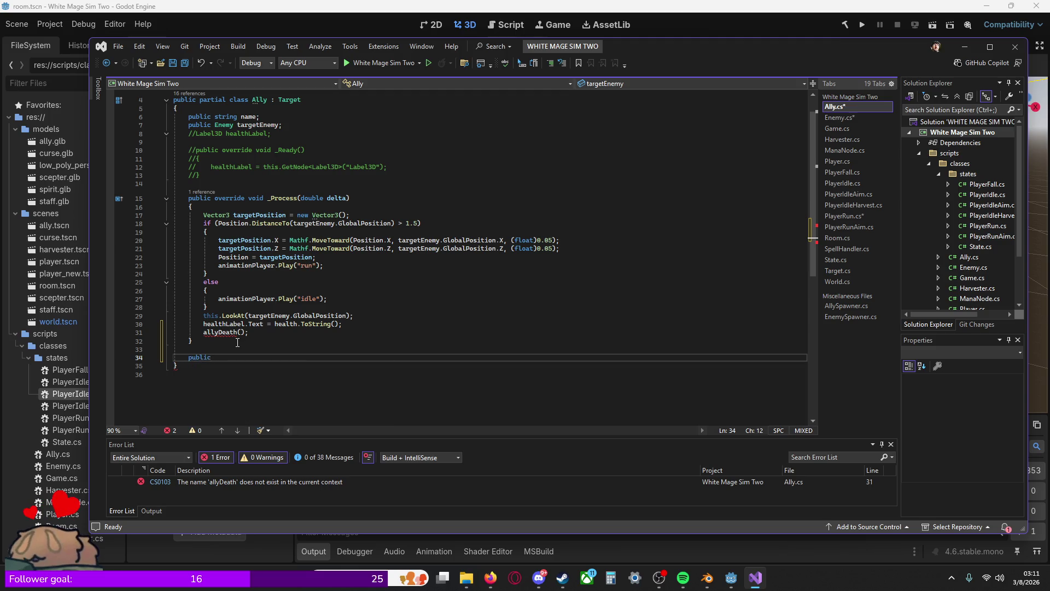
text(void )
text(allyDeath())
key(Return)
text({)
key(Return)
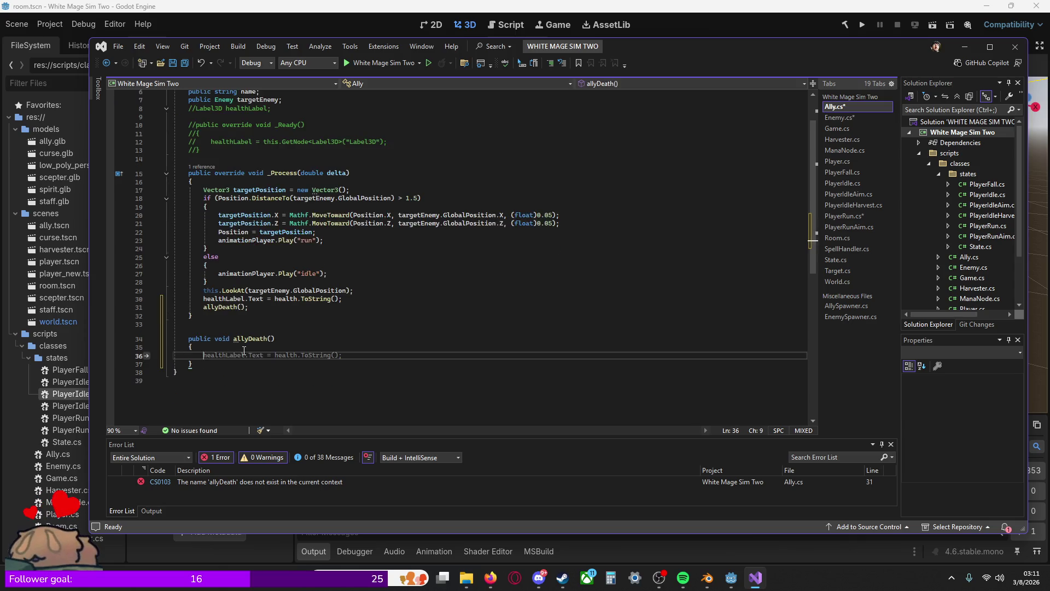
text(if ()
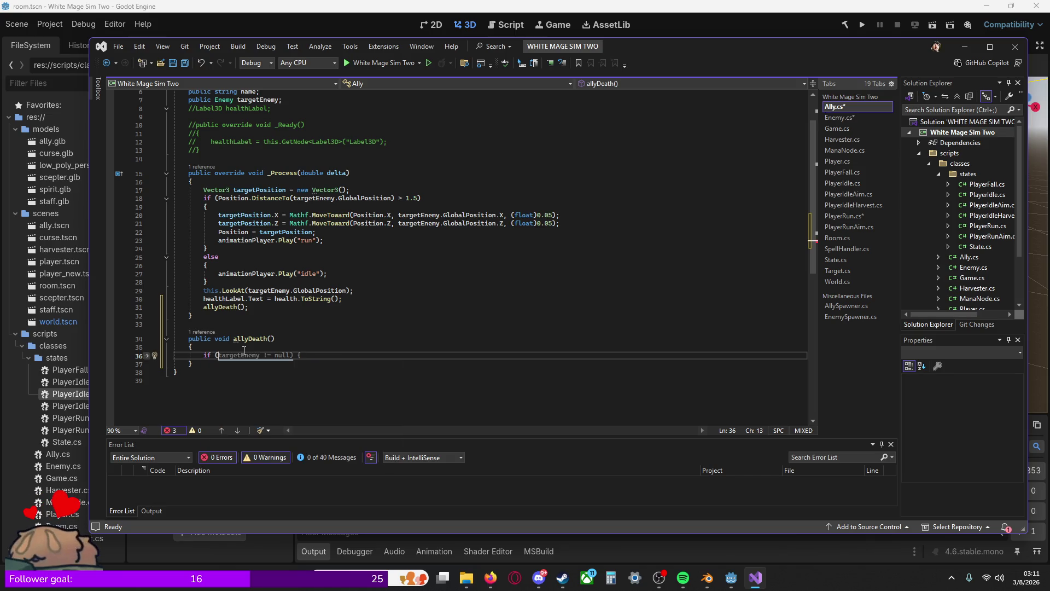
scroll(313, 293, down, 2)
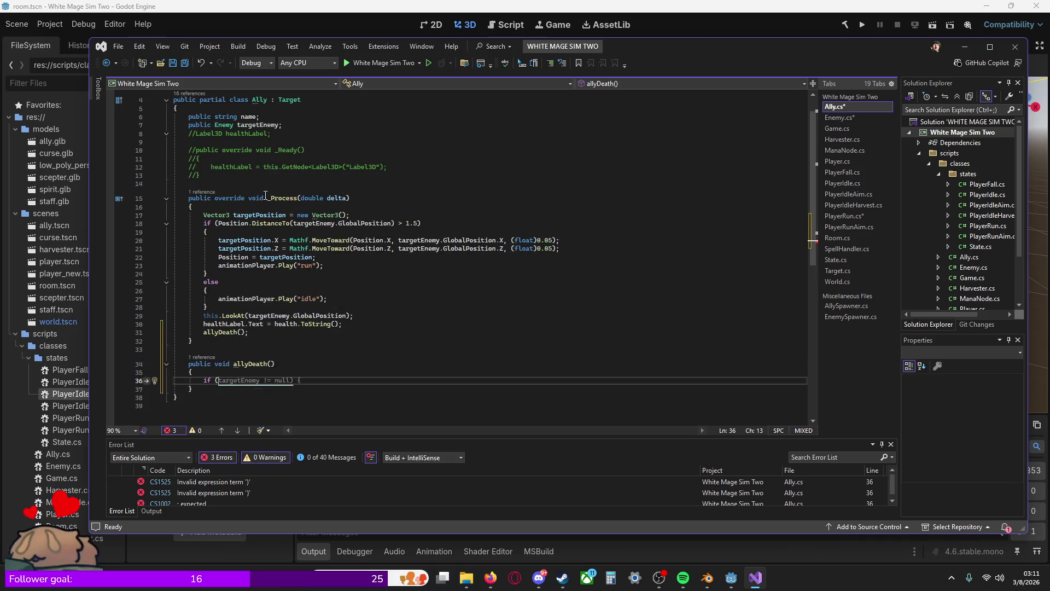
scroll(299, 196, up, 2)
text(health )
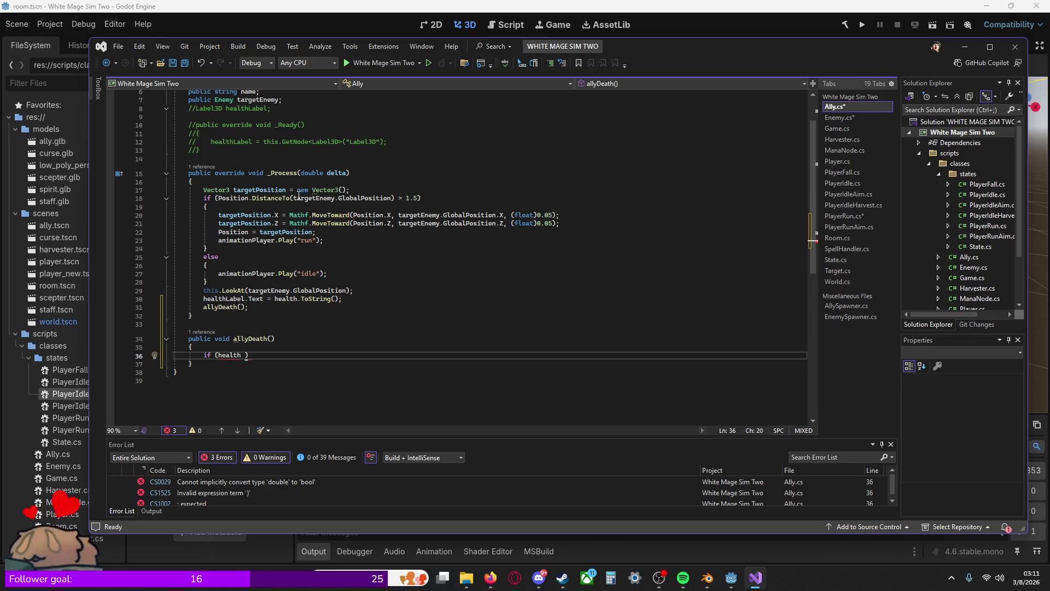
text(<= 0))
key(Return)
text({)
key(Return)
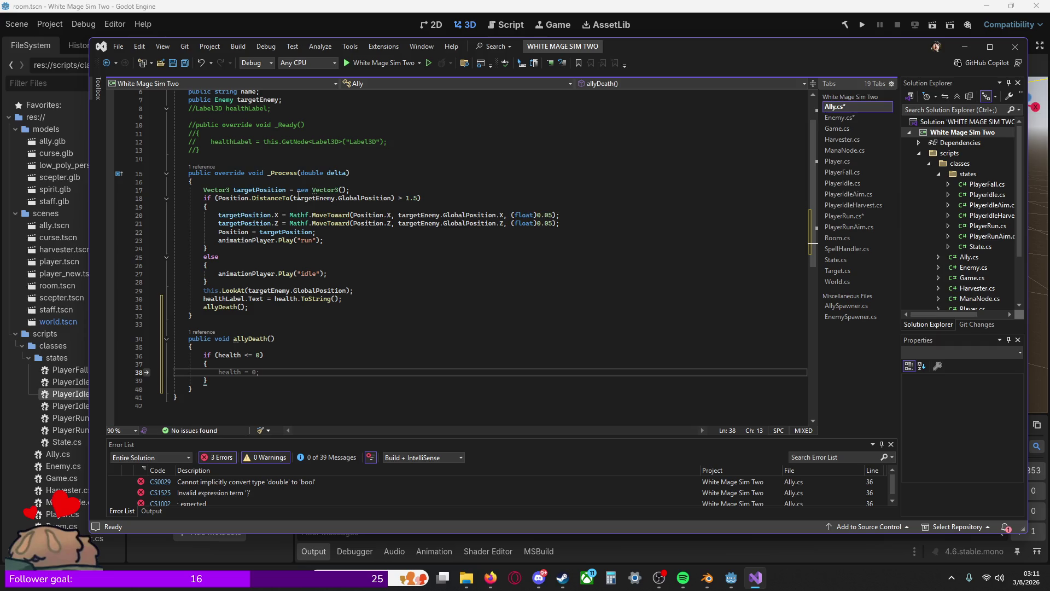
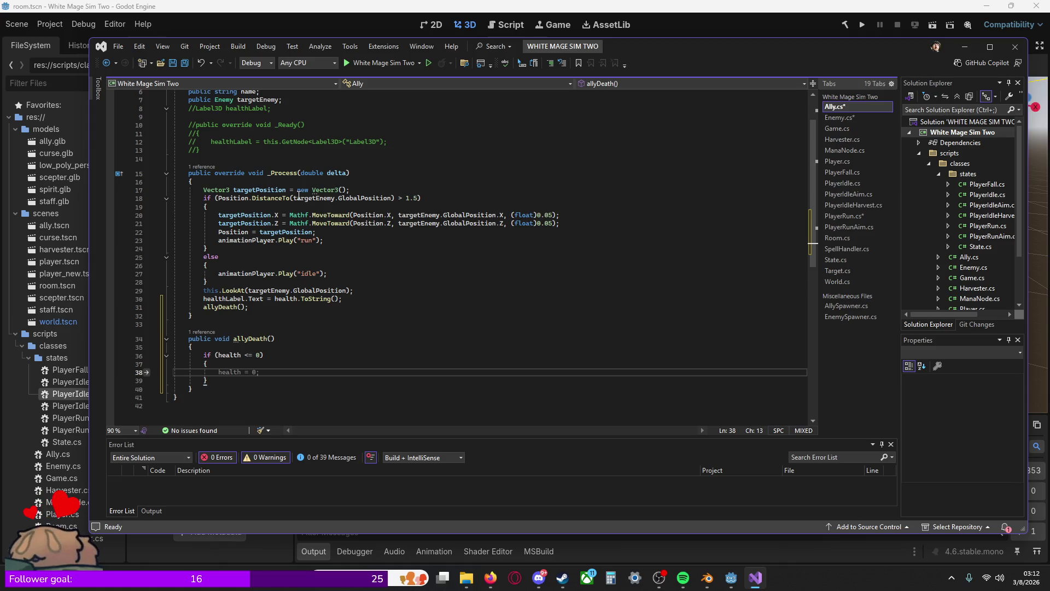
- In allyDeath's health check, add GD.Print("Ally Dead!"); and start a new line
text(GD.Pri)
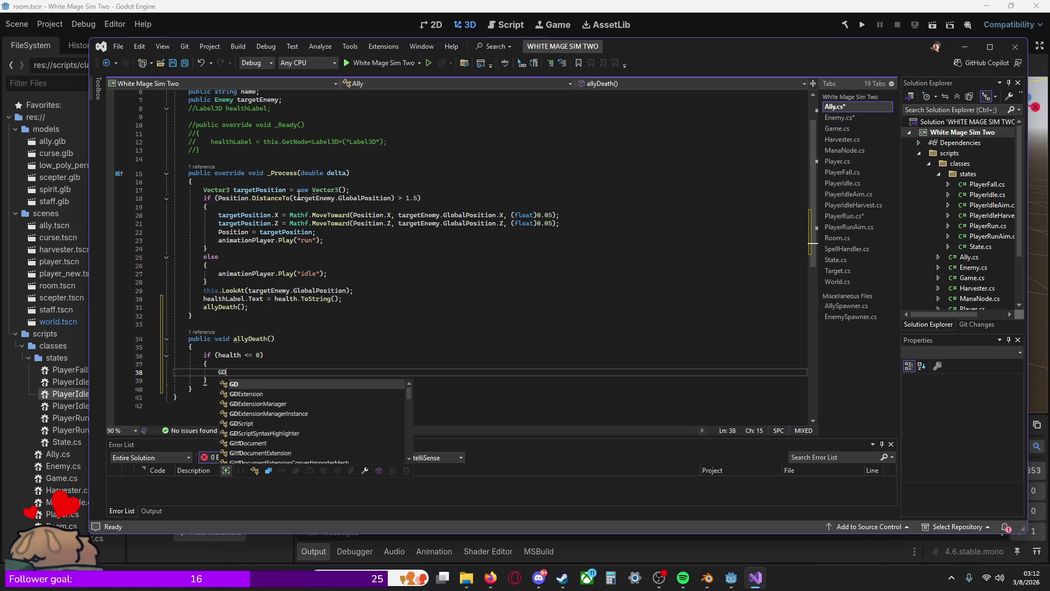
text(nt("All)
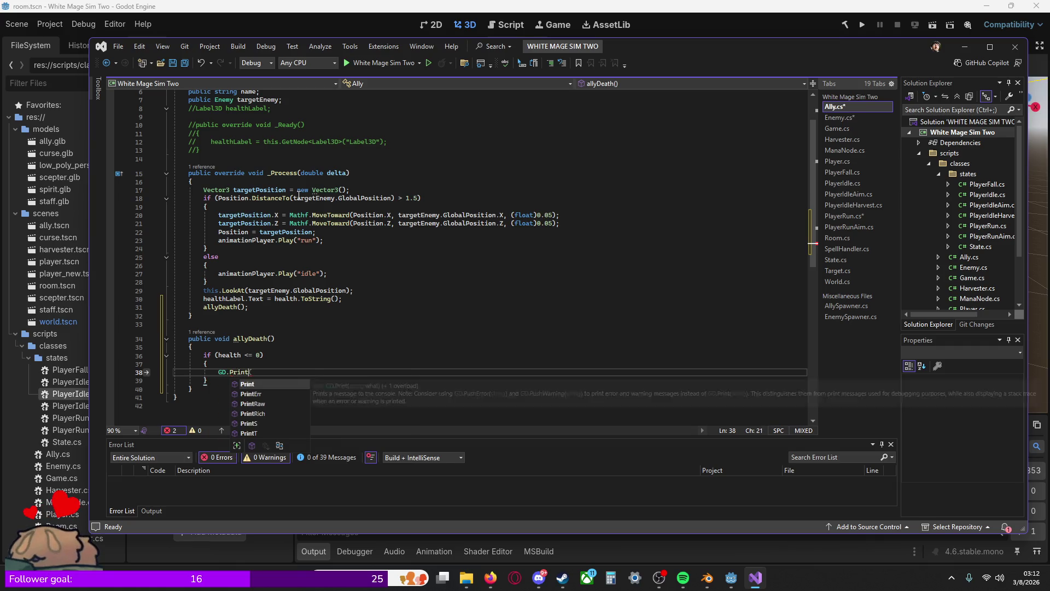
text(y Dead!)
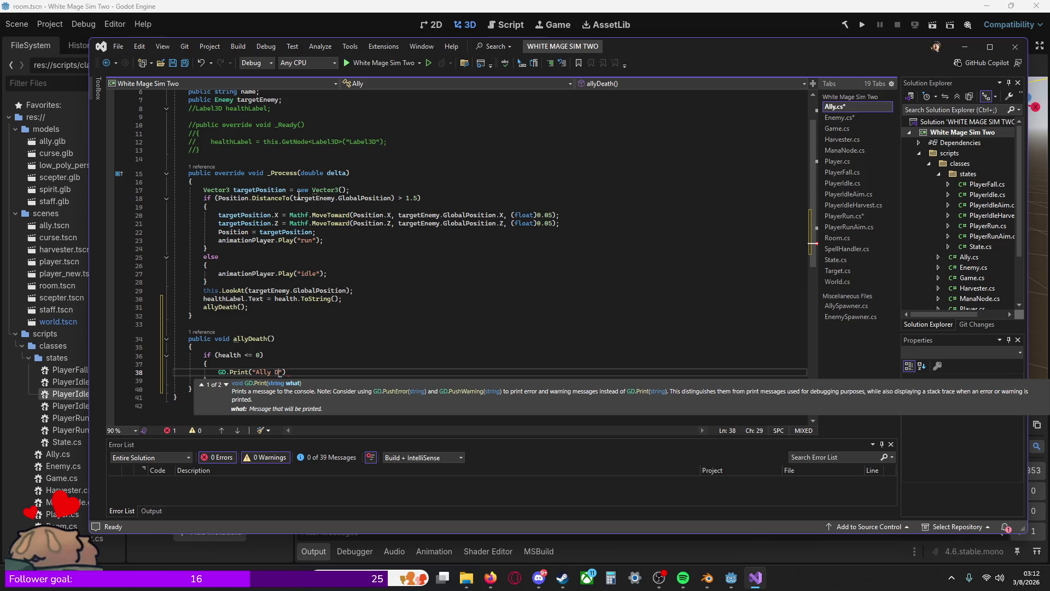
text("))
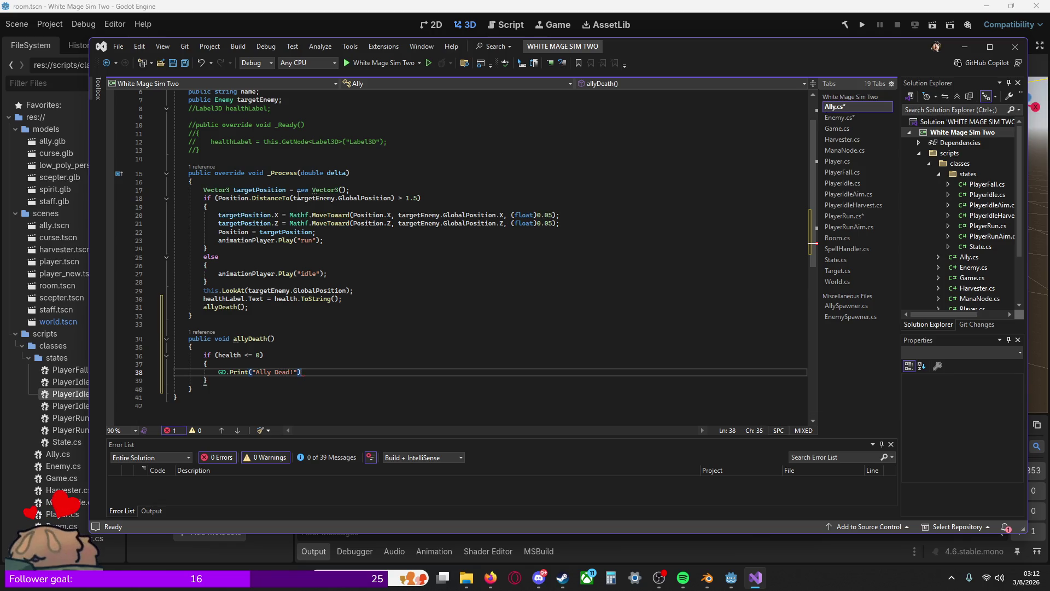
text(;)
key(Return)
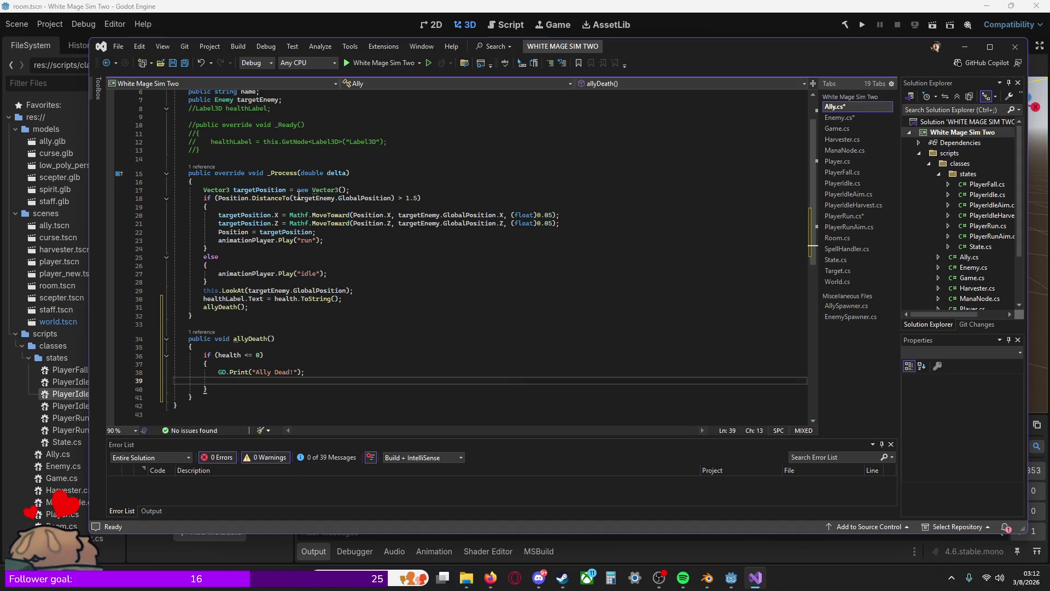
click(854, 129)
click(389, 164)
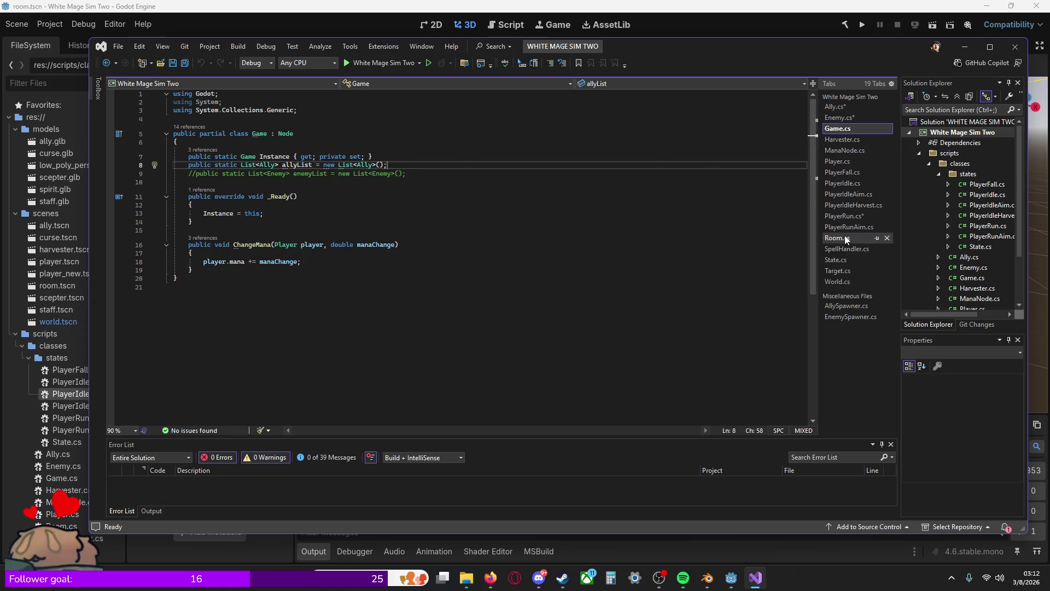
click(839, 161)
click(841, 184)
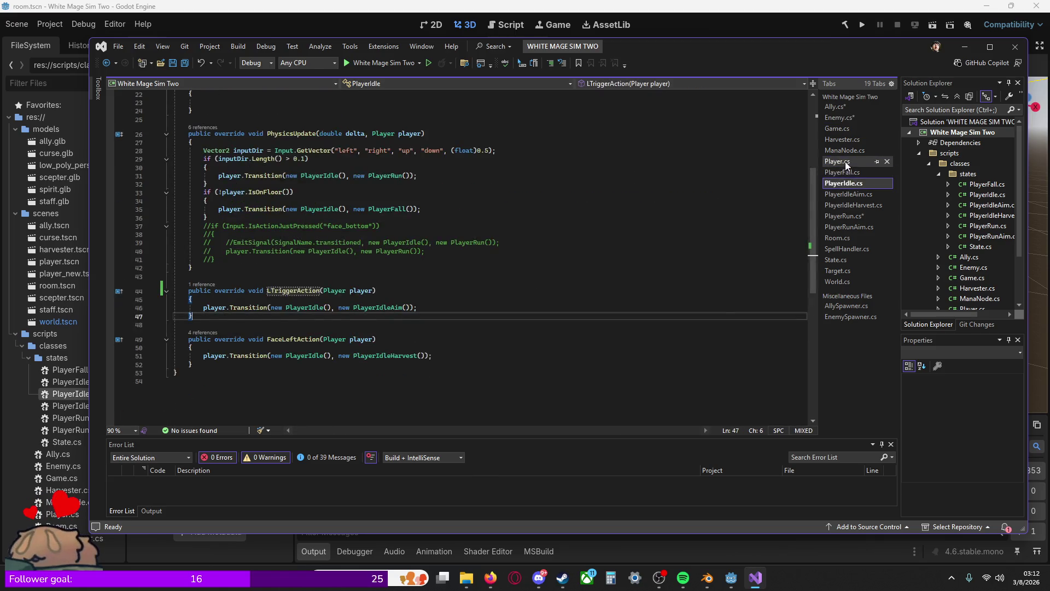
click(845, 162)
click(843, 140)
click(842, 117)
click(843, 110)
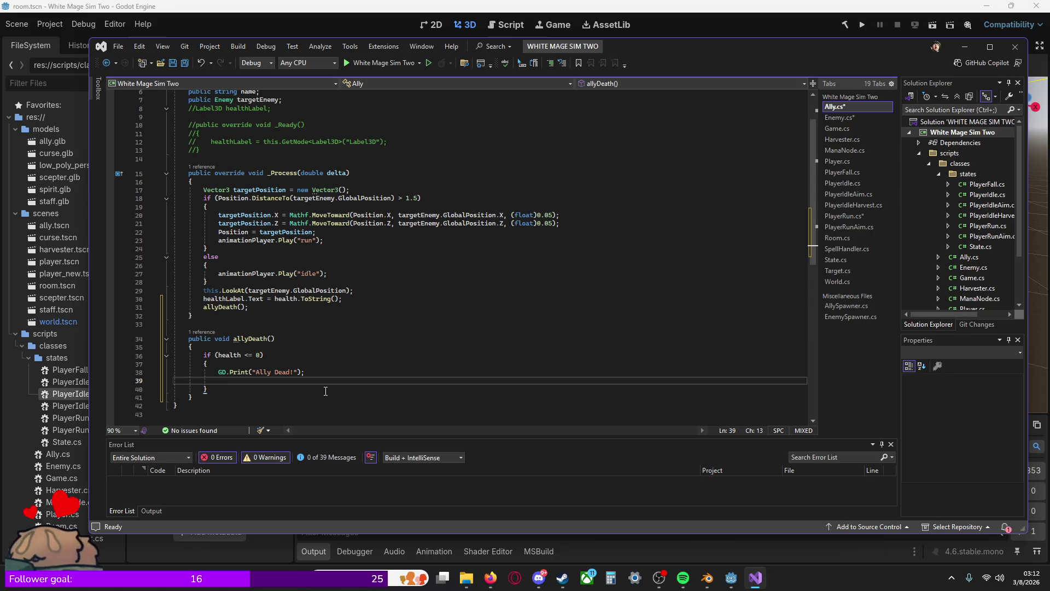
- Add Game.livingAllies -= 1; to allyDeath in Ally.cs
text(Game.)
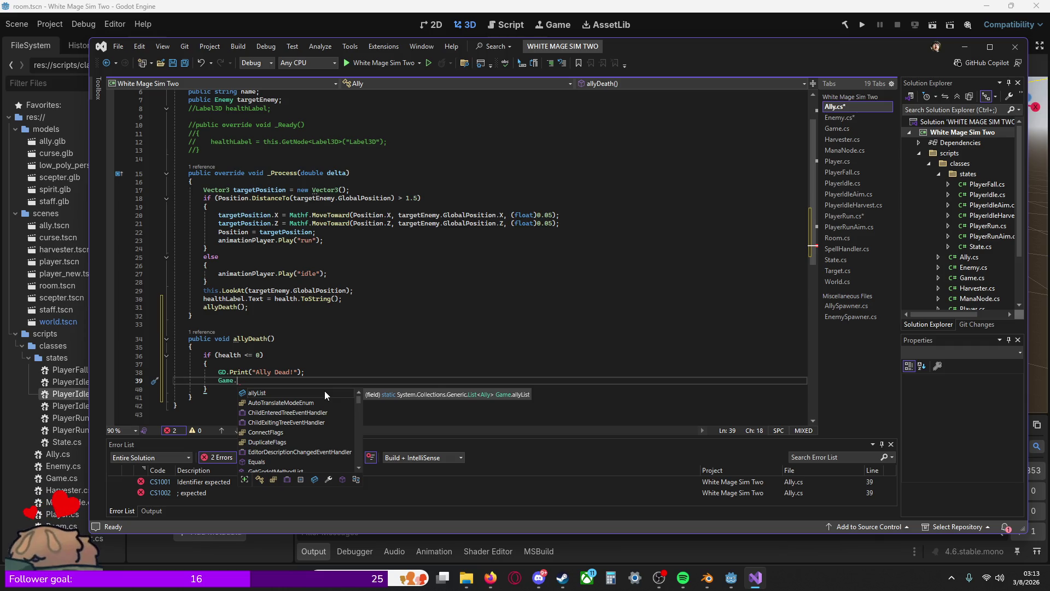
text(livingAllies )
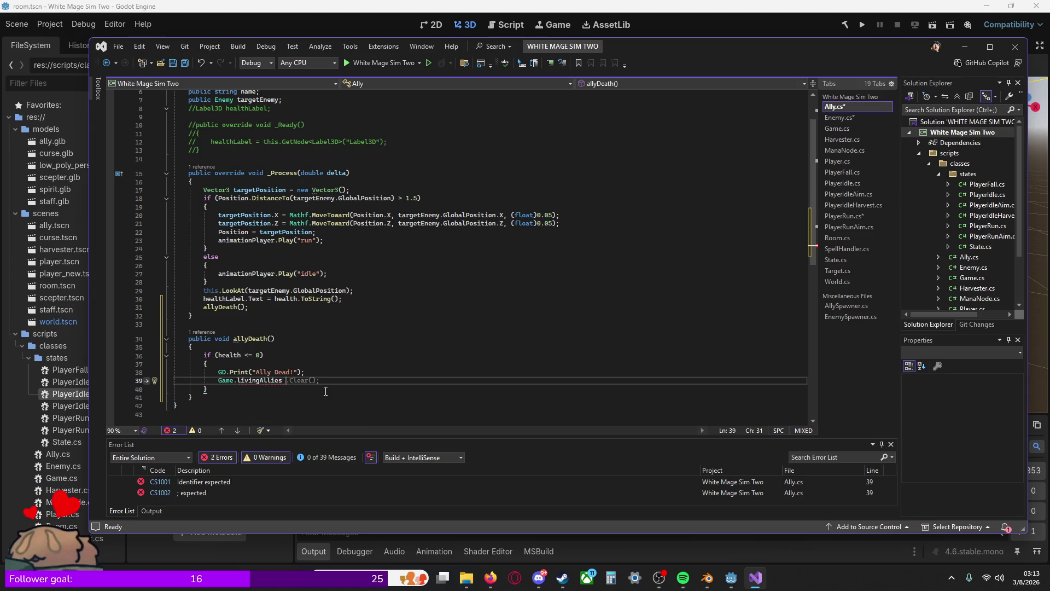
text(-= 1;)
key(Tab)
- Switch to the Game.cs script
click(342, 326)
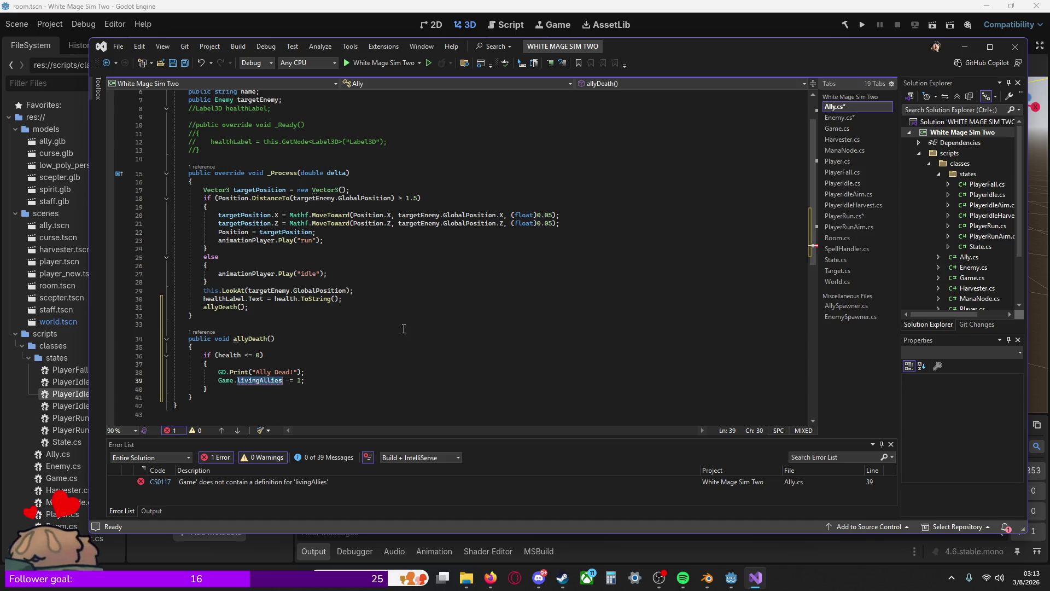
click(454, 299)
click(843, 128)
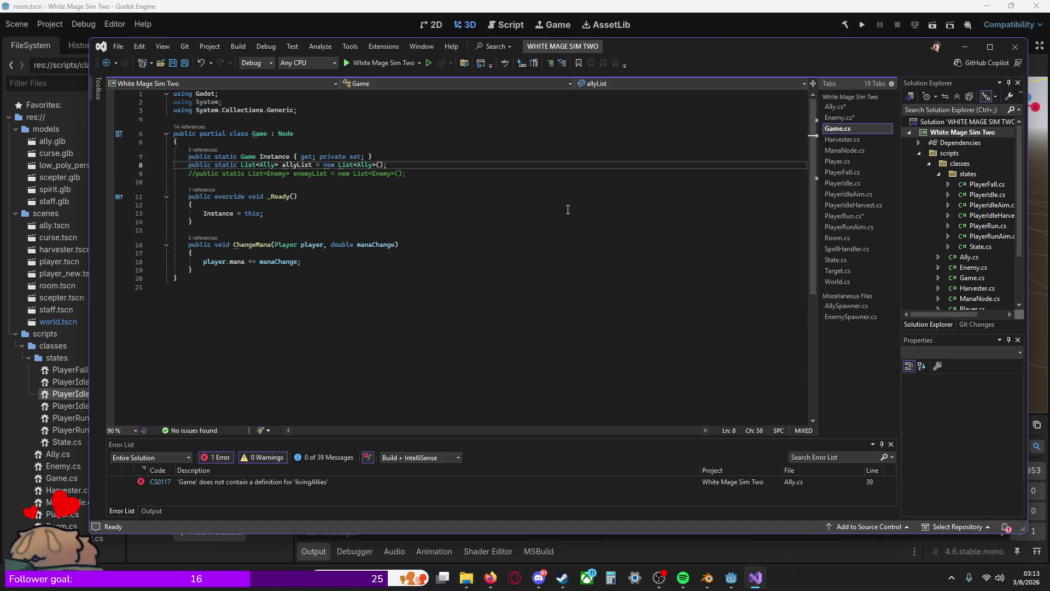
- Declare int livingAllies = 3; below the enemyList field in Game.cs
click(405, 171)
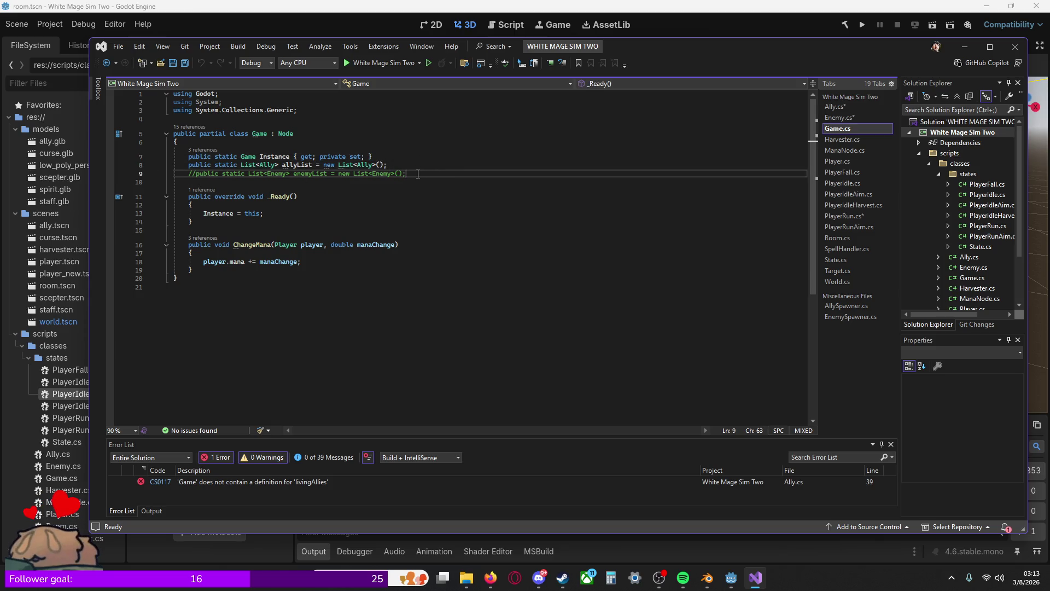
key(Return)
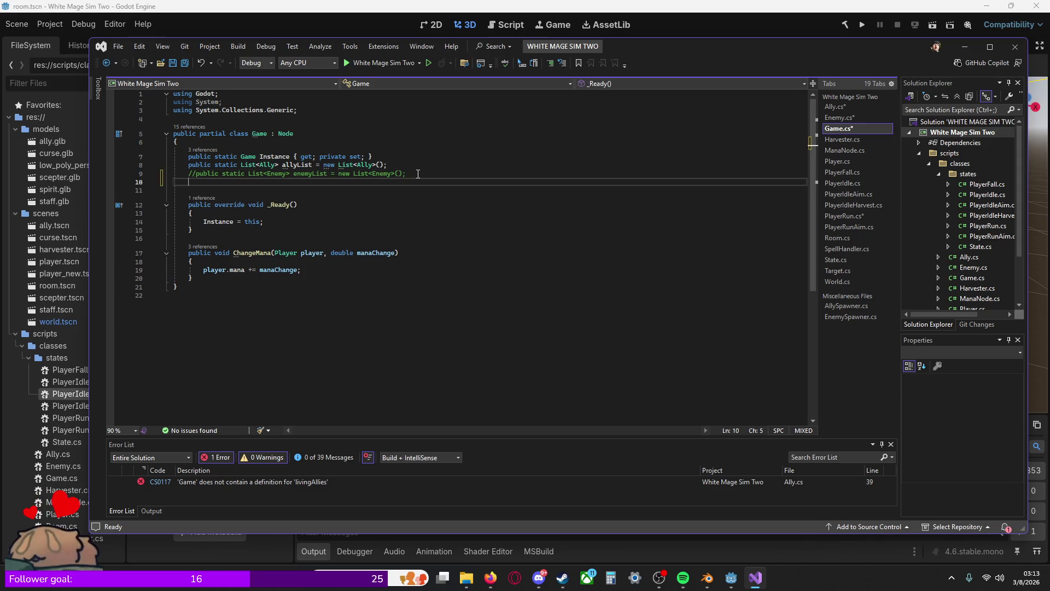
text(int )
text(livingAllies)
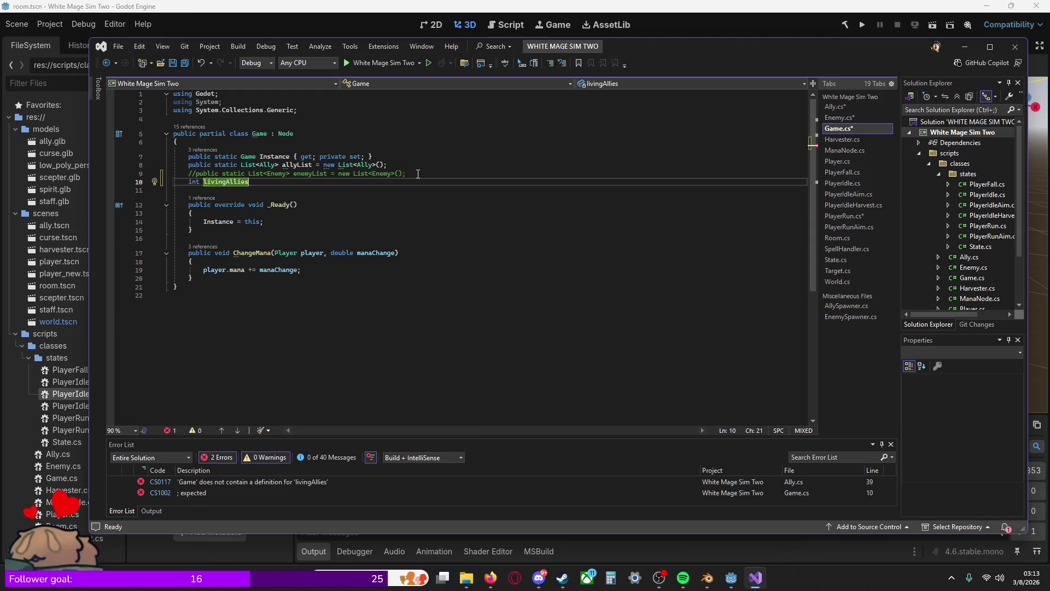
text( = 0;)
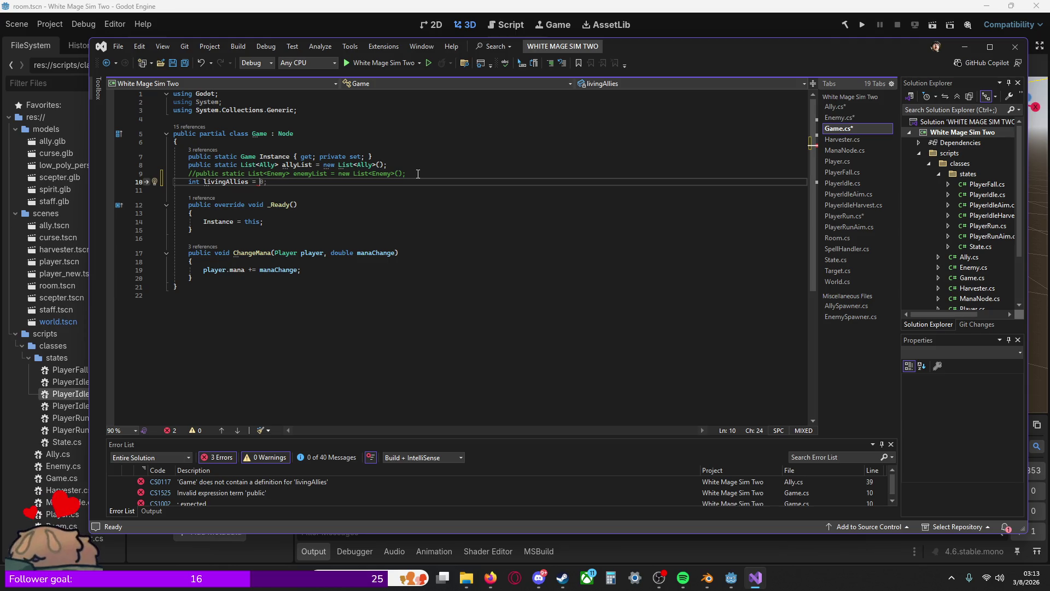
text(3)
- Begin a public override void _Process declaration below the _Ready method
click(339, 270)
click(321, 204)
key(Up)
key(Up)
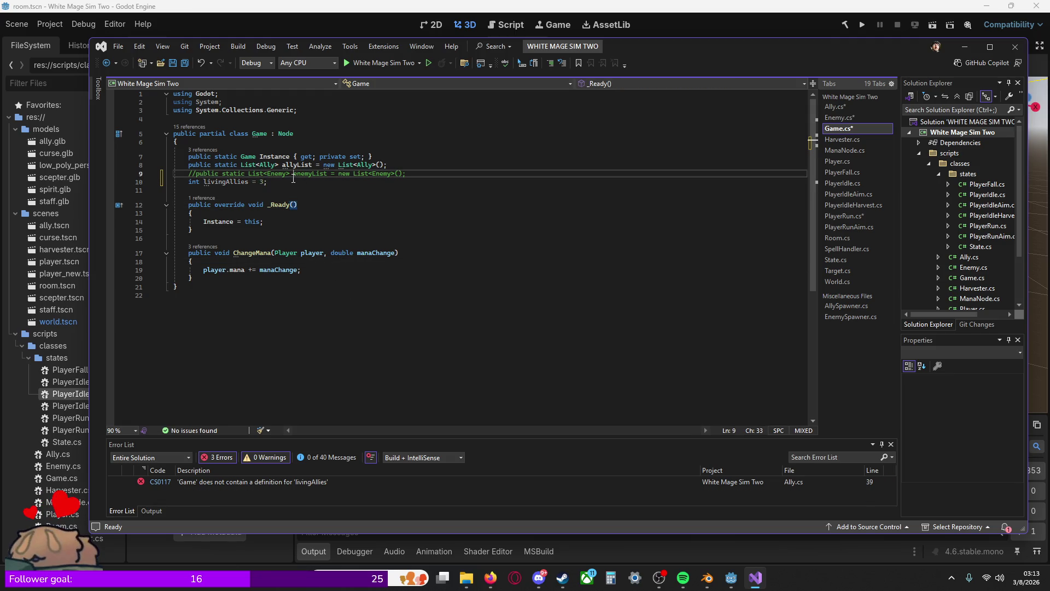
key(Down)
key(Down)
key(Down)
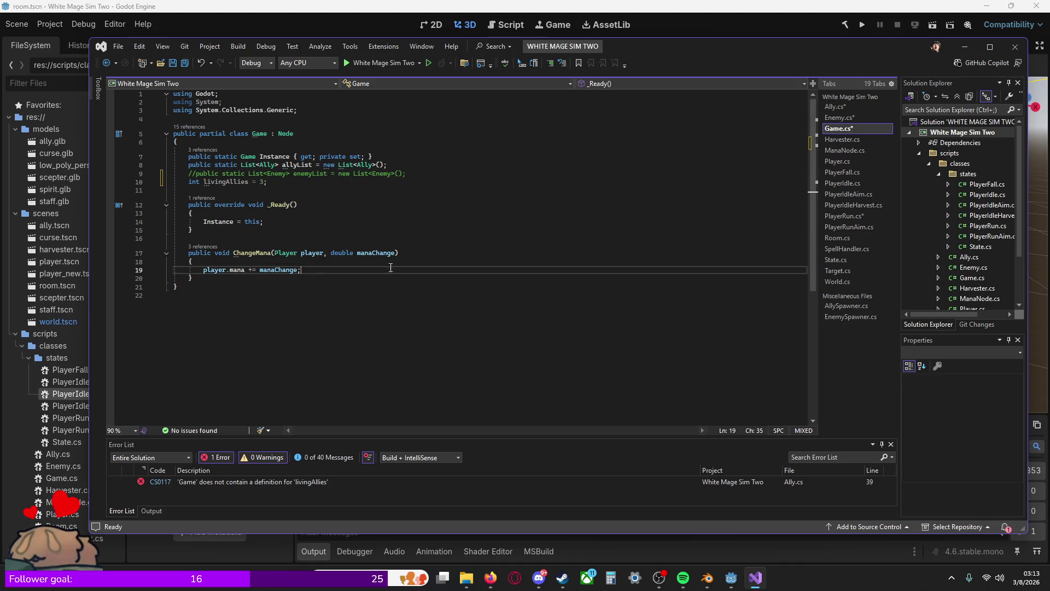
click(308, 223)
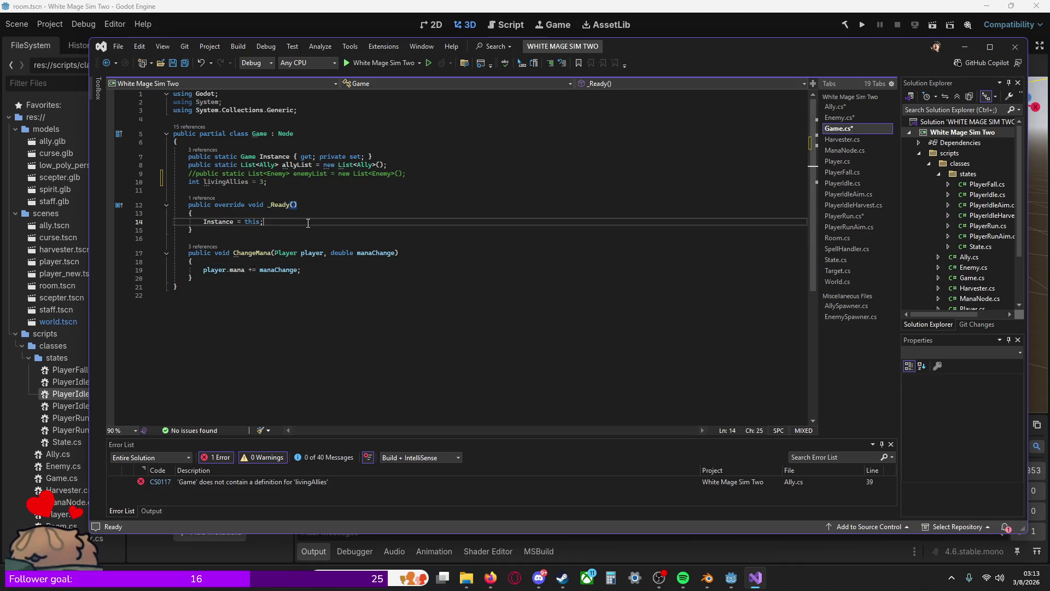
click(209, 229)
key(Return)
key(Return)
text(pub)
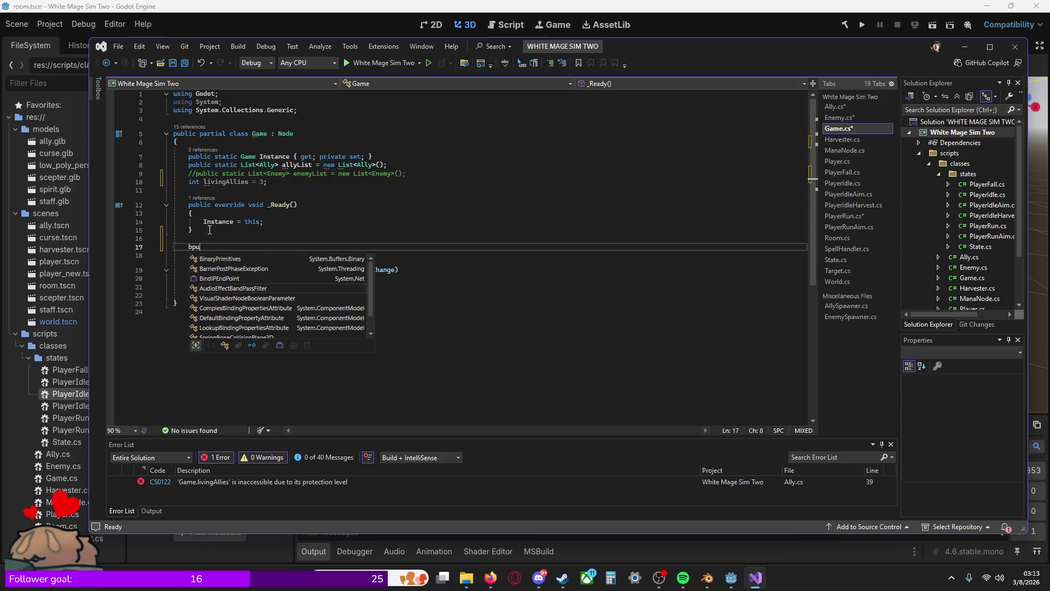
text(lic override voi)
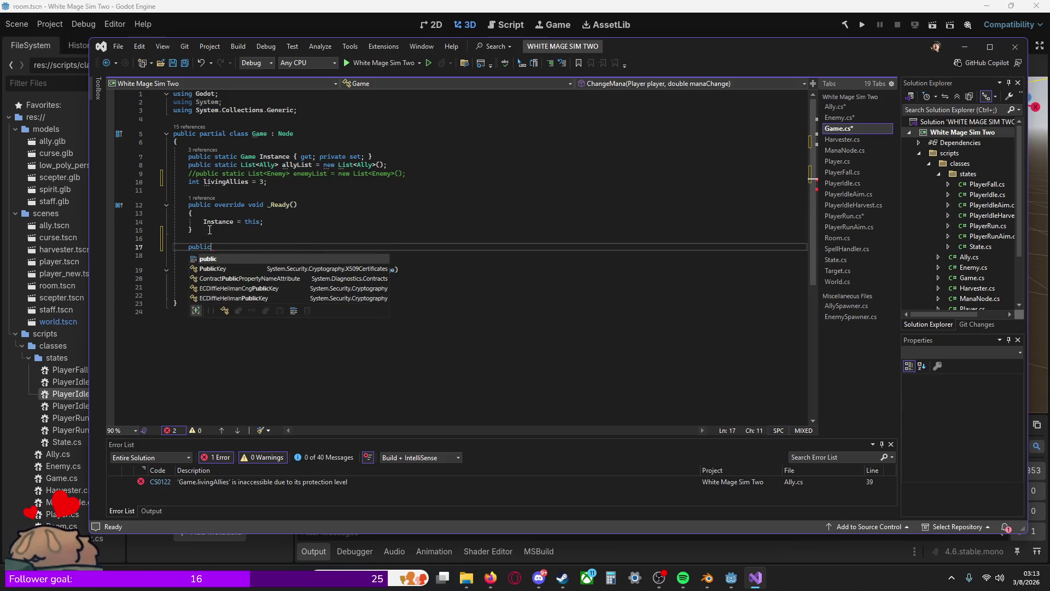
text(d _)
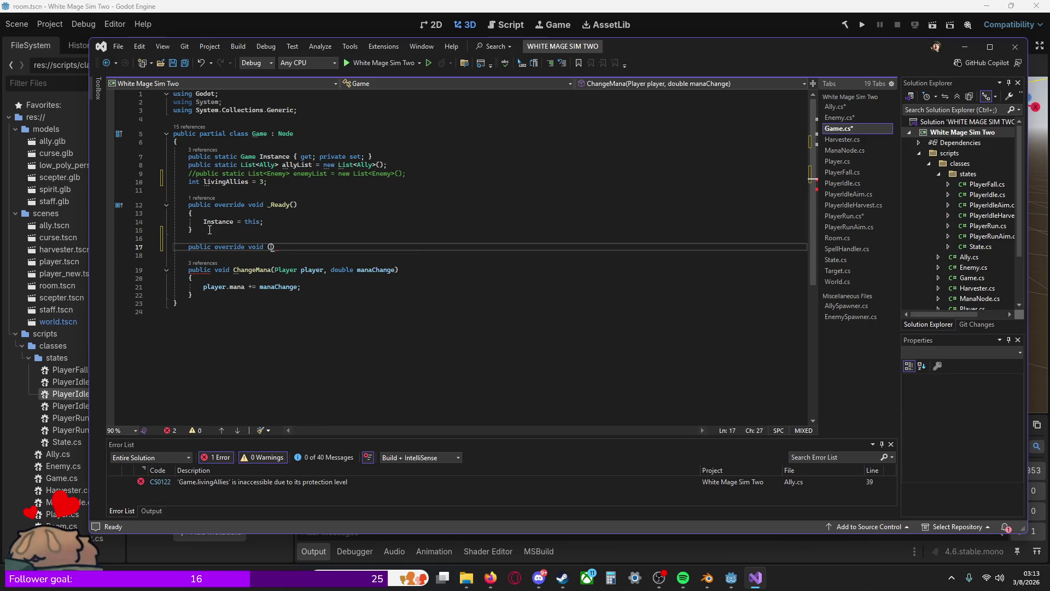
text(Pro)
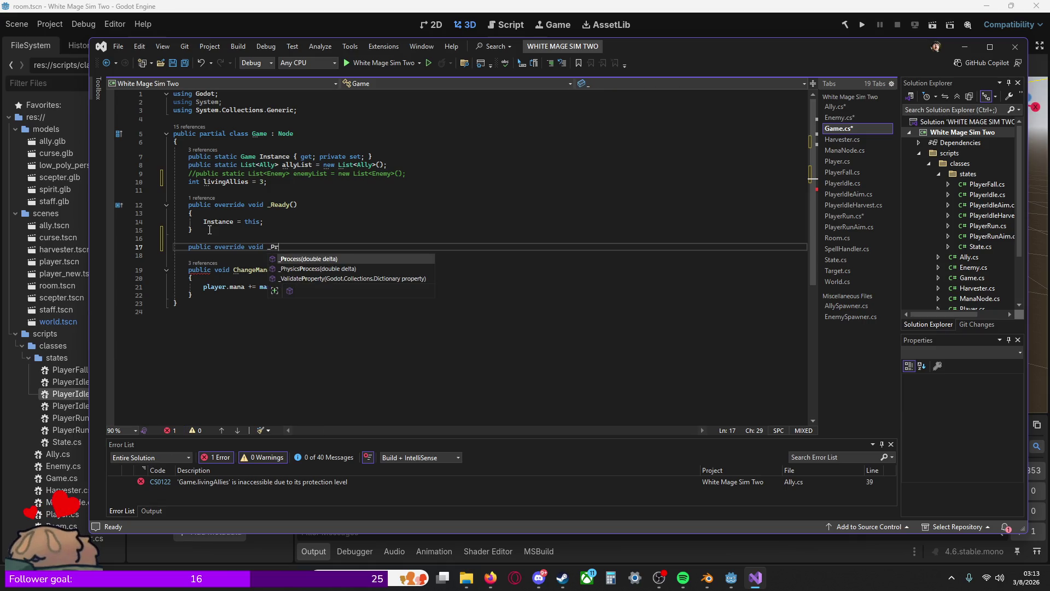
- Complete the _Process(double delta) override, replacing base._Process(delta) with an EndGame() call
key(Tab)
key(BackSpace)
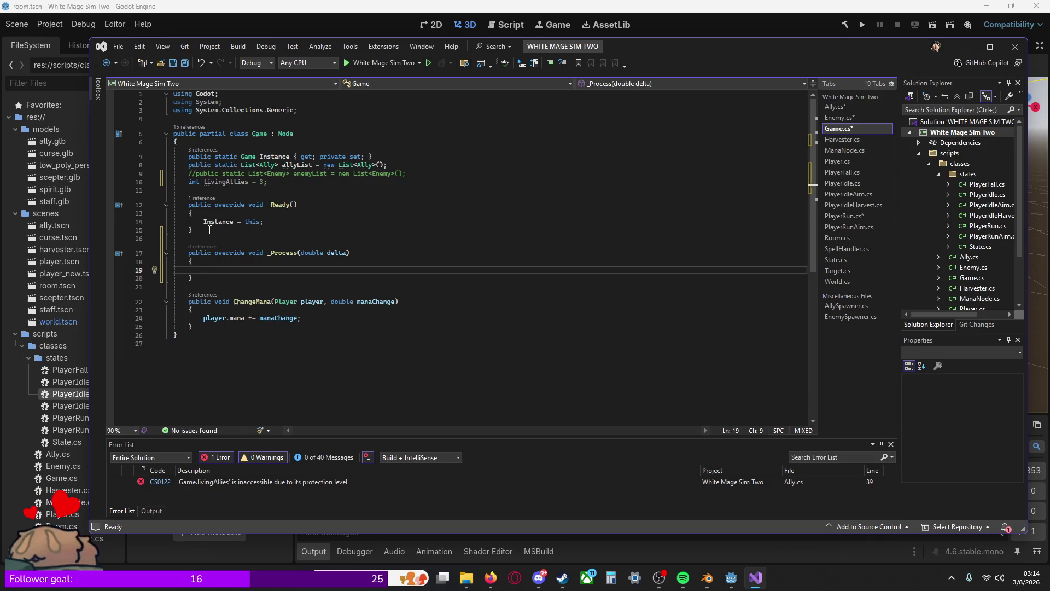
text(EndGame*()
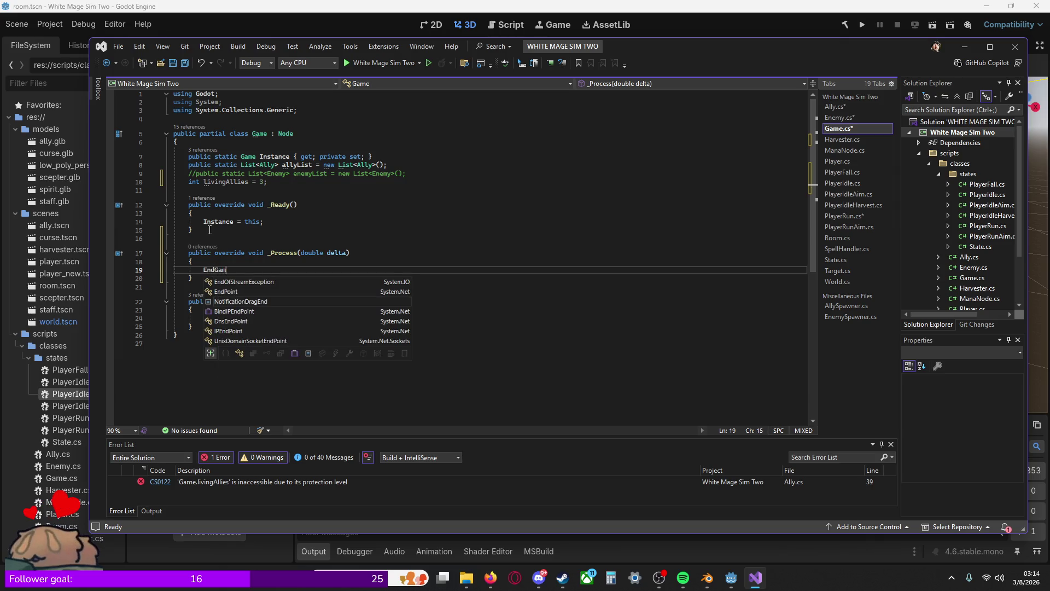
text(();)
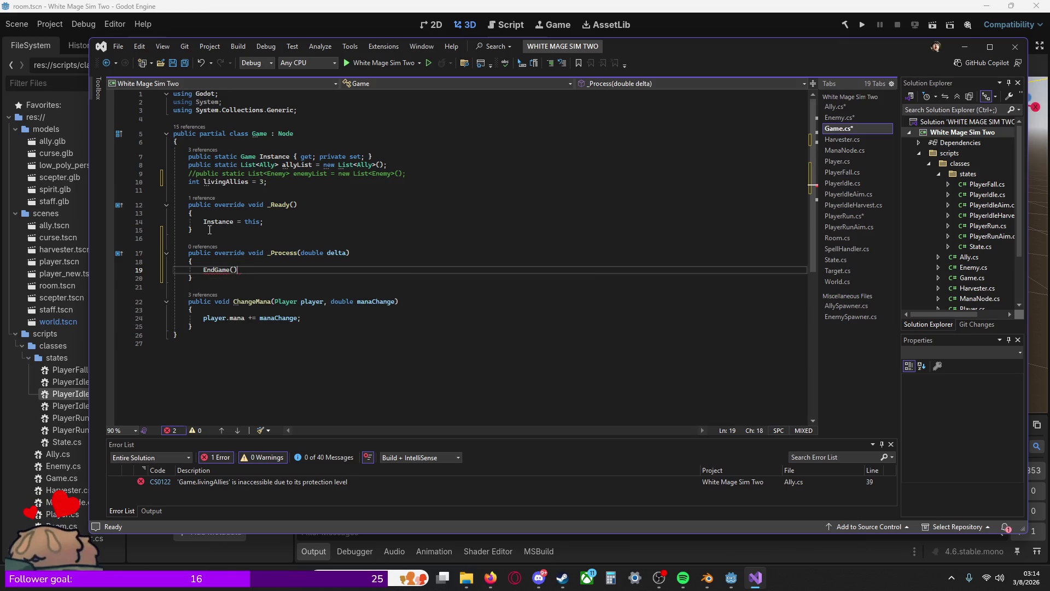
click(224, 327)
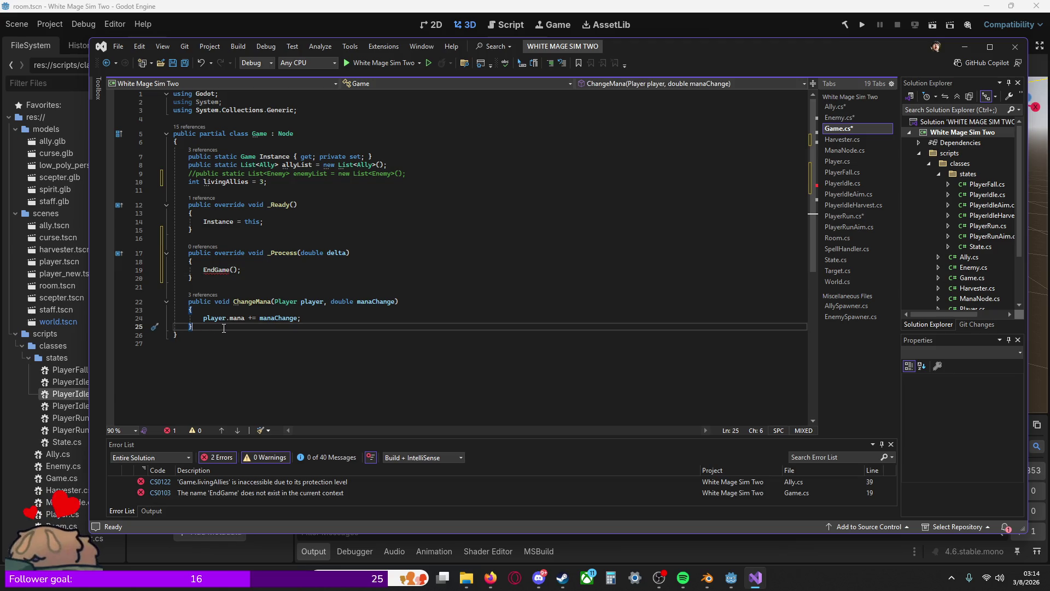
- Add a public void EndGame() method after ChangeMana and start an if statement in it
key(Return)
key(Return)
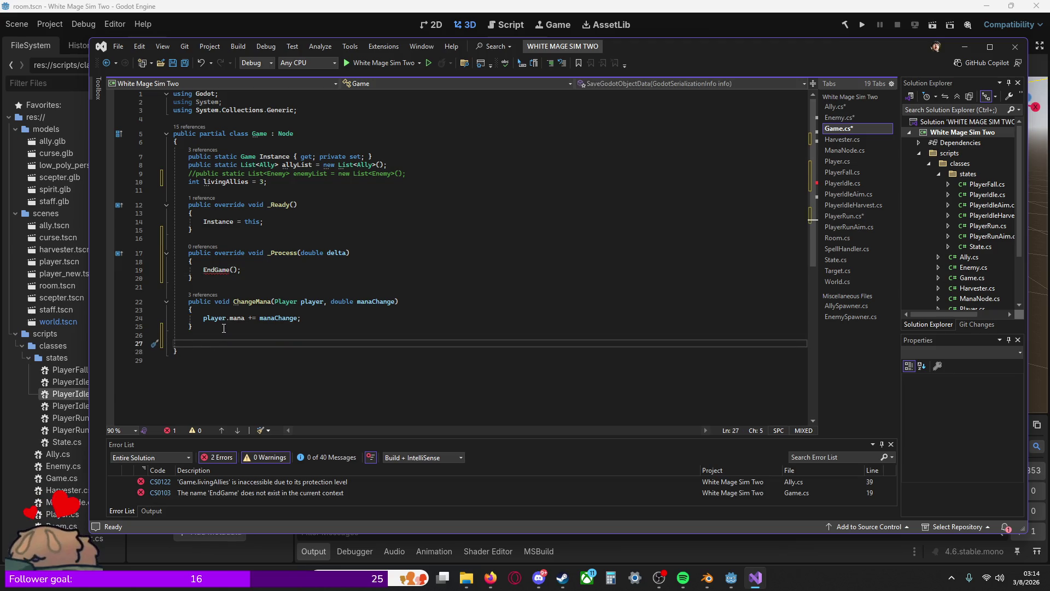
text(publi)
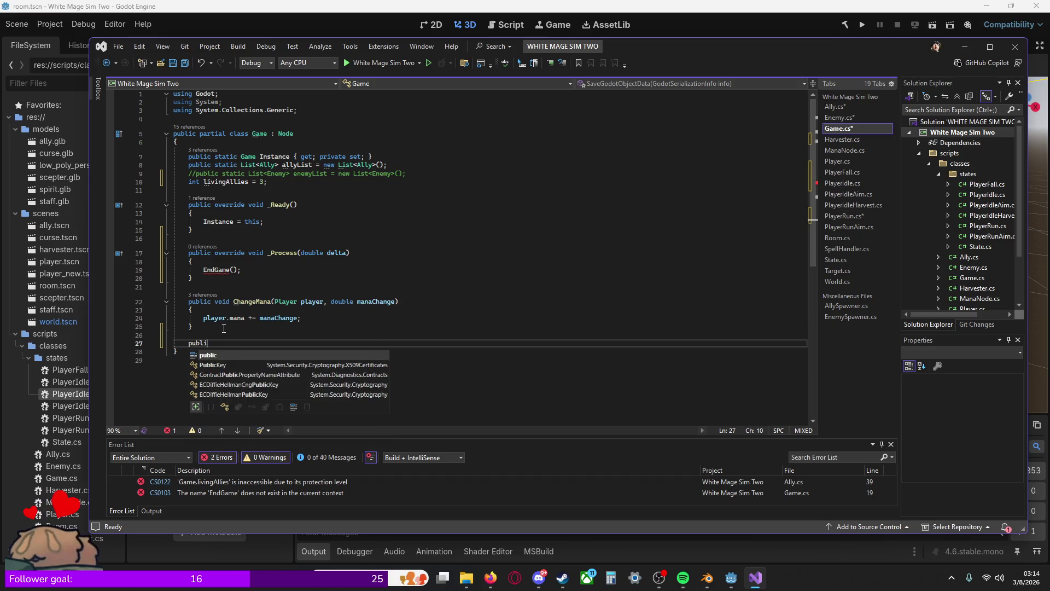
text(c void )
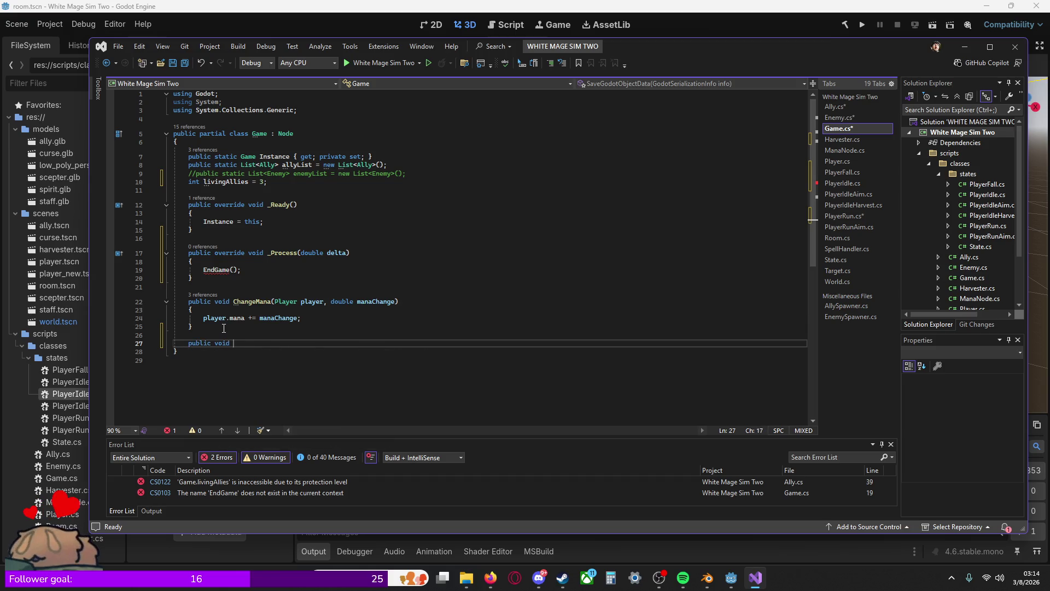
text(EndGame()
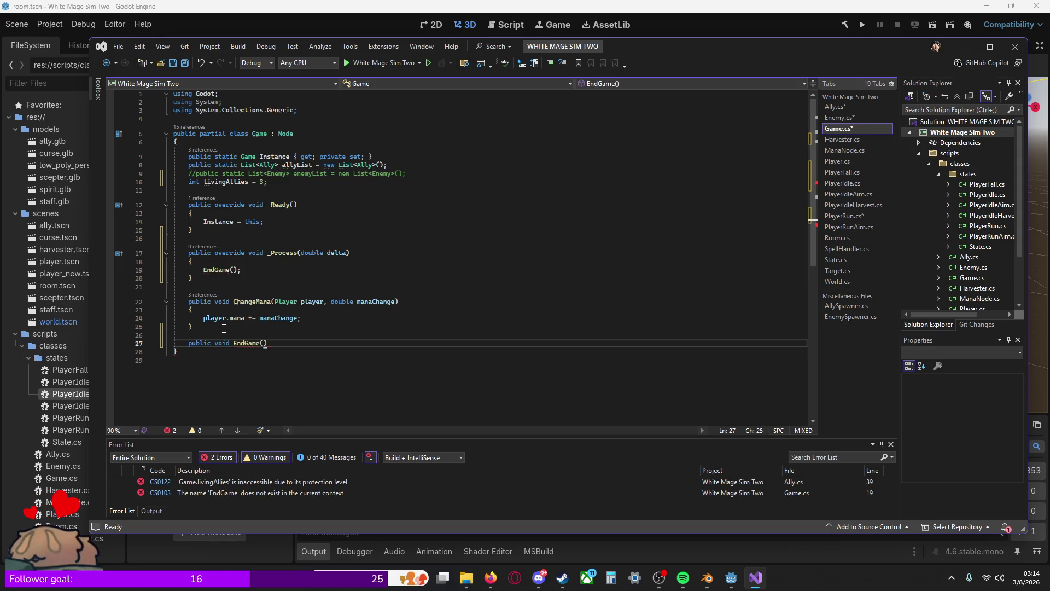
text())
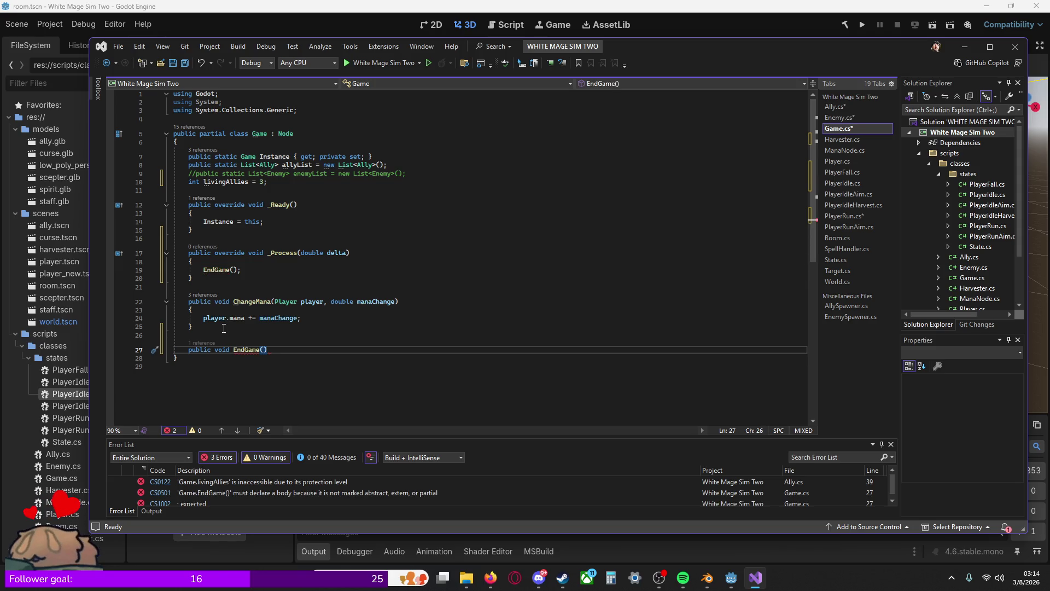
key(Return)
text({)
key(Return)
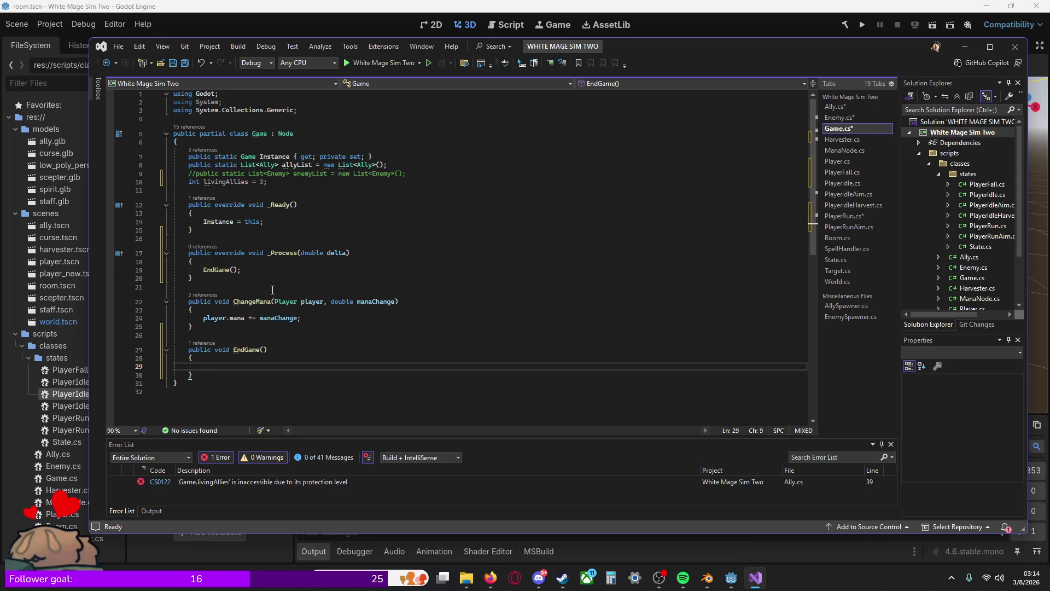
text(if ()
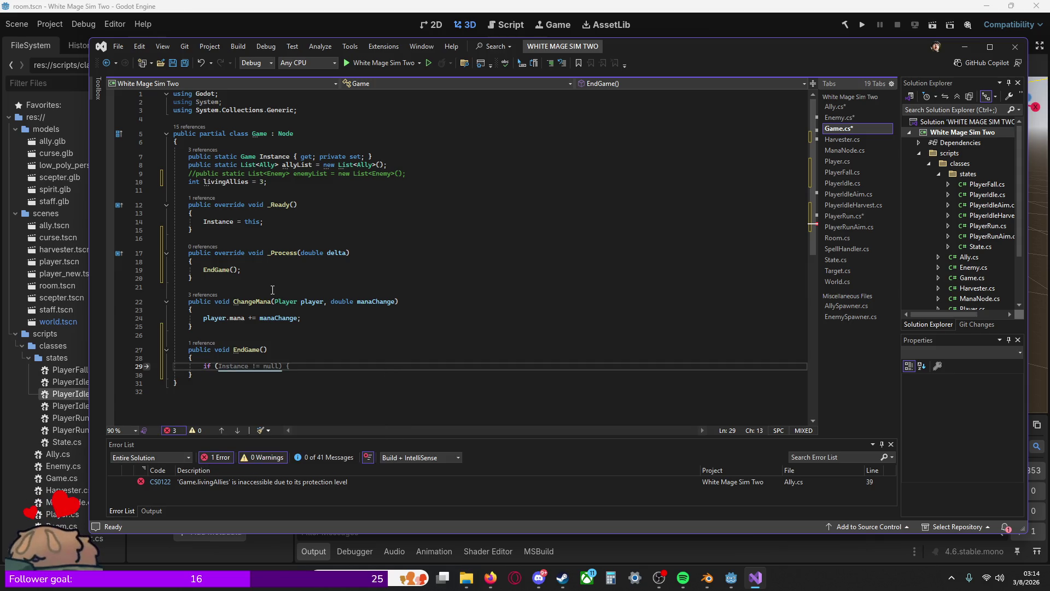